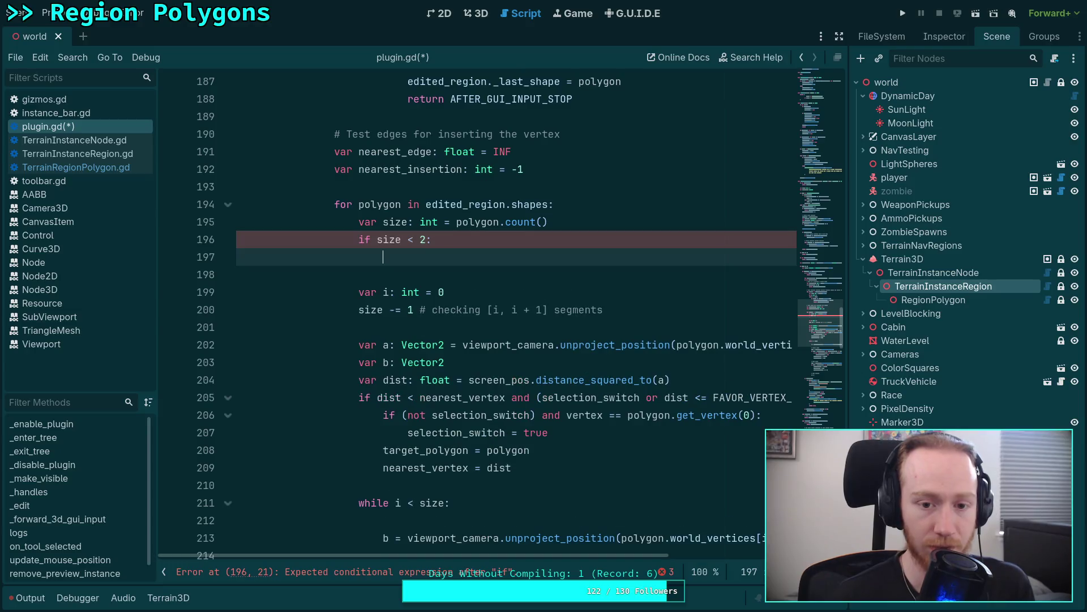
Add 'continue' under 'if size < 2:' and delete the vertex distance check block before the loop.
type("contin")
key("Return")
key("Return")
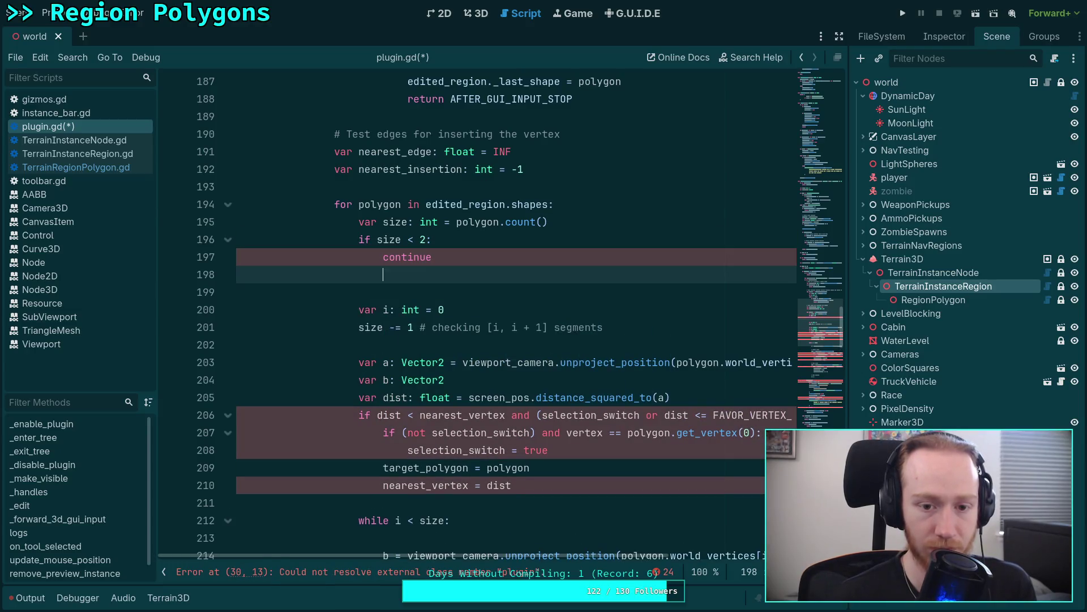
left_click_drag(611, 329, 661, 298)
left_click(615, 322)
left_click(566, 309)
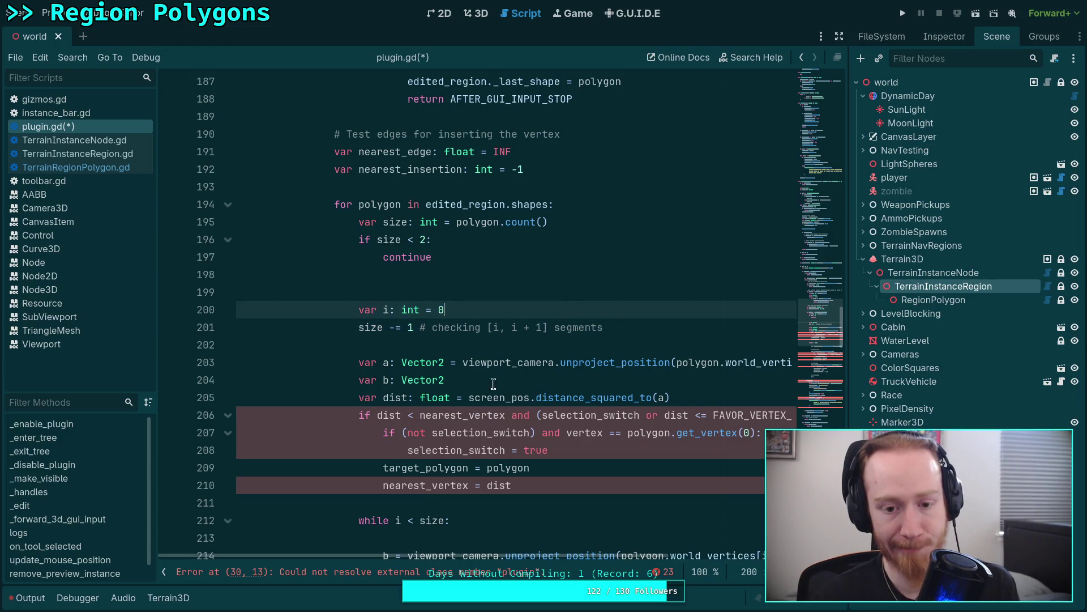
mouse_move(538, 485)
left_mouse_down()
mouse_move(569, 481)
mouse_move(725, 396)
left_mouse_up()
key("BackSpace")
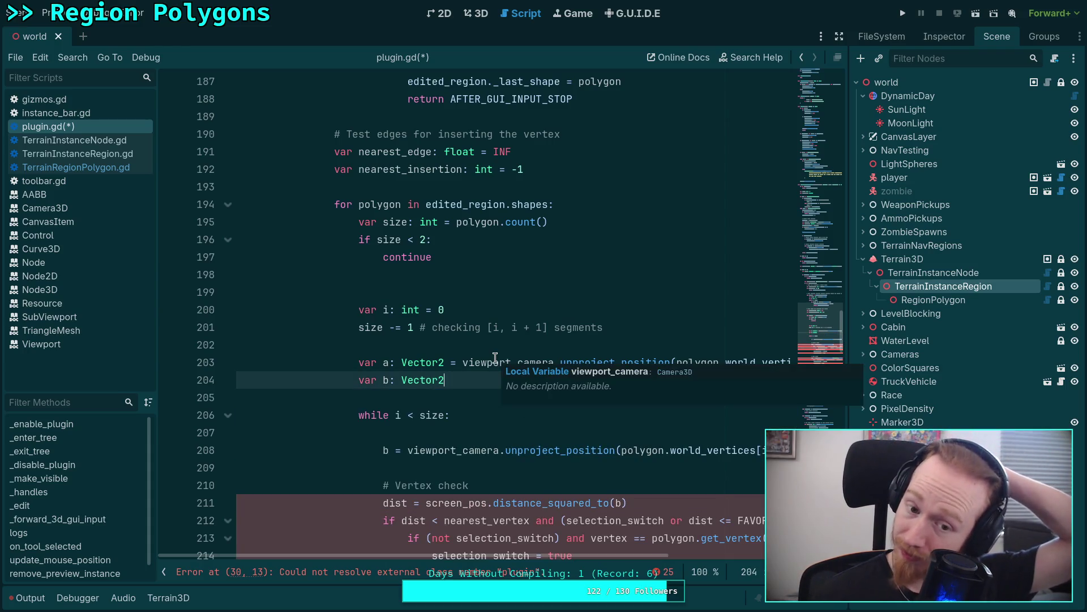
Move the 'var b' declaration down into the while loop, keeping 'var a' above it.
left_click(450, 367)
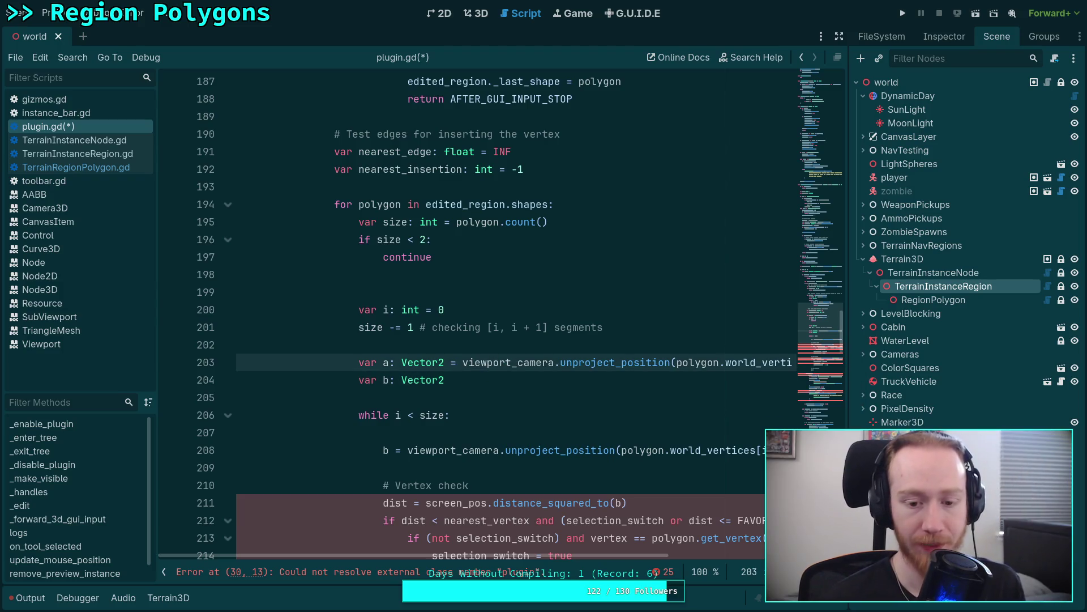
key("alt+Down")
key("alt+Down")
key("alt+Down")
left_click(359, 433)
key("Tab")
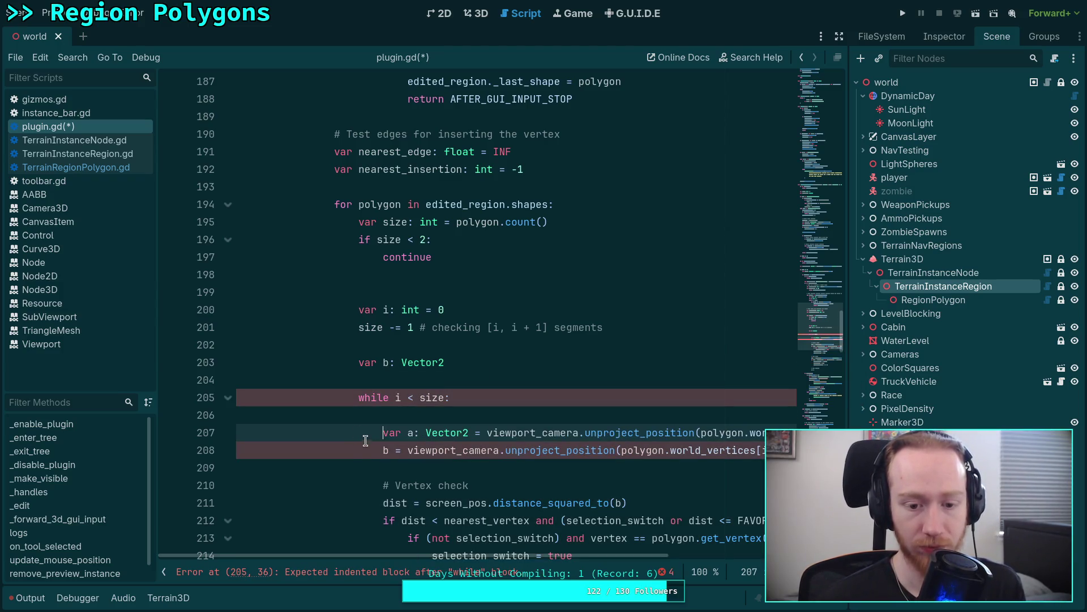
key("shift+Tab")
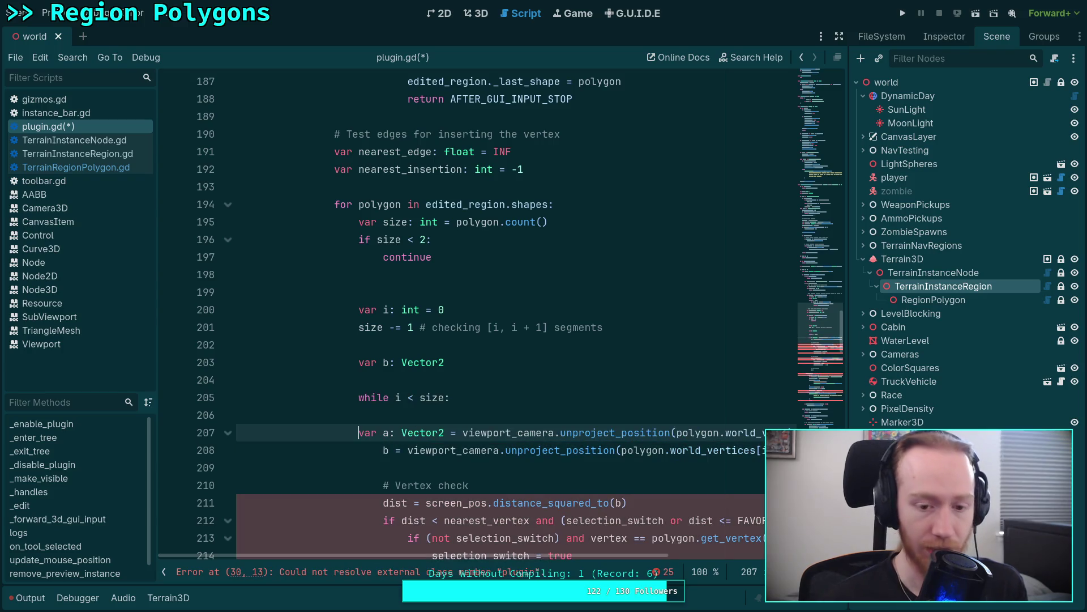
key("alt+Up")
key("alt+Up")
key("alt+Up")
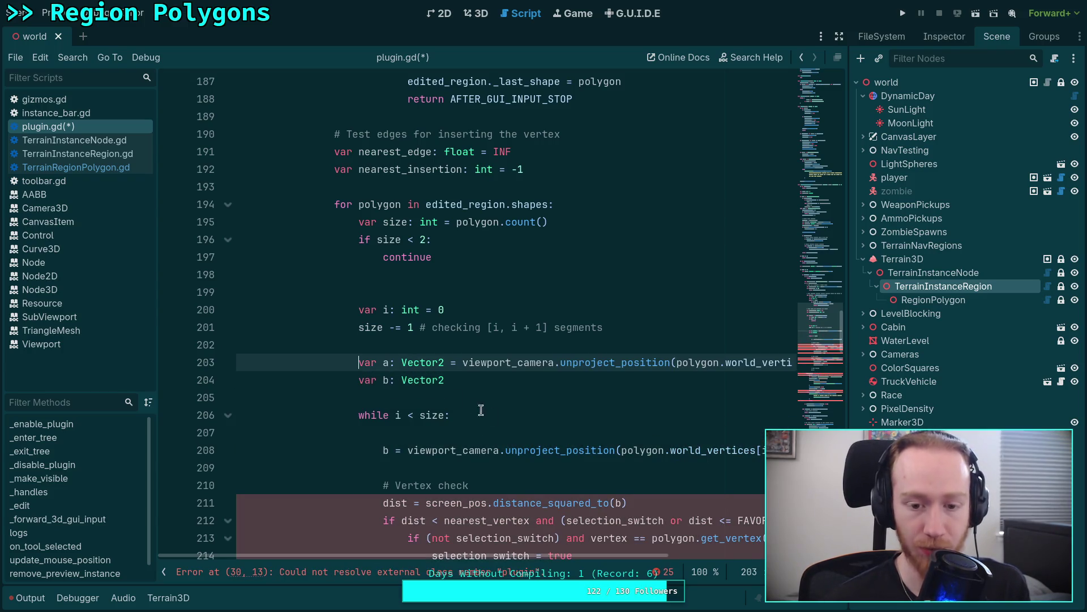
left_click_drag(445, 363, 784, 363)
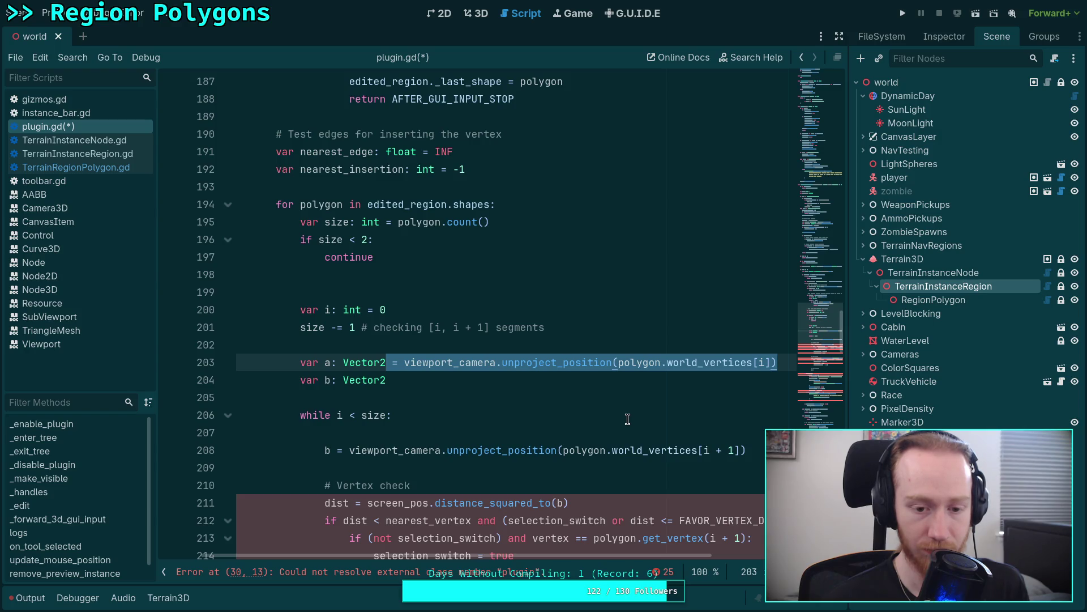
left_click(417, 432)
left_click(359, 379)
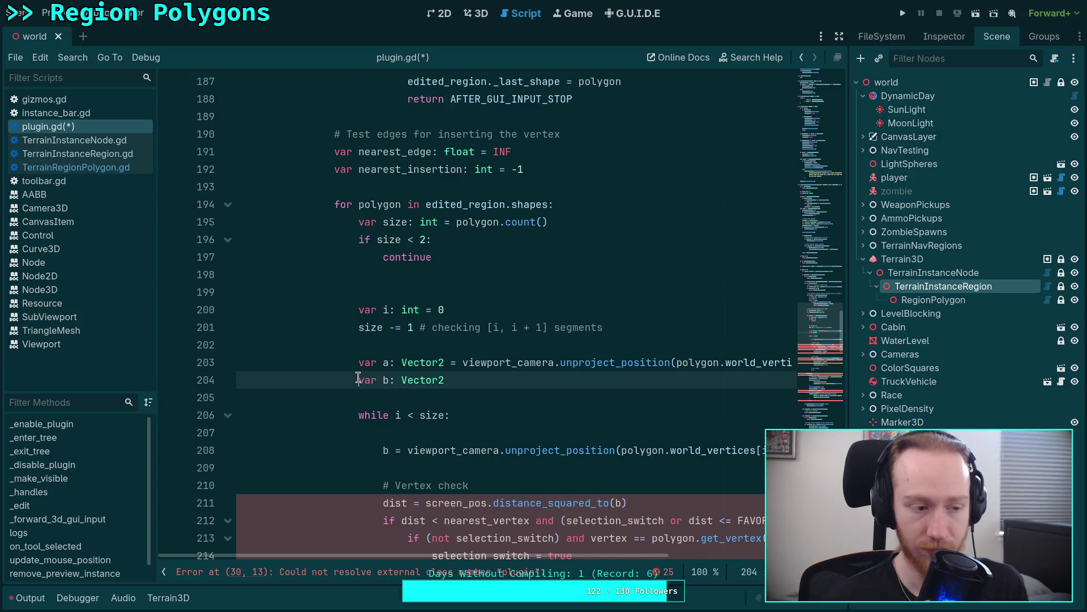
key("alt+Down")
key("alt+Down")
key("alt+Down")
key("Tab")
Merge 'var b: Vector2' with its assignment, remove the leftover blank lines, and hide the script list.
left_click_drag(383, 432, 396, 432)
key("Right")
key("Right")
key("Right")
key("alt+Down")
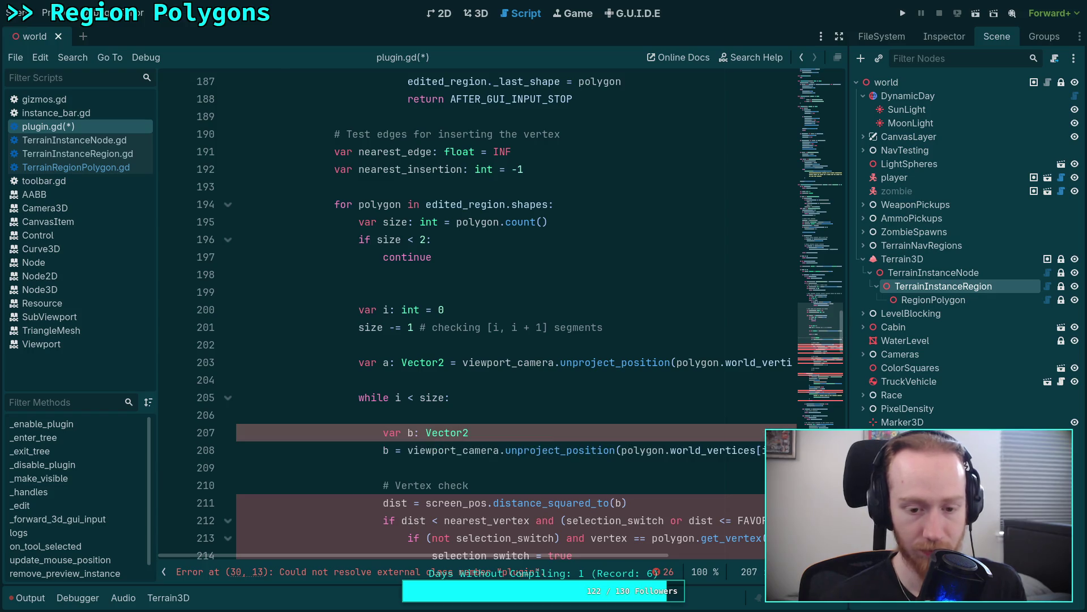
left_click_drag(396, 449, 445, 448)
key("Left")
key("BackSpace")
key("BackSpace")
key("BackSpace")
left_click(491, 417)
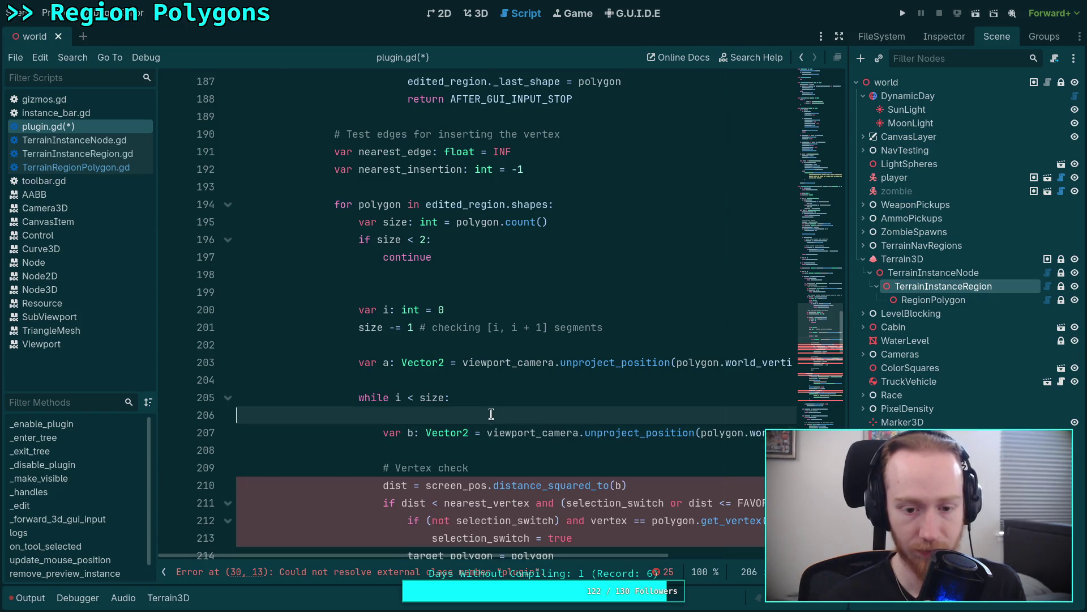
left_click(429, 386)
key("BackSpace")
left_click(407, 400)
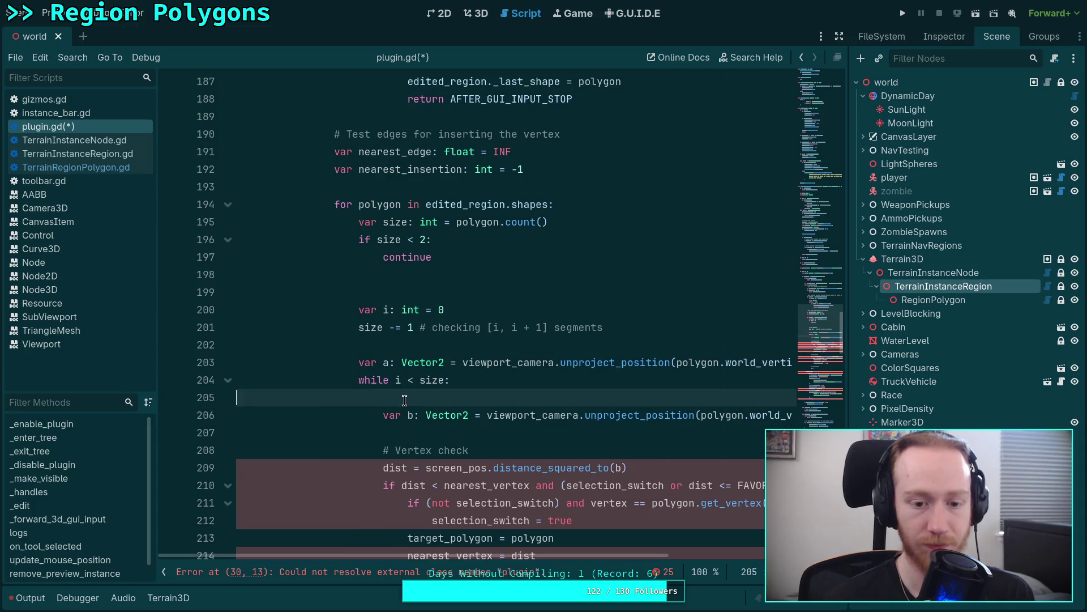
key("BackSpace")
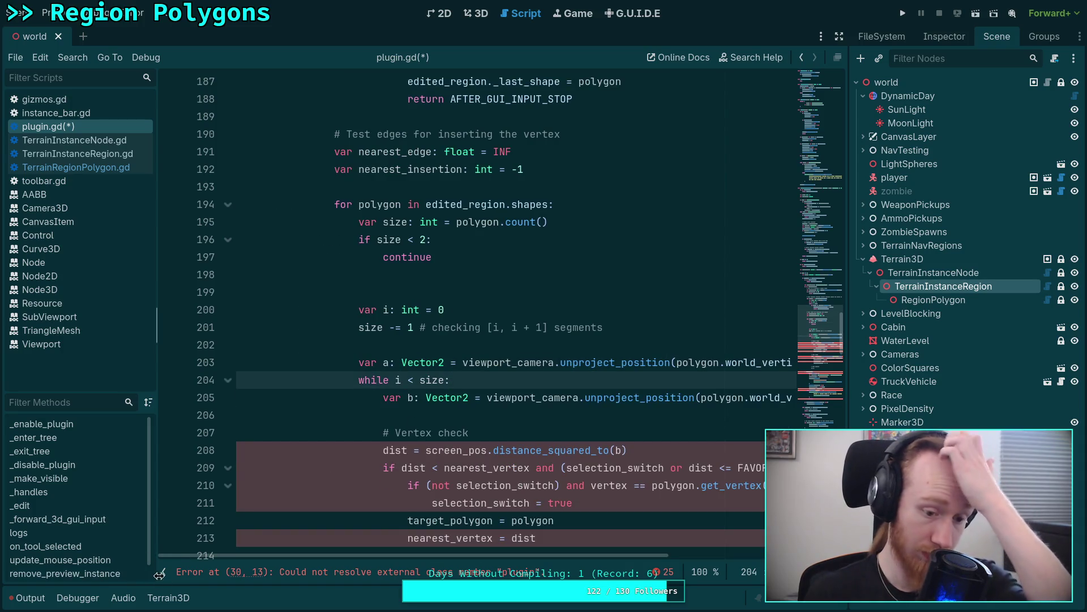
left_click(163, 572)
left_click(342, 273)
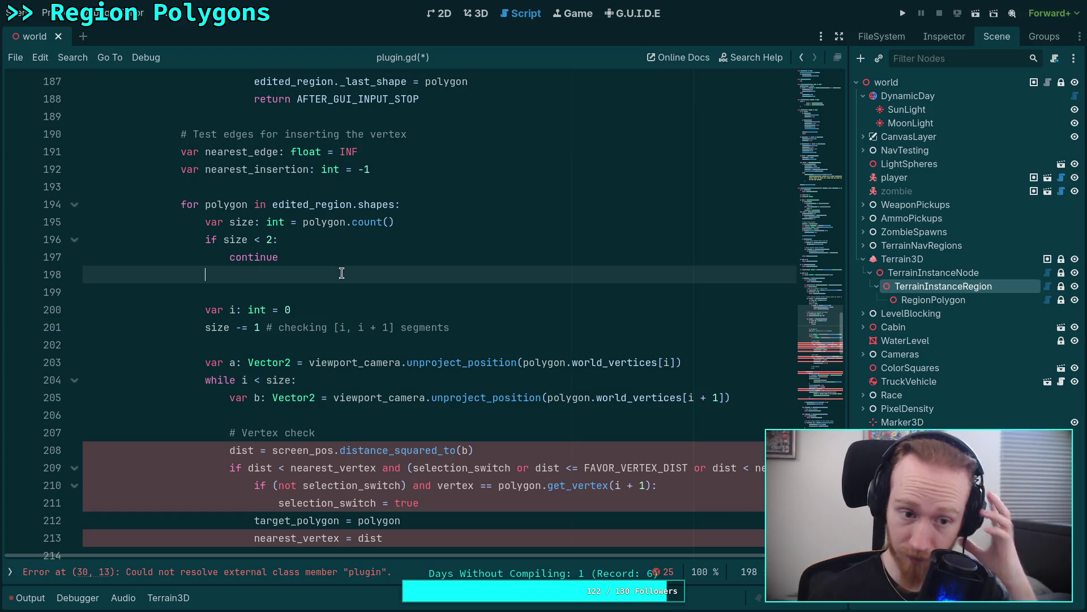
Delete the vertex check block and the '# Edge check' comment from the loop.
key("BackSpace")
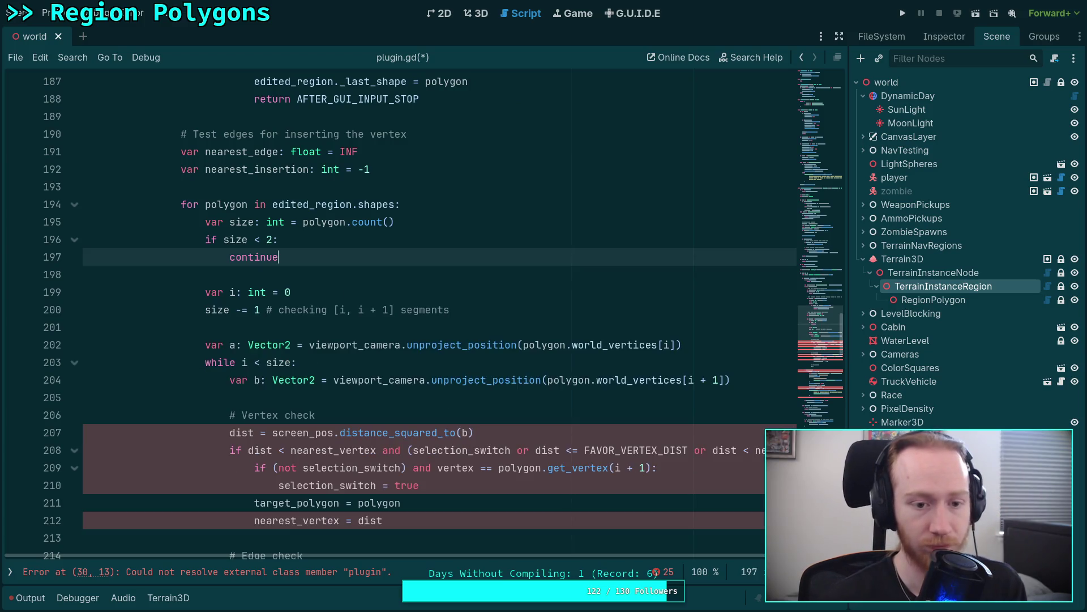
scroll(350, 292, "down", 2)
scroll(350, 322, "up", 1)
mouse_move(412, 466)
left_mouse_down()
mouse_move(85, 363)
mouse_move(85, 346)
left_mouse_up()
key("BackSpace")
left_click_drag(204, 371, 248, 368)
key("BackSpace")
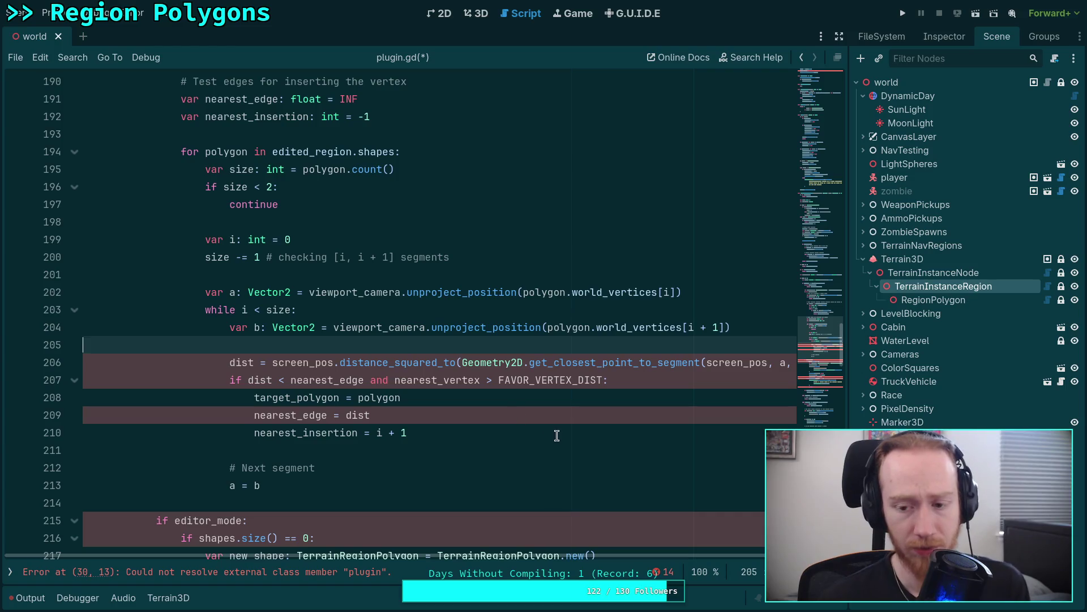
scroll(554, 435, "up", 1)
mouse_move(530, 557)
left_mouse_down()
mouse_move(674, 555)
mouse_move(527, 554)
left_mouse_up()
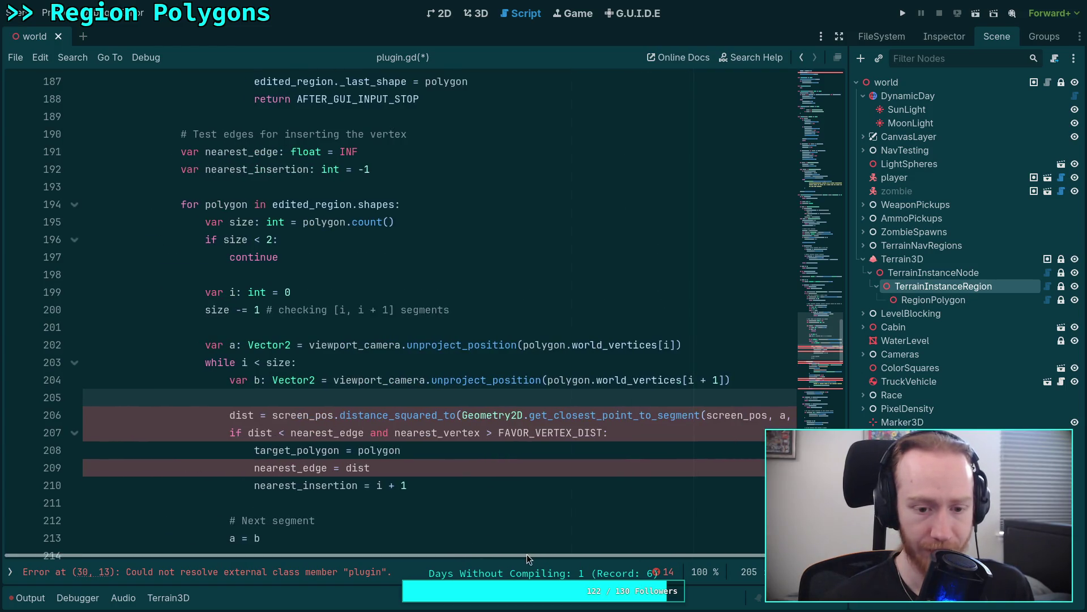
Declare 'var dist: float' and drop the FAVOR_VERTEX_DIST condition so it tests 'dist < nearest_edge'.
left_click(228, 415)
type("var")
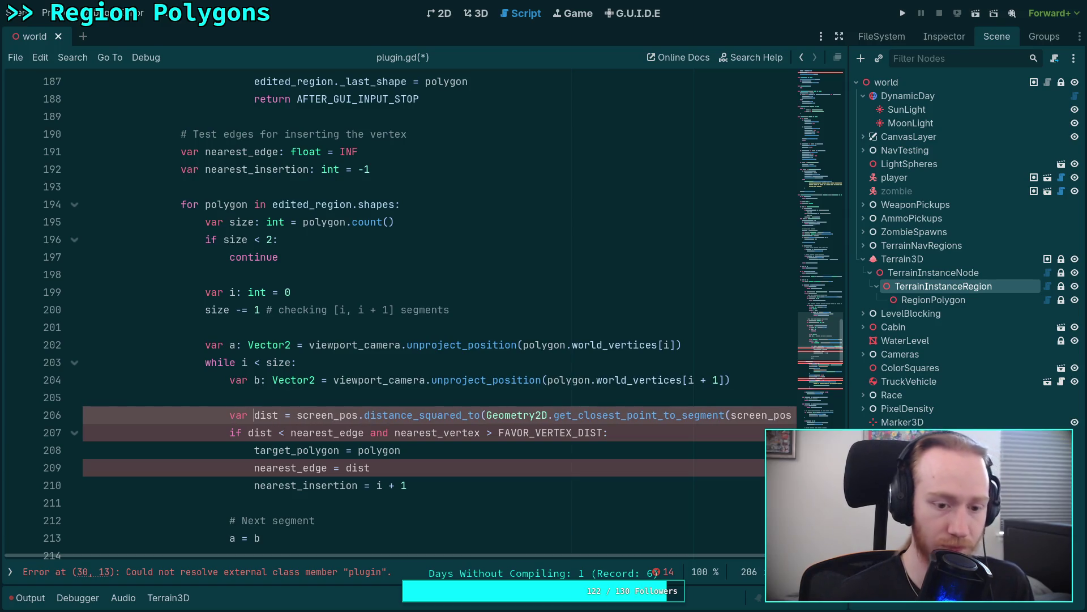
key("Down")
left_click(277, 415)
type(": float")
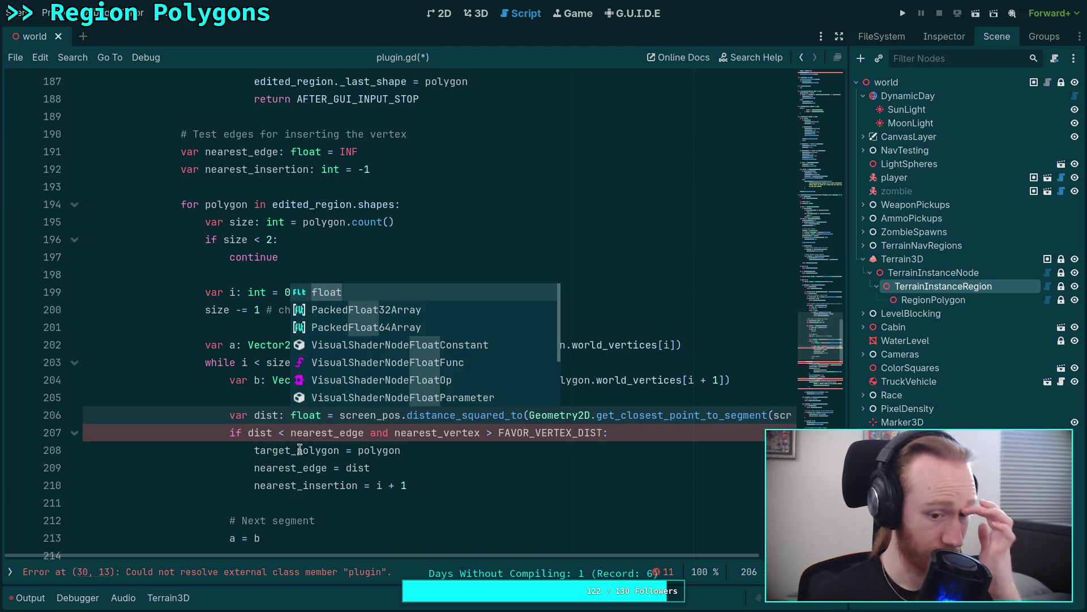
left_click(304, 467)
left_click_drag(364, 433, 602, 436)
key("BackSpace")
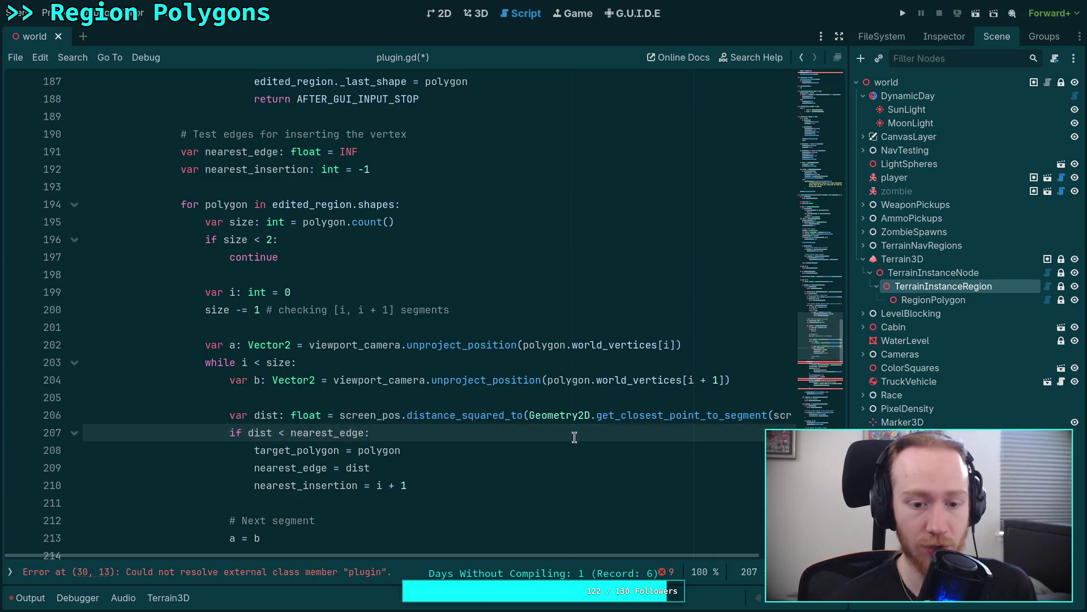
Start an 'if nearest_' line right after 'a = b'.
scroll(450, 458, "down", 1)
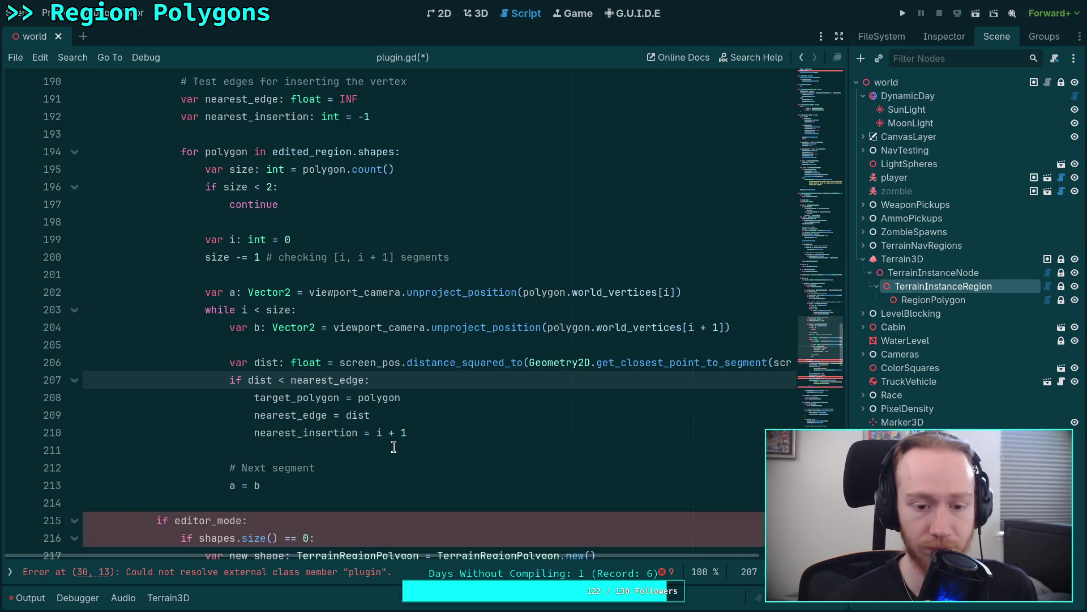
left_click(421, 415)
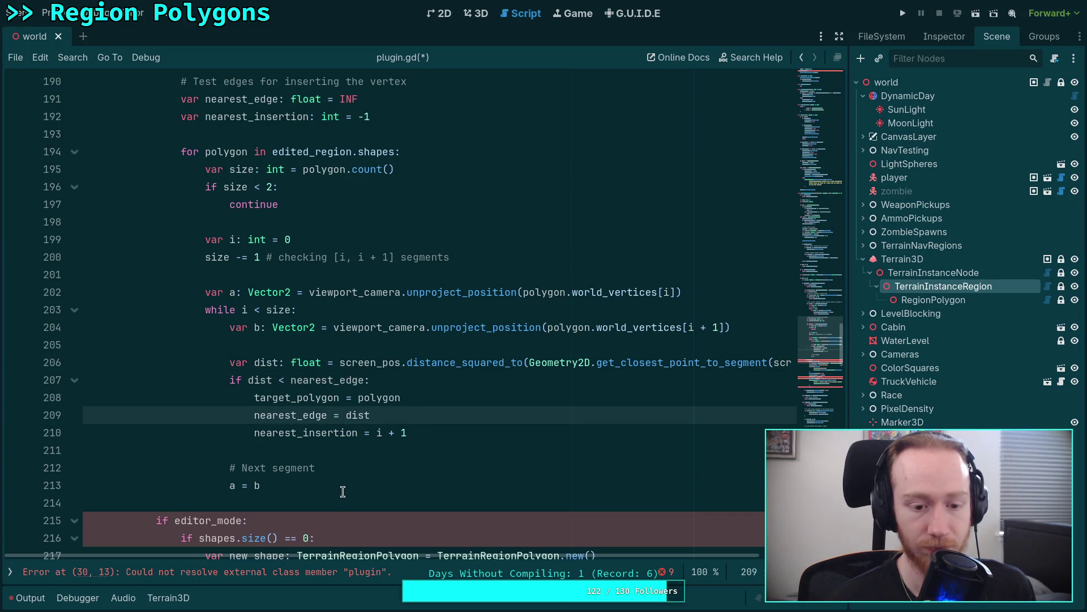
scroll(330, 490, "up", 1)
scroll(331, 490, "down", 1)
left_click(286, 486)
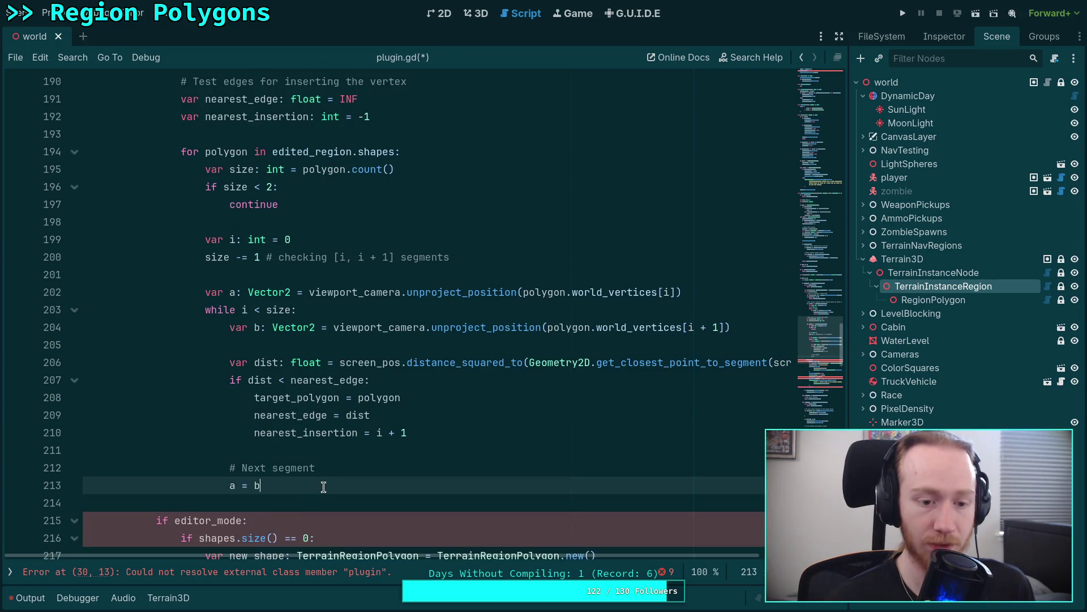
key("Return")
key("Return")
type("i")
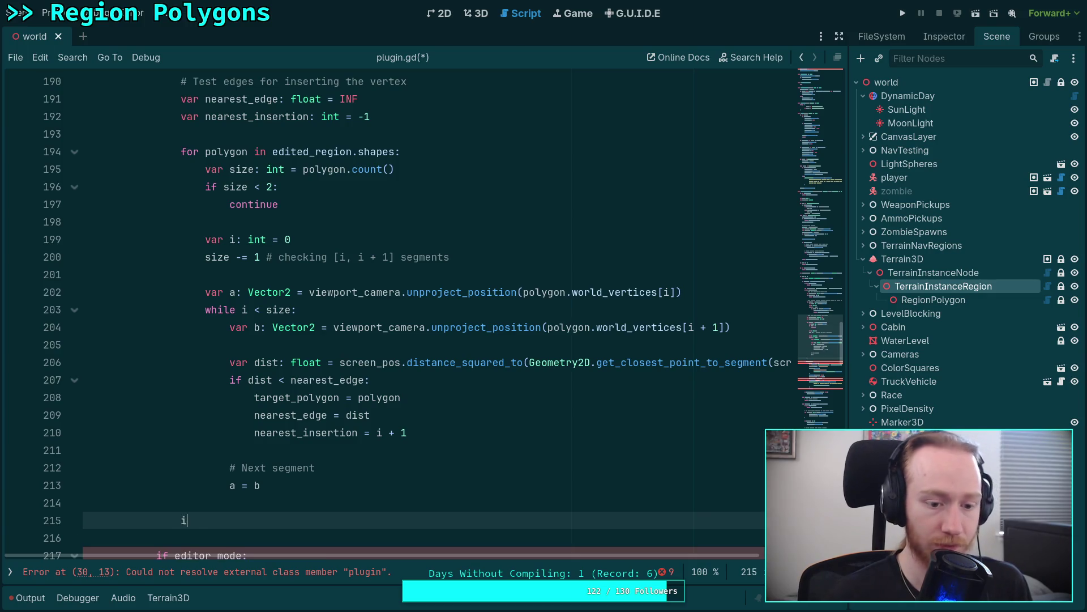
type("f nearest_")
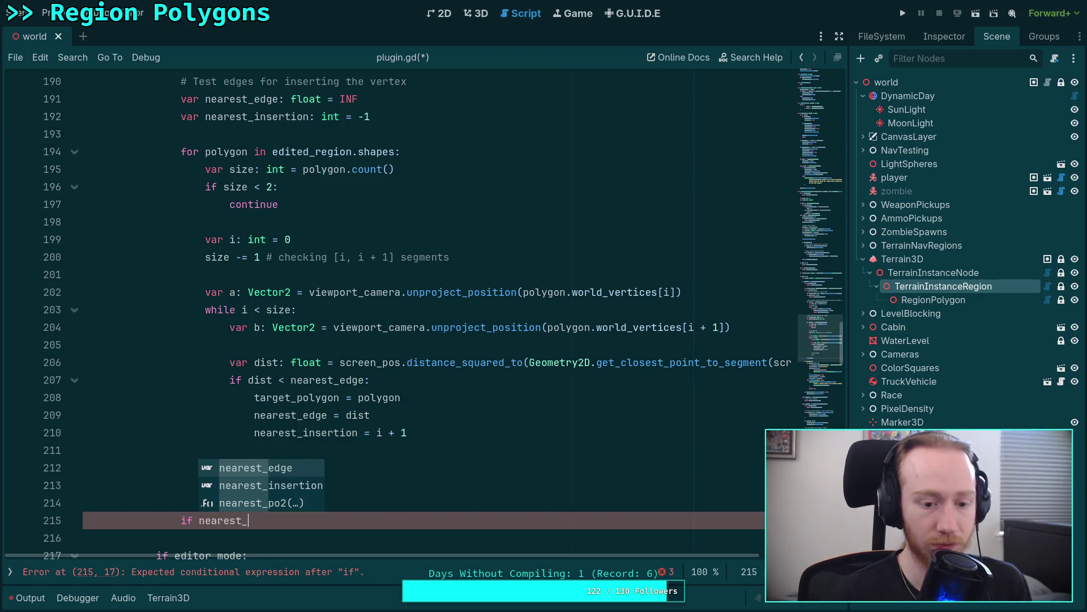
Complete 'if nearest_insertion != -1:' and set edited_region._last_shape to target_polygon inside it.
key("Down")
key("Return")
scroll(365, 382, "up", 4)
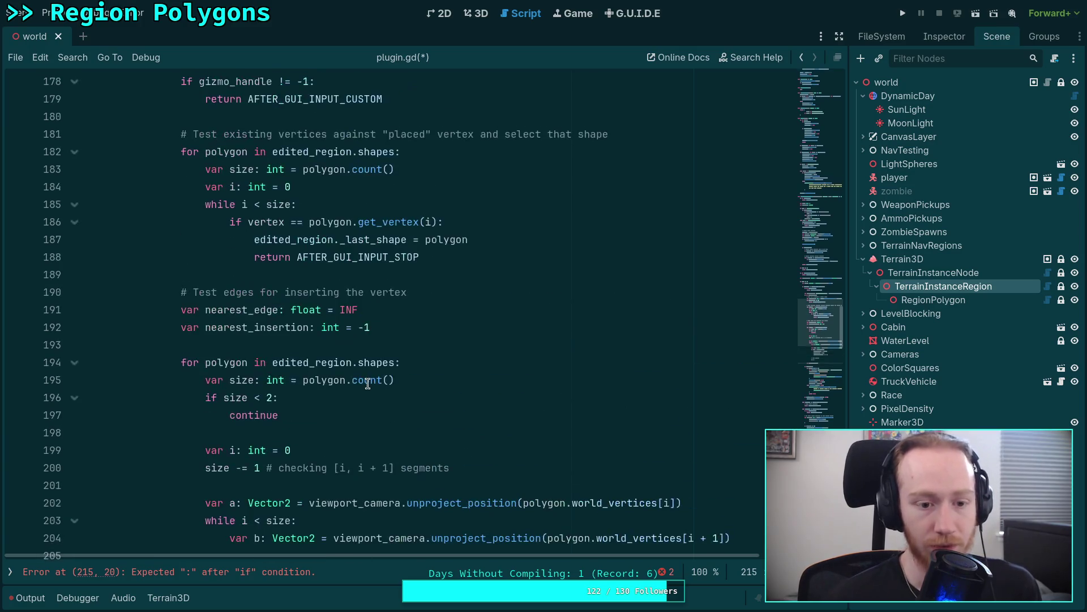
scroll(367, 384, "down", 5)
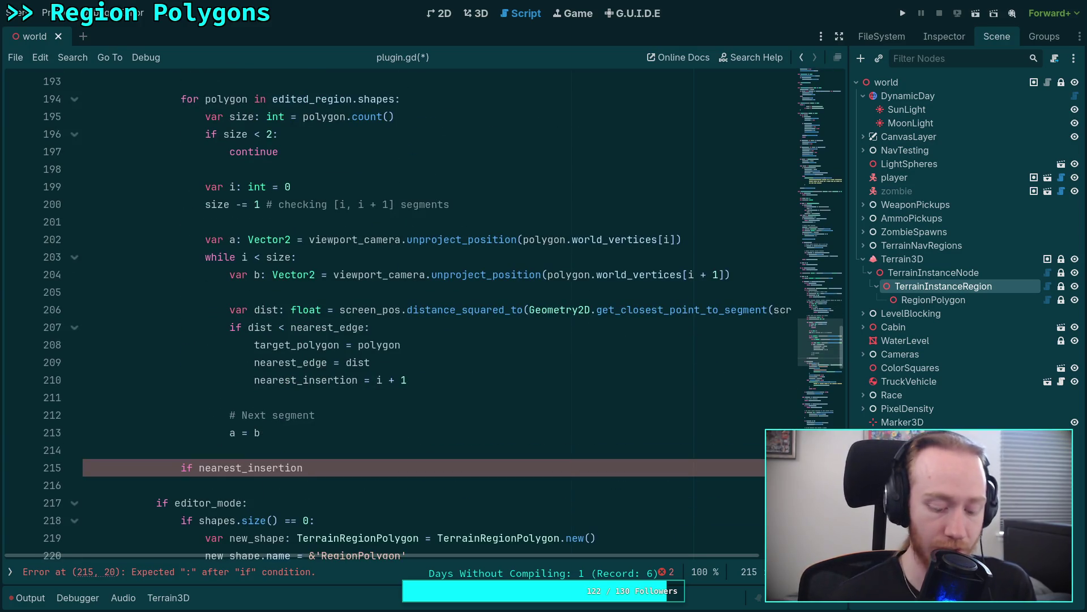
type(" != -1:")
key("Return")
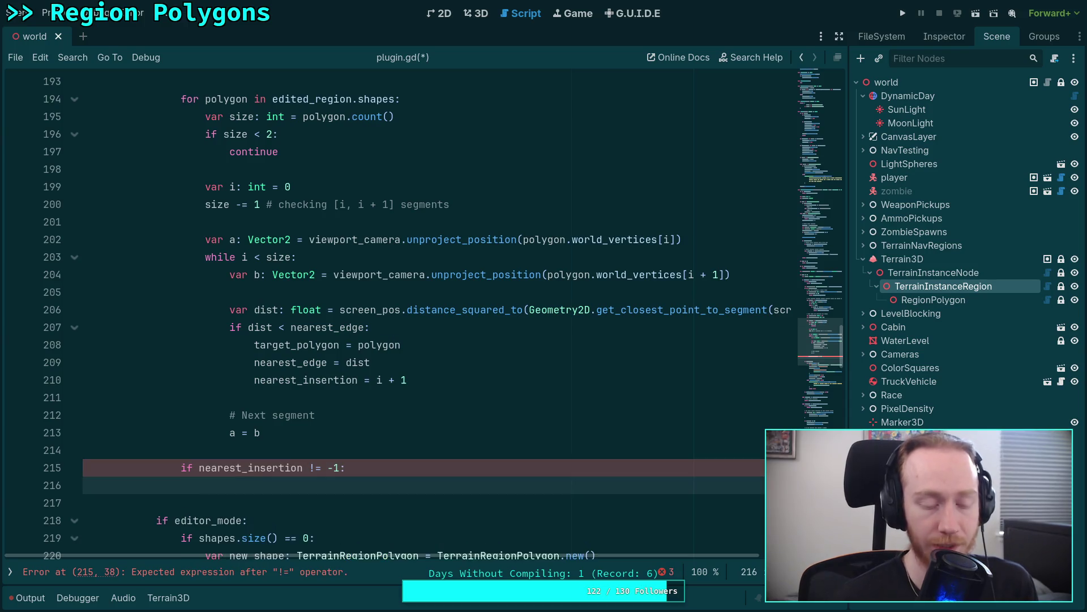
type("edi")
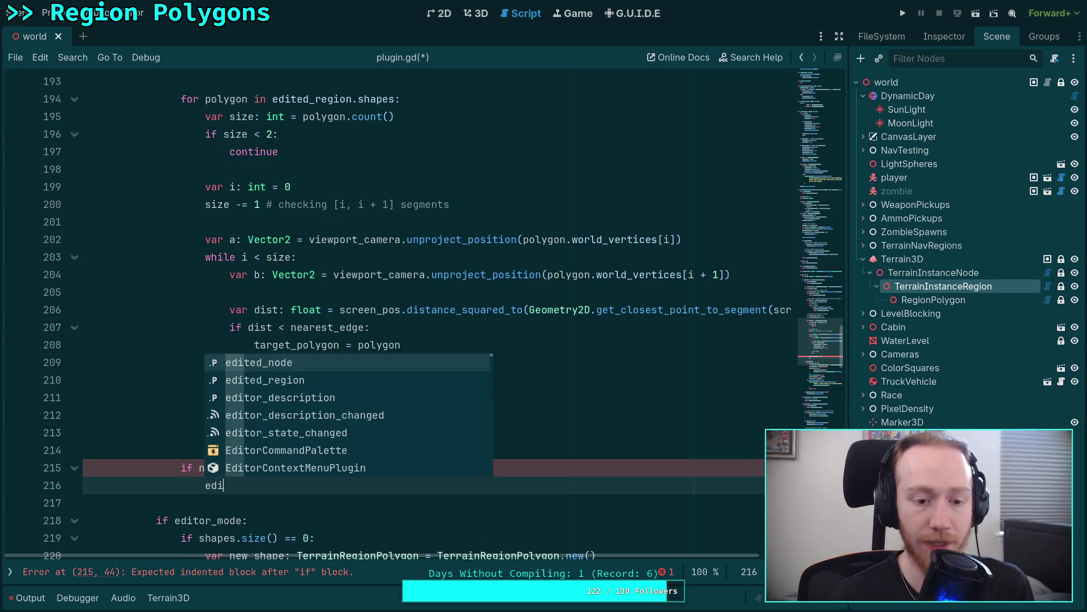
key("Down")
key("Return")
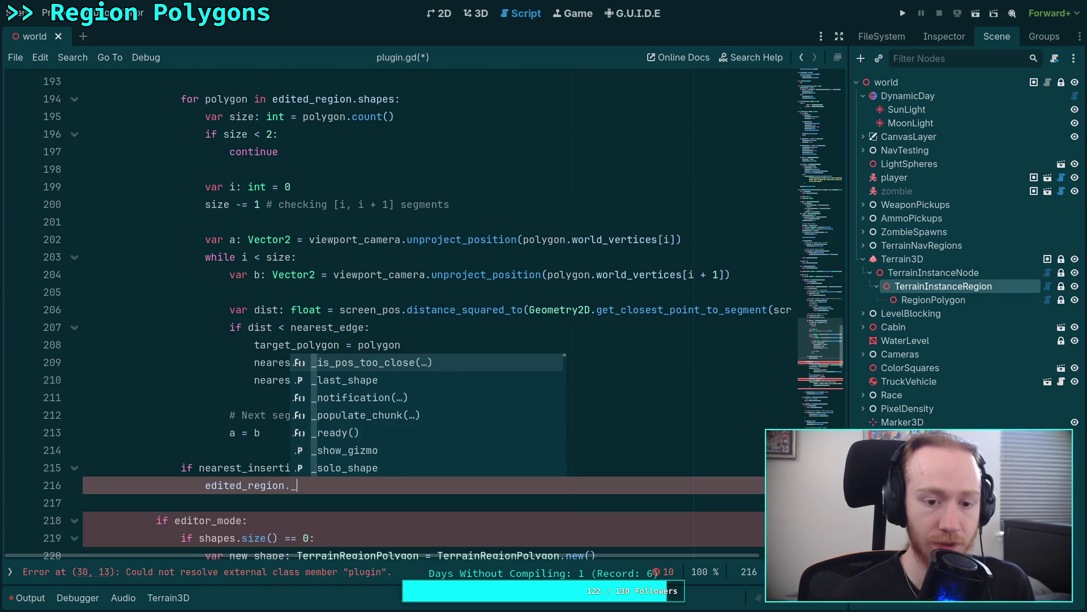
type("_last")
key("Return")
key("ctrl+space")
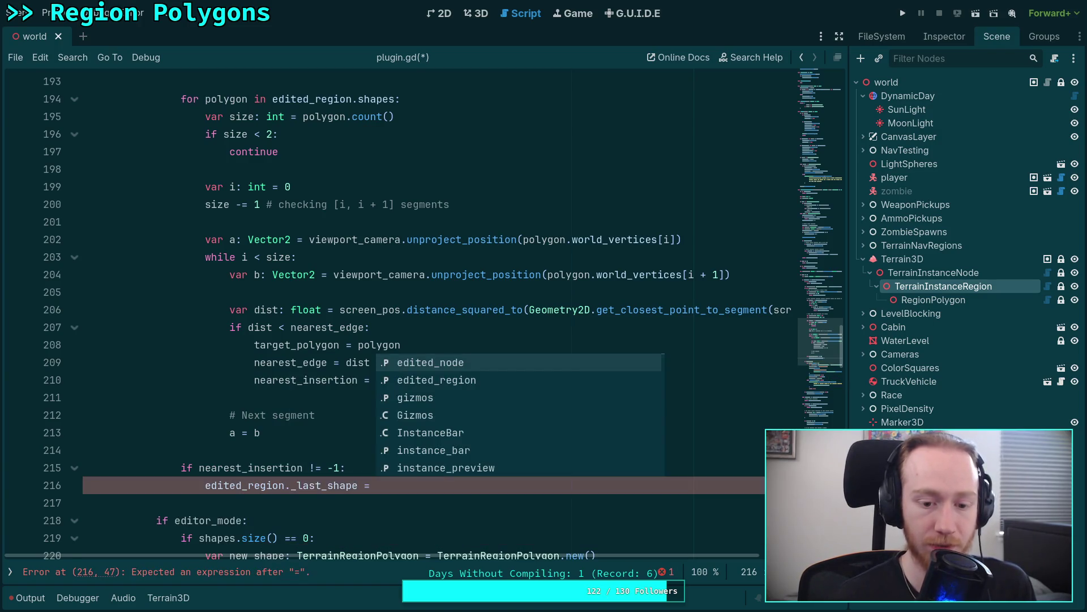
type("tar")
key("Return")
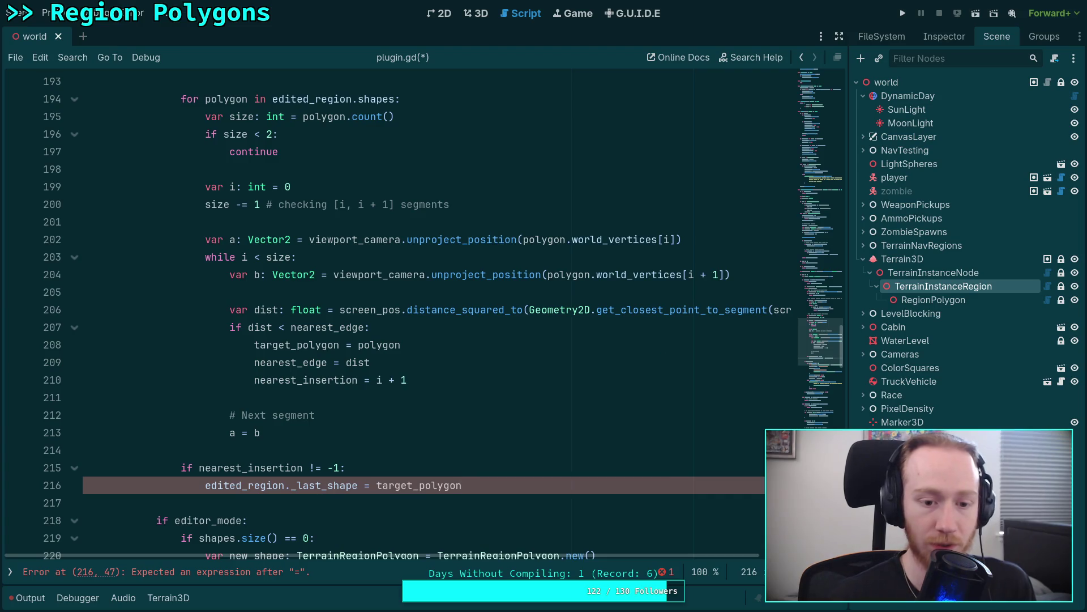
Add 'edited_region.add_vertex(vertex, nearest_insertion)' on a new line below it.
double_click(297, 344)
left_click(516, 490)
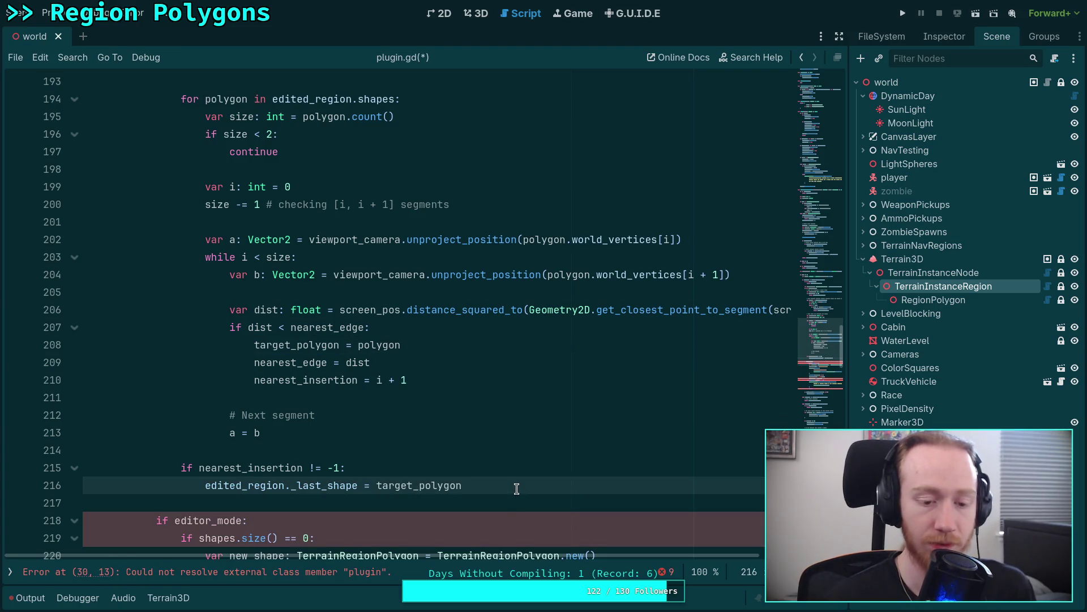
key("Return")
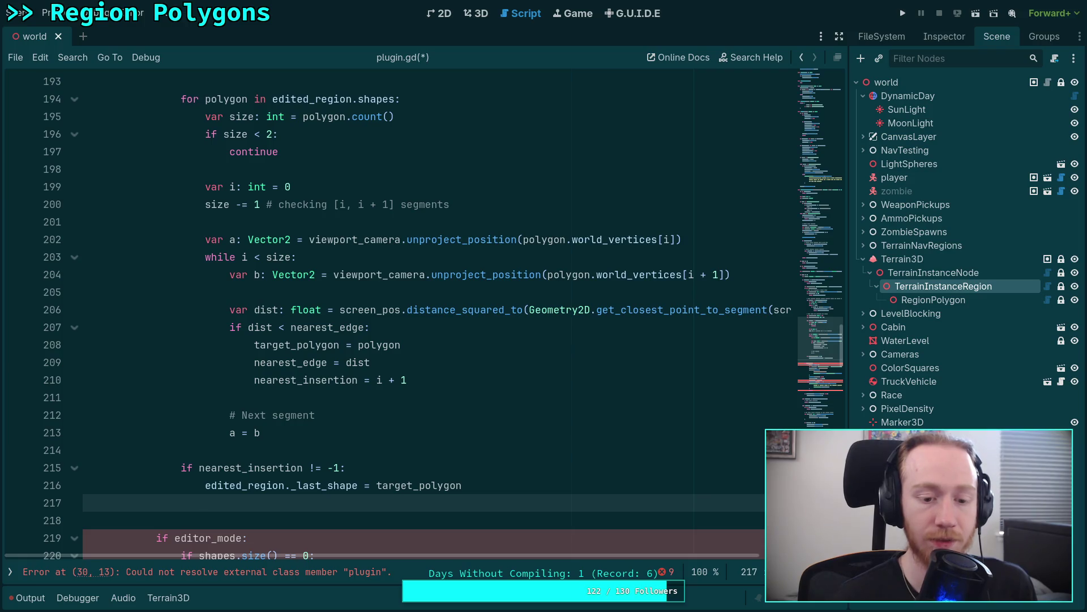
type("ed")
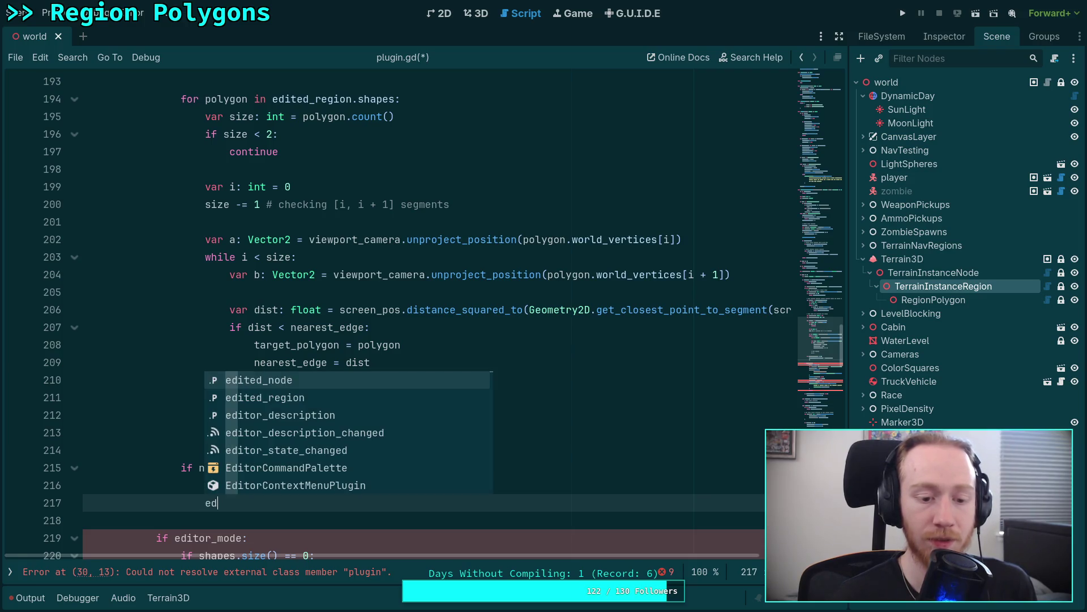
key("Down")
key("Return")
type(".ad")
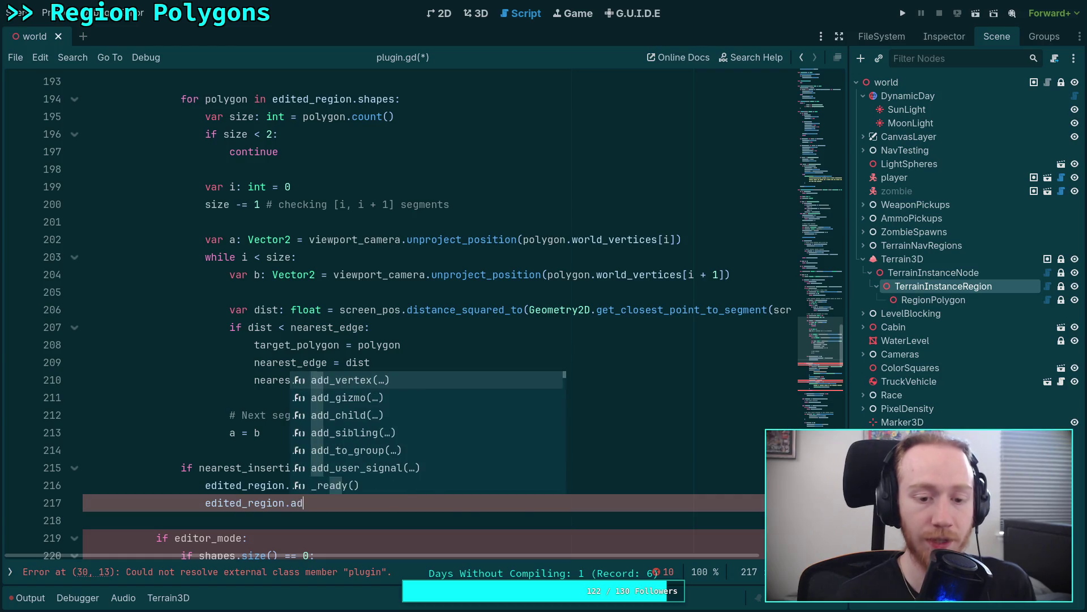
key("Return")
type("vertex, in")
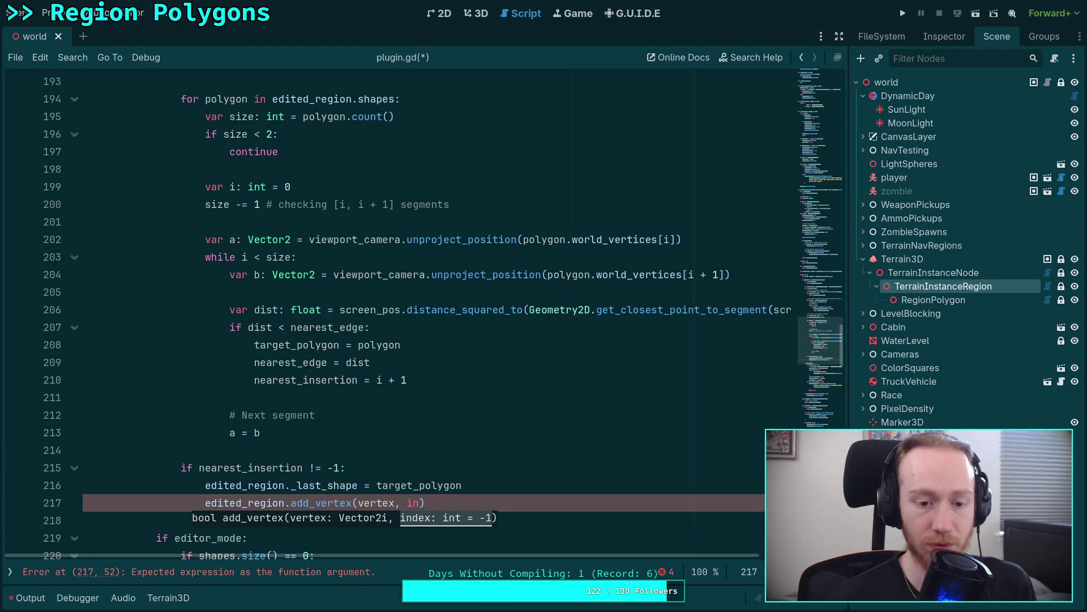
type("n")
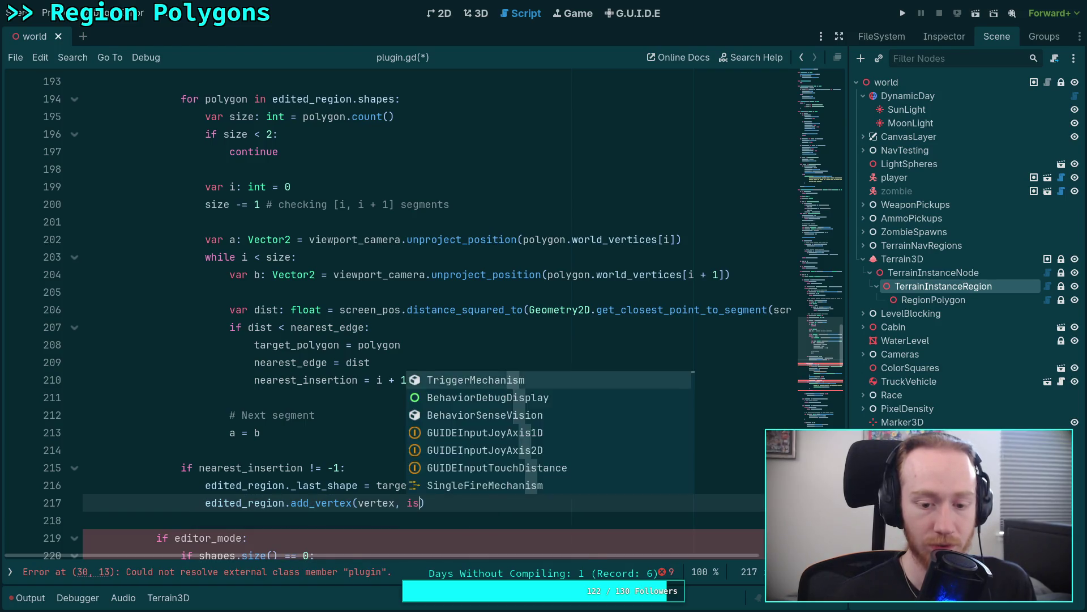
key("BackSpace")
key("BackSpace")
type("near")
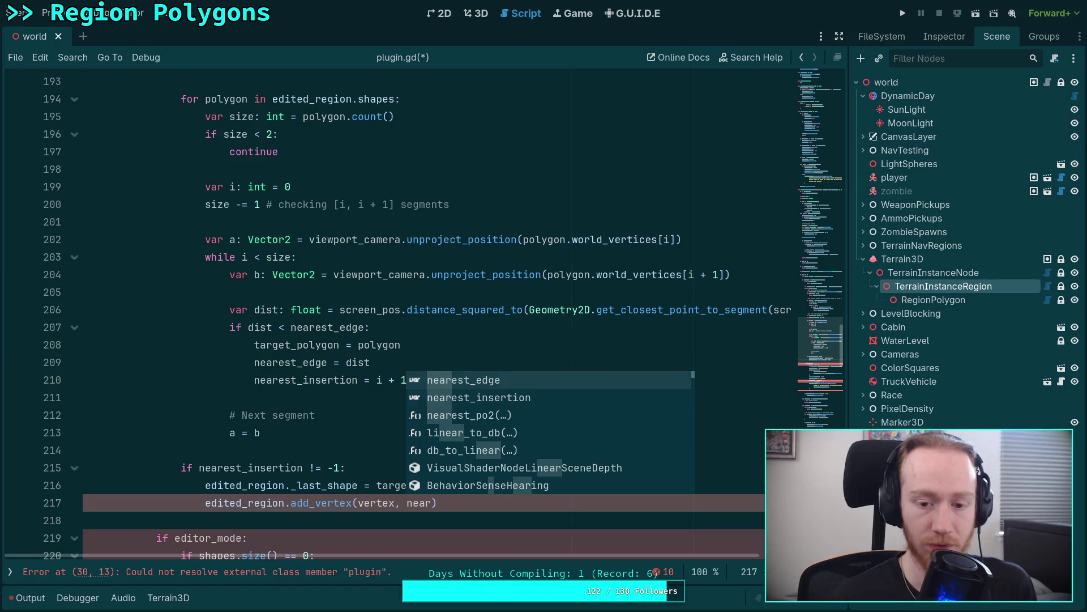
key("Down")
key("Return")
Begin a 'return' statement after the add_vertex call.
scroll(558, 458, "down", 1)
scroll(559, 459, "down", 3)
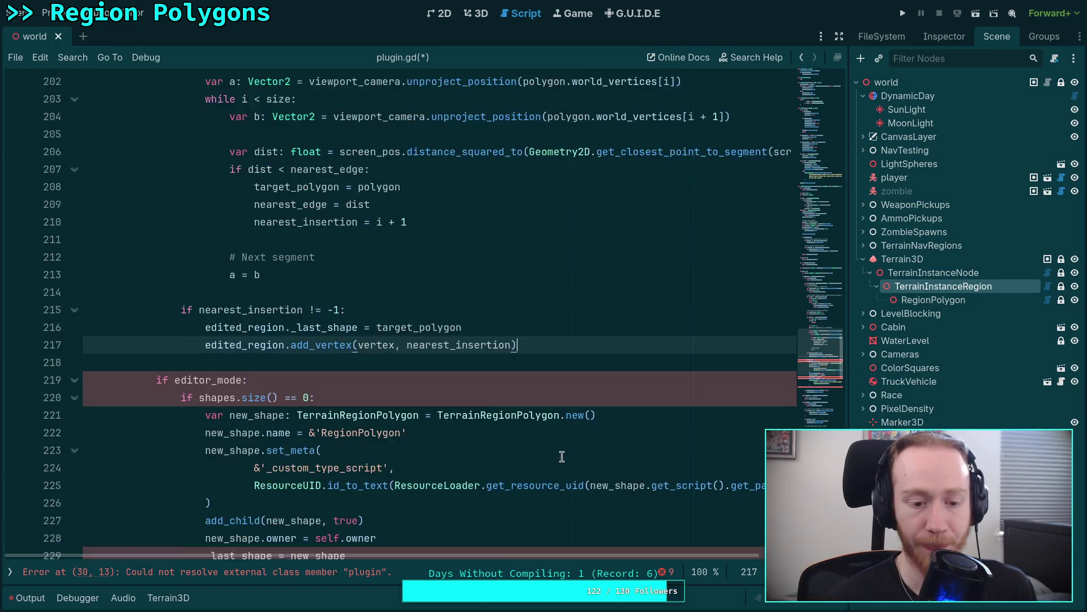
scroll(558, 459, "up", 4)
key("Return")
type("return")
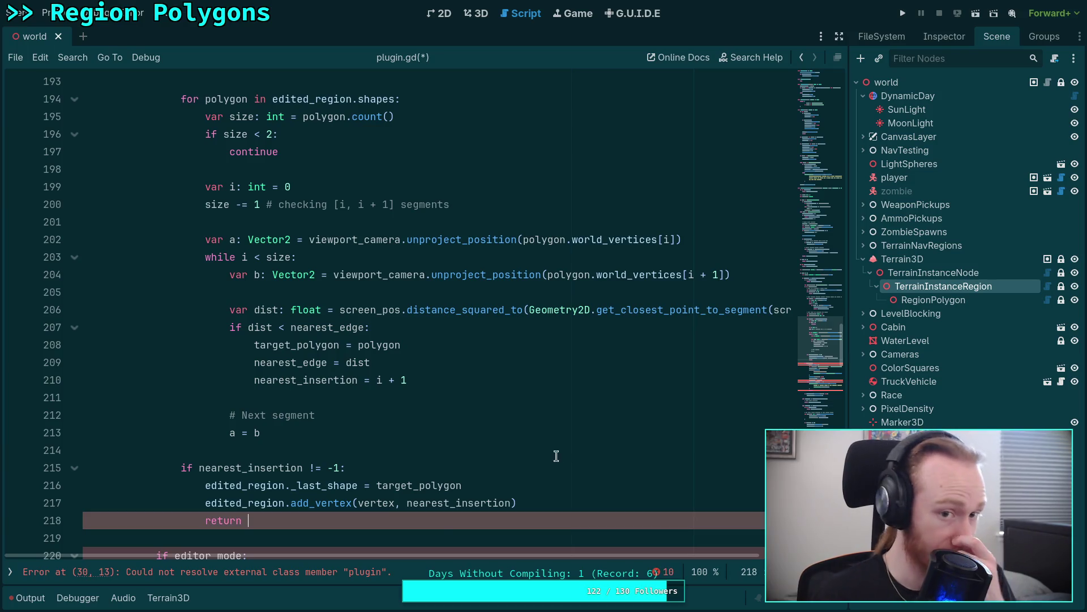
scroll(560, 456, "up", 7)
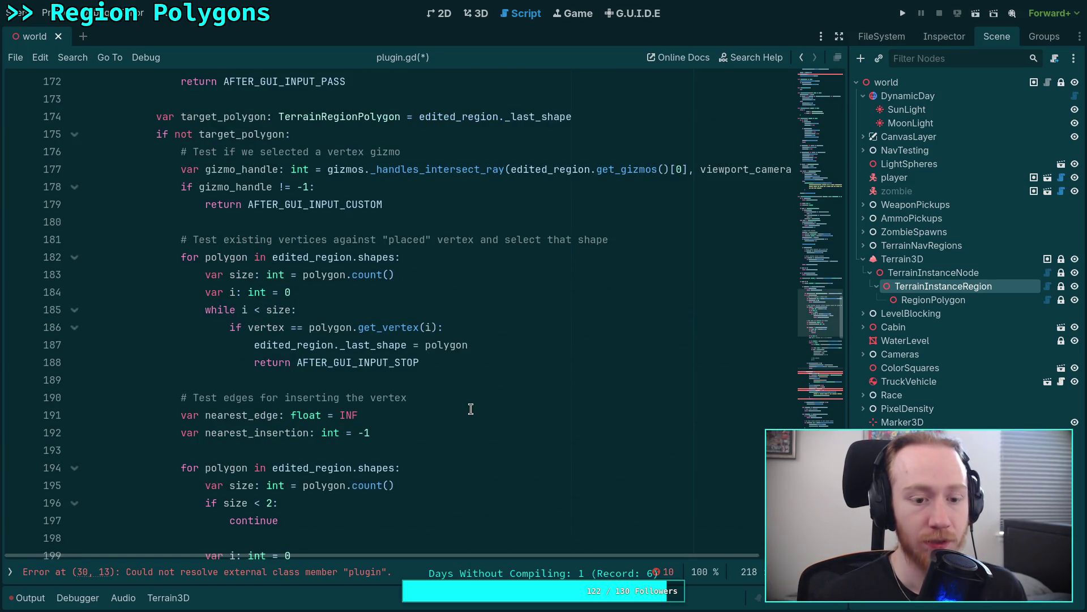
scroll(471, 409, "down", 9)
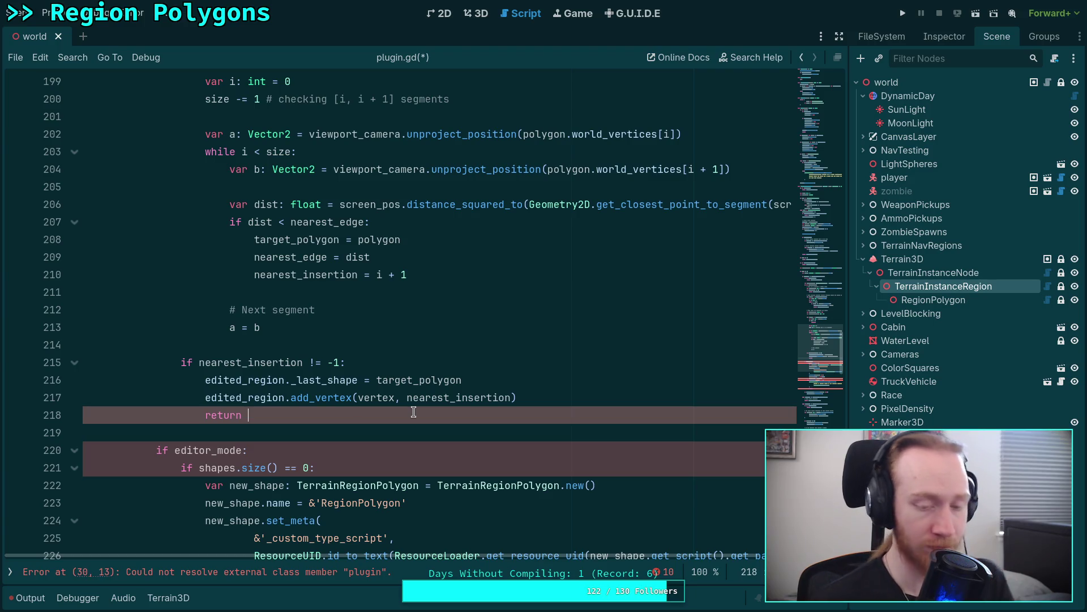
scroll(414, 412, "up", 8)
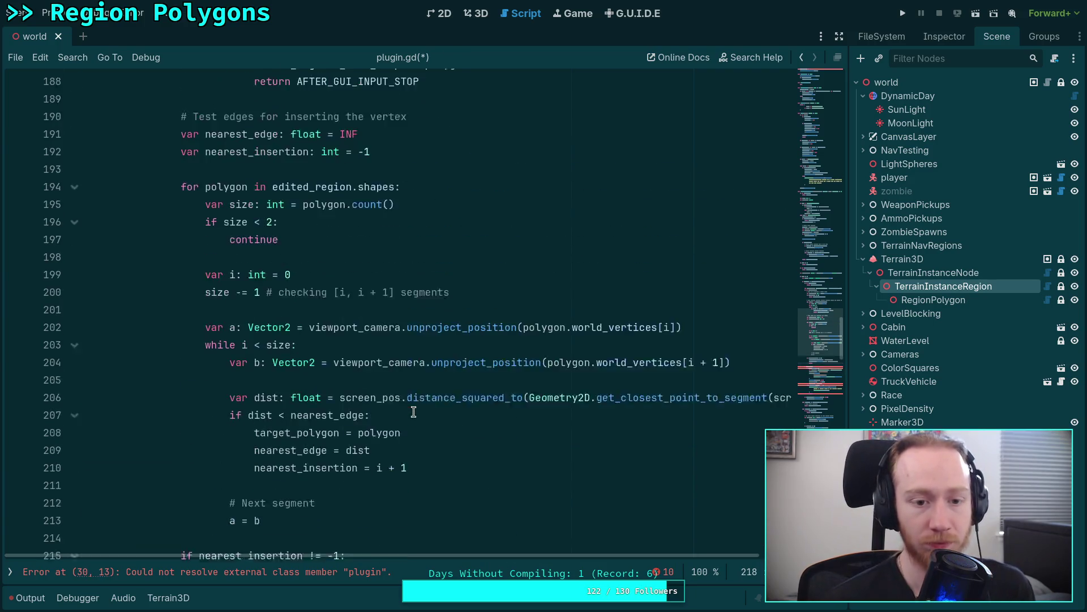
scroll(336, 403, "up", 3)
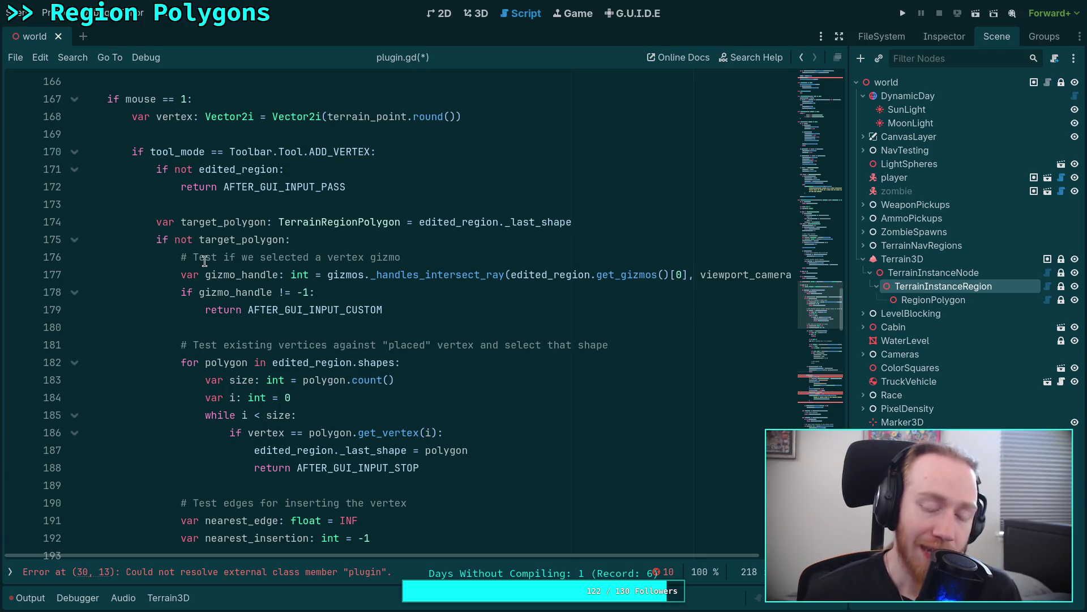
left_click_drag(185, 248, 530, 608)
left_click(366, 300)
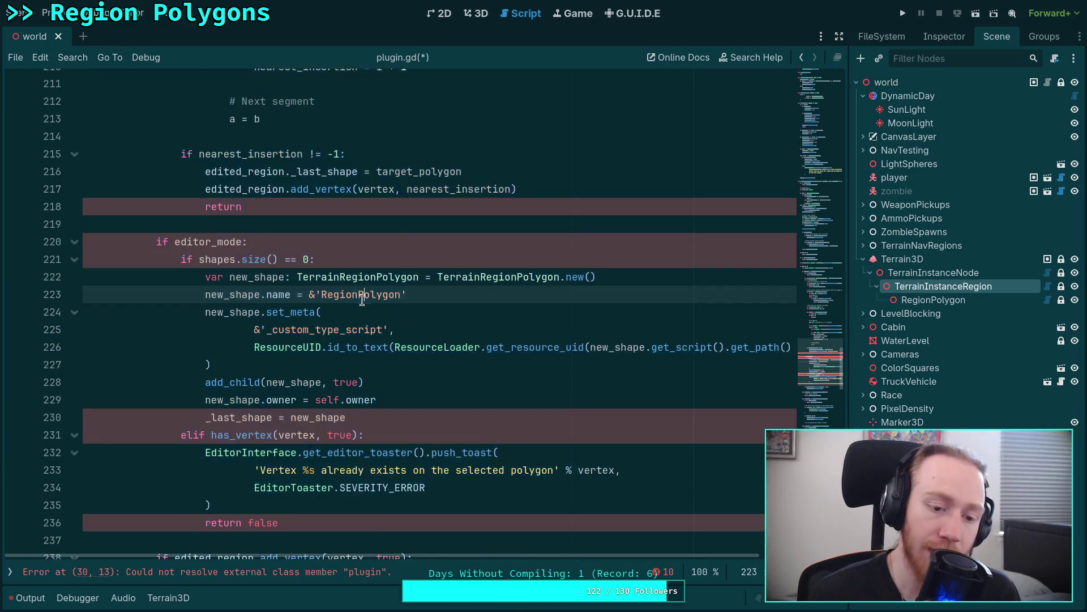
scroll(232, 295, "up", 12)
scroll(235, 285, "up", 1)
left_click_drag(214, 179, 372, 517)
left_click(306, 347)
left_click(274, 379)
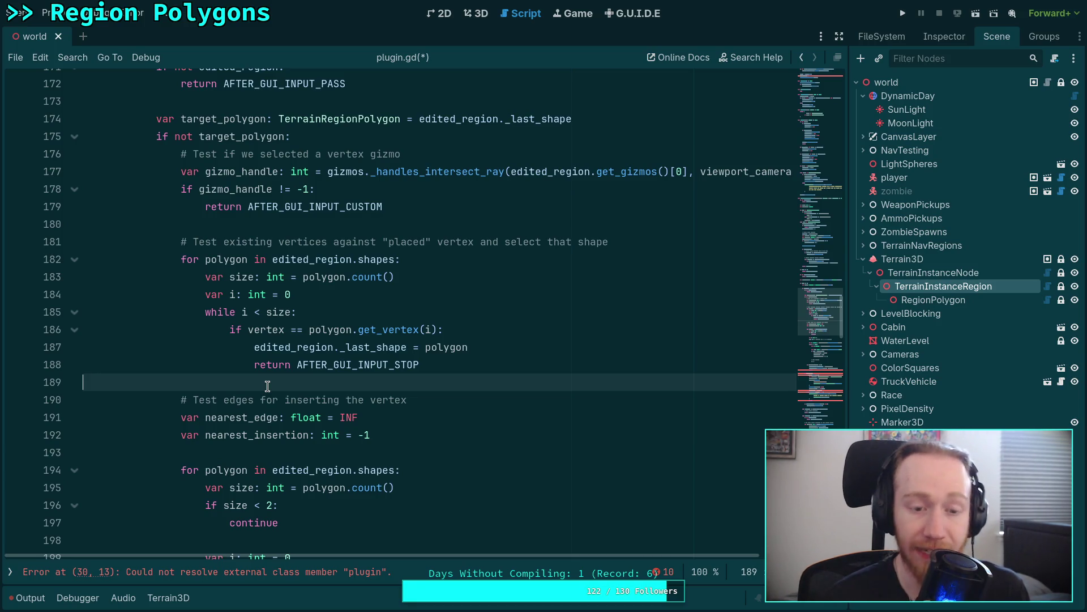
scroll(268, 386, "down", 2)
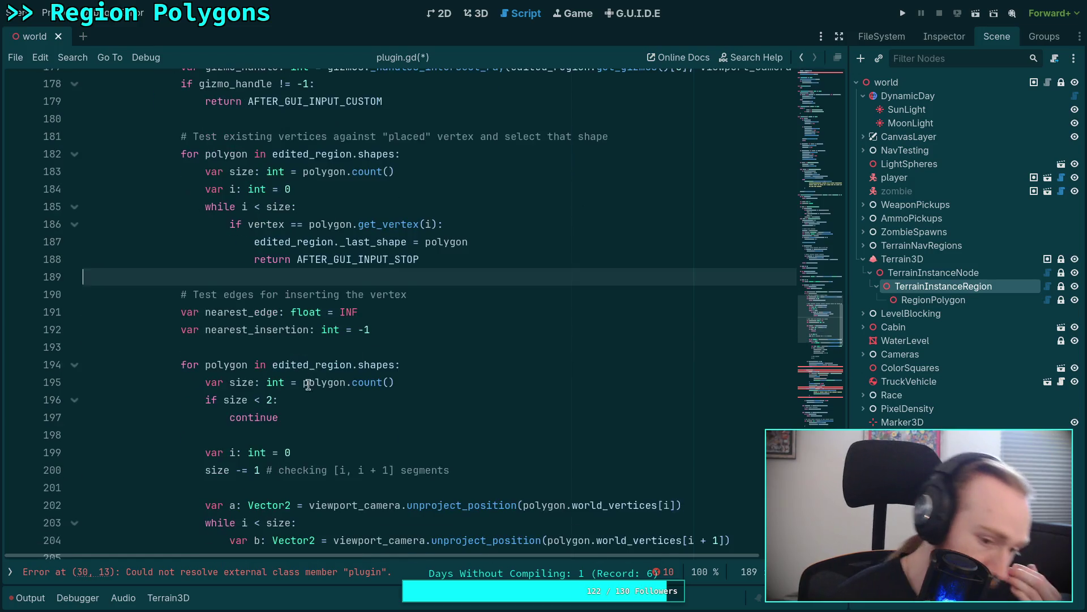
Define 'const EDGE_DISTANCE: float = 8.0' below the edge-test comment.
left_click(433, 296)
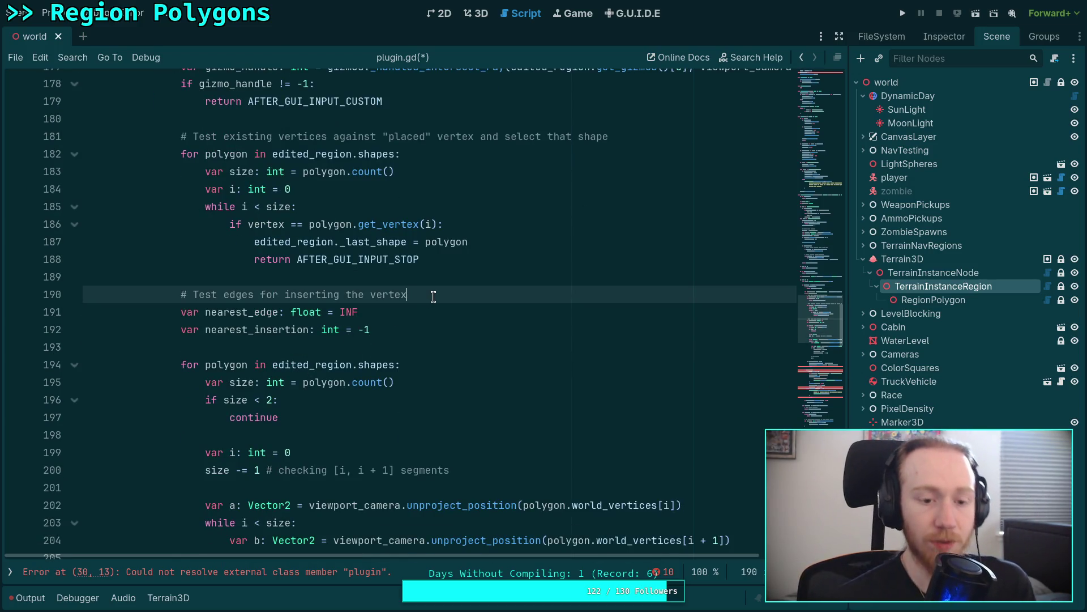
key("Return")
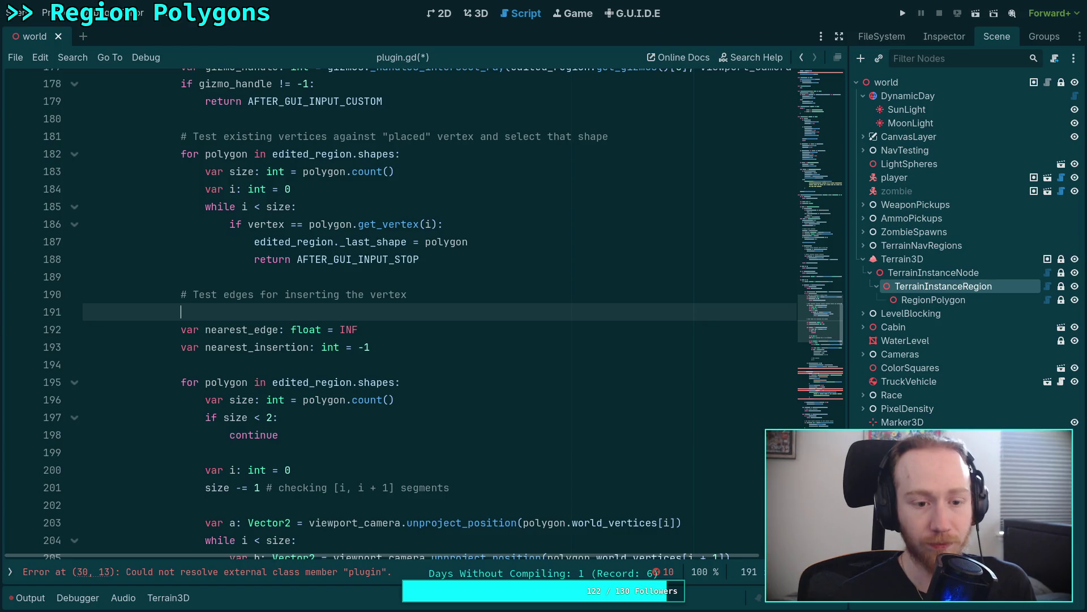
type("con")
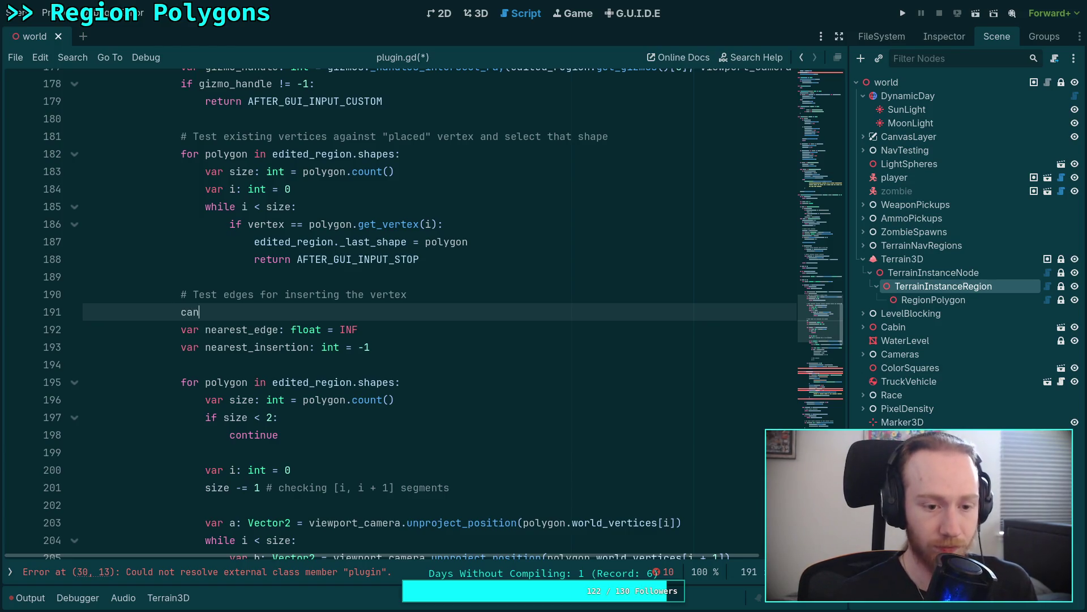
type("st ")
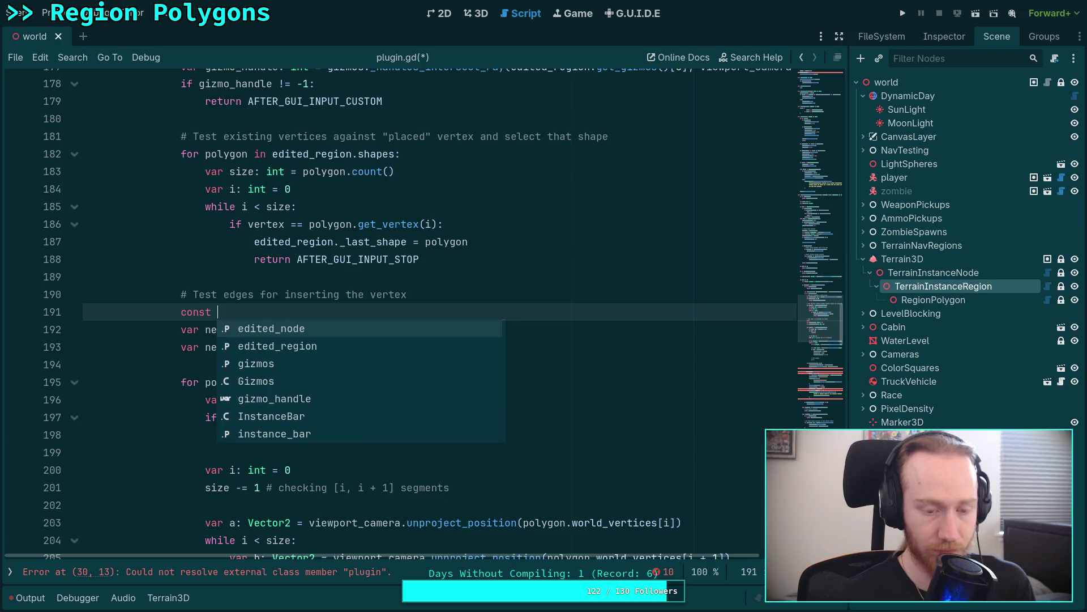
type("EDGE_DISTANCE: float = ")
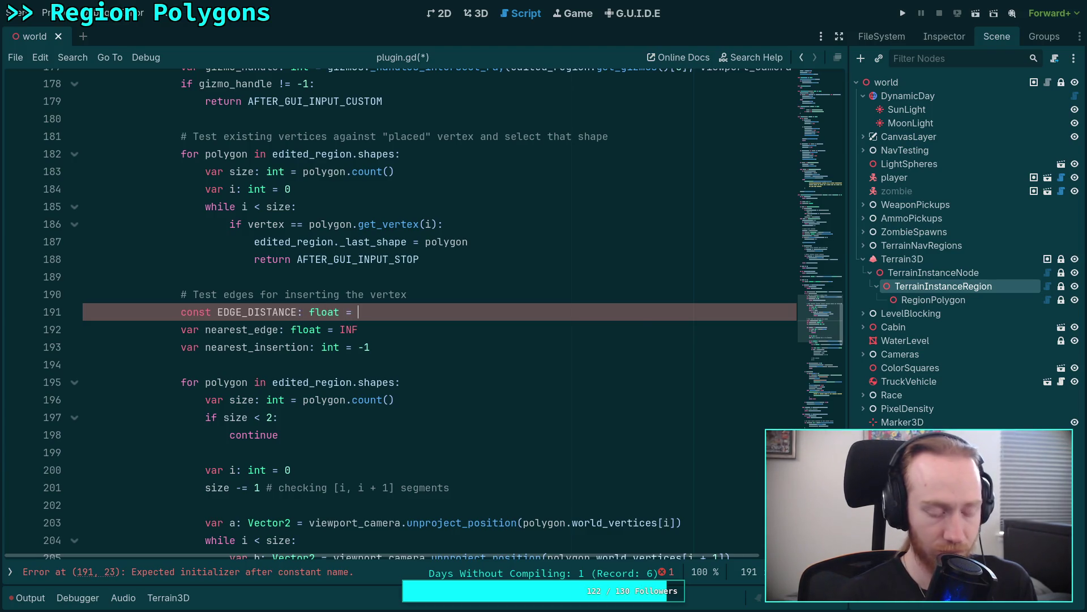
type("8.0")
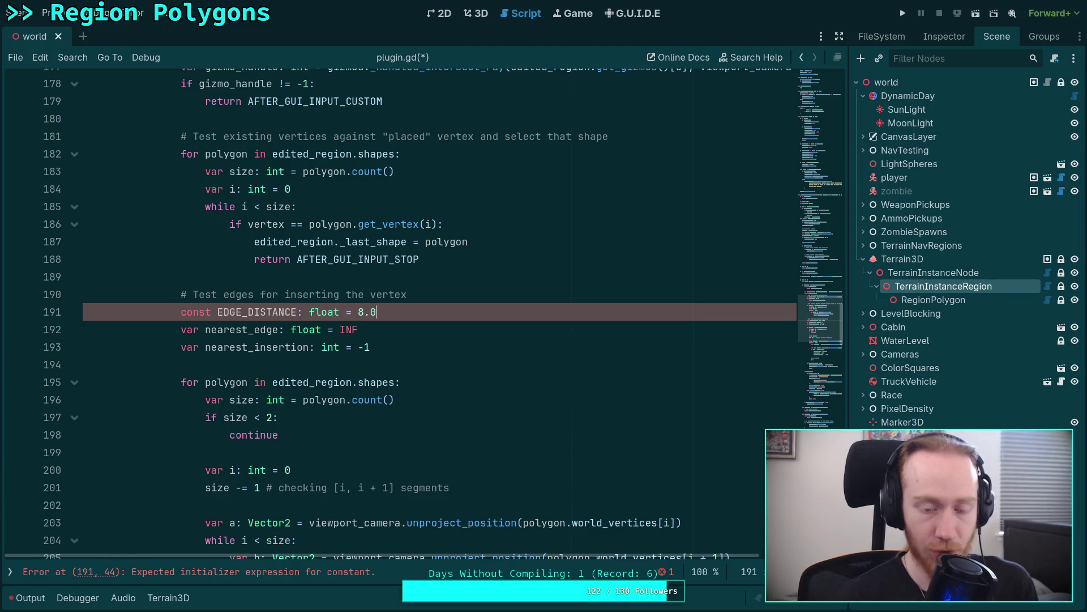
scroll(429, 299, "down", 4)
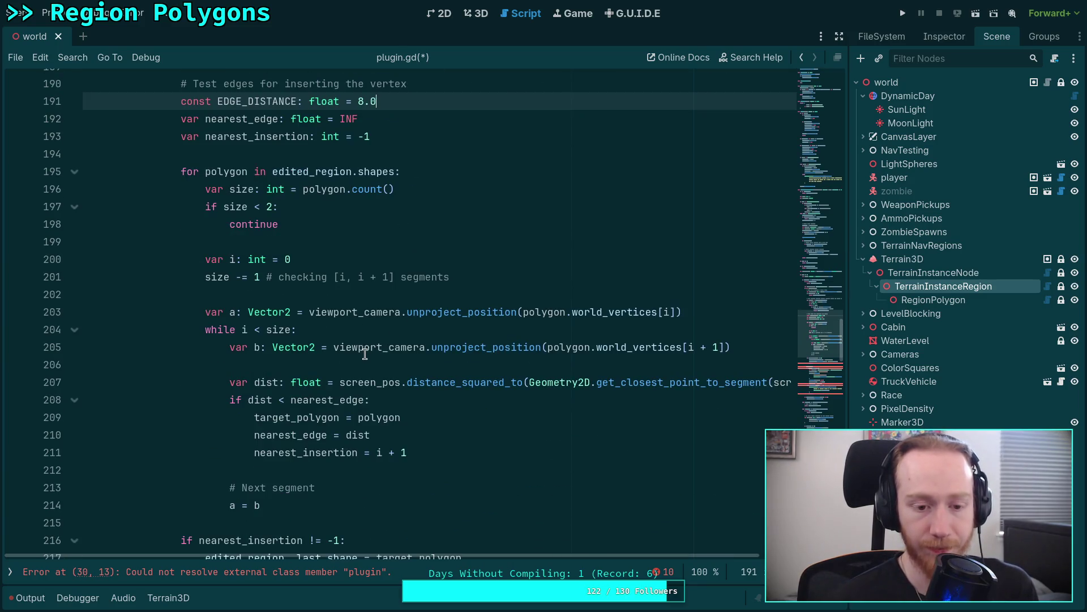
Prefix the edge if condition with 'dist <= EDGE_DISTANCE and'.
left_click(426, 383)
left_click(245, 400)
type("disc")
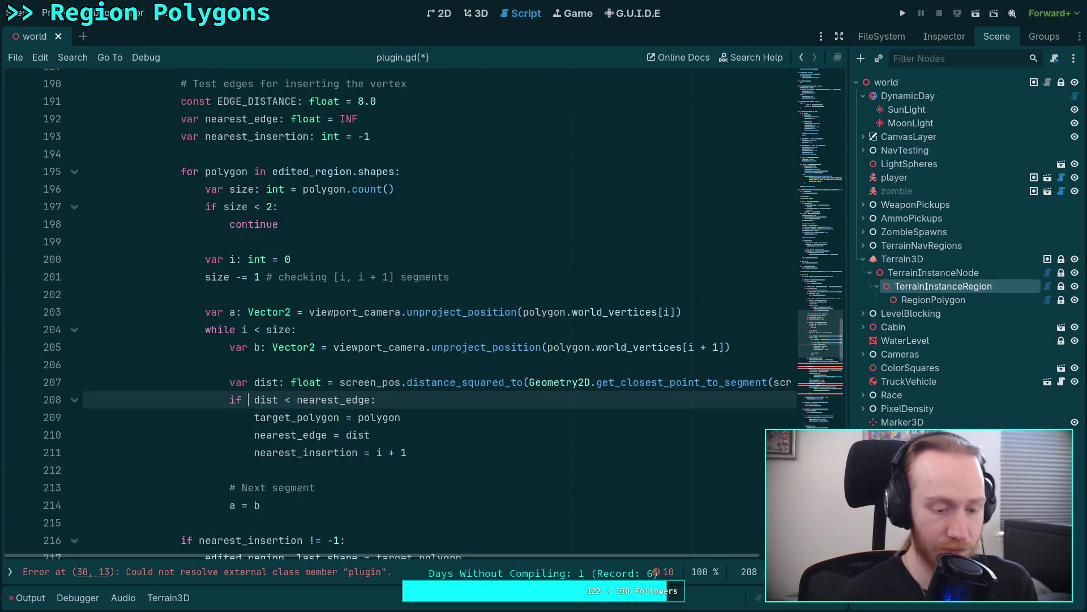
key("BackSpace")
type("t <= ED")
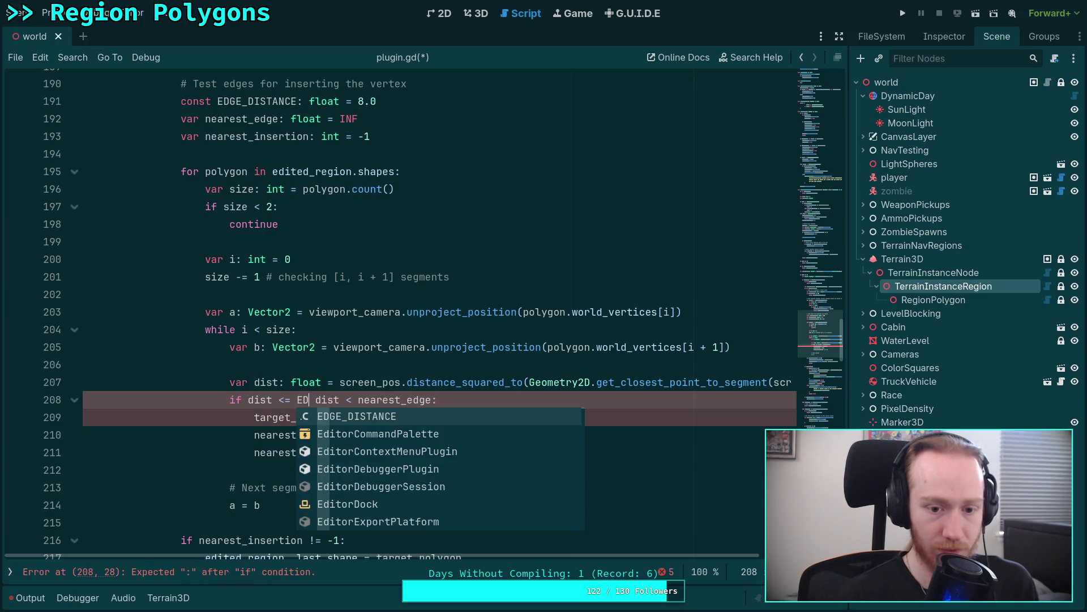
key("Return")
type("and")
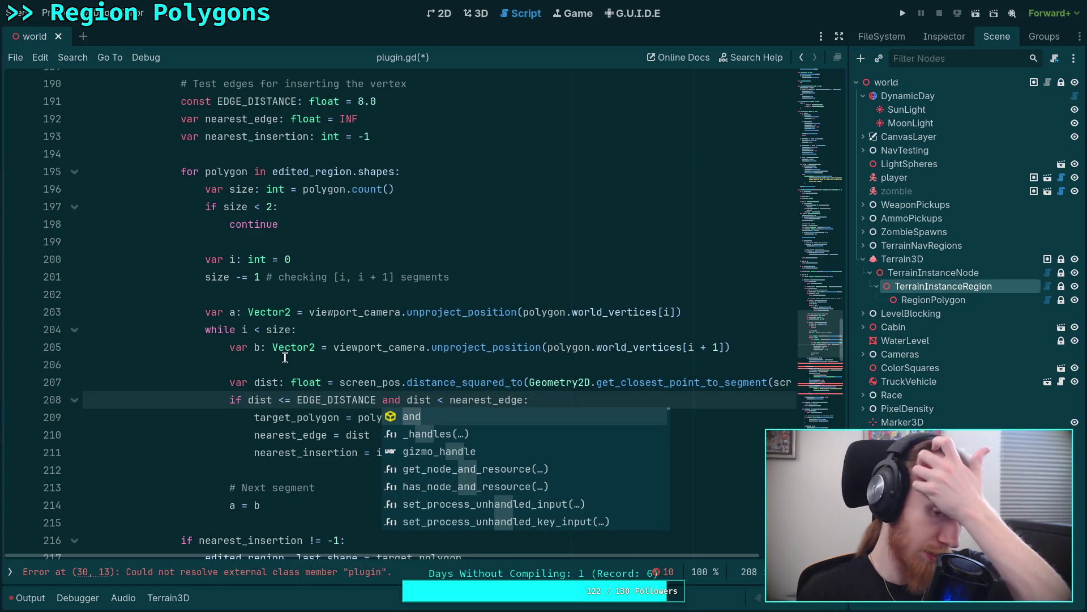
left_click(363, 378)
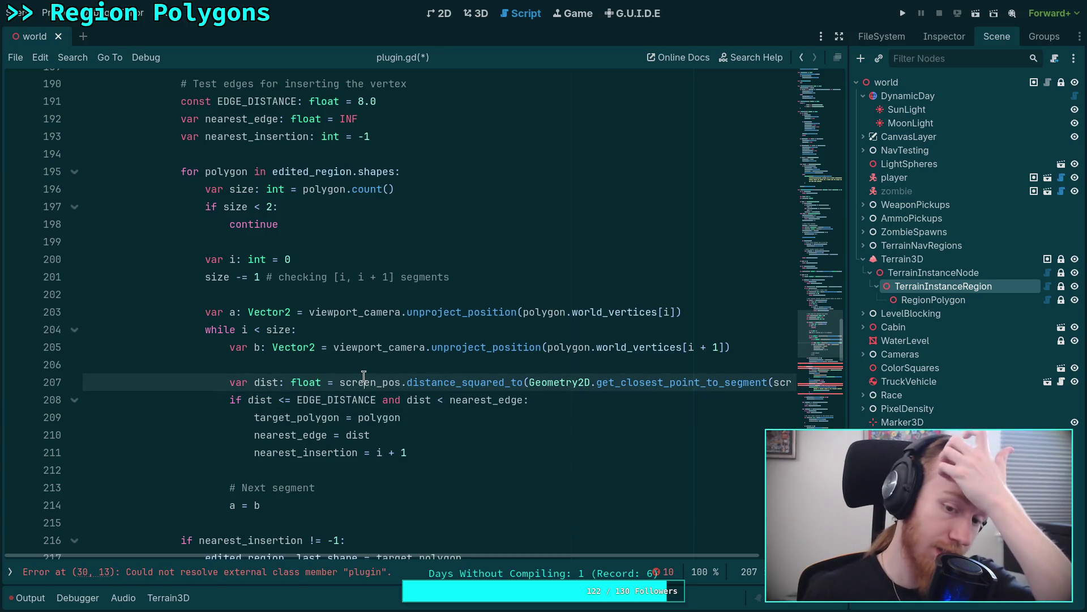
left_click(505, 401)
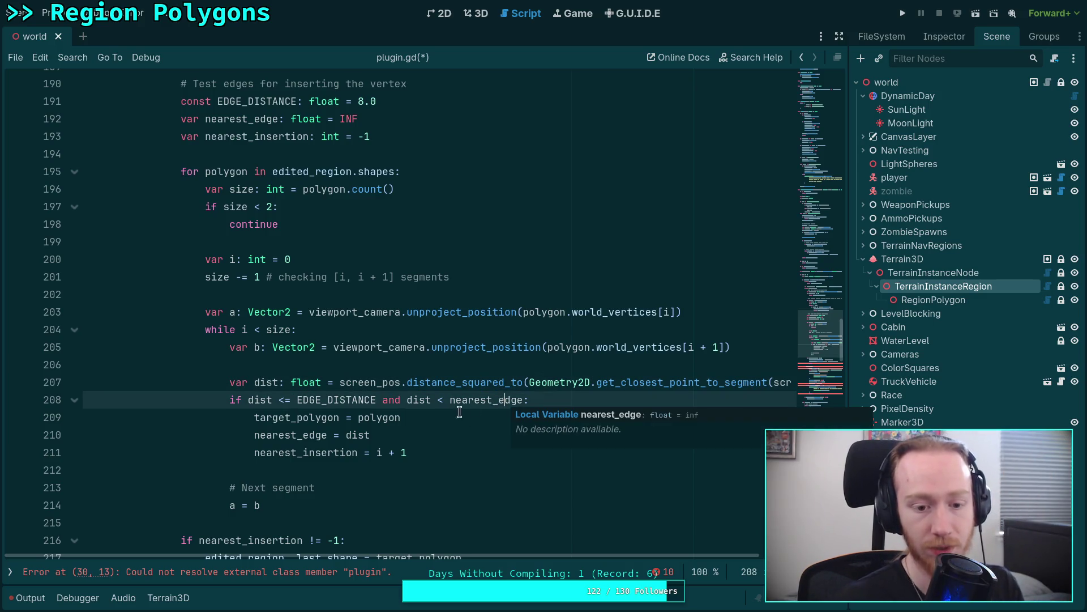
Complete 'a = b' at the end of the loop, add a new line, and save the script.
left_click(334, 466)
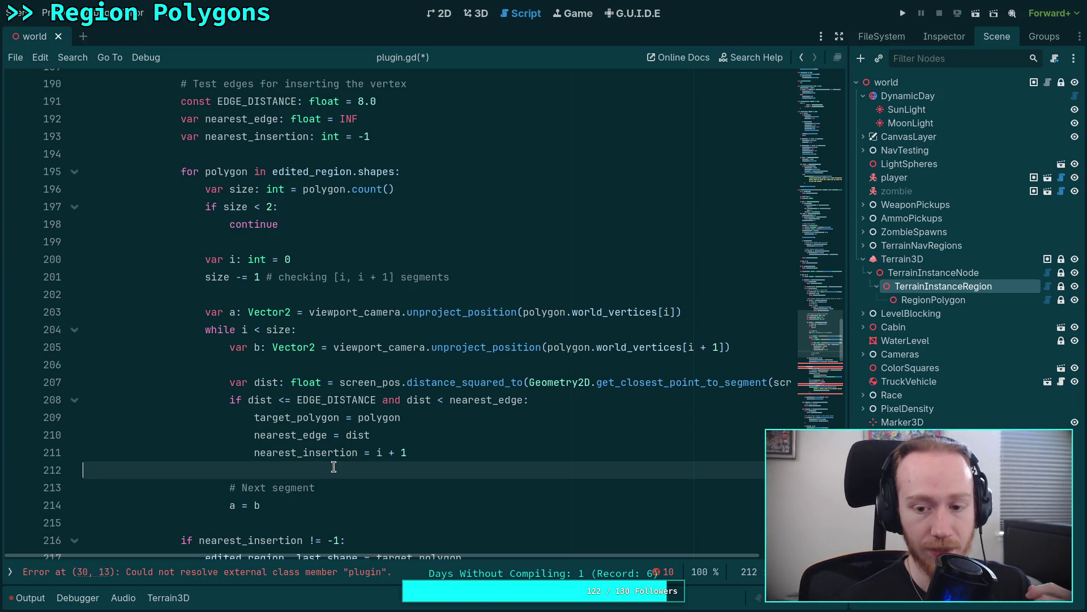
key("Down")
key("Down")
key("End")
type("i")
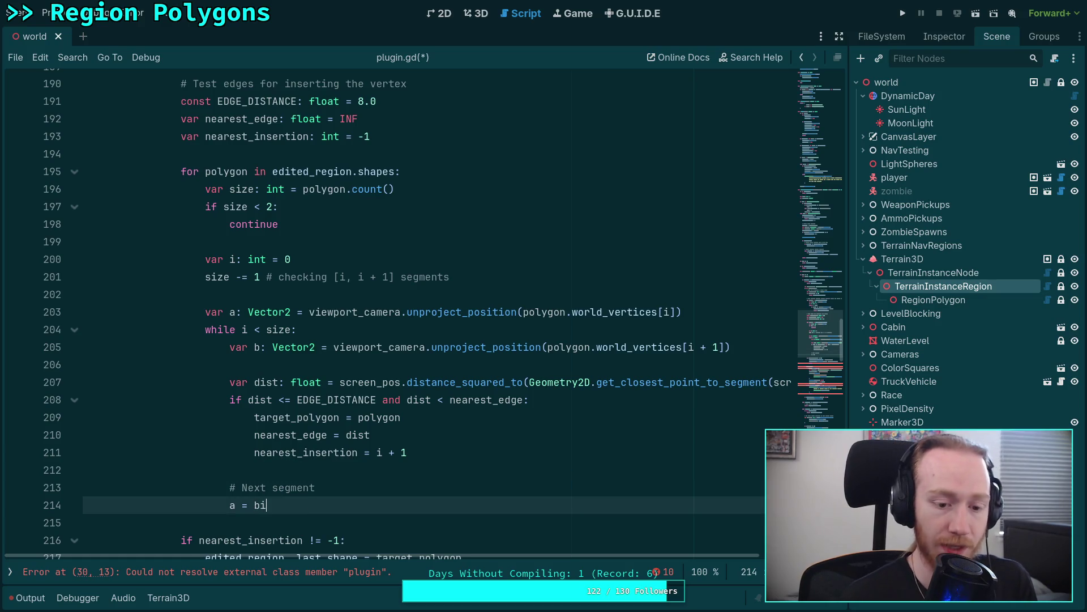
key("BackSpace")
key("BackSpace")
type("BitMa")
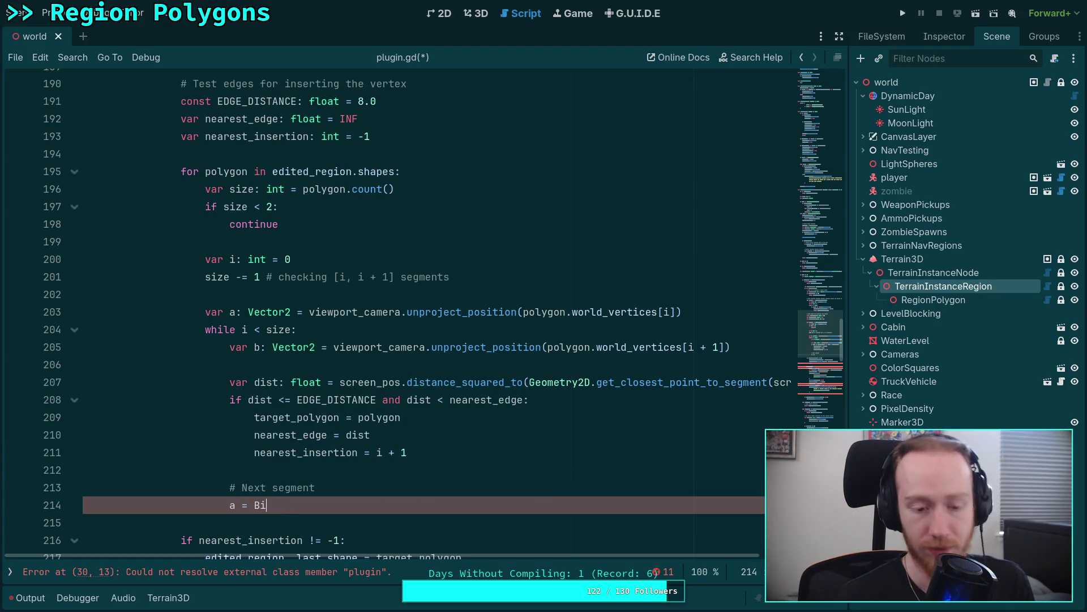
key("BackSpace")
key("BackSpace")
type("b")
key("Return")
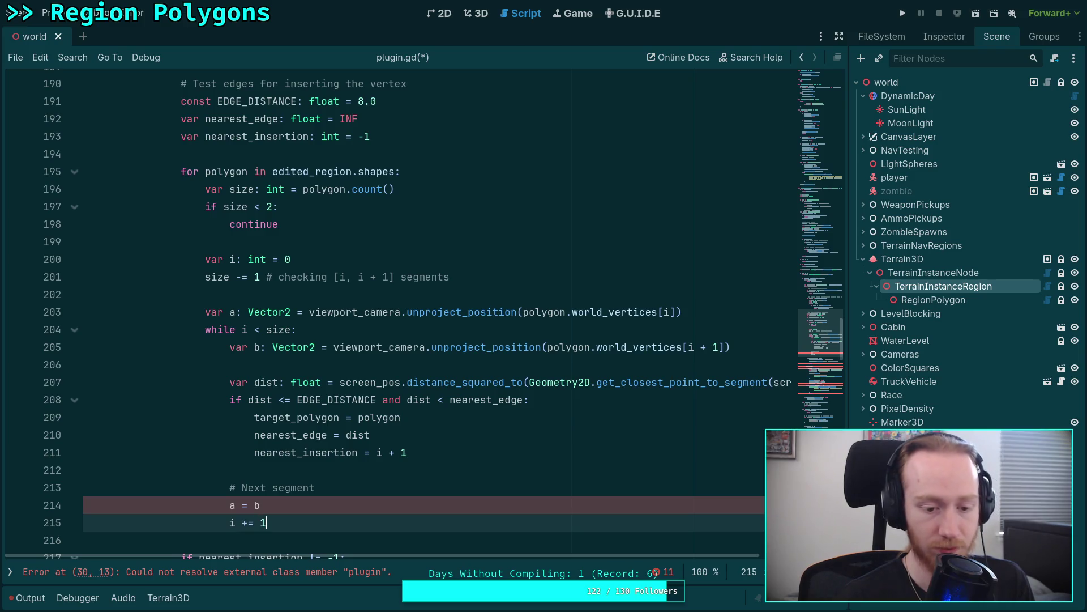
key("ctrl+minus")
key("ctrl+equal")
key("ctrl+s")
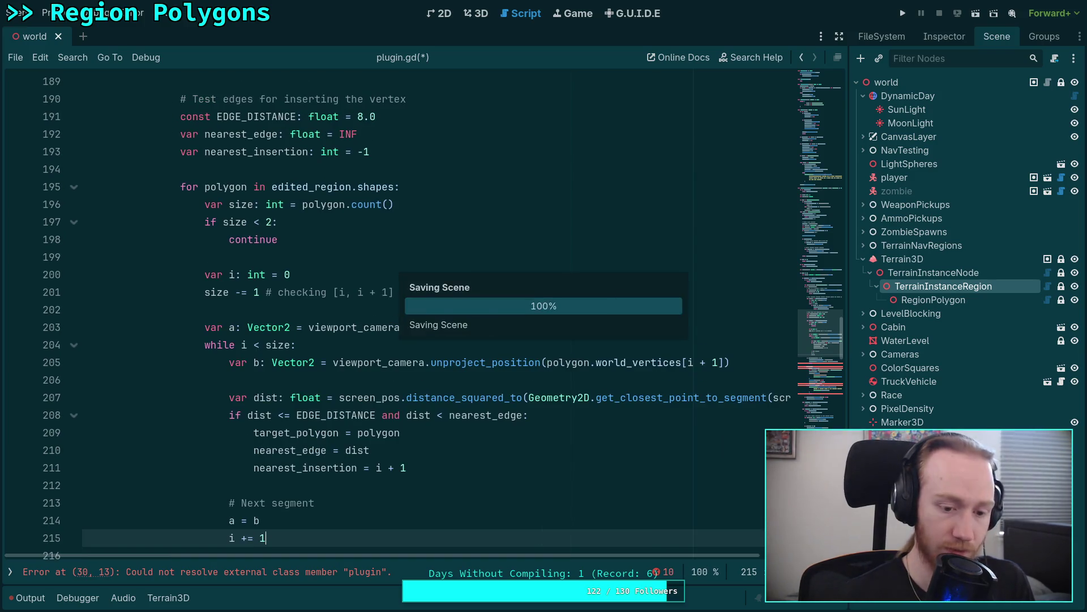
Return AFTER_GUI_INPUT_STOP one indent out of the if, with a blank line above it.
scroll(340, 488, "down", 3)
type("return")
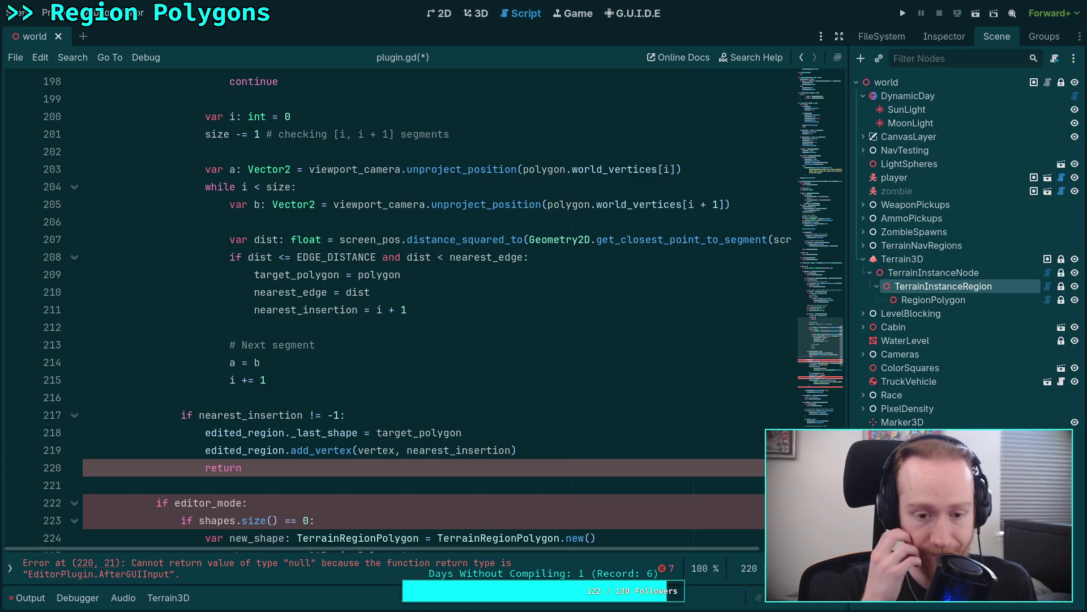
type(" AFTER")
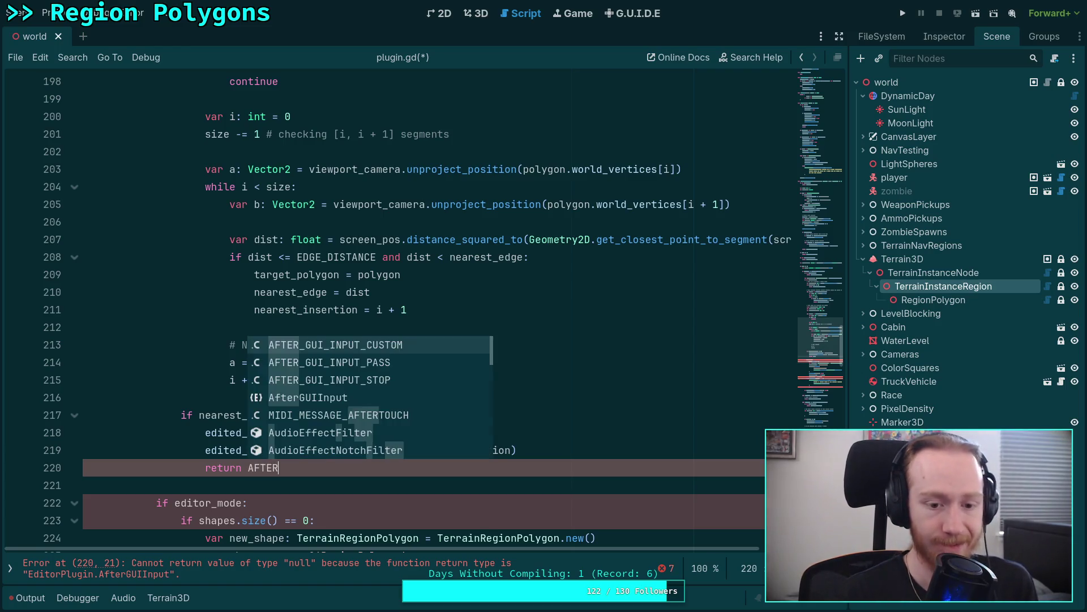
key("Down")
key("Down")
key("Return")
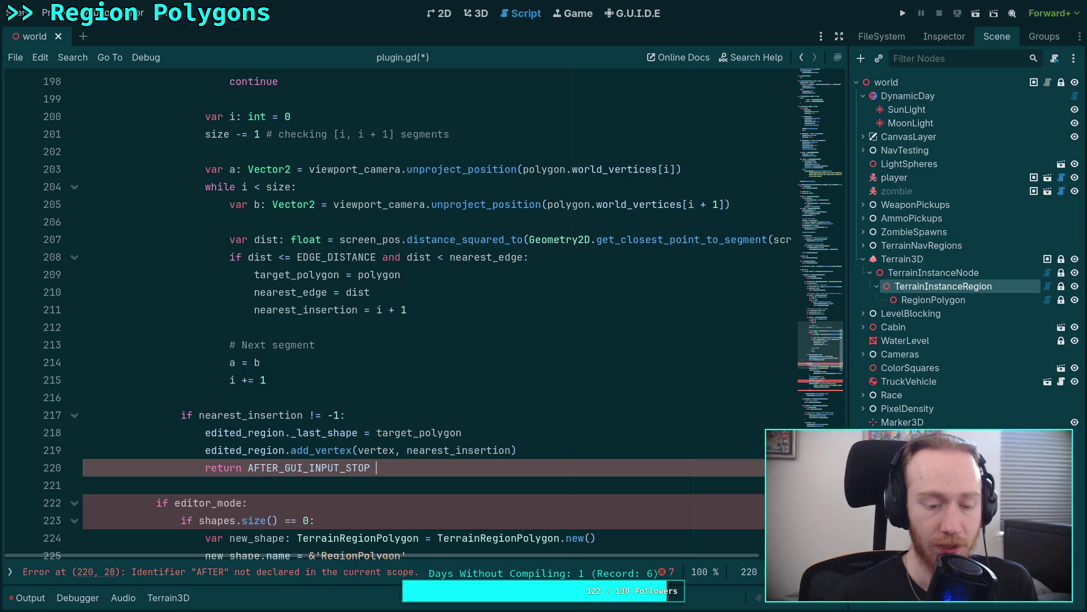
key("shift+Tab")
left_click(564, 453)
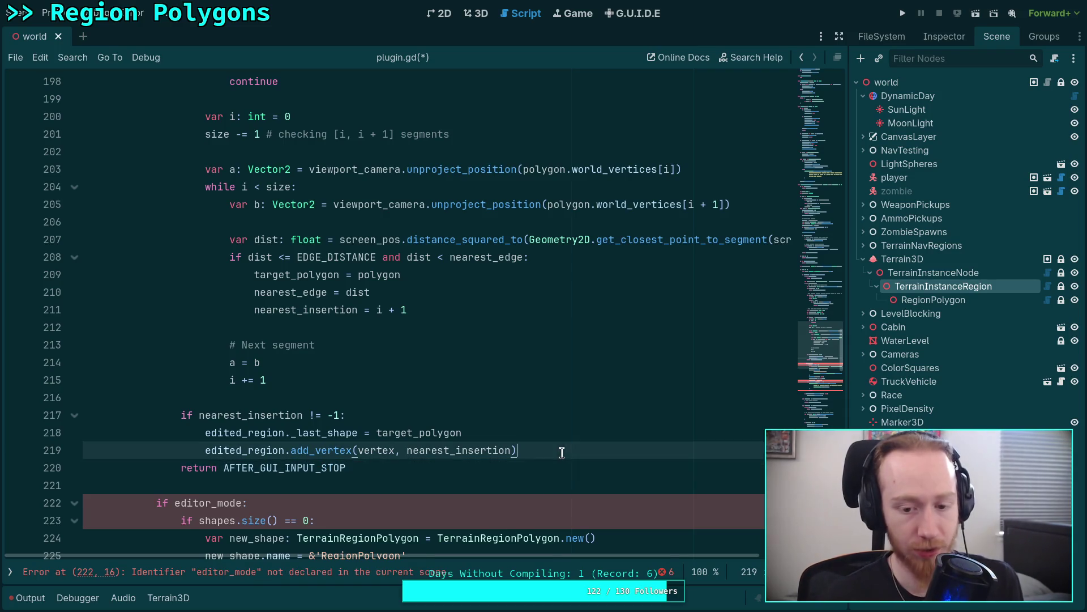
key("Return")
key("shift+Tab")
Review the nearest_insertion block and collapse the 'if not target_polygon' block.
scroll(329, 333, "up", 8)
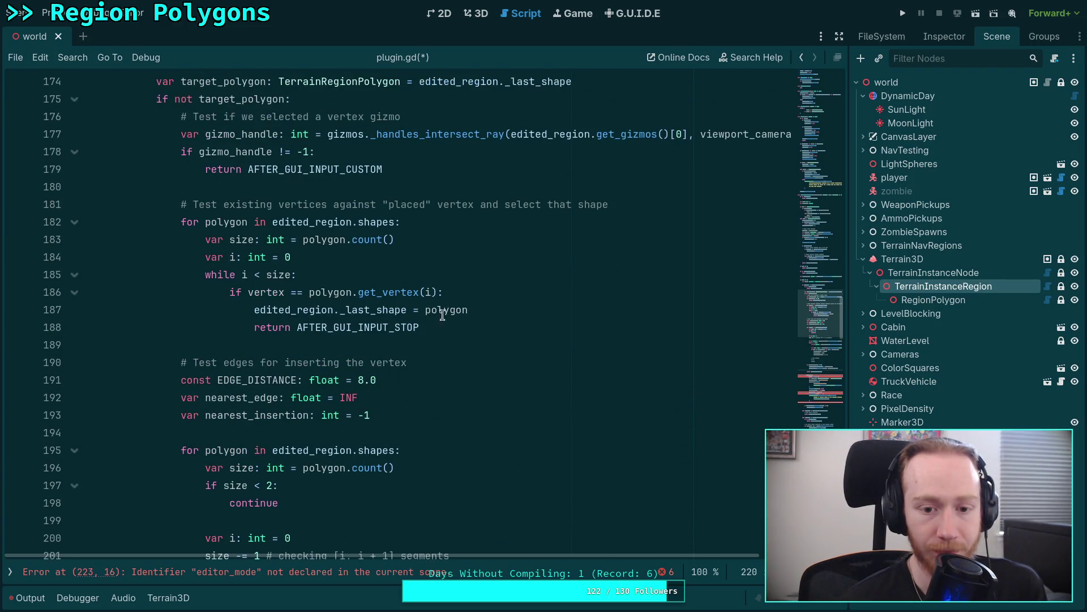
left_click_drag(478, 310, 253, 316)
scroll(357, 321, "up", 2)
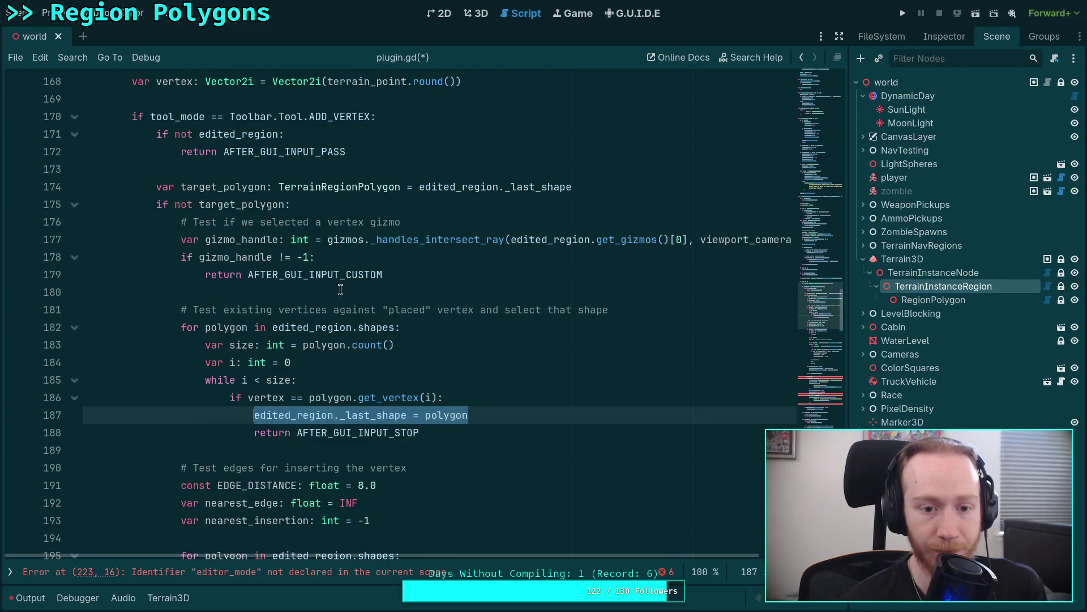
left_click_drag(397, 274, 346, 274)
left_click(181, 239, "shift")
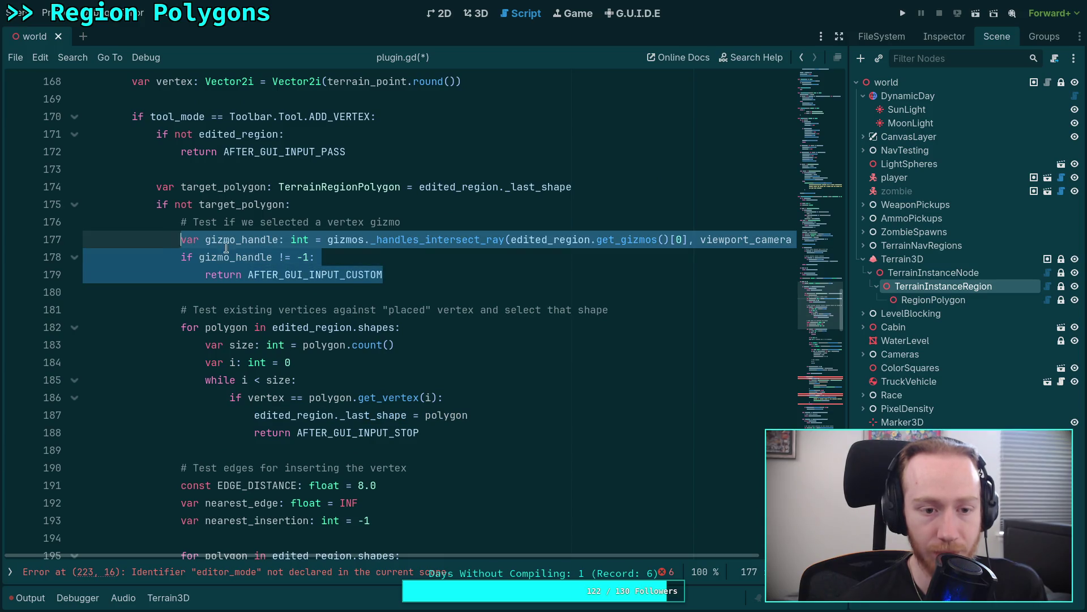
scroll(315, 278, "down", 11)
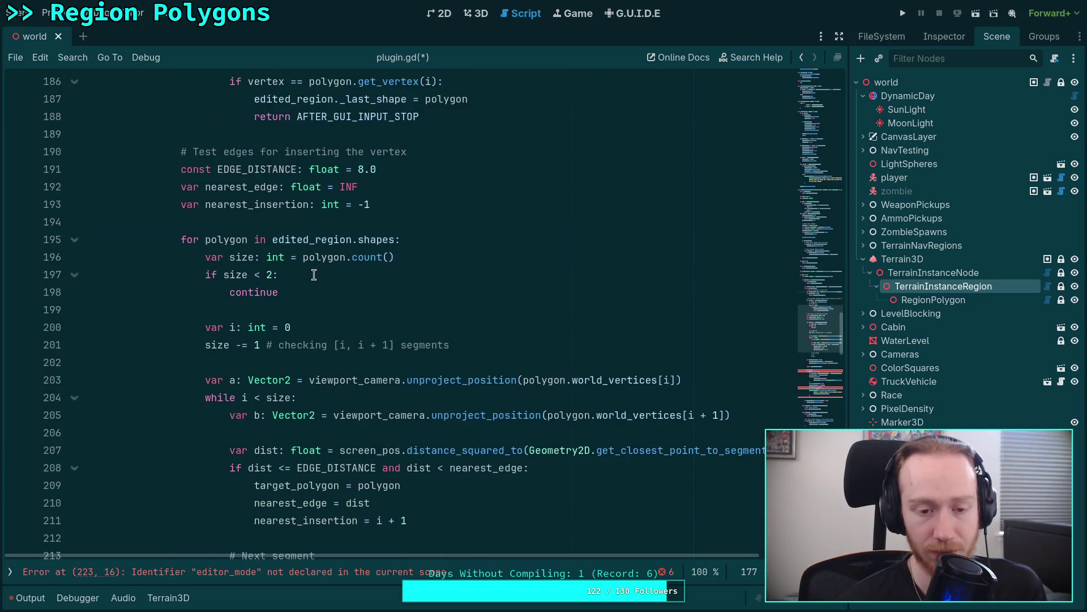
scroll(320, 332, "down", 2)
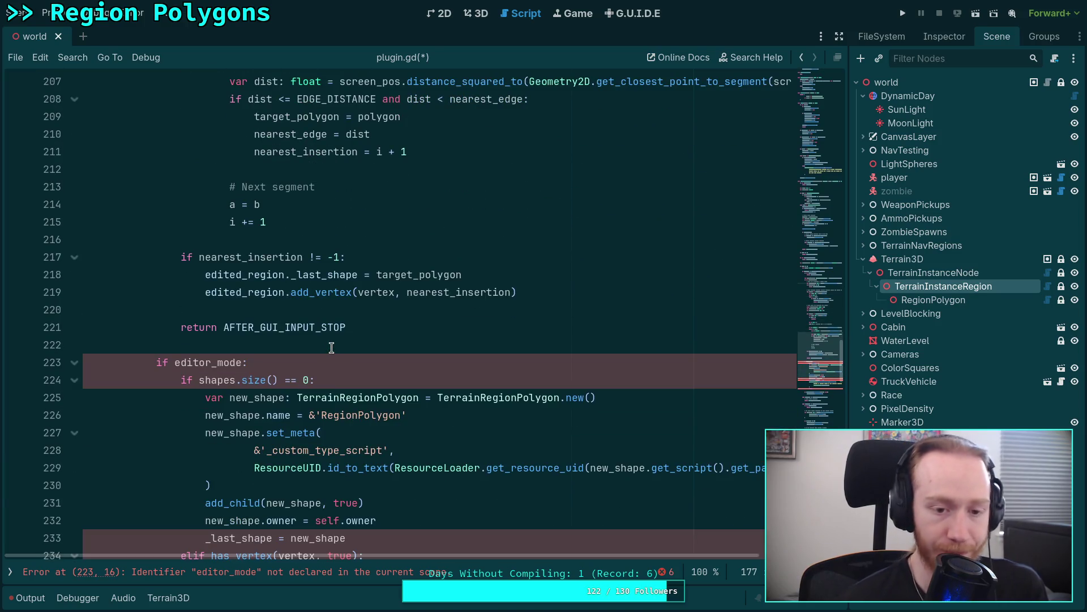
mouse_move(346, 328)
left_mouse_down()
mouse_move(187, 270)
mouse_move(181, 258)
left_mouse_up()
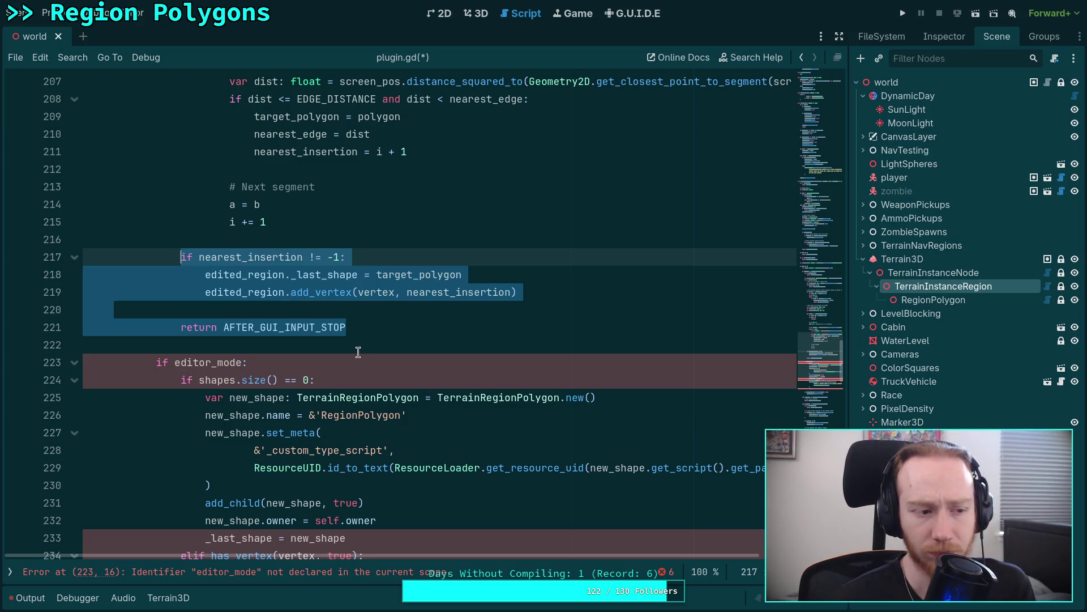
mouse_move(365, 327)
left_mouse_down()
mouse_move(113, 309)
mouse_move(184, 259)
left_mouse_up()
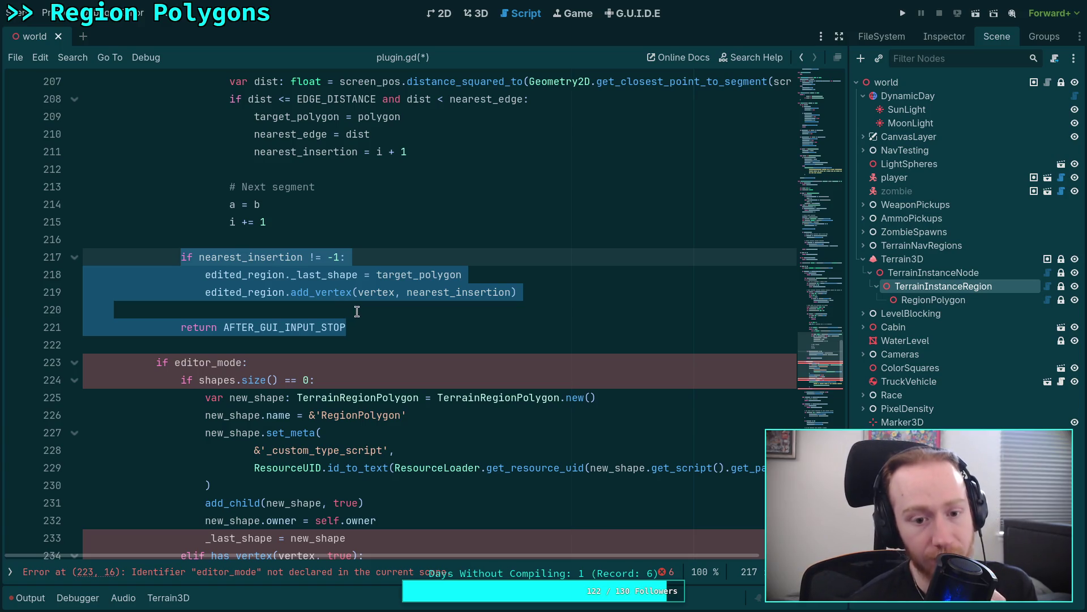
left_click(320, 333)
scroll(320, 332, "down", 3)
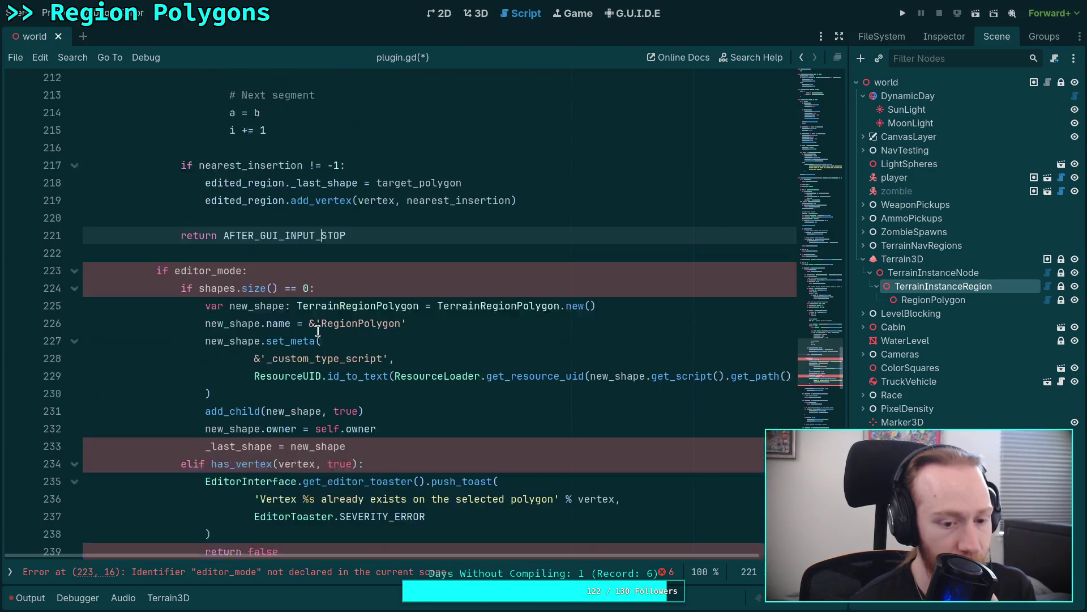
scroll(320, 331, "up", 3)
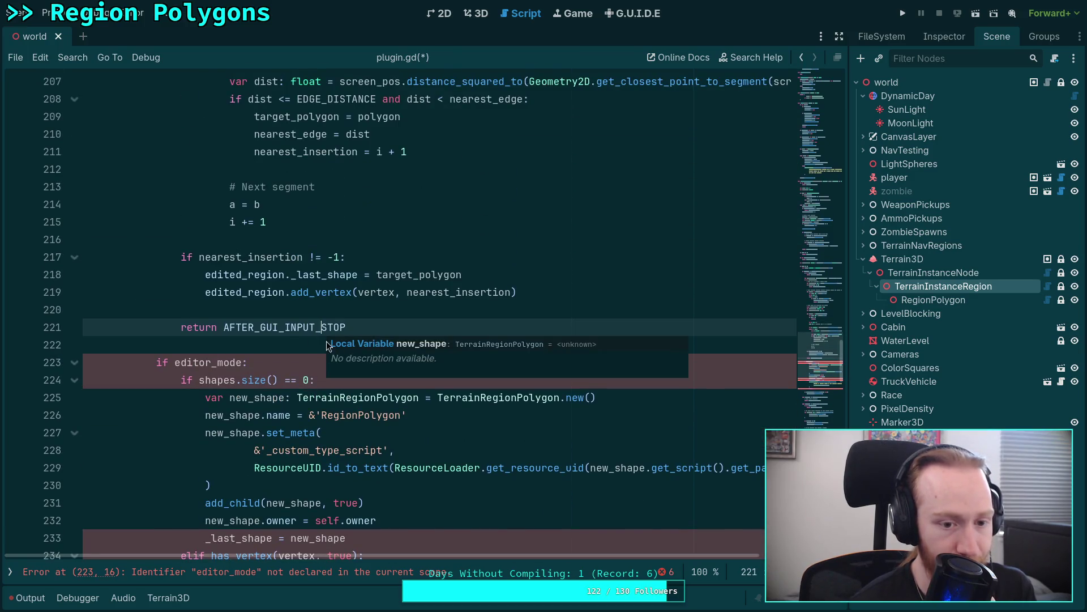
left_click(284, 343)
scroll(409, 343, "up", 12)
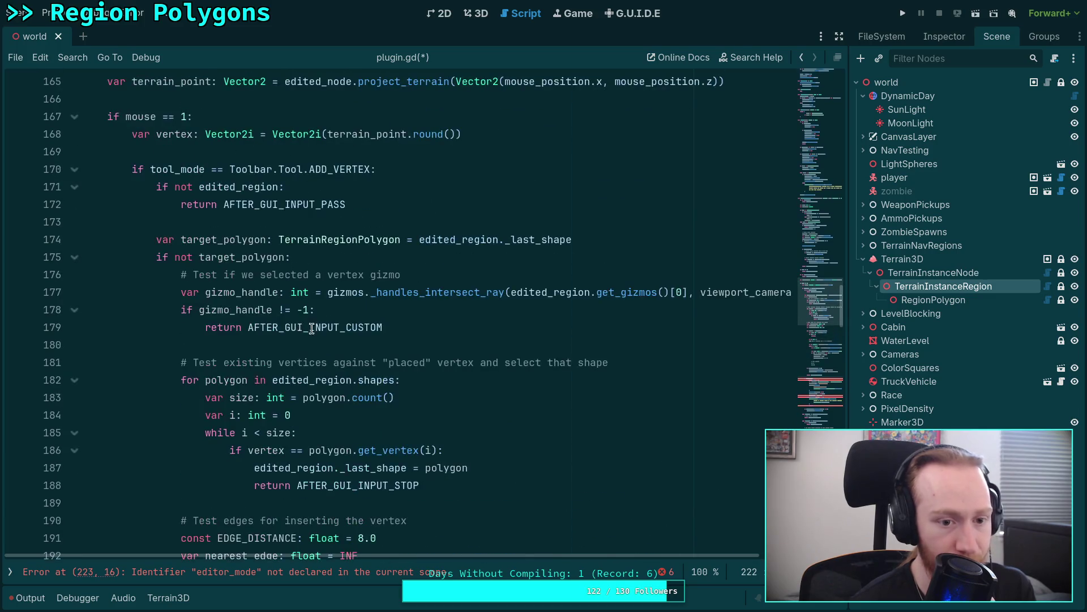
left_click(74, 257)
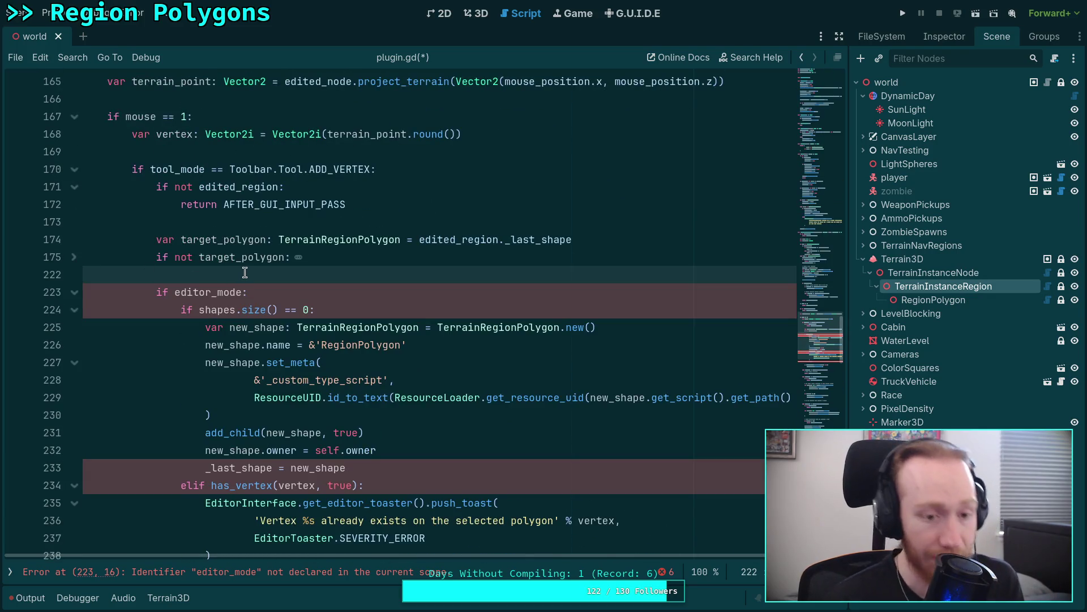
Re-expand the folded block and open a new indented line under 'if not target_polygon:'.
key("Return")
key("Return")
left_click(107, 292)
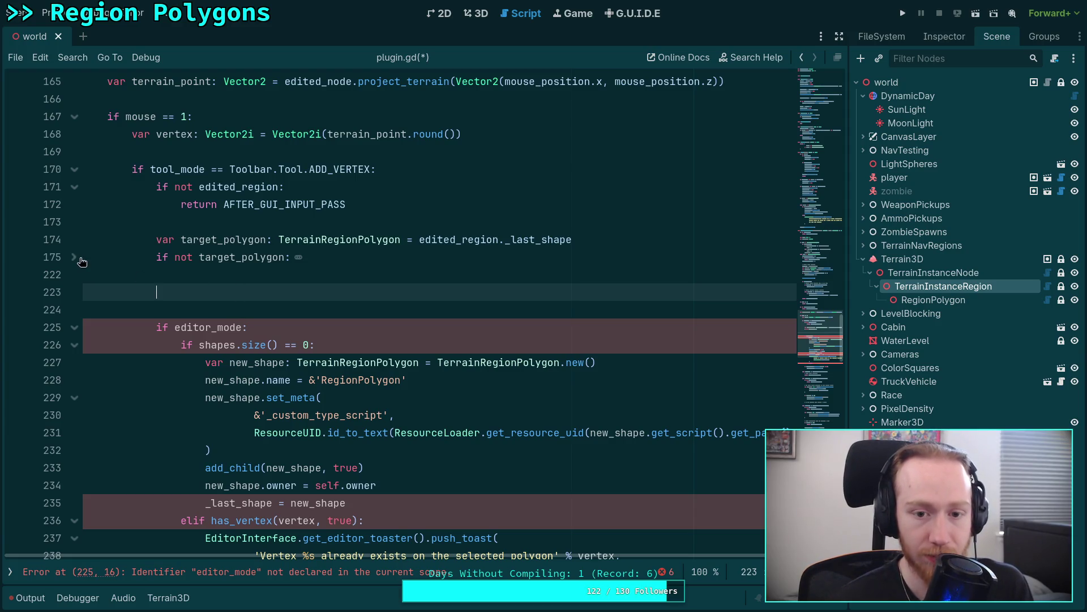
left_click(74, 257)
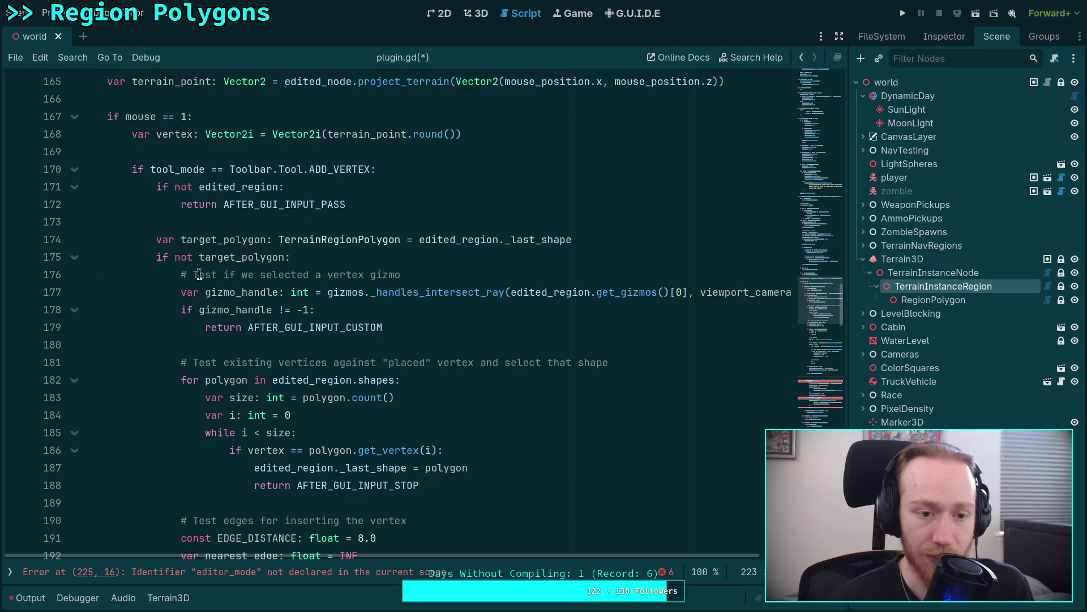
left_click(351, 256)
key("Return")
key("Return")
key("Up")
Write the condition 'if edited_region.shapes.size() == 0:' with autocomplete.
type("if")
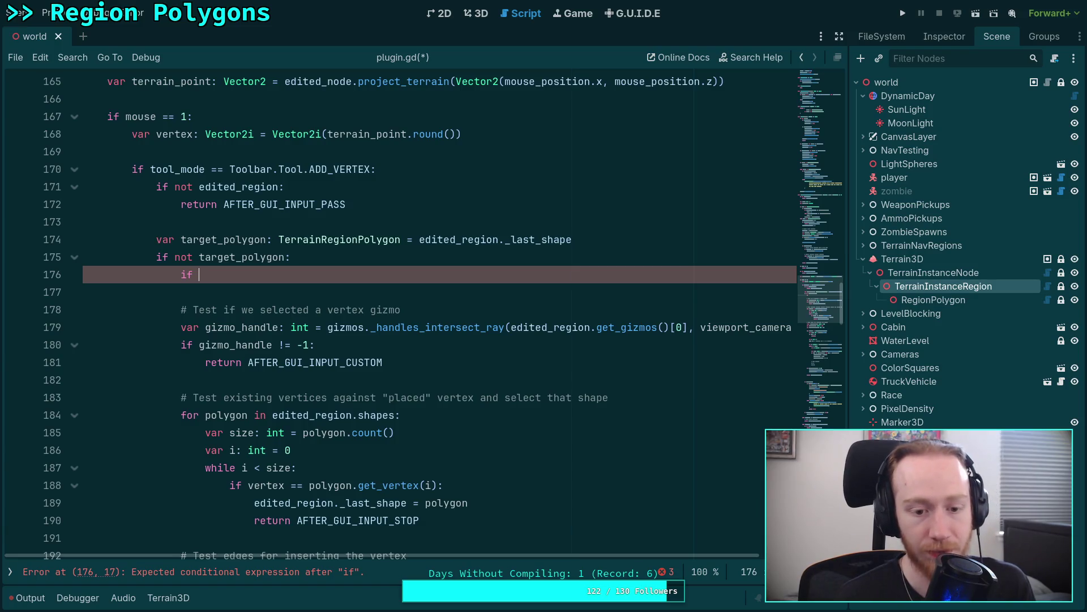
type(" ed")
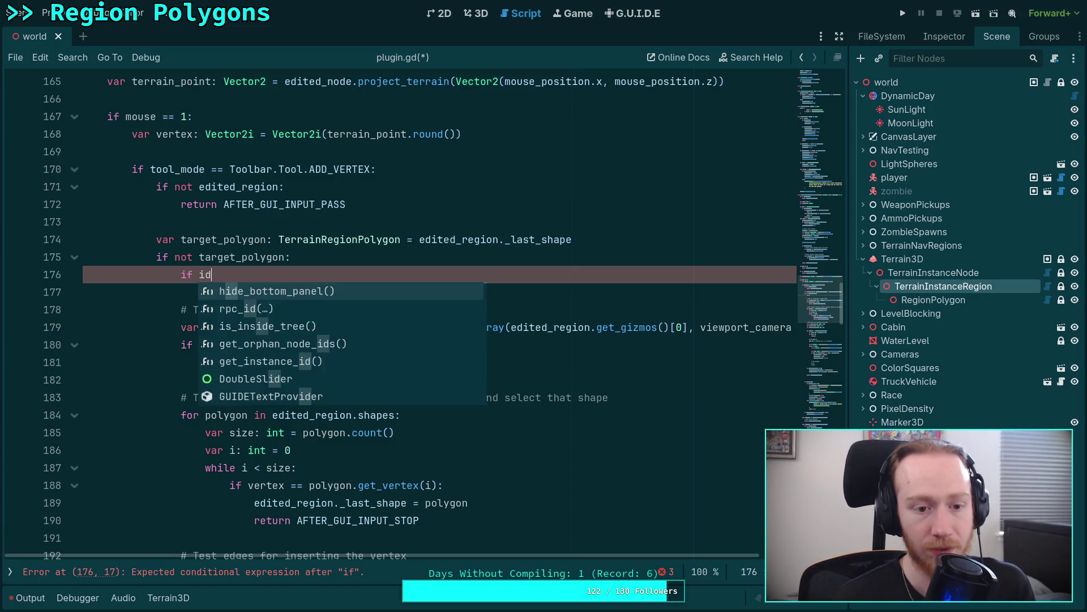
key("Down")
key("Return")
type(".shapes.size")
key("Return")
type("== ")
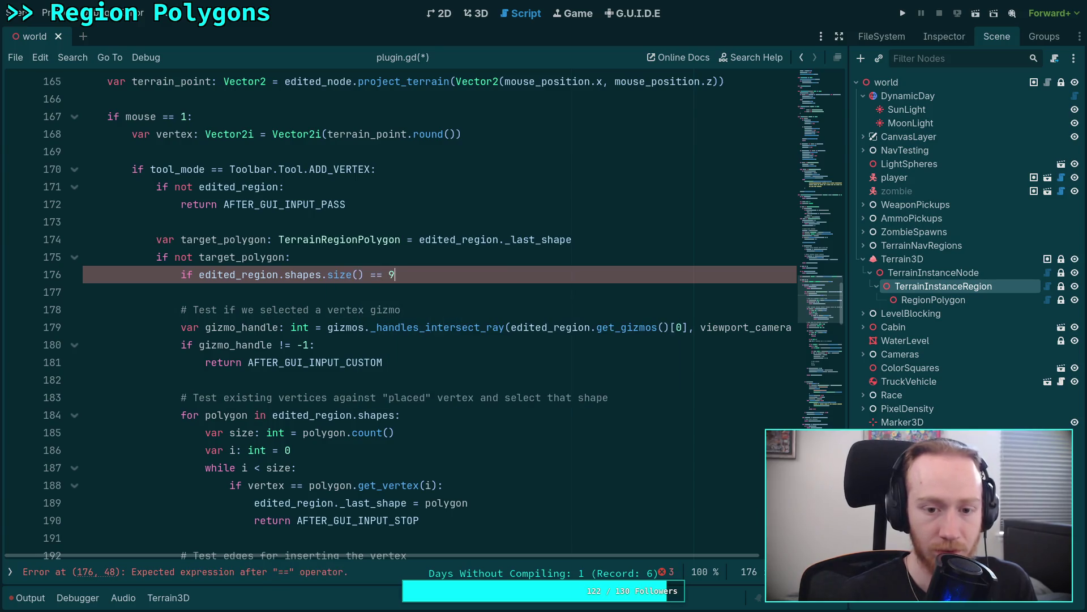
type("0:")
key("Return")
scroll(211, 295, "down", 15)
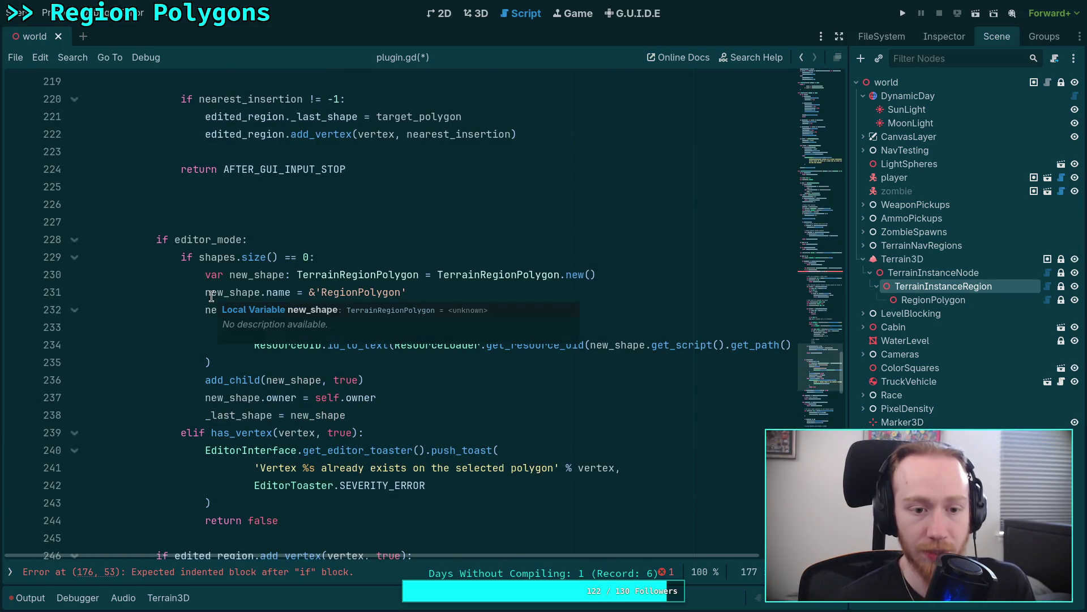
Move the new-shape creation code from under editor_mode into the shapes-size check.
scroll(175, 377, "down", 1)
mouse_move(357, 362)
left_mouse_down()
mouse_move(204, 250)
mouse_move(203, 216)
left_mouse_up()
key("ctrl+c")
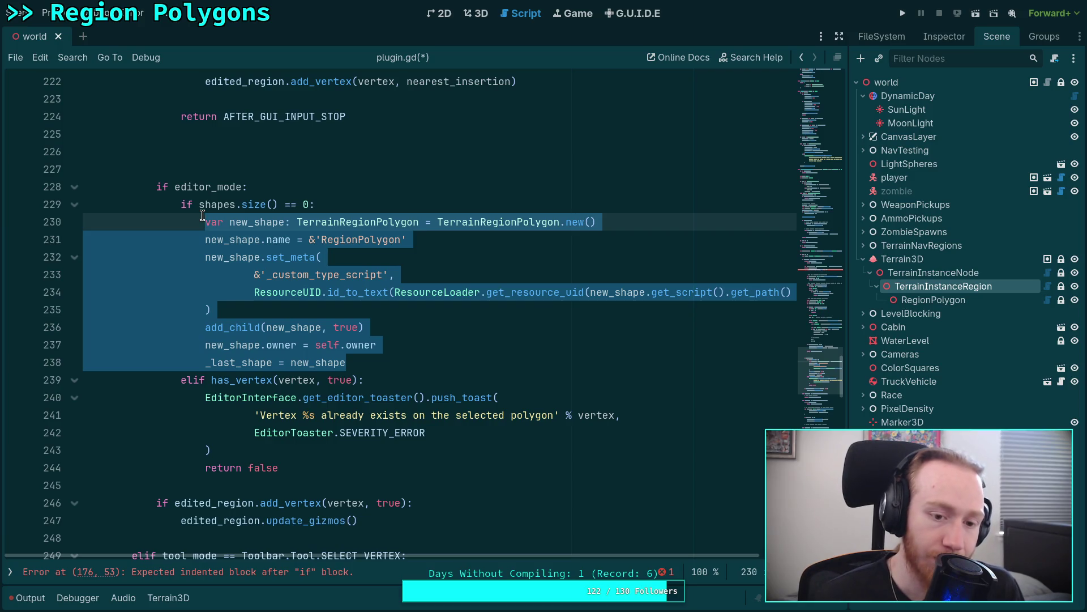
right_click(230, 252)
left_click(267, 303)
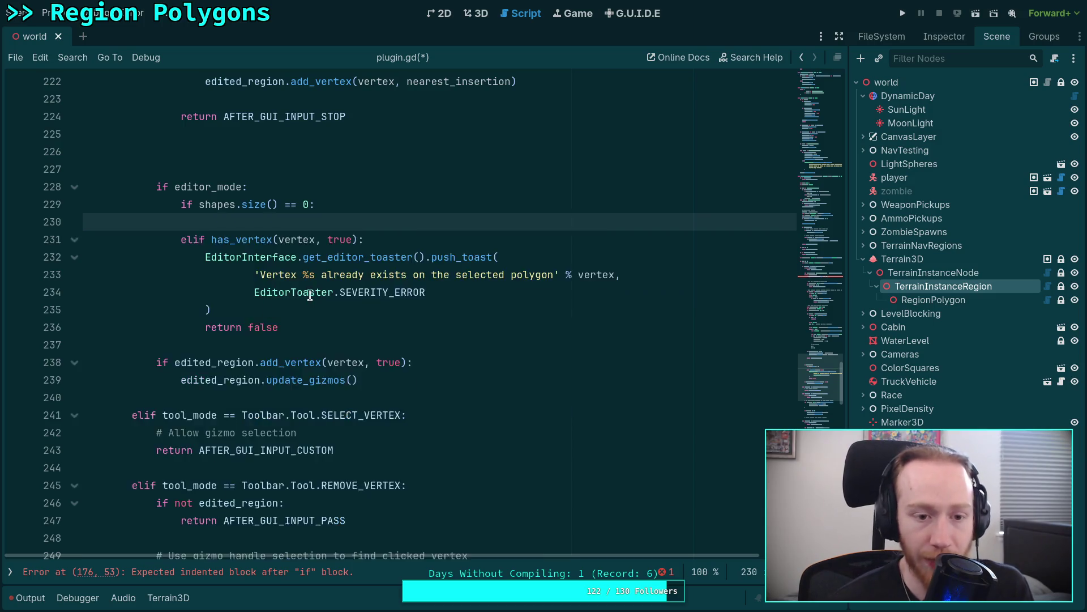
scroll(307, 295, "up", 18)
left_click(337, 238)
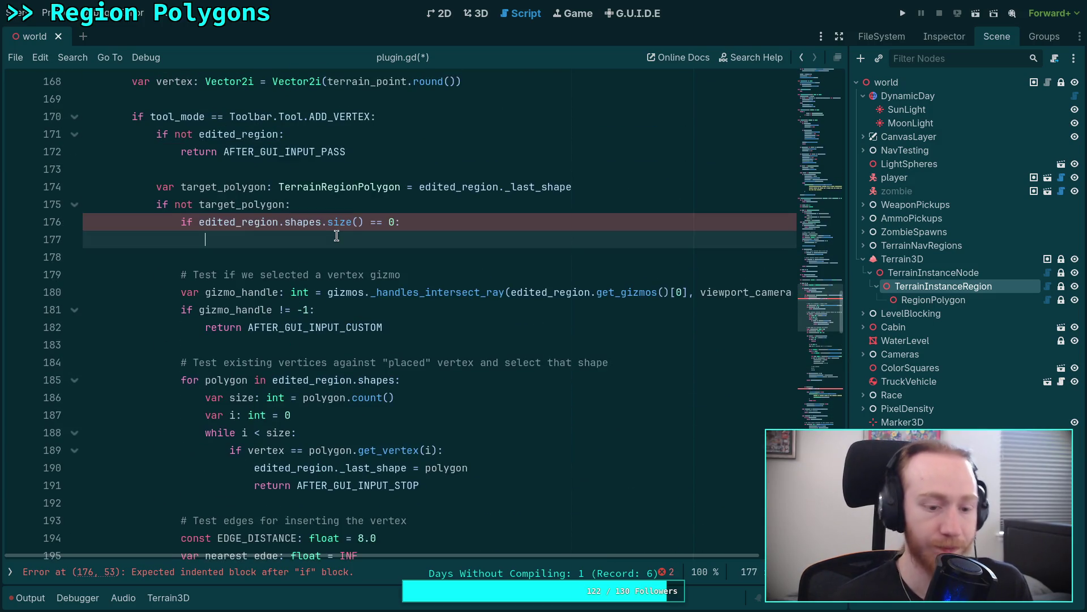
key("ctrl+v")
Add '# TODO: drop this behavior/ make function and assign to toolbar button' above it and save.
left_click(406, 223)
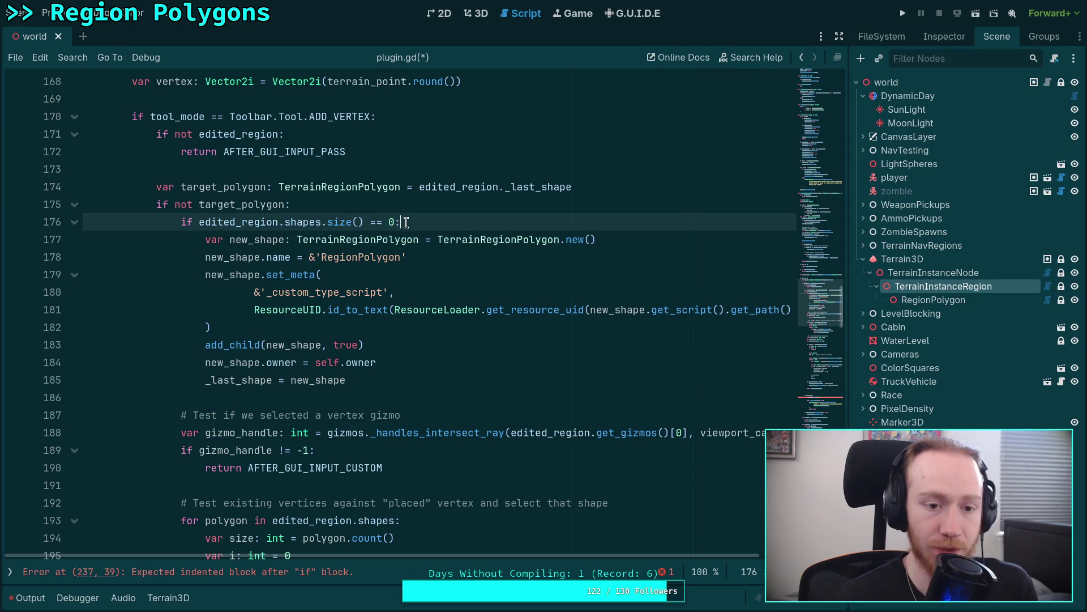
key("Return")
type("@")
key("BackSpace")
type("# TODO:")
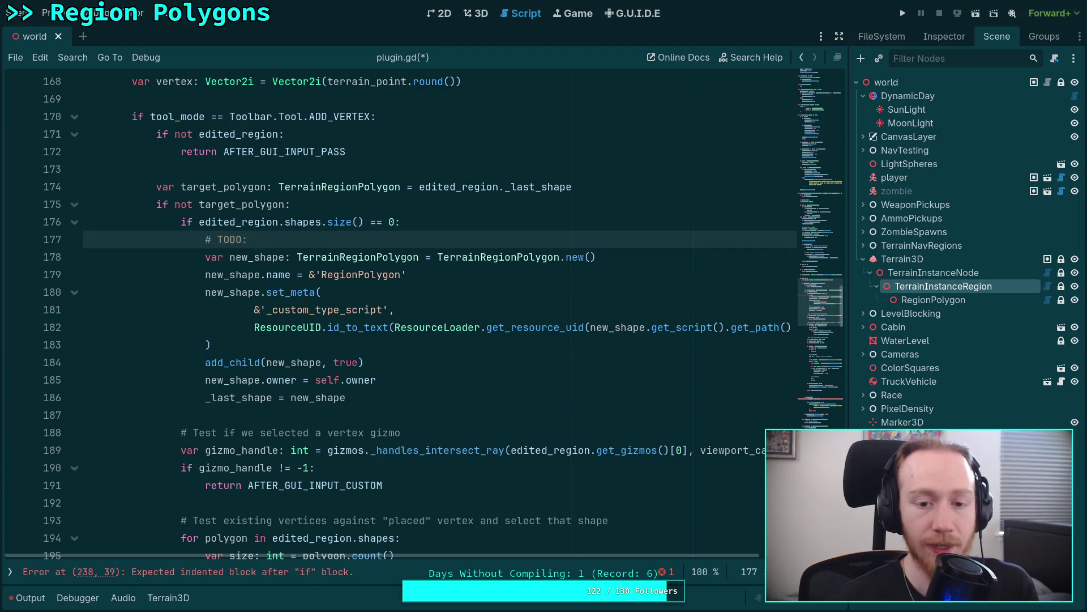
type(" dr")
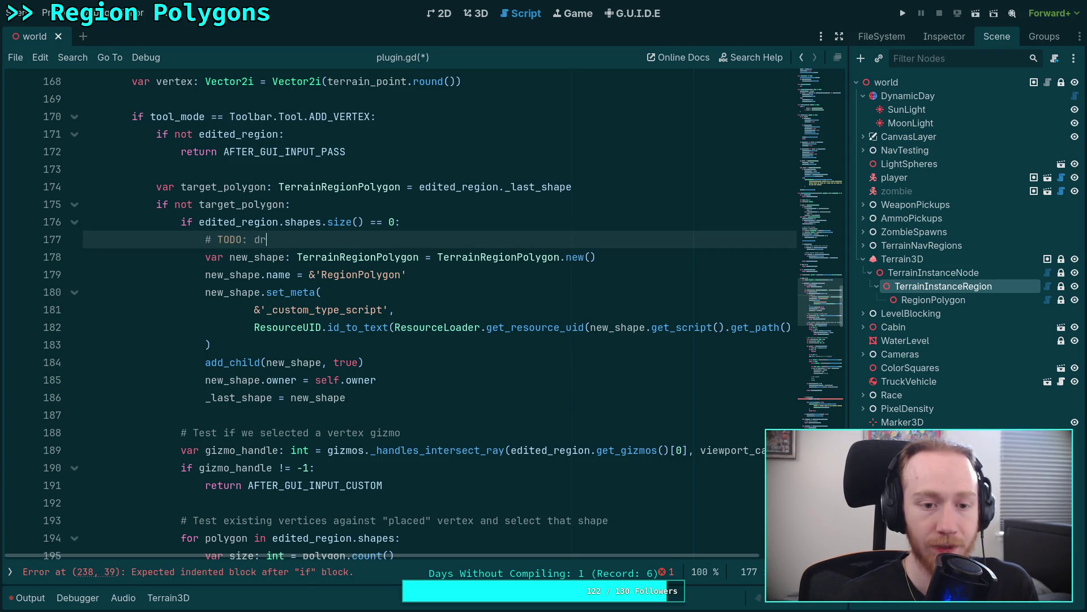
type("op this behavi")
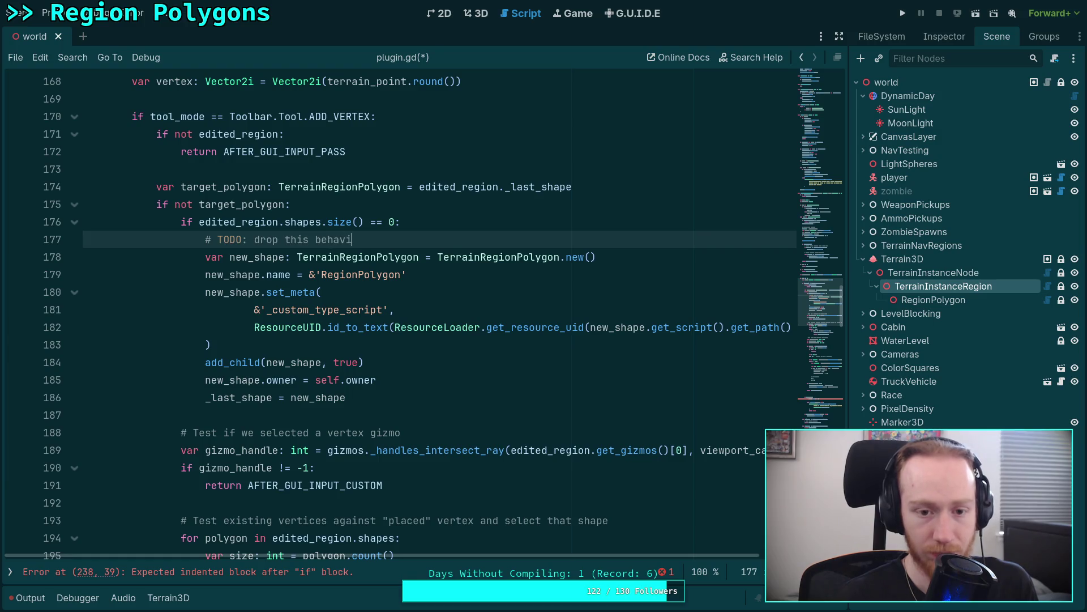
type("or/ ma")
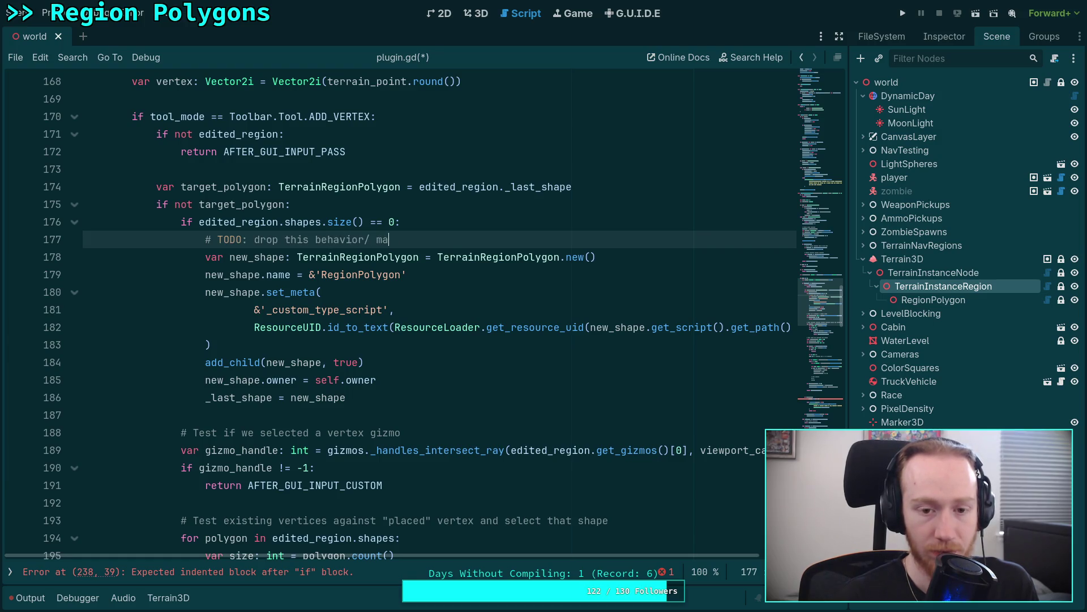
type("ke function ")
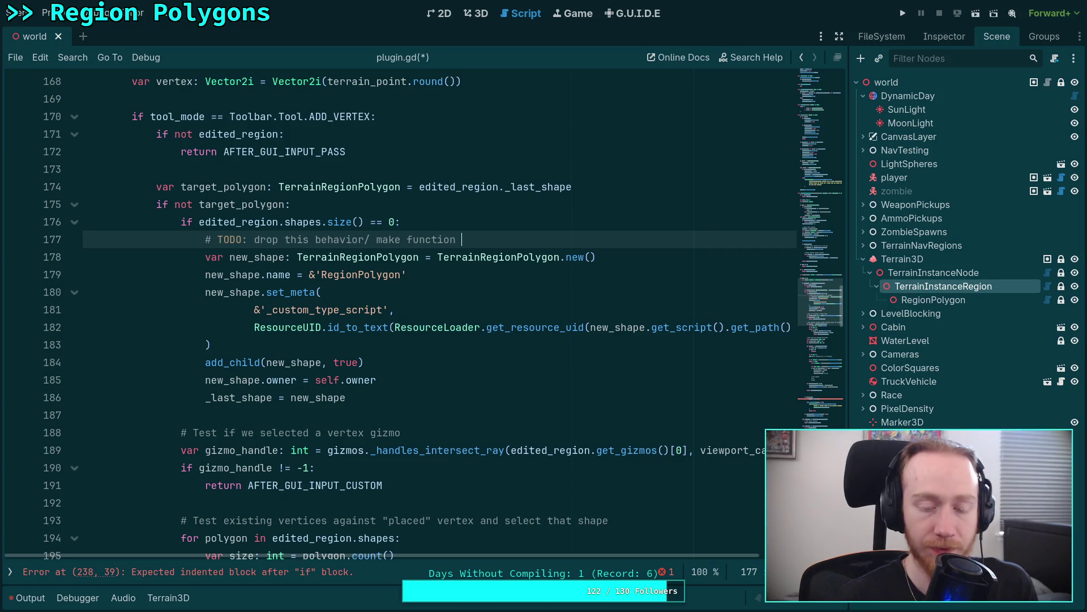
type("and add")
key("BackSpace")
key("BackSpace")
key("BackSpace")
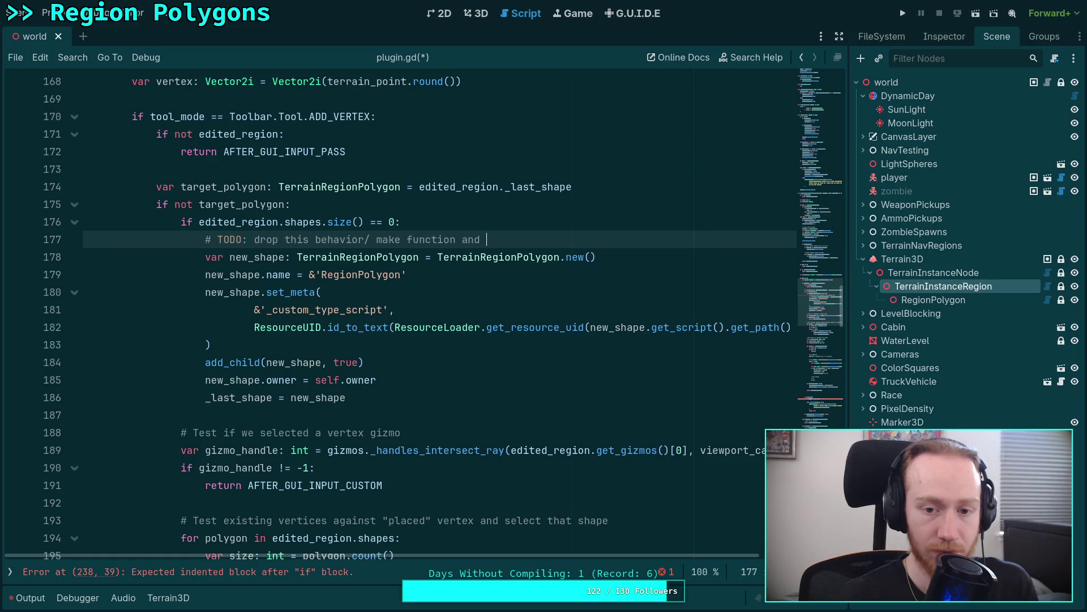
type("assu")
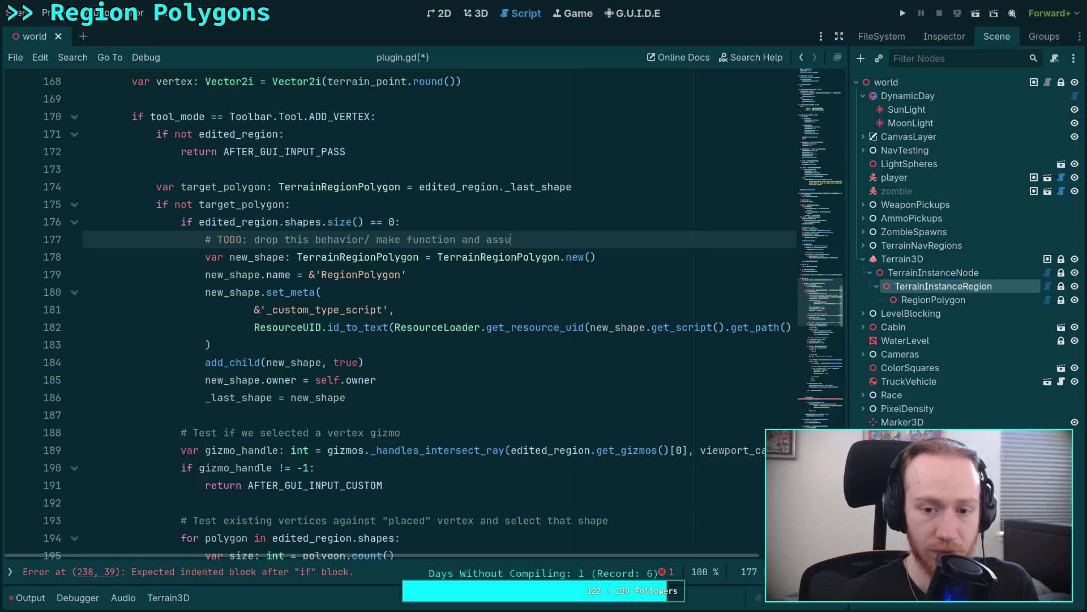
key("BackSpace")
type("ign to to")
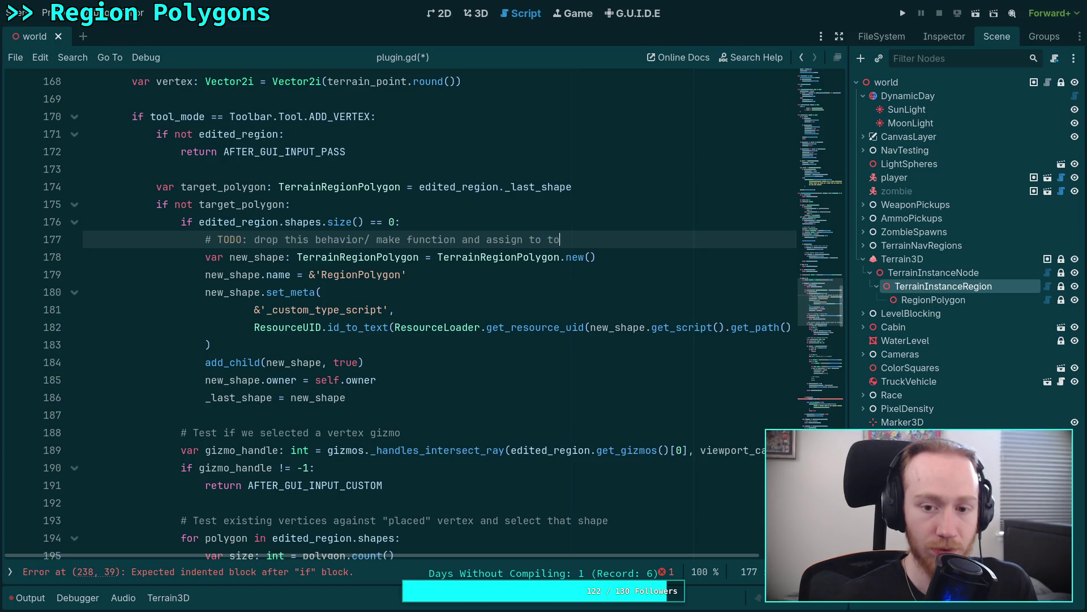
type("olbar button")
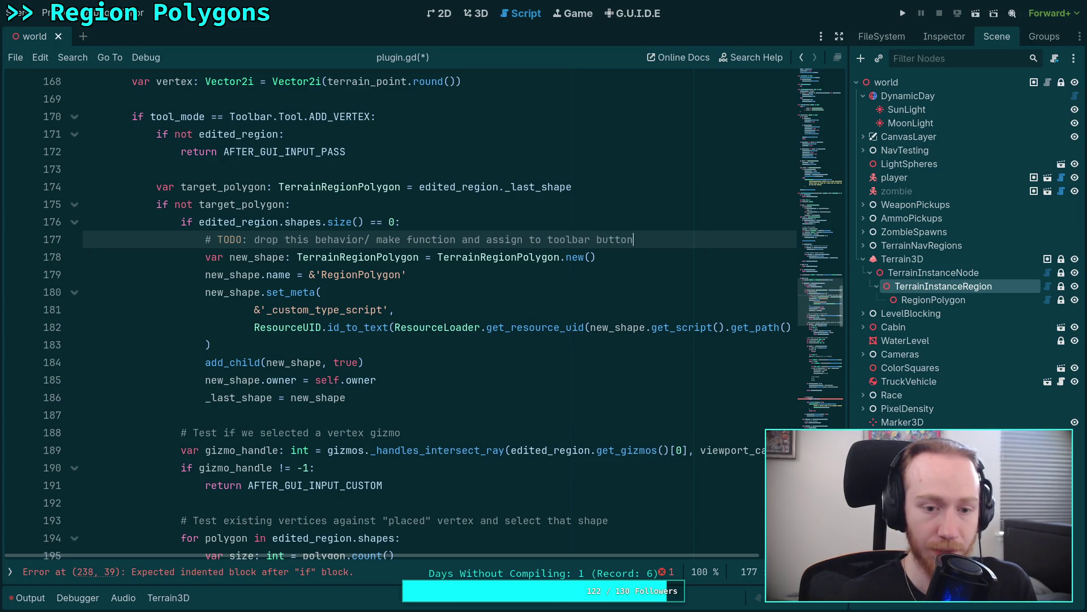
key("ctrl+s")
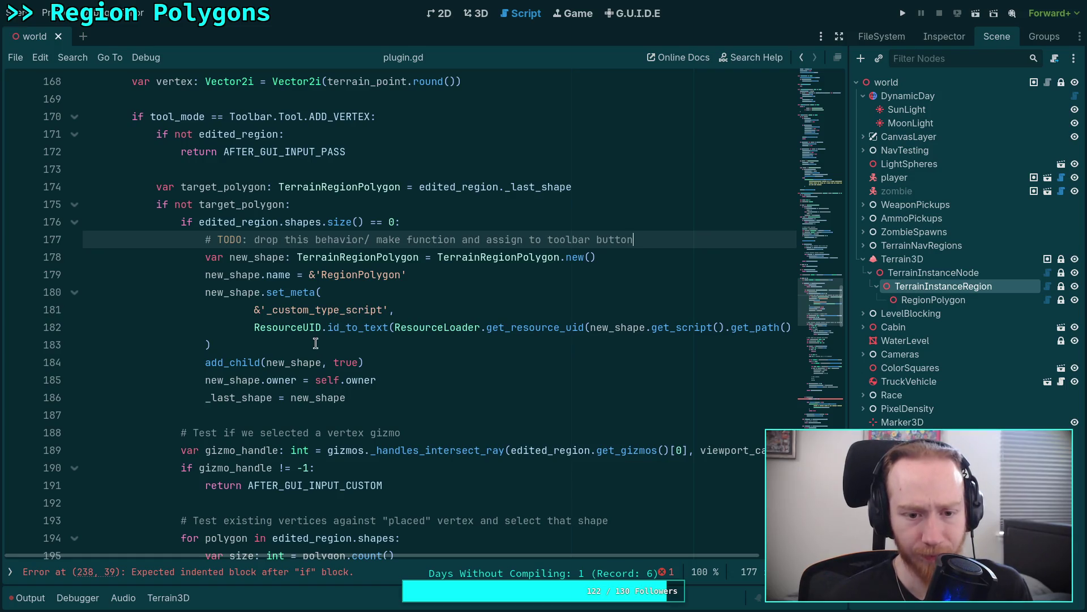
Change line 184's add_child call to edited_region.add_child.
left_click(205, 365)
type("edit")
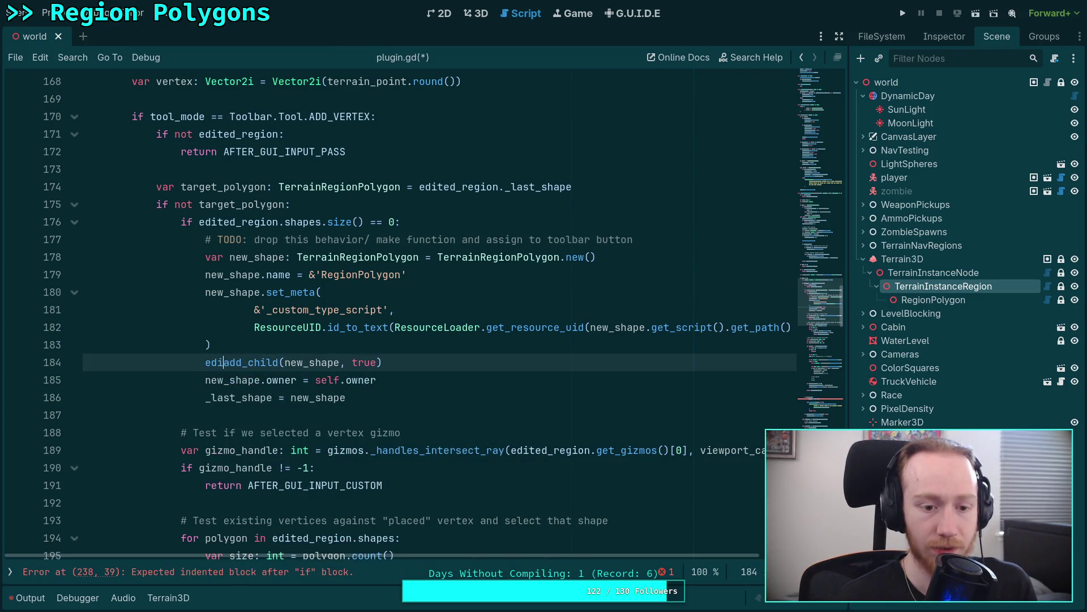
type("ed")
key("Down")
key("Return")
type(".add")
type("_ch")
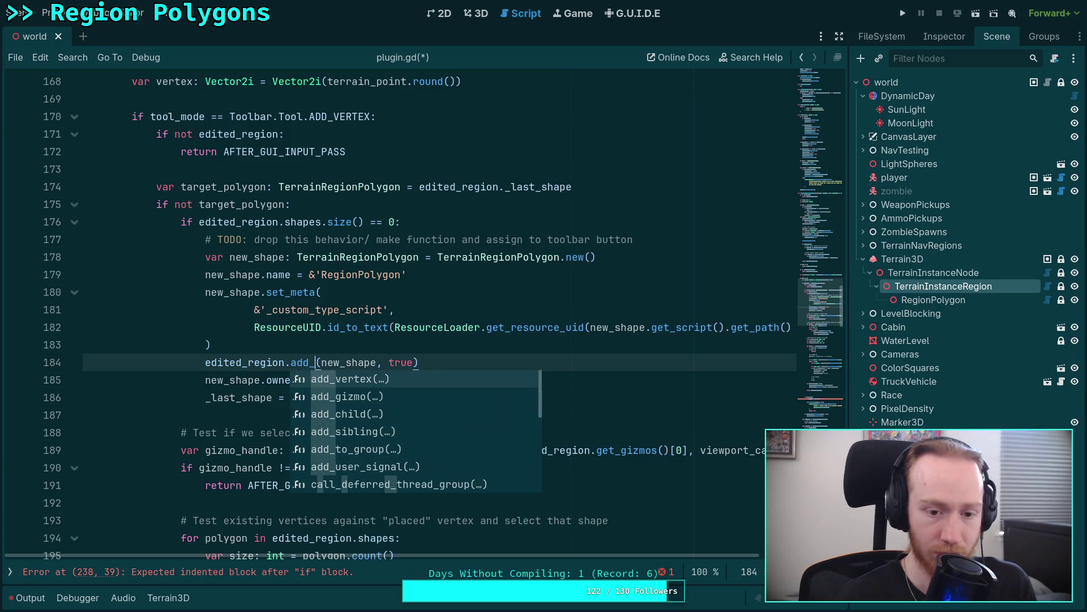
key("Return")
left_click(218, 292)
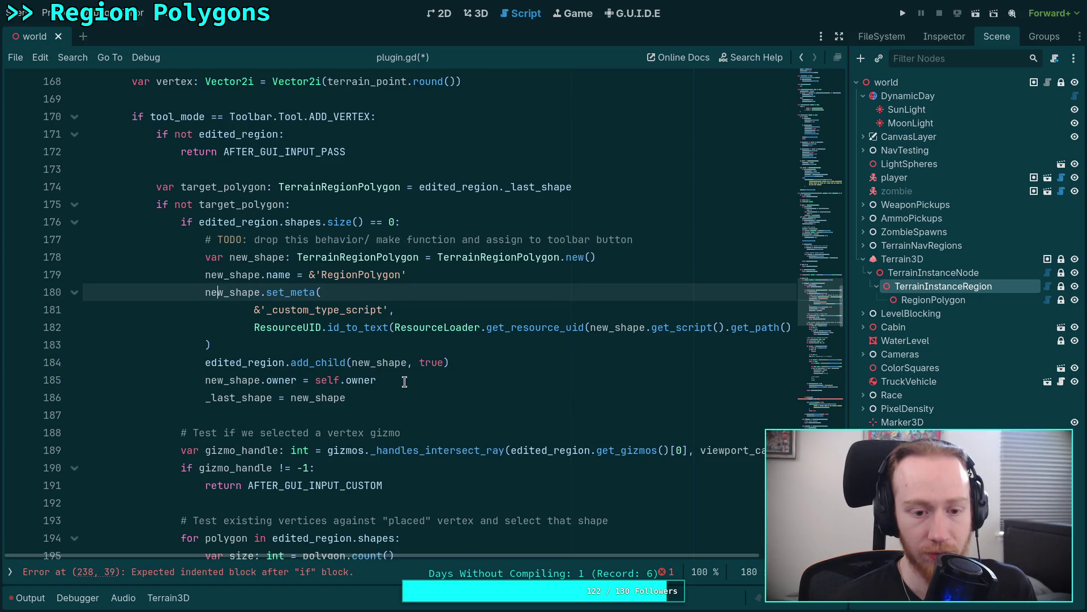
Prefix the _last_shape assignment with edited_region.
left_click(207, 402)
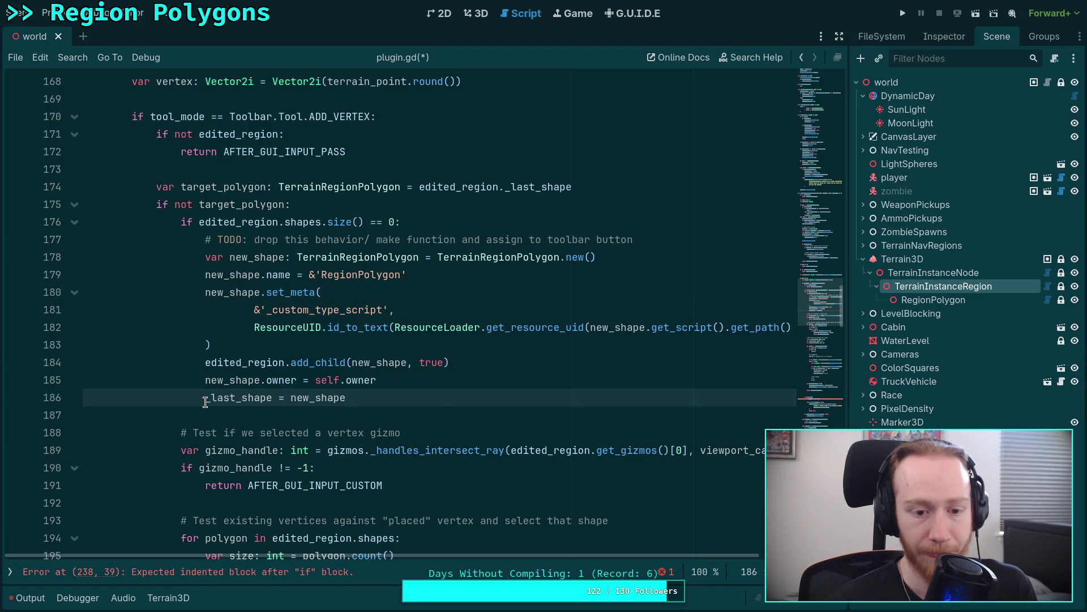
type("ed")
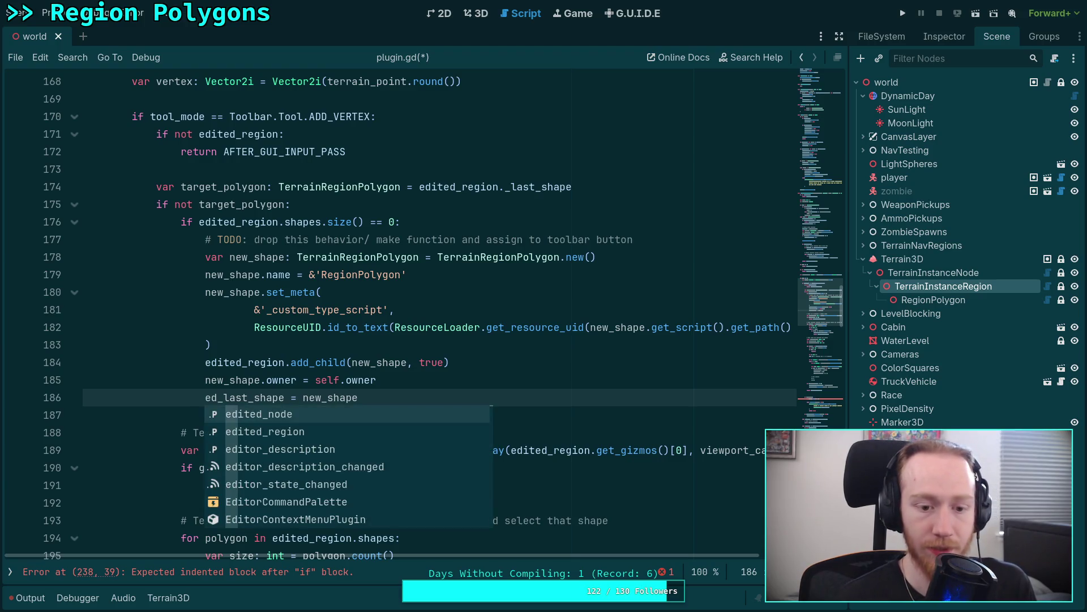
key("Down")
key("Tab")
type("._la")
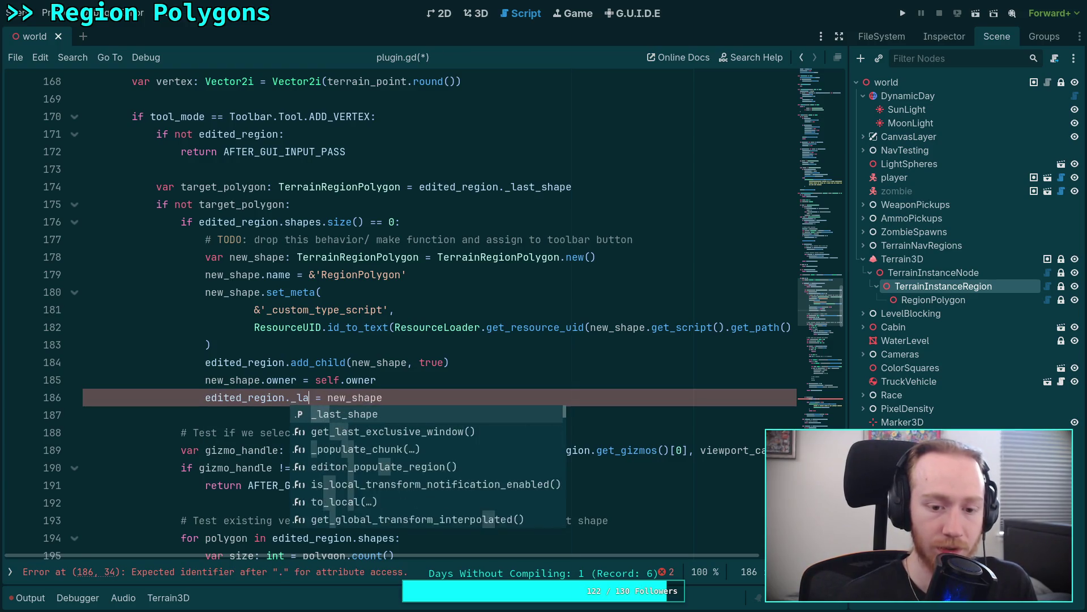
key("Tab")
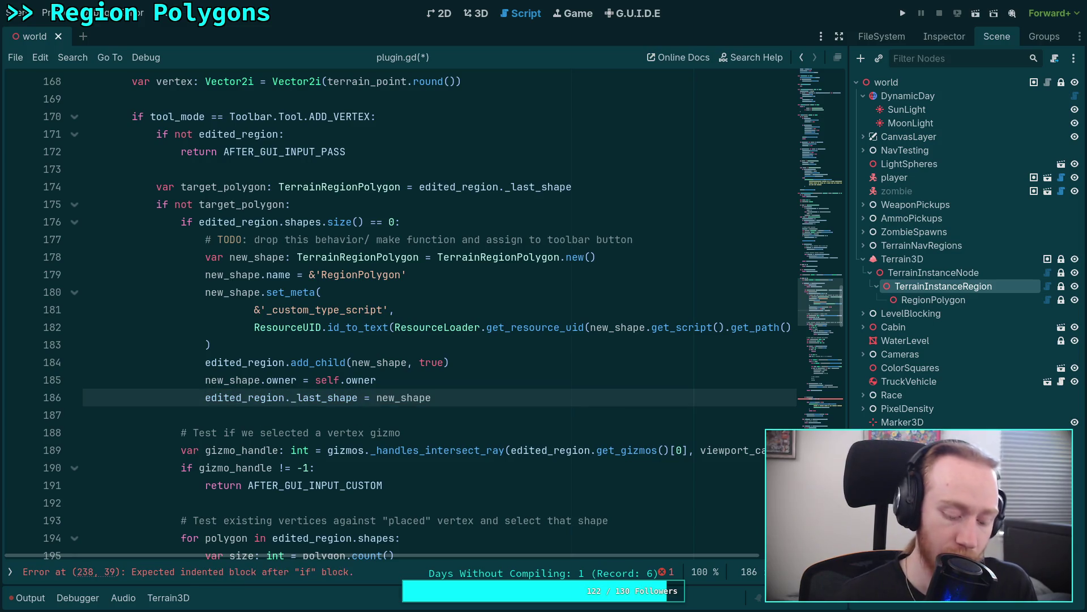
left_click(659, 235)
Add the line 'edited_region.add_vertex(vertex)' below line 186.
left_click(529, 396)
key("Return")
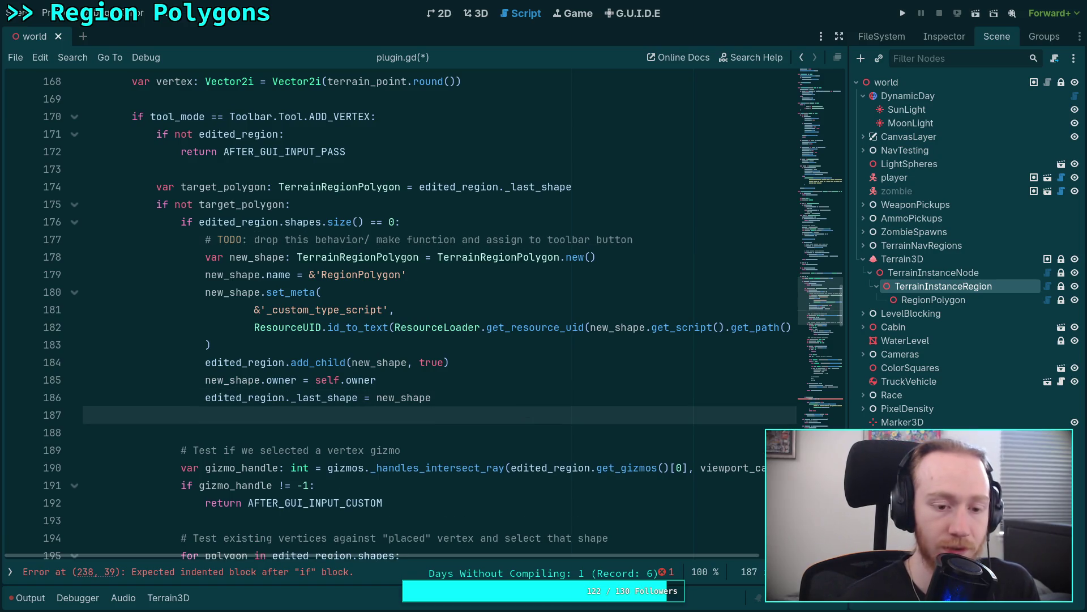
type("ad")
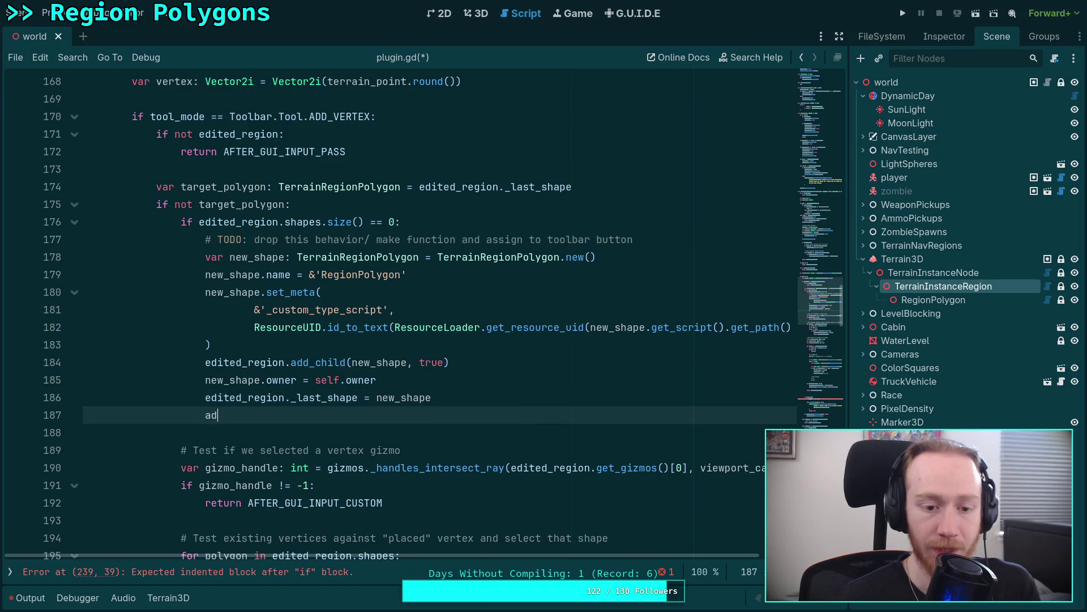
key("BackSpace")
key("BackSpace")
type("ed")
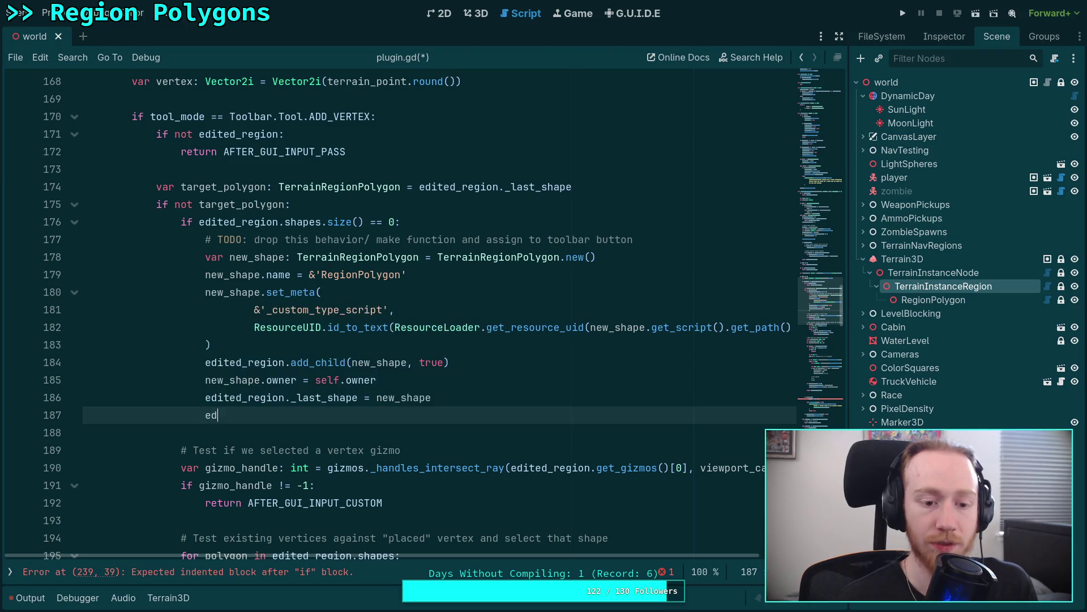
key("Down")
key("Return")
type(".add")
key("Return")
type("vertex)")
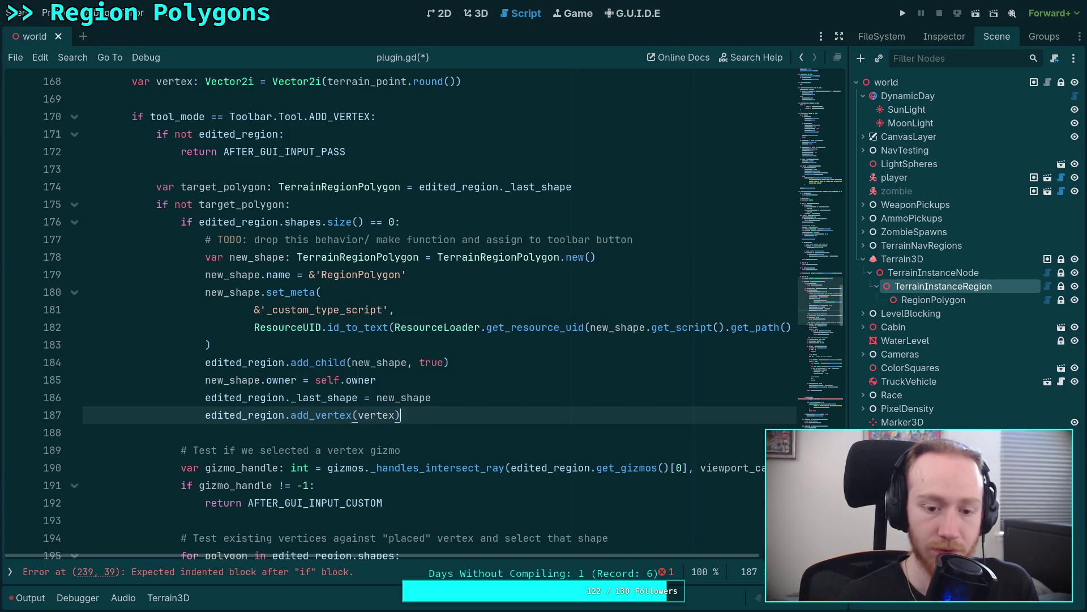
Follow it with 'return AFTER_GUI_INPUT_STOP' and save the script.
key("Return")
type("return")
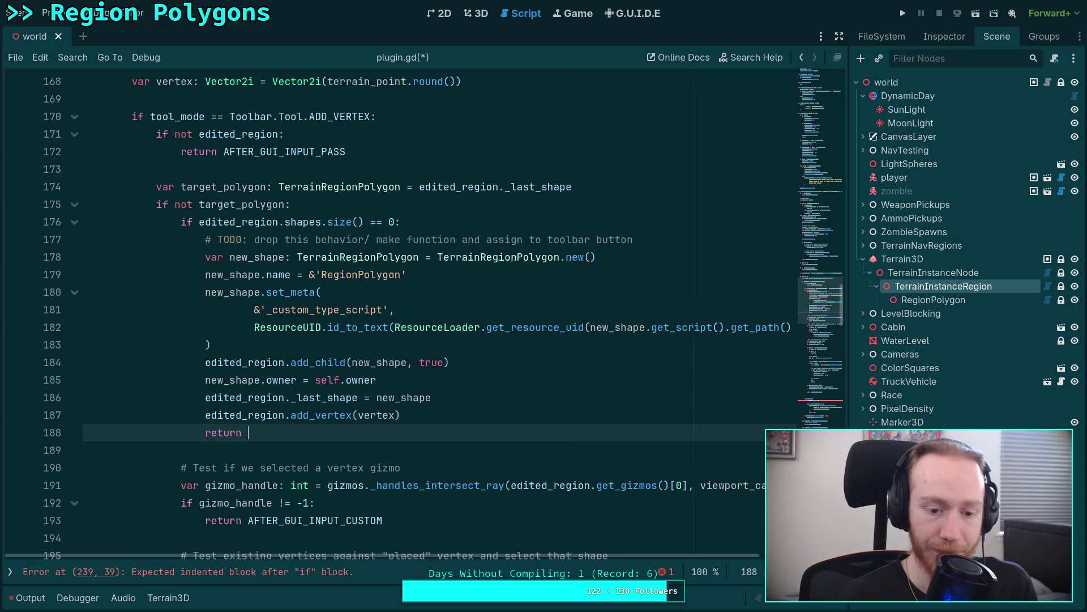
type(" AFTER")
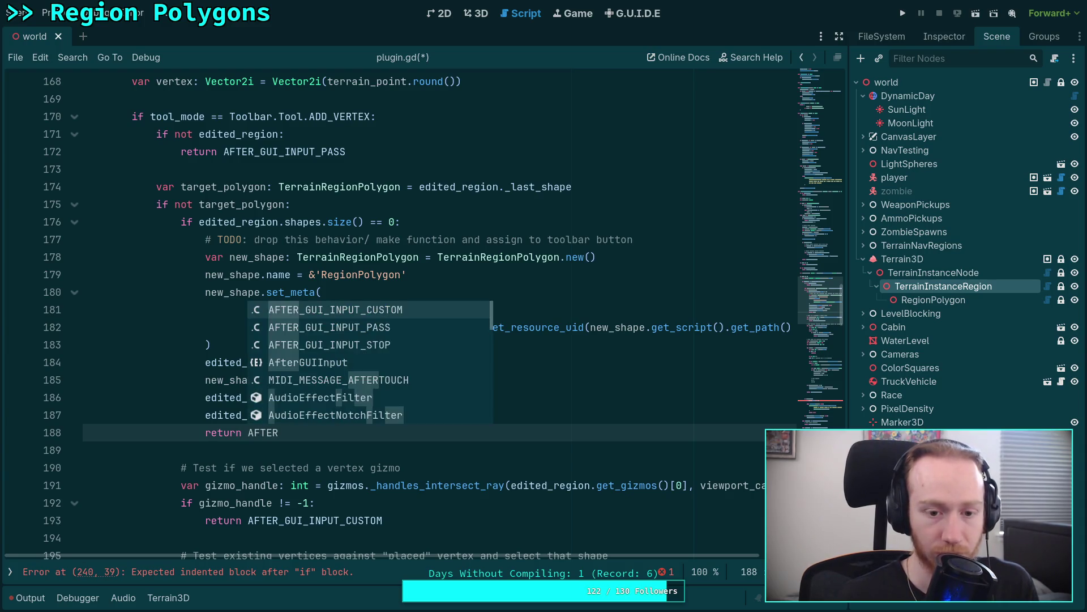
key("Down")
key("Down")
key("Return")
key("ctrl+s")
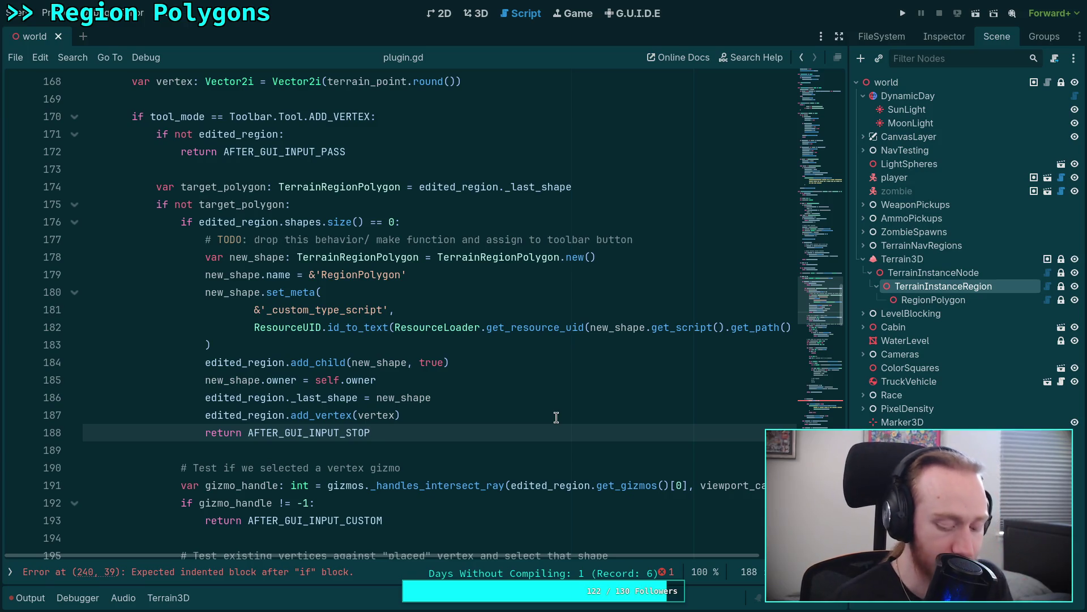
Save plugin.gd and select the new-shape block from line 176 to 183.
key("ctrl+s")
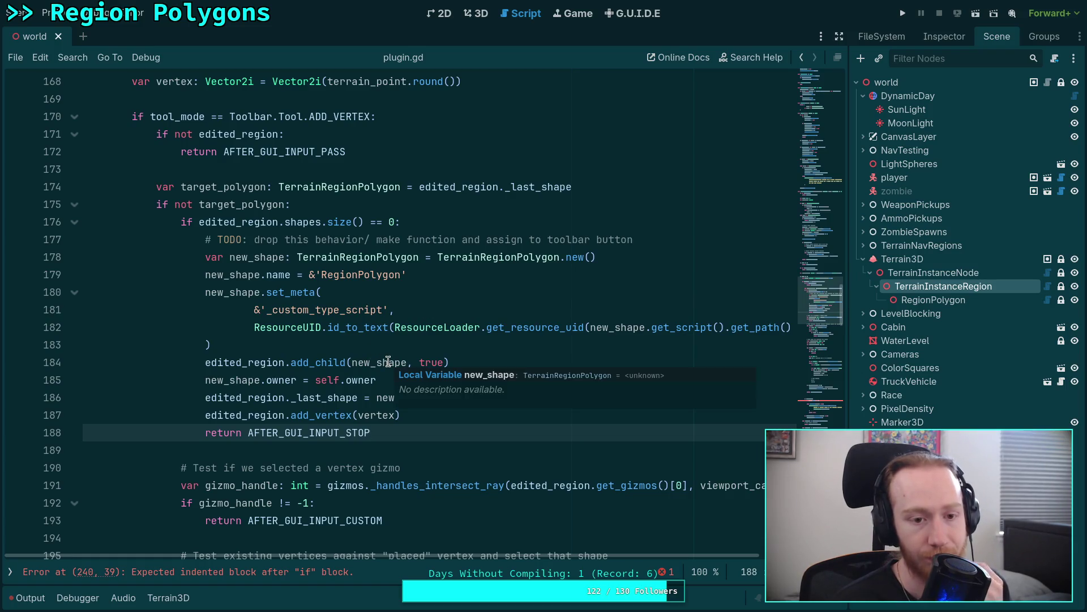
mouse_move(164, 221)
left_mouse_down()
mouse_move(295, 241)
mouse_move(418, 340)
left_mouse_up()
Collapse the edge-testing loop and remove the blank line above the final return.
scroll(403, 426, "down", 9)
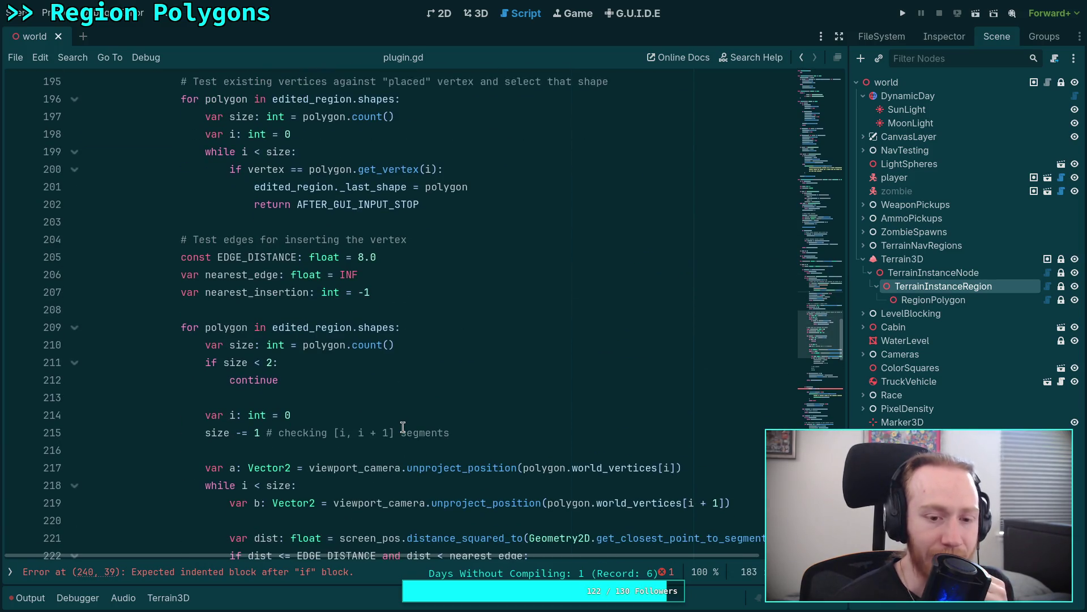
scroll(403, 427, "up", 4)
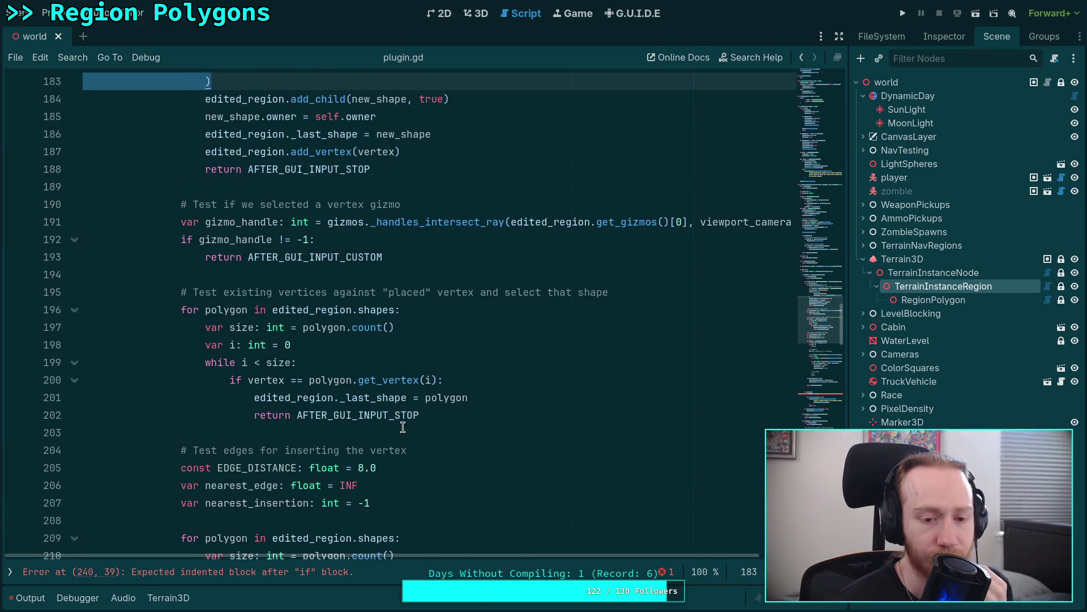
scroll(402, 427, "down", 3)
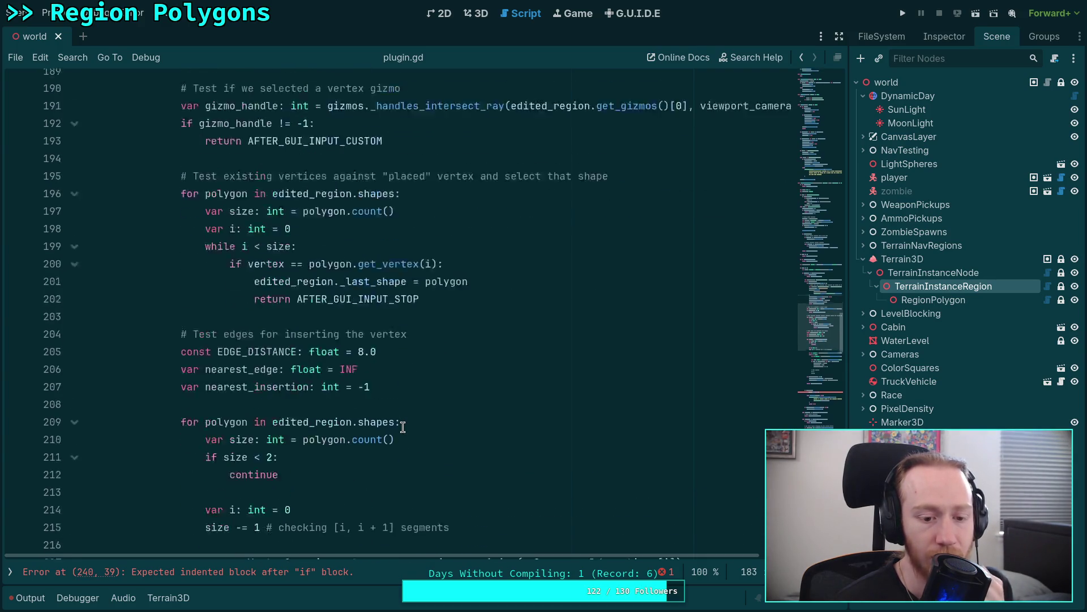
left_click(75, 380)
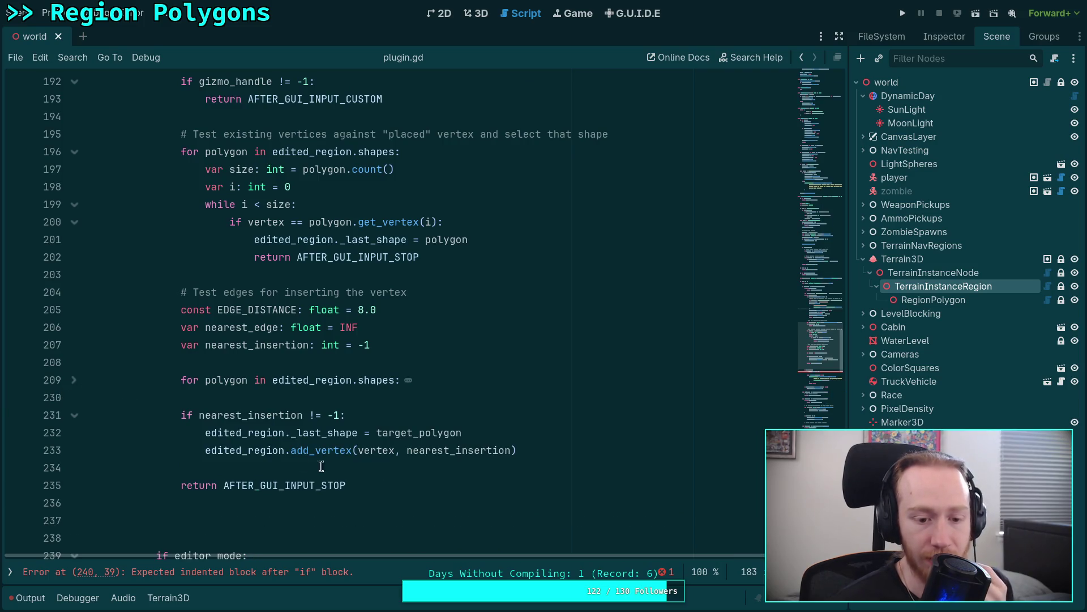
left_click(369, 471)
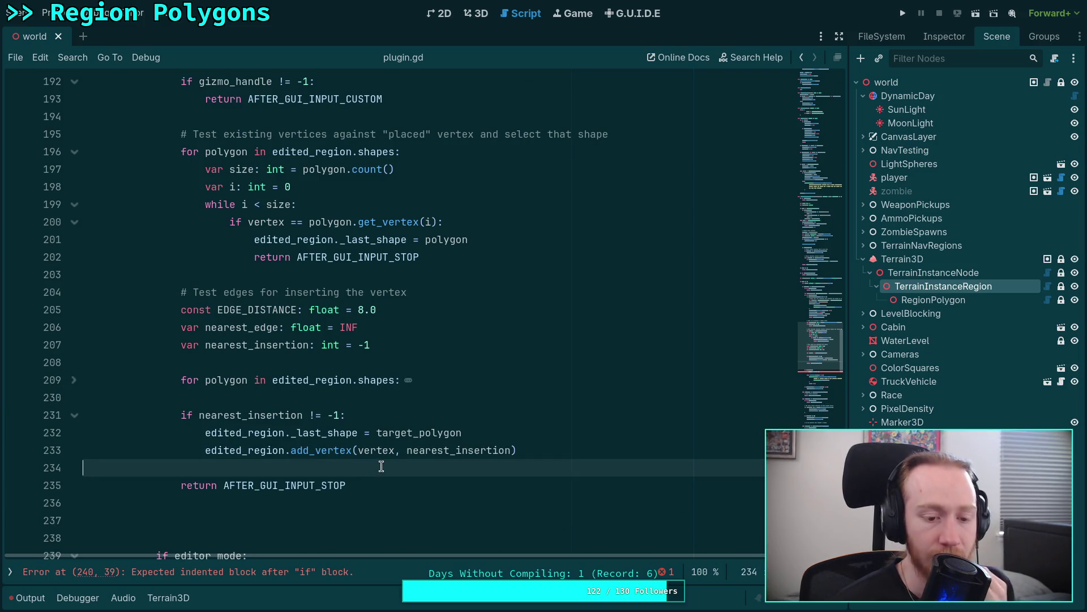
left_click(180, 482)
key("Tab")
key("Up")
key("BackSpace")
Type a fallback comment 'All else fails, add to the end of the shape' below the return.
left_click(410, 484)
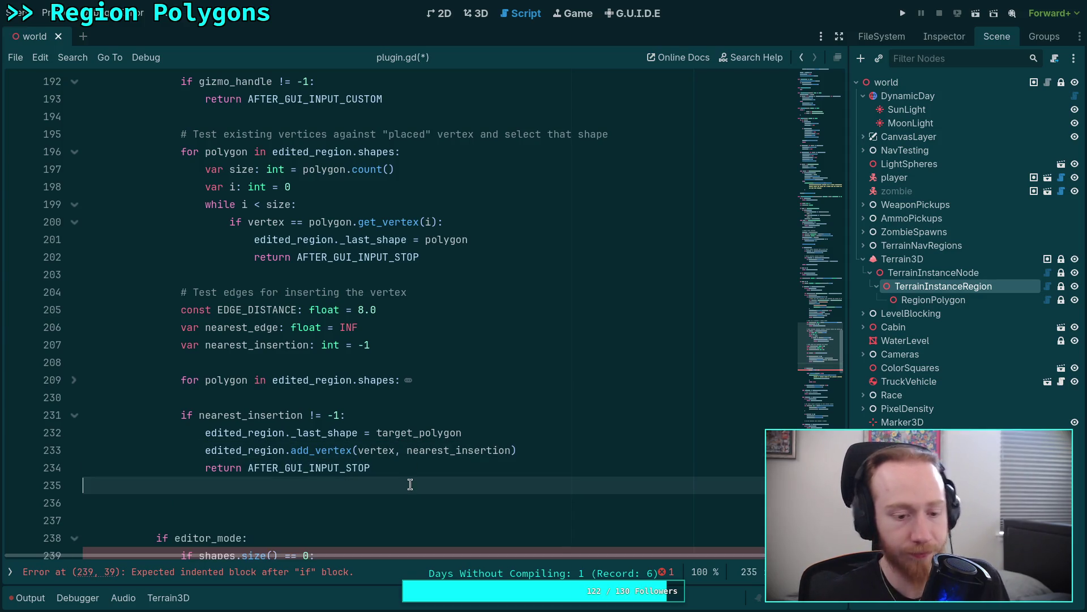
key("Down")
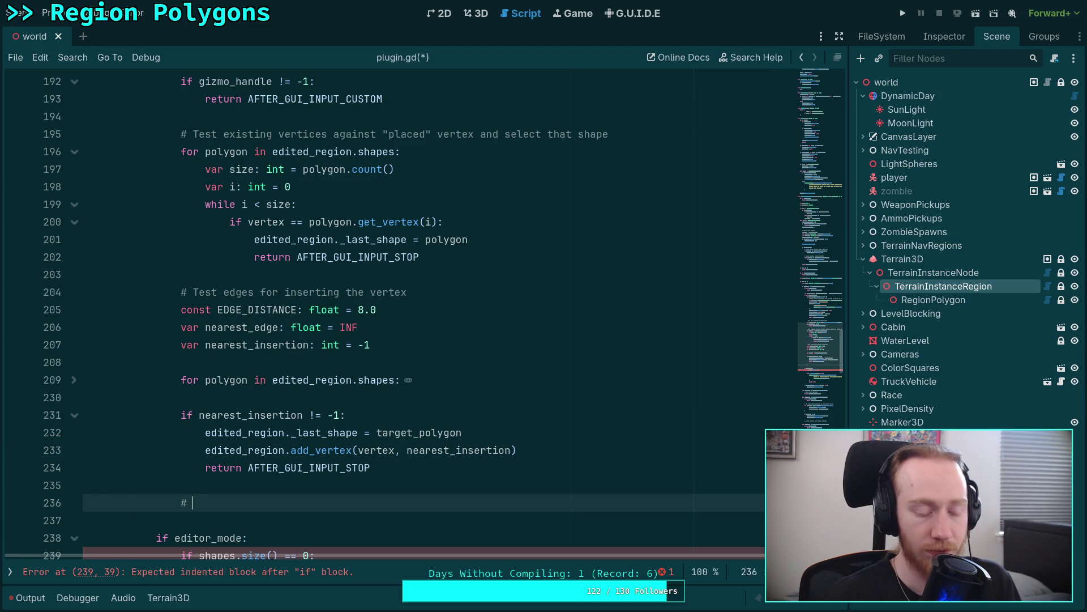
type("All else fa")
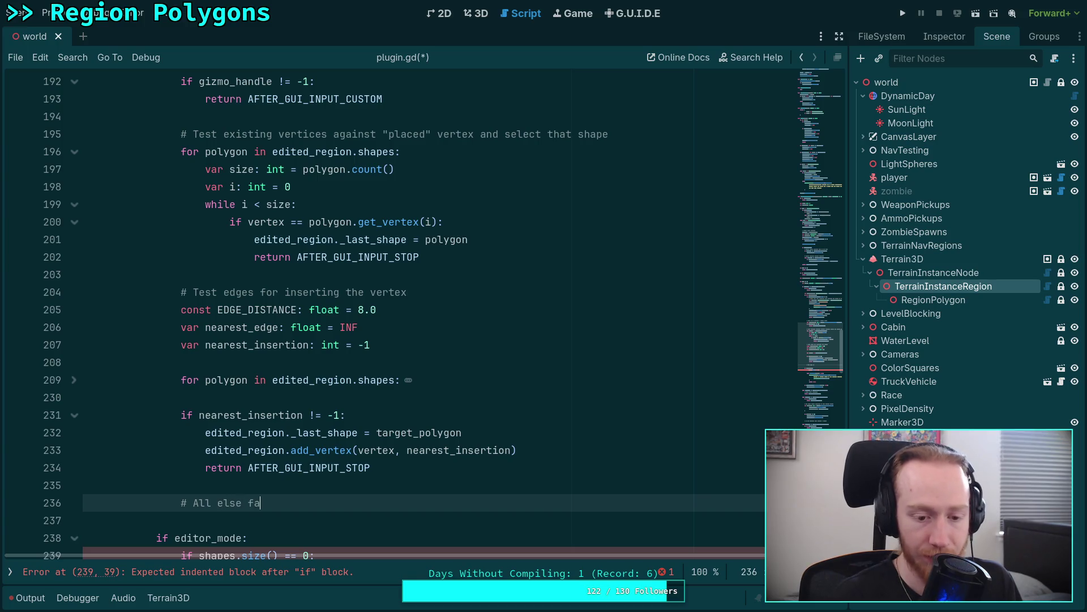
type("ils, add to the end")
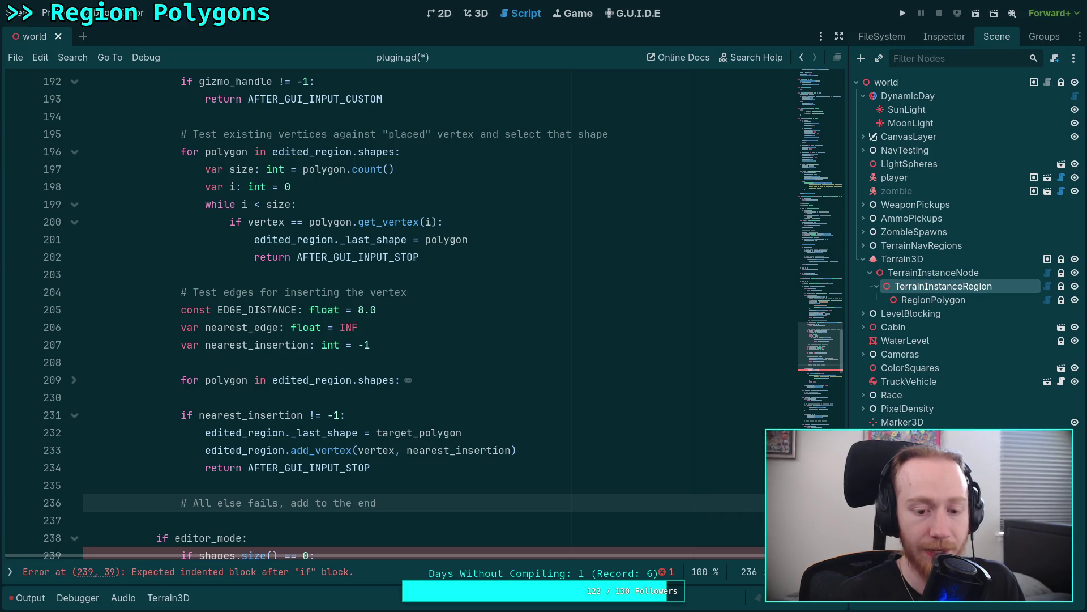
type(" of the curro")
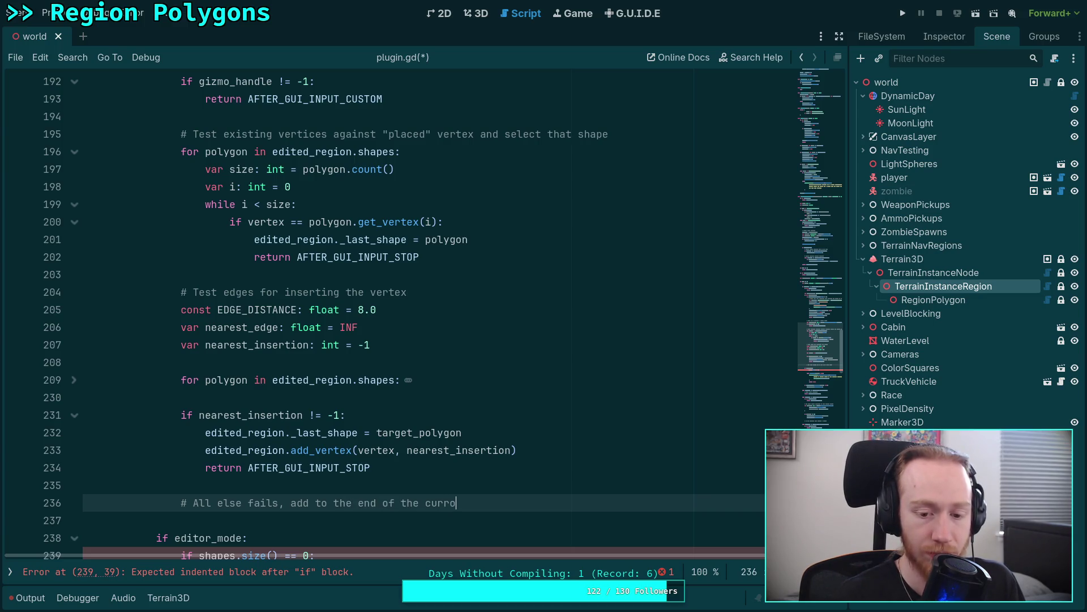
key("BackSpace")
key("BackSpace")
key("BackSpace")
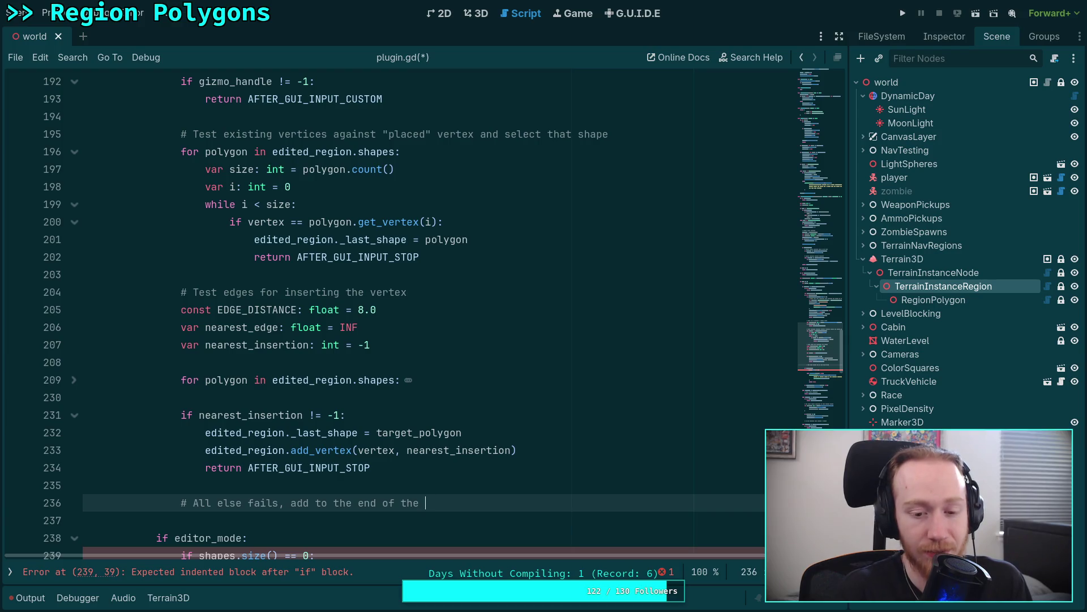
type("shape")
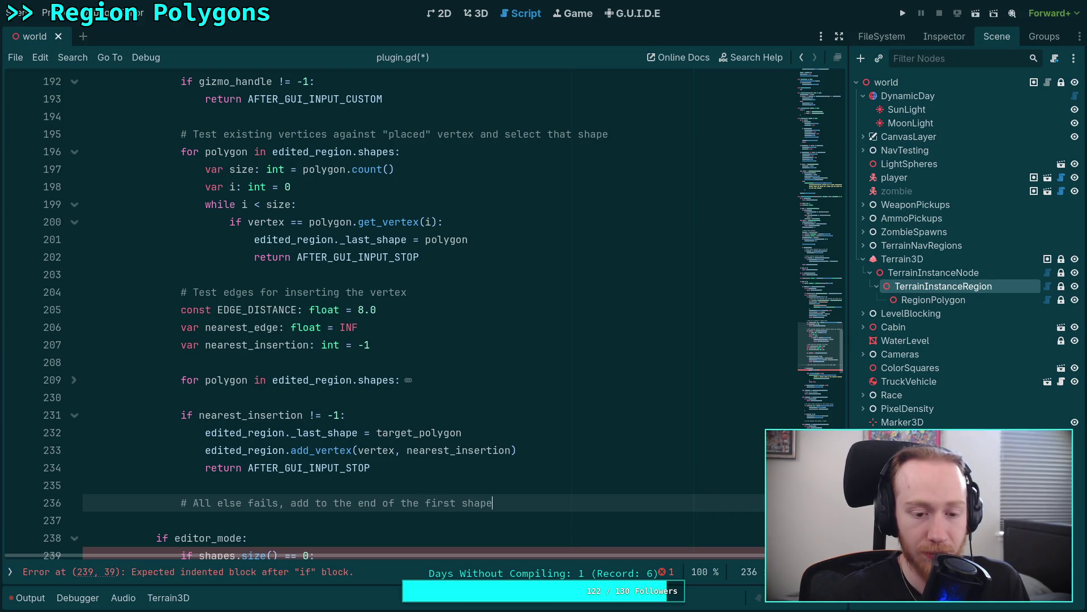
Unindent the return, delete the fallback comment, add a blank line before it, and save.
left_click(322, 467)
key("BackSpace")
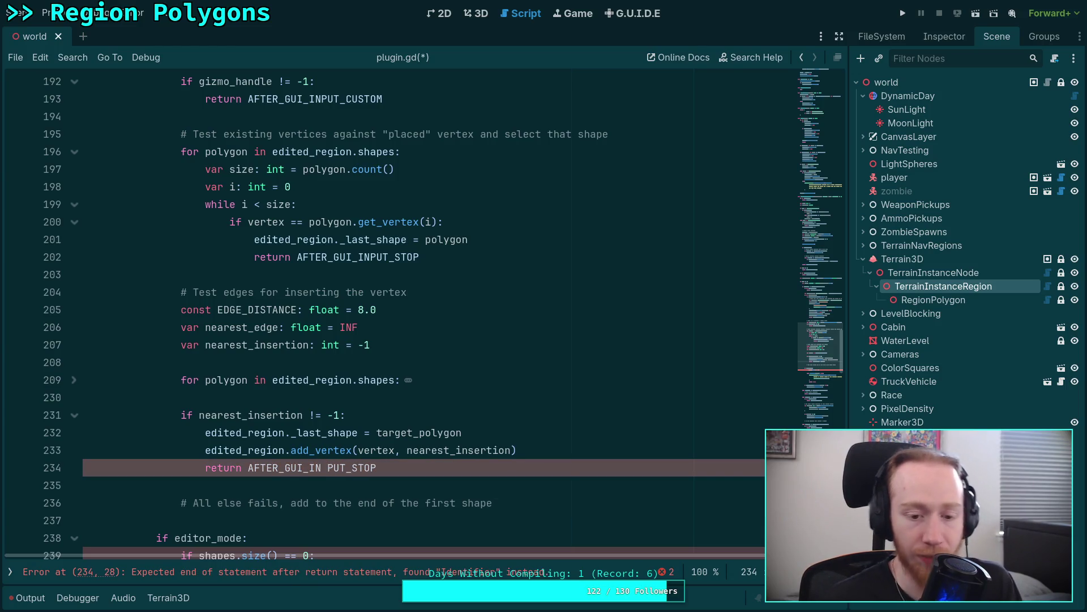
key("shift+Tab")
left_click_drag(540, 505, 554, 478)
key("BackSpace")
key("BackSpace")
left_click(570, 455)
key("Return")
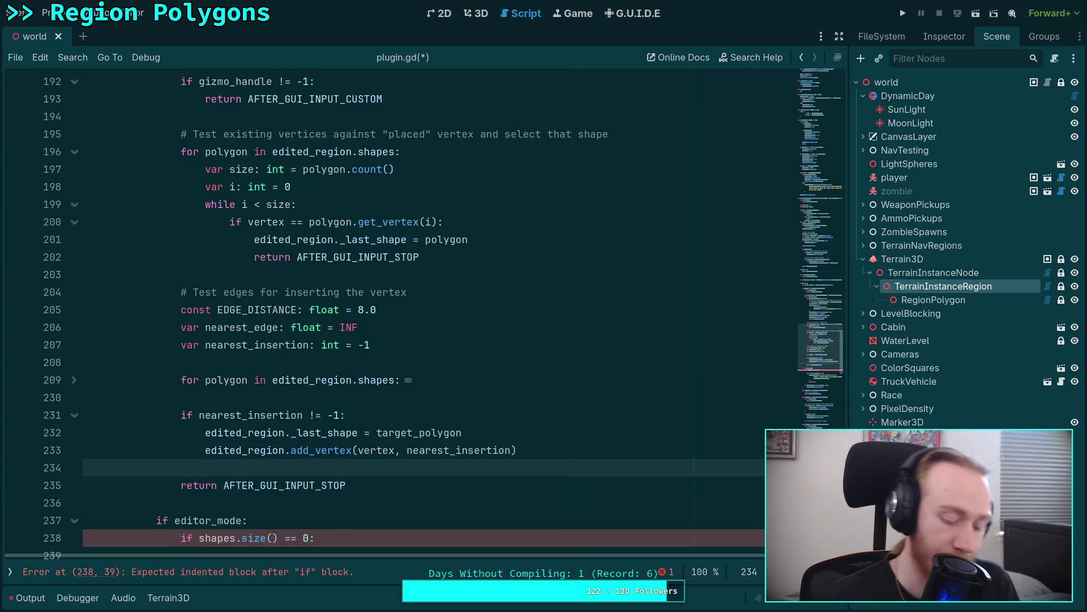
key("ctrl+s")
scroll(416, 459, "up", 12)
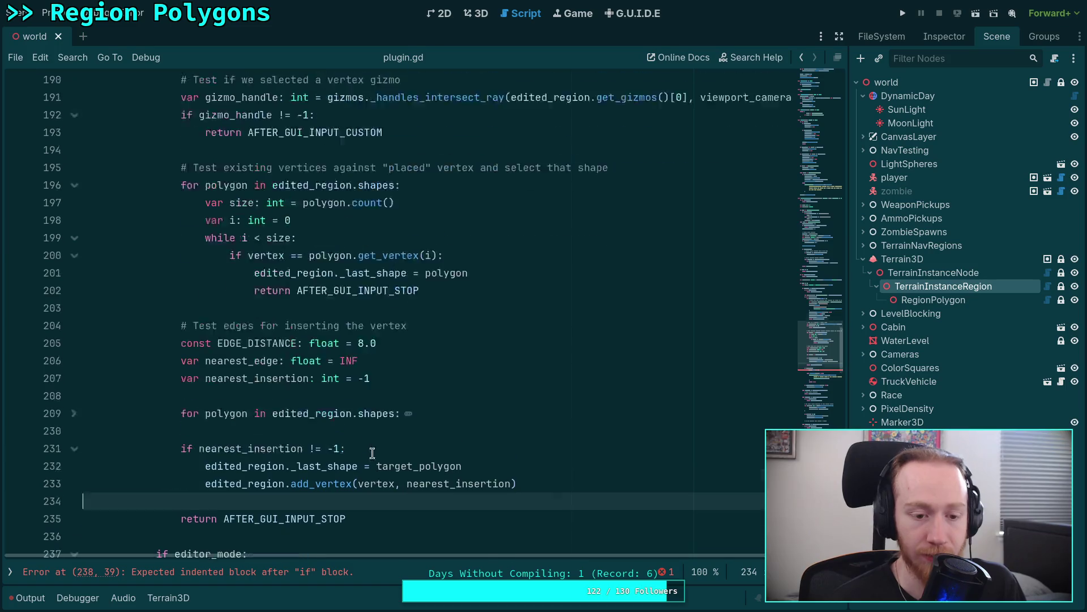
Delete the old editor_mode and shapes-size checks, leaving 'if has_vertex'.
left_click(75, 415)
left_click(247, 431)
scroll(247, 431, "down", 3)
left_click(73, 257)
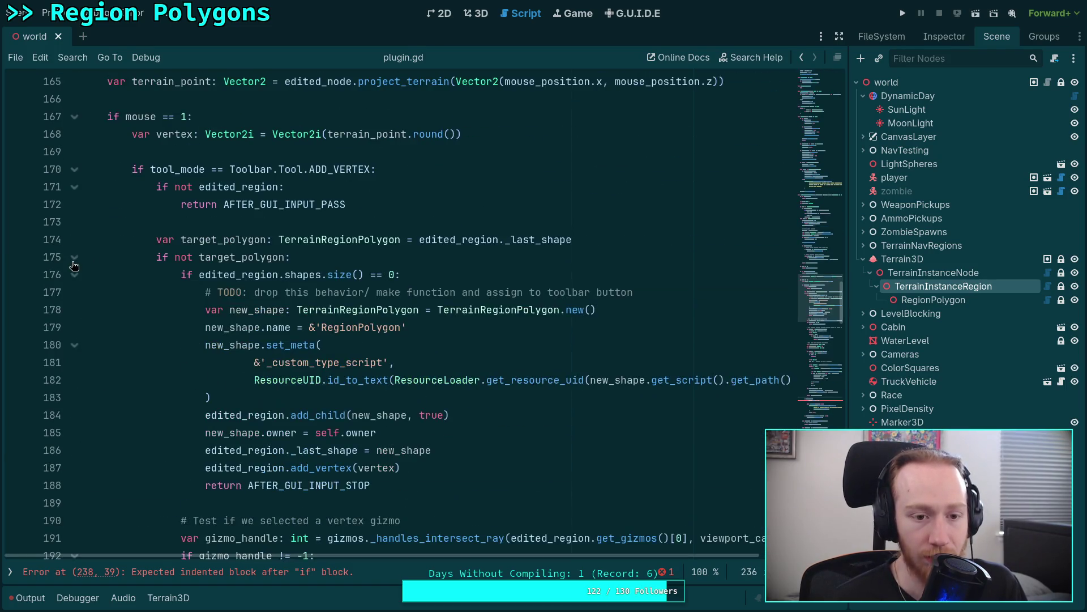
mouse_move(193, 289)
left_mouse_down()
mouse_move(221, 398)
mouse_move(416, 483)
mouse_move(279, 377)
mouse_move(203, 294)
left_mouse_up()
left_click(75, 258)
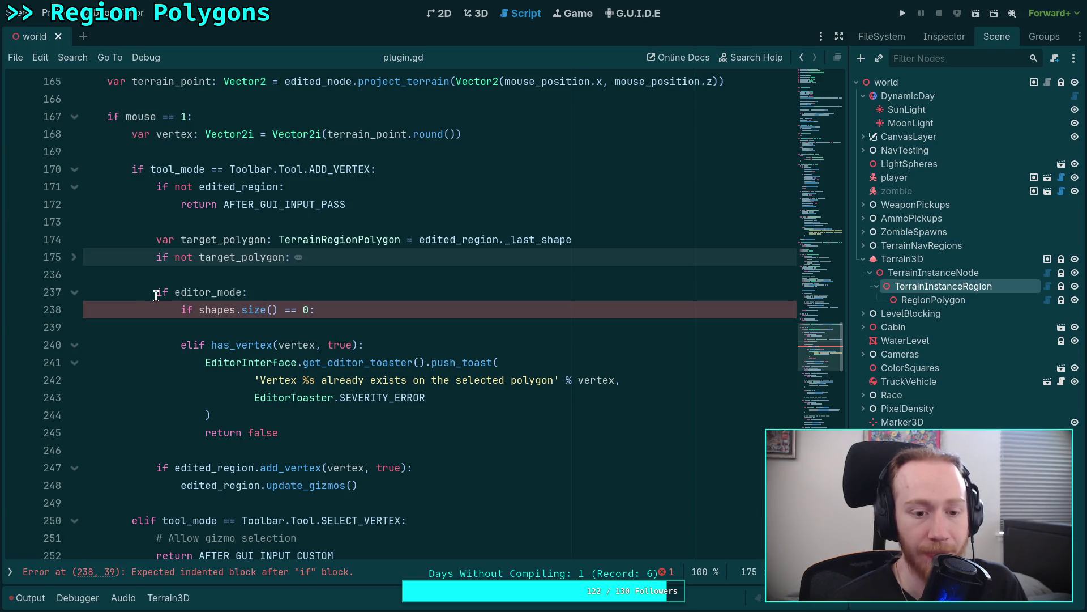
mouse_move(280, 433)
left_mouse_down()
mouse_move(216, 414)
mouse_move(158, 292)
left_mouse_up()
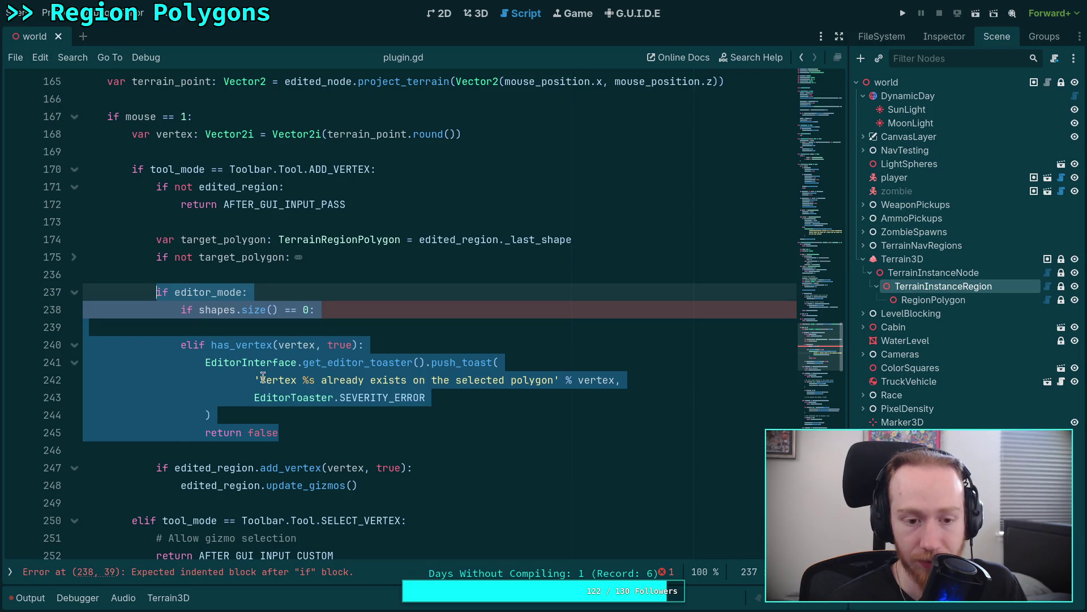
left_click(252, 379)
left_click(227, 276)
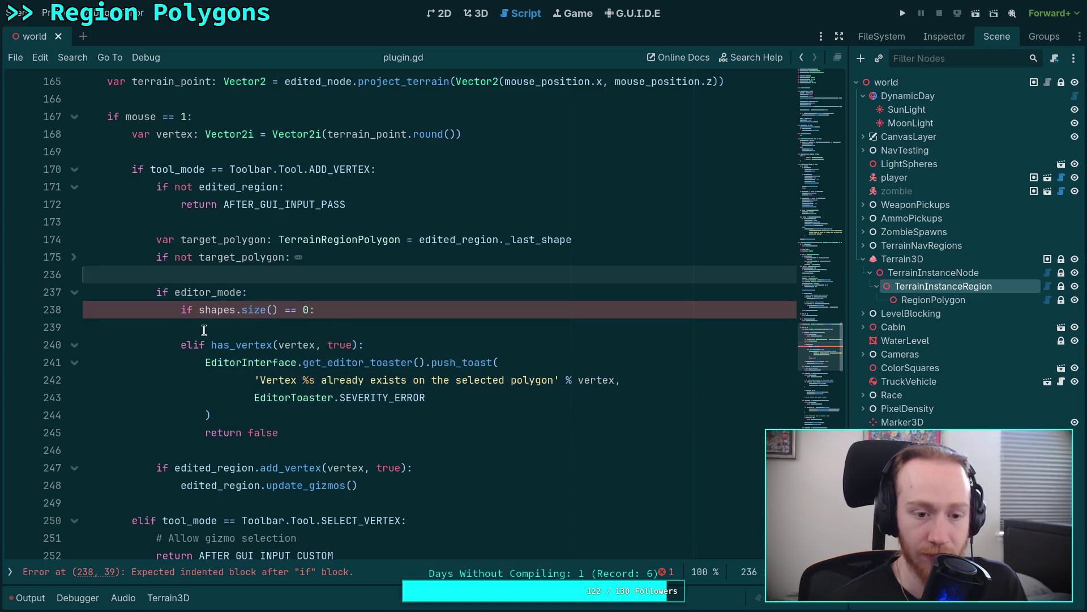
left_click_drag(192, 345, 159, 292)
key("BackSpace")
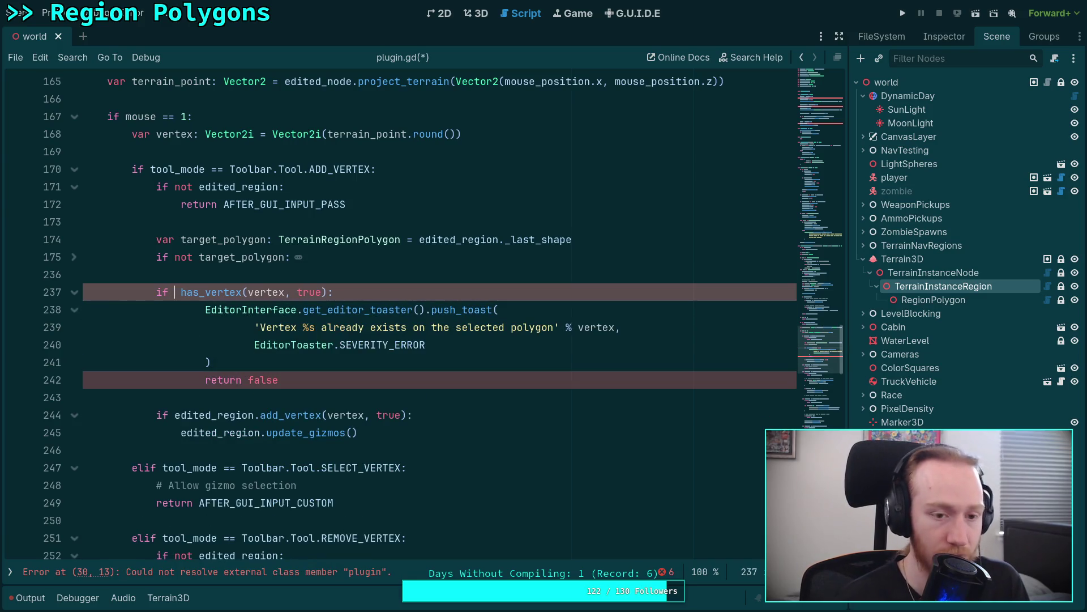
Change has_vertex to edited_region.has_vertex.
type("targ")
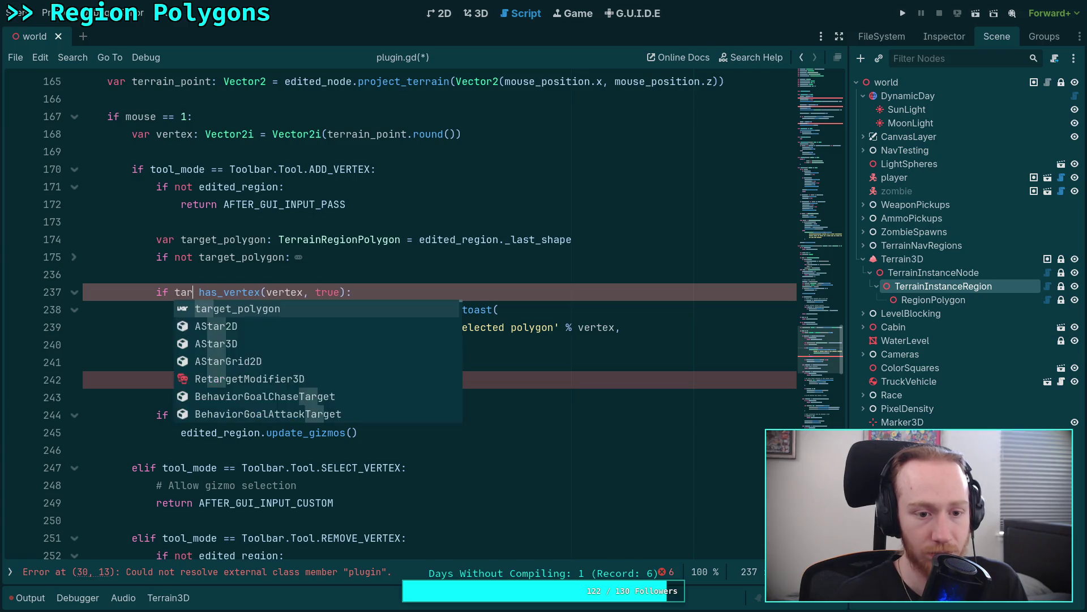
key("BackSpace")
key("BackSpace")
key("BackSpace")
key("BackSpace")
type("edited_")
key("Escape")
type("region.")
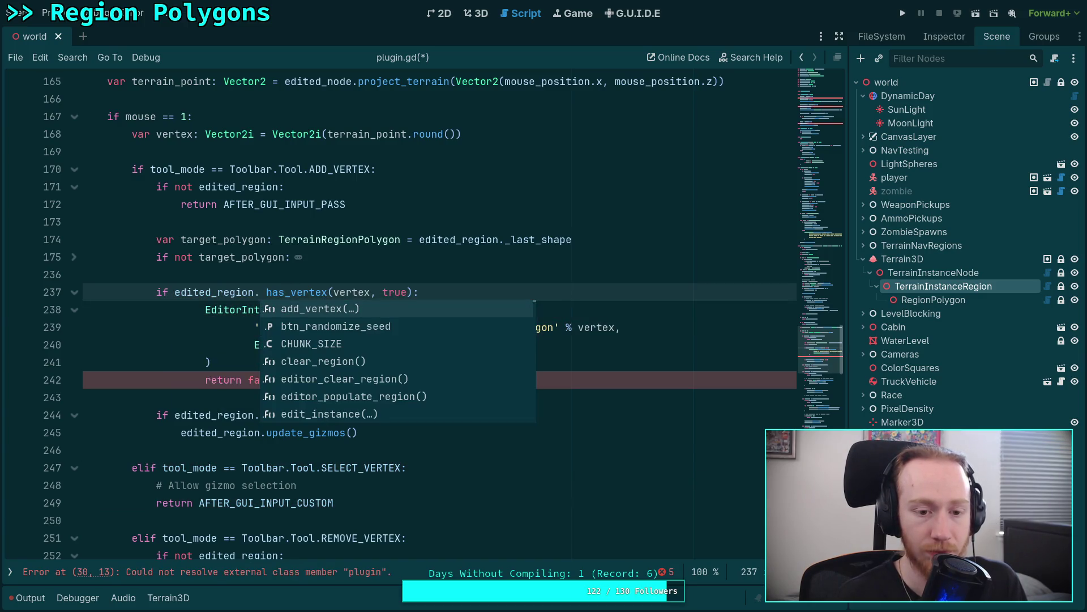
key("Delete")
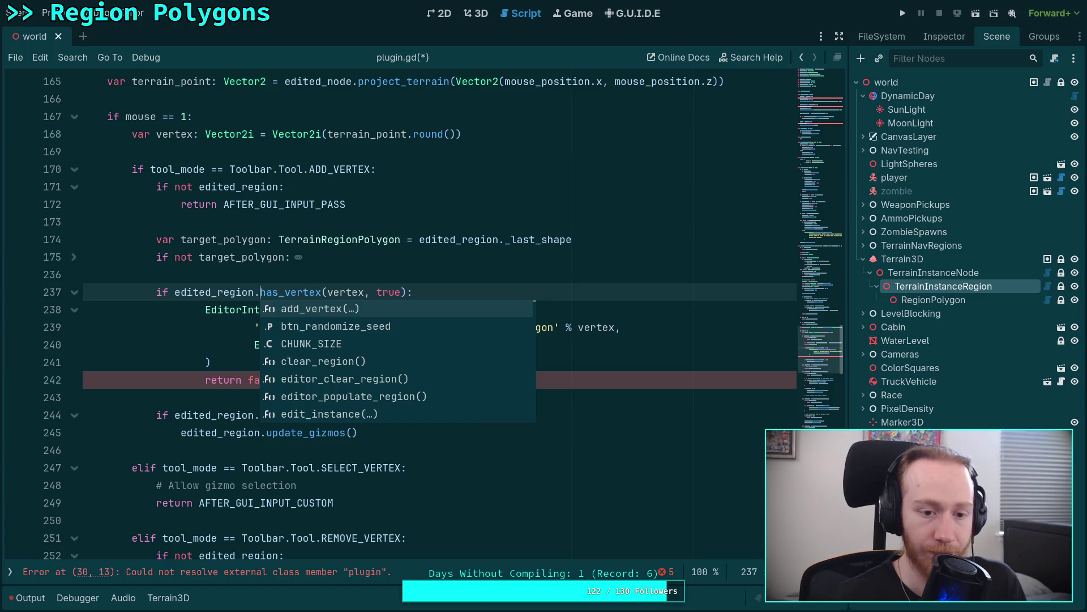
Make the guard read 'if not edited_region._last_shape:' and delete the target_polygon declaration.
left_click(249, 257)
left_click_drag(420, 239, 572, 239)
key("ctrl+c")
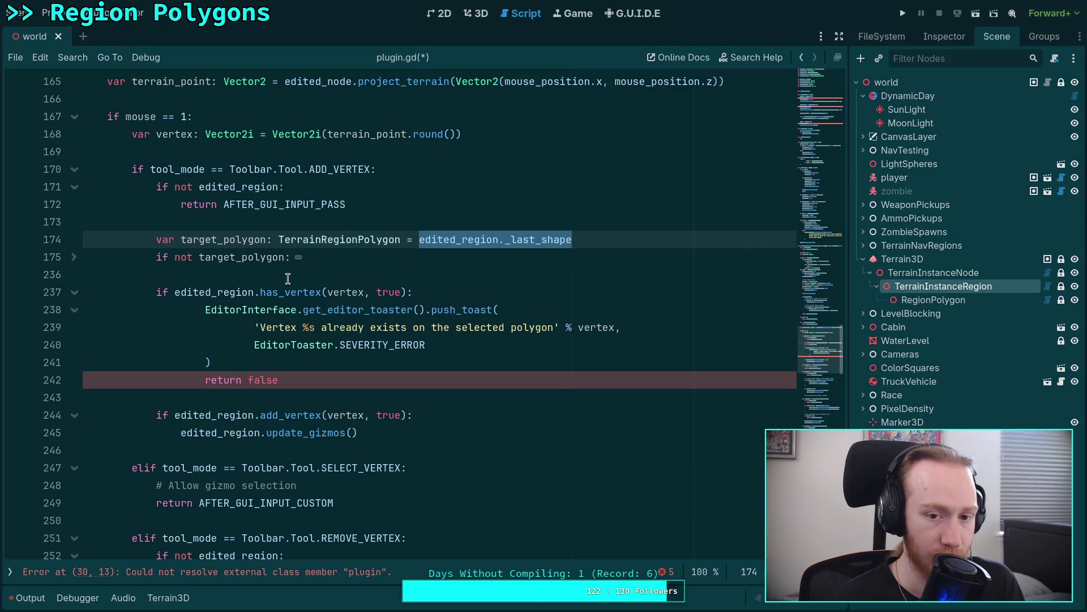
key("BackSpace")
double_click(222, 251)
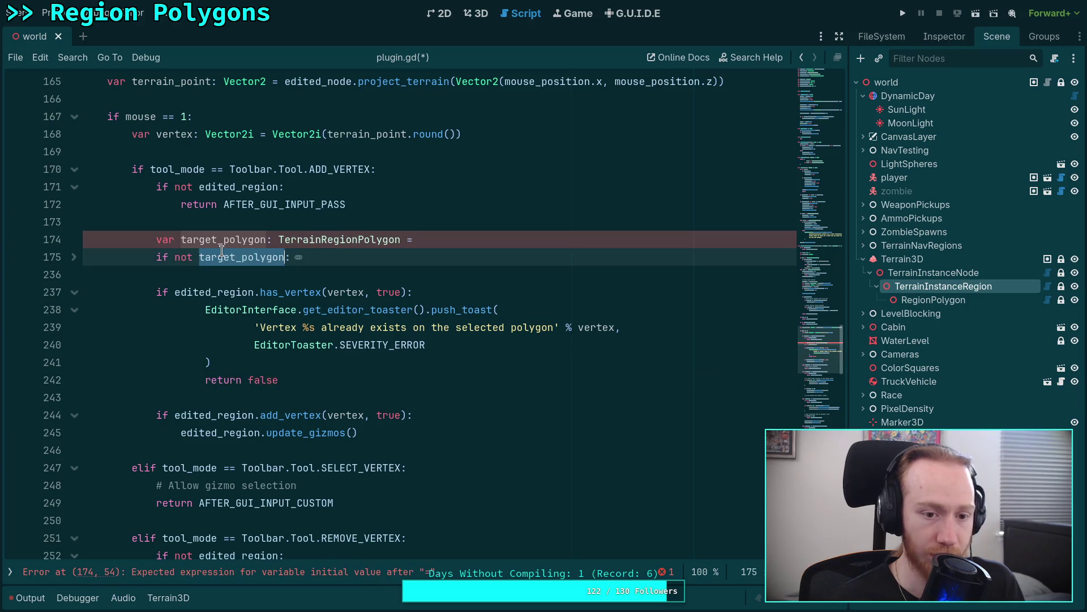
key("ctrl+v")
left_click(444, 243)
key("ctrl+shift+k")
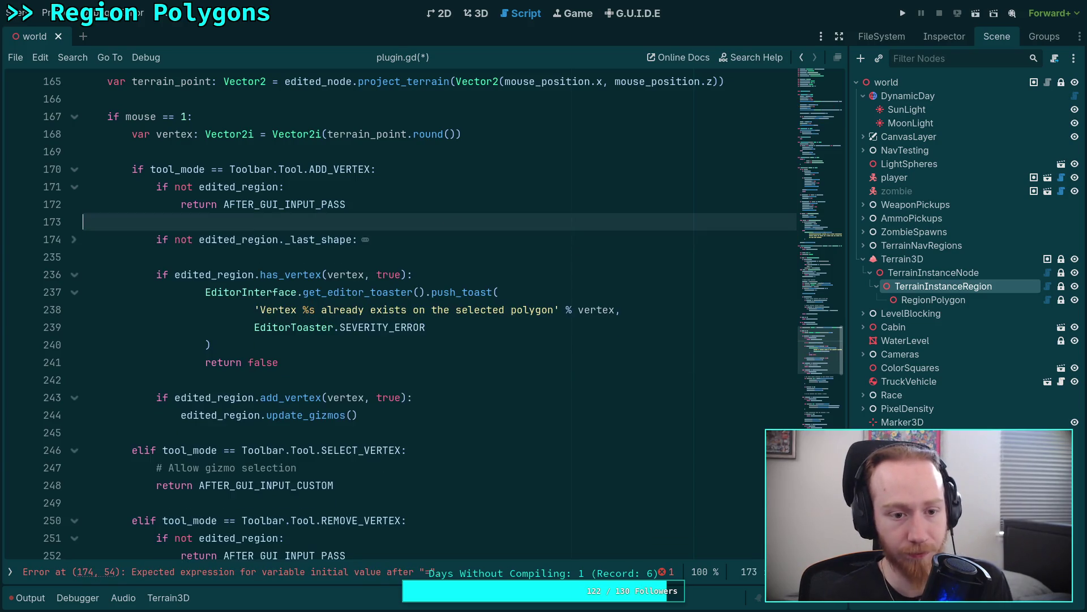
Add a temporary target_polygon variable line below EDGE_DISTANCE.
left_click(73, 239)
left_click(386, 241)
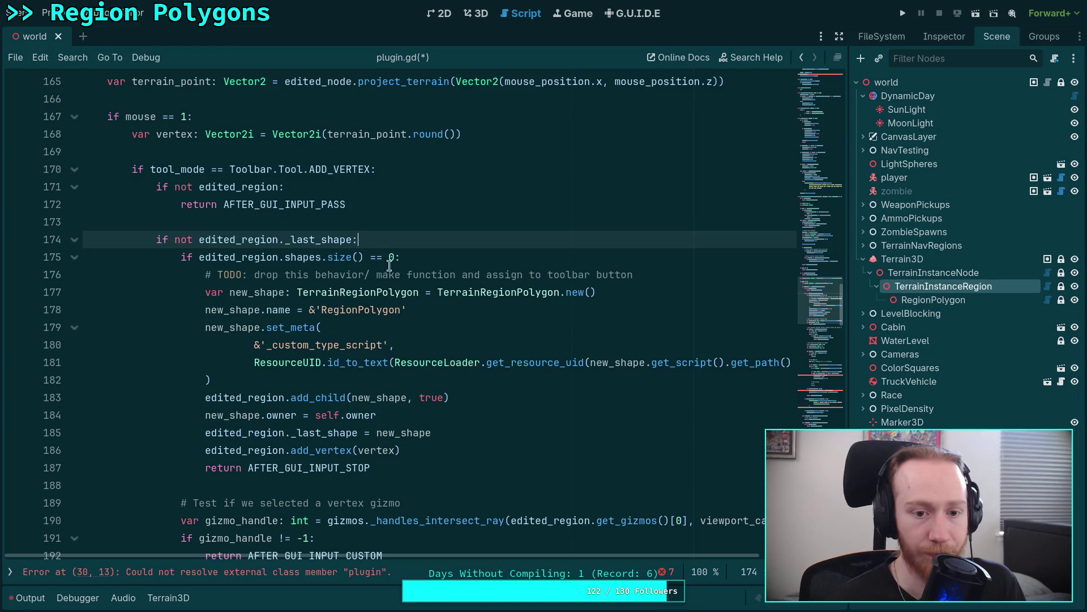
scroll(371, 294, "down", 4)
scroll(371, 294, "down", 7)
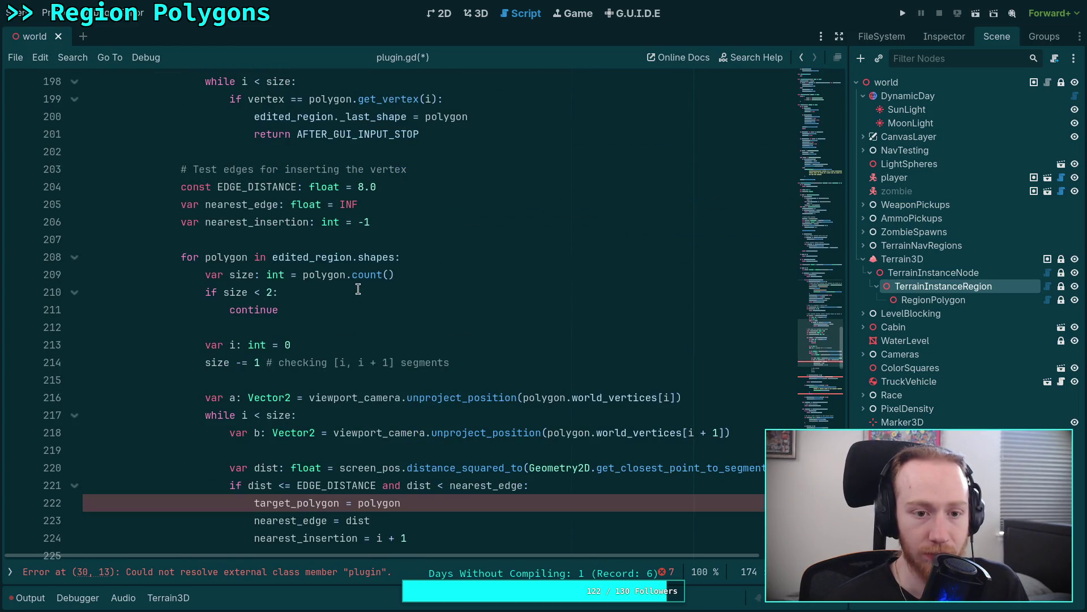
left_click(435, 187)
key("Return")
type("var target_po")
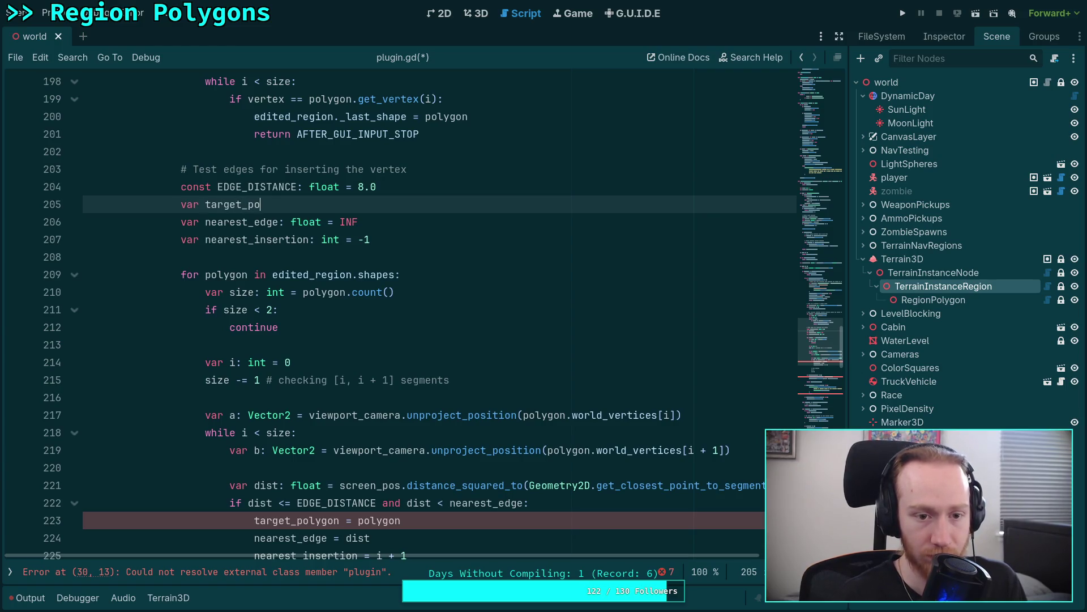
type("lygot")
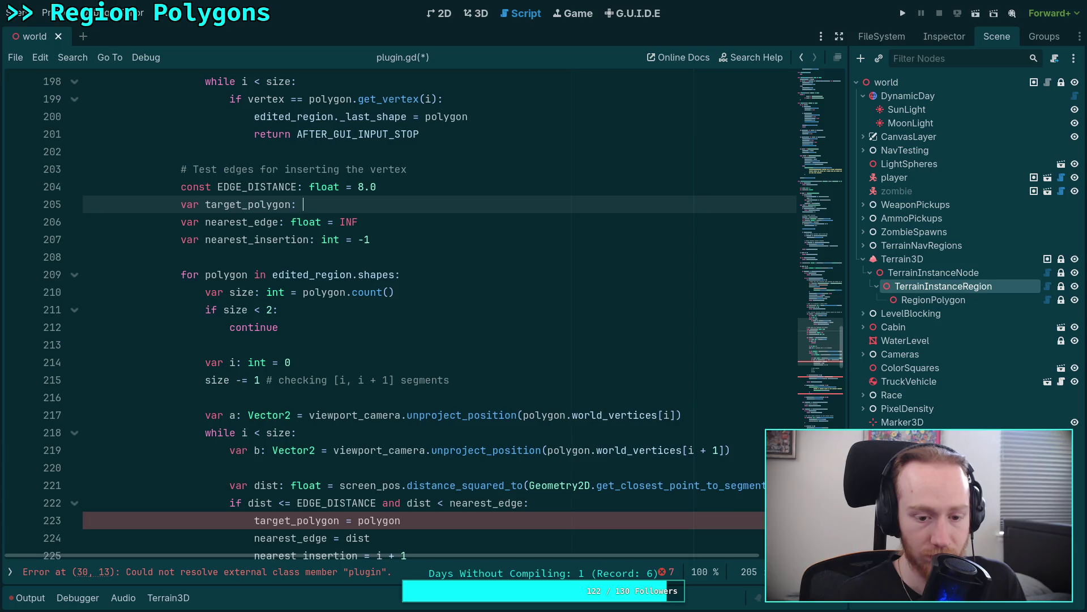
Make the edge loop assign 'edited_region._last_shape = polygon' and remove the leftover target_polygon line.
scroll(301, 311, "down", 4)
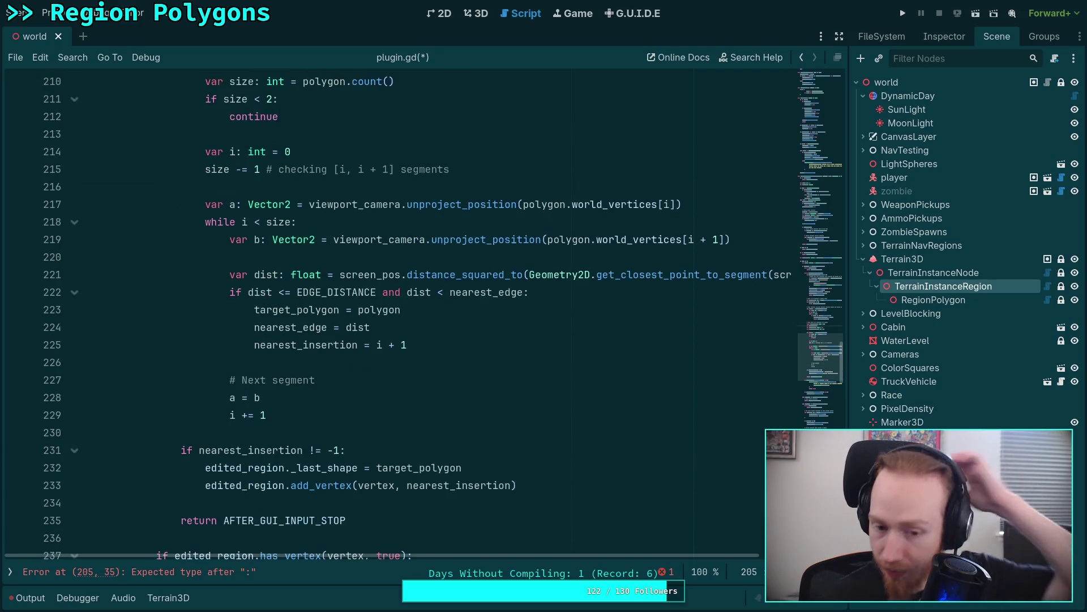
double_click(302, 310)
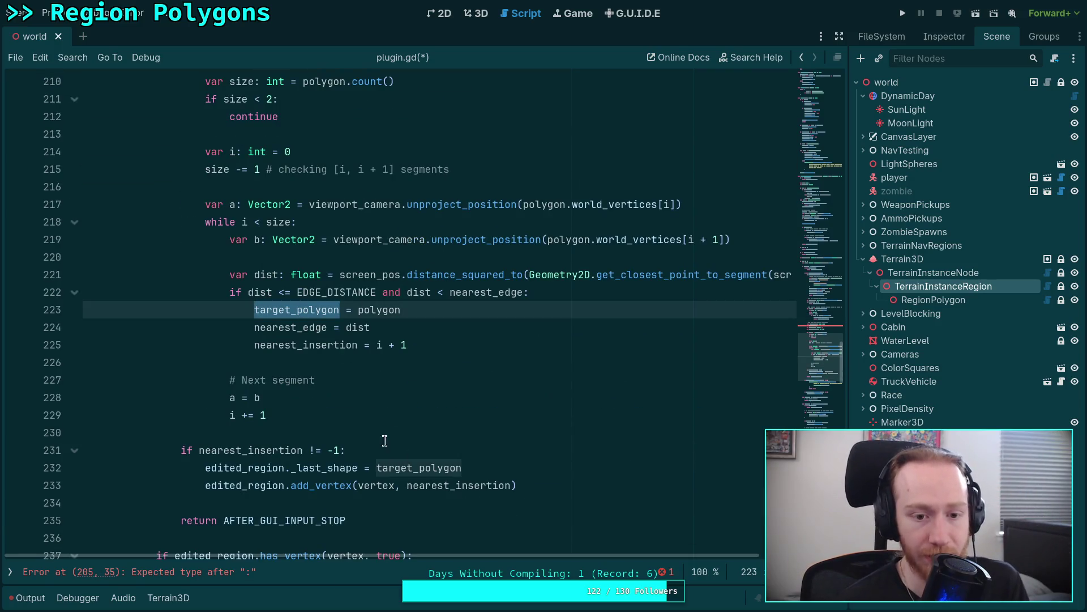
left_click_drag(205, 474, 487, 458)
left_click(486, 457)
left_click_drag(205, 468, 376, 461)
key("ctrl+c")
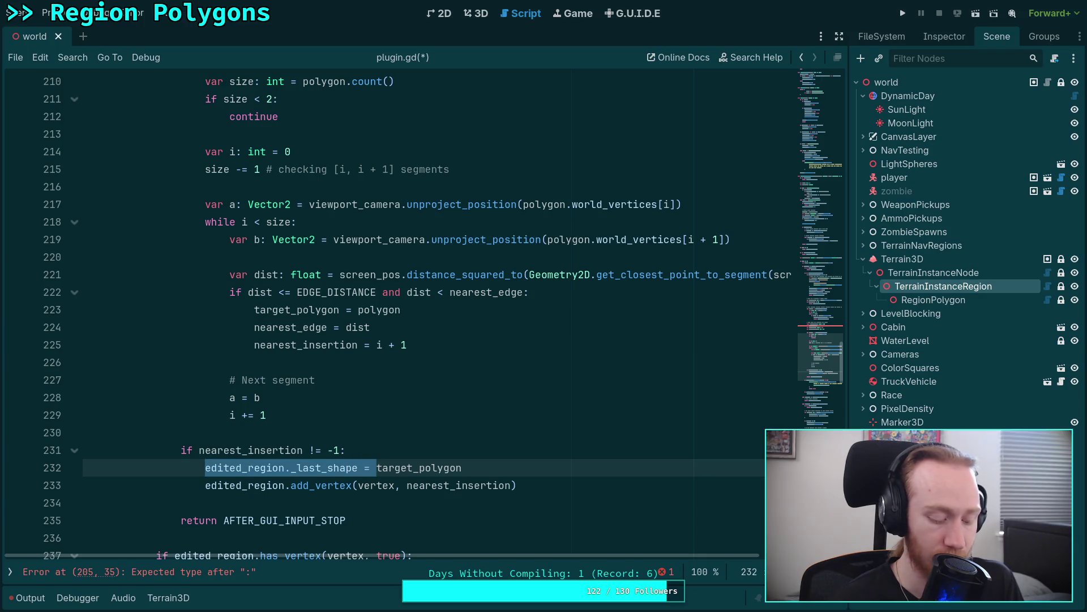
key("BackSpace")
left_click_drag(254, 309, 339, 309)
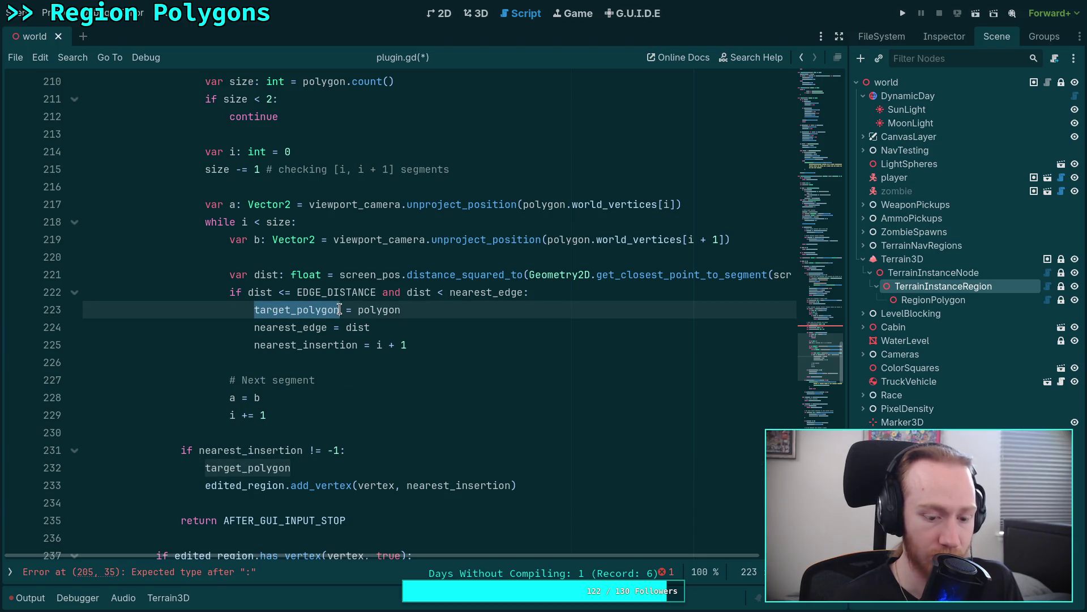
key("ctrl+v")
key("BackSpace")
left_click(338, 451)
key("shift+Down")
key("BackSpace")
left_click(403, 433)
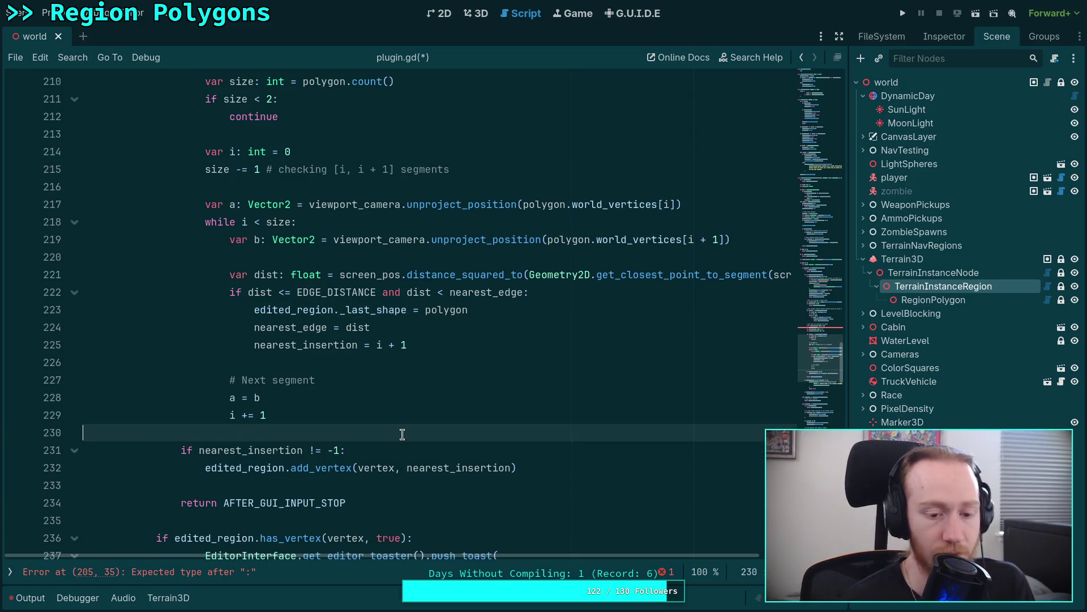
Delete the temporary target_polygon declaration and collapse the _last_shape block at line 174.
double_click(321, 309)
scroll(276, 267, "up", 1)
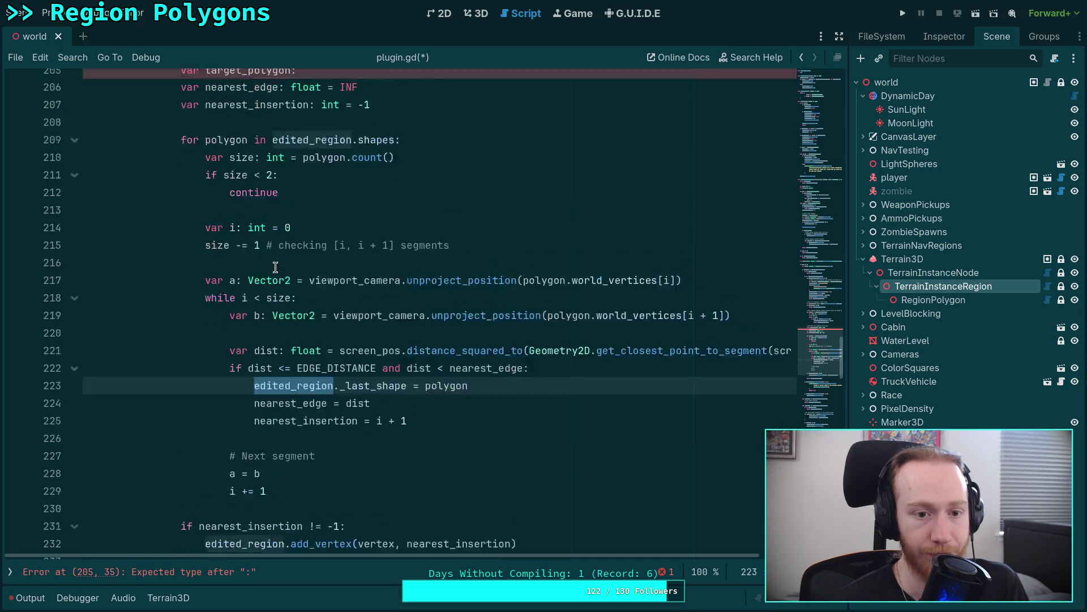
scroll(276, 267, "up", 7)
double_click(247, 415)
key("ctrl+shift+k")
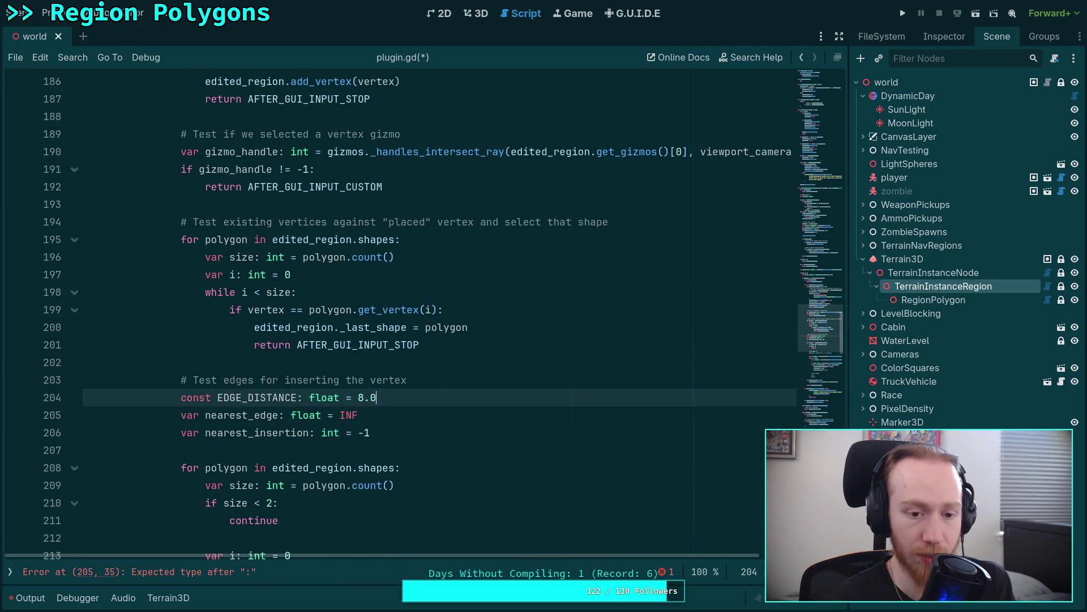
scroll(437, 381, "down", 12)
scroll(431, 351, "up", 10)
scroll(431, 351, "up", 9)
left_click(76, 240)
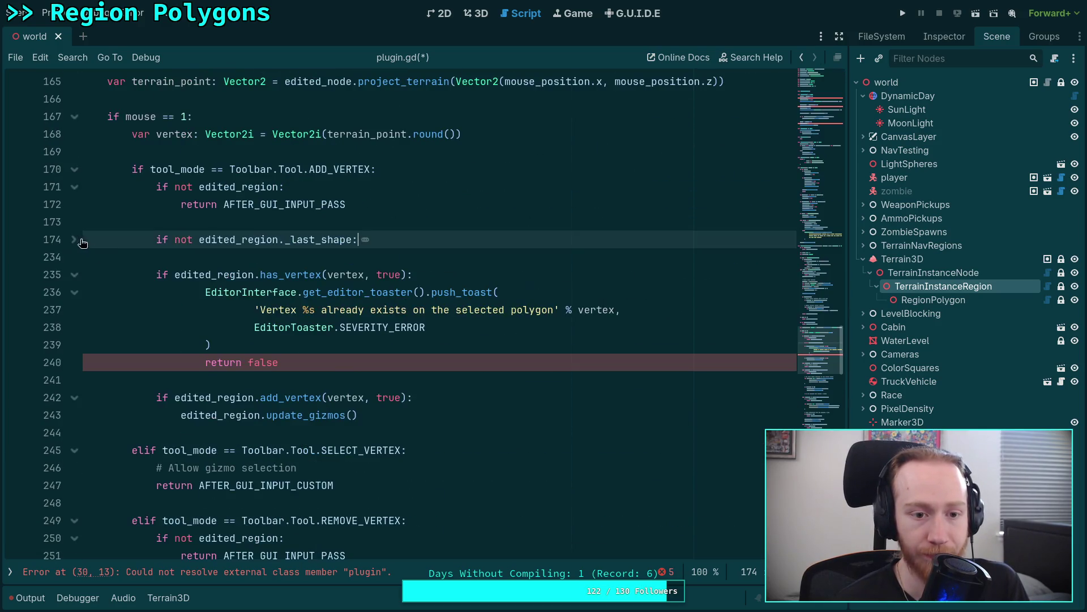
Fix the indentation of the duplicate-vertex error toast and its return false lines.
key("Down")
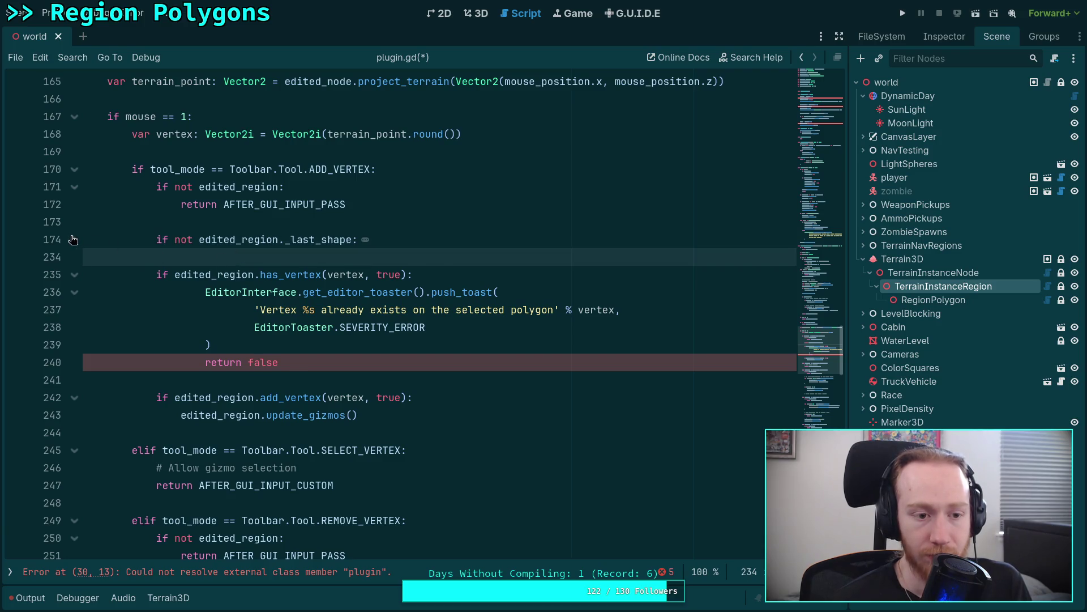
left_click(74, 239)
scroll(306, 340, "down", 17)
left_click_drag(347, 380, 309, 367)
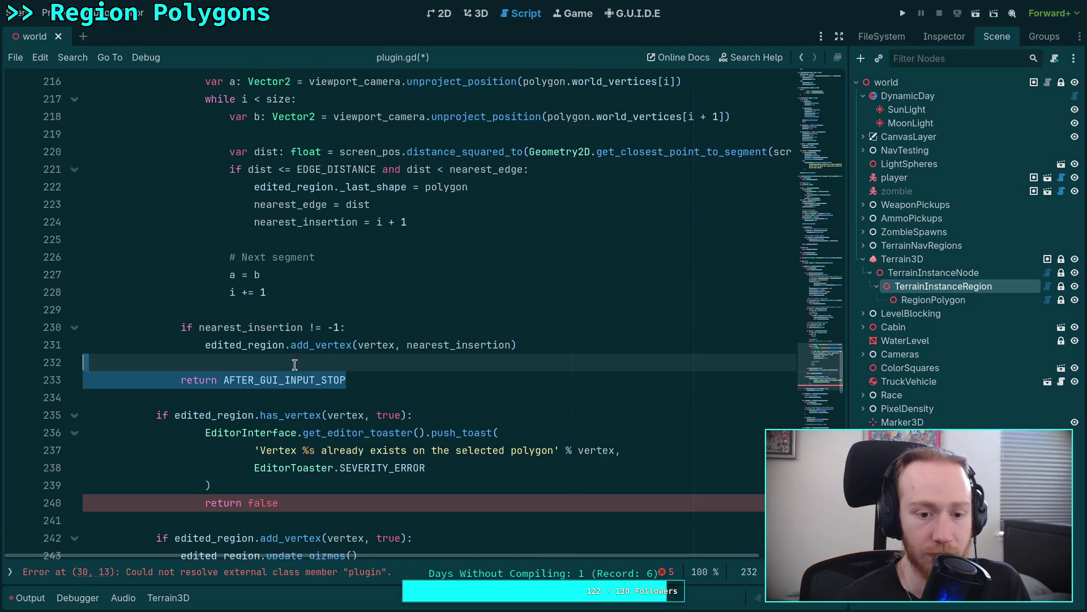
scroll(310, 367, "up", 19)
left_click(74, 344)
key("Down")
scroll(170, 340, "down", 2)
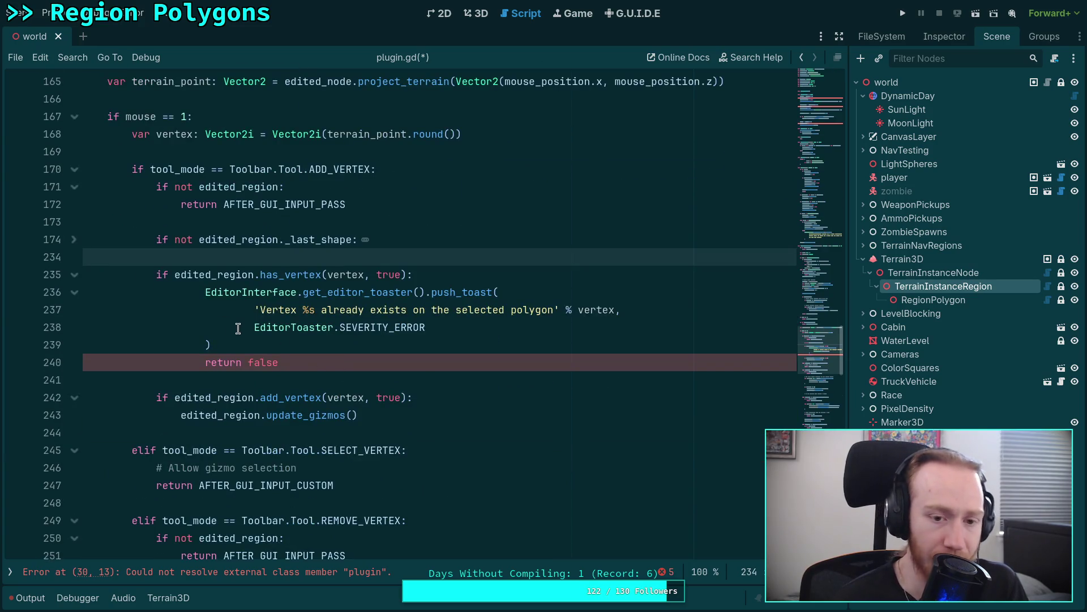
left_click_drag(243, 291, 251, 356)
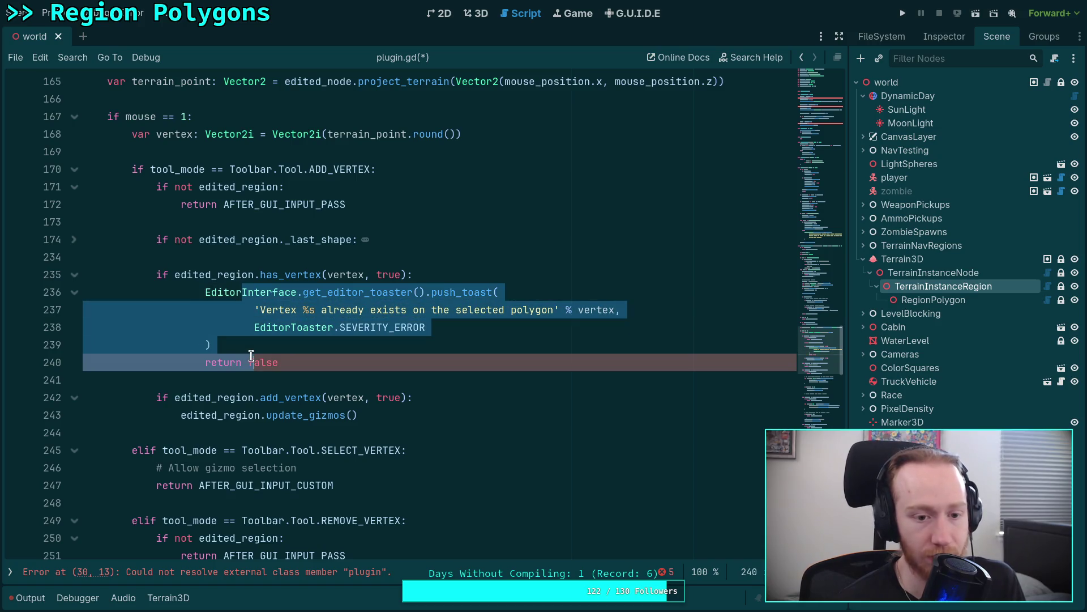
key("Tab")
key("Tab")
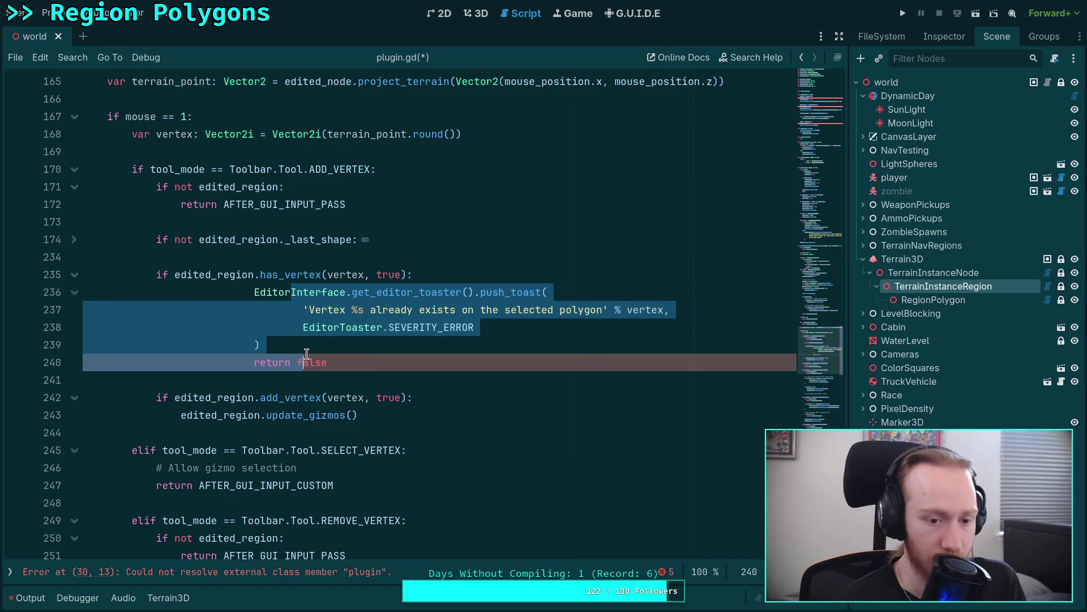
key("shift+Tab")
key("shift+Tab")
key("shift+Tab")
left_click(315, 356)
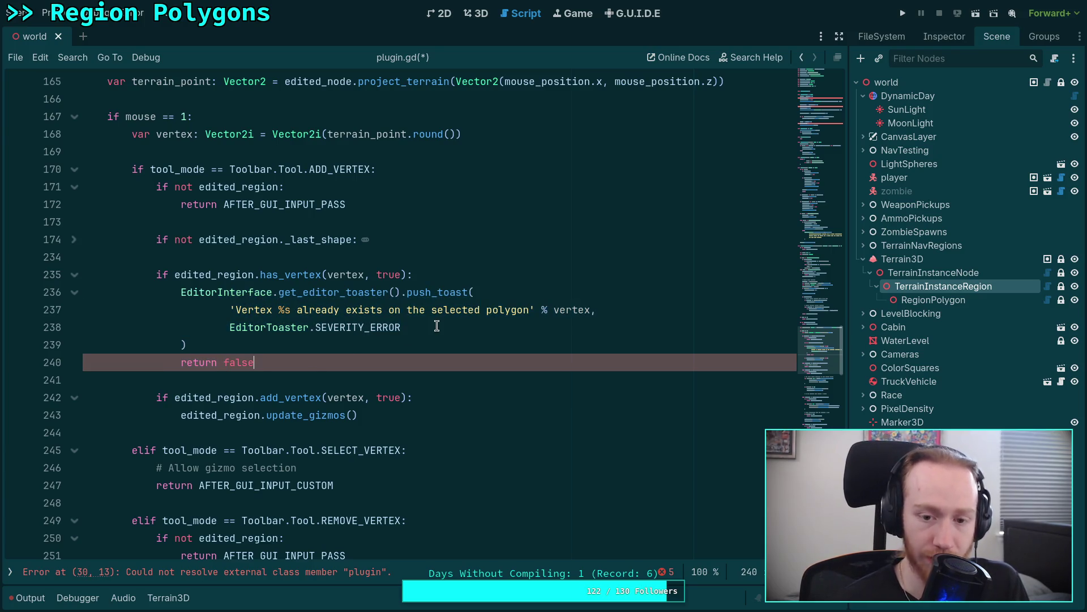
Replace 'false' on line 240 with AFTER_GUI_INPUT_STOP.
double_click(227, 365)
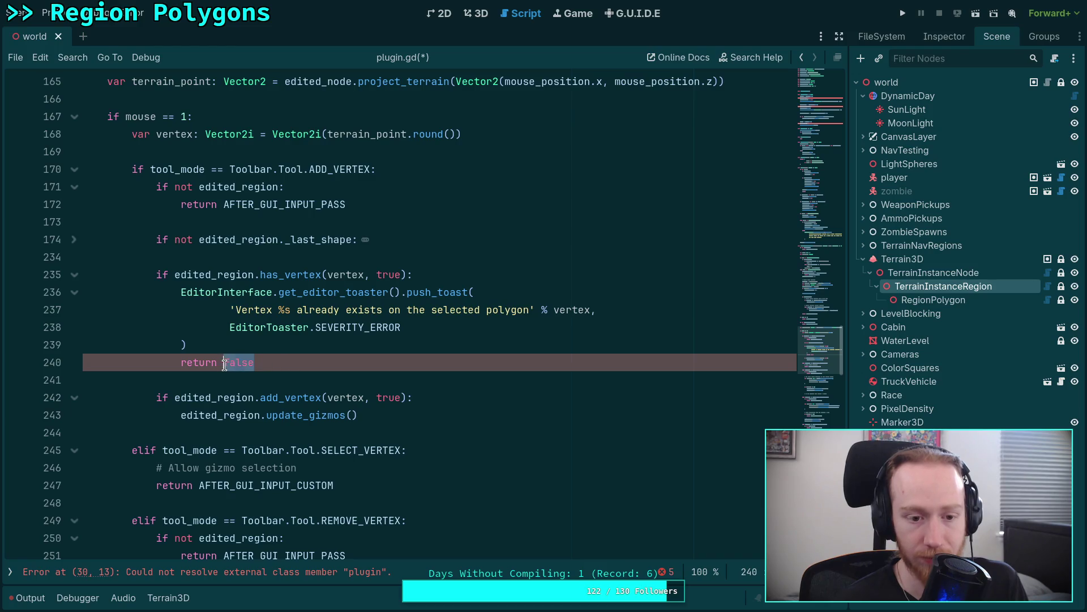
type("STOP")
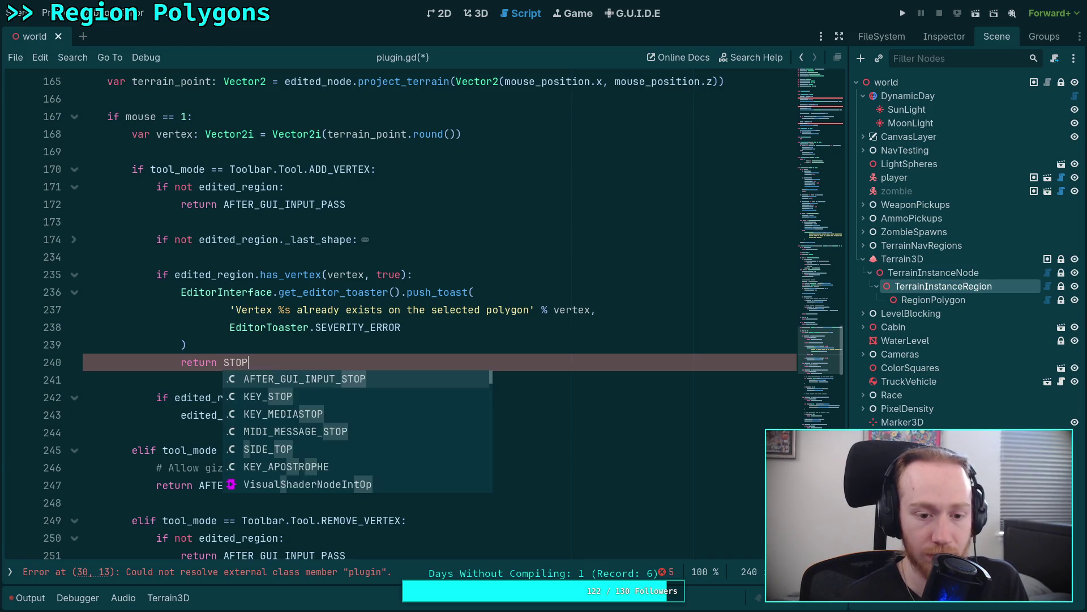
key("Return")
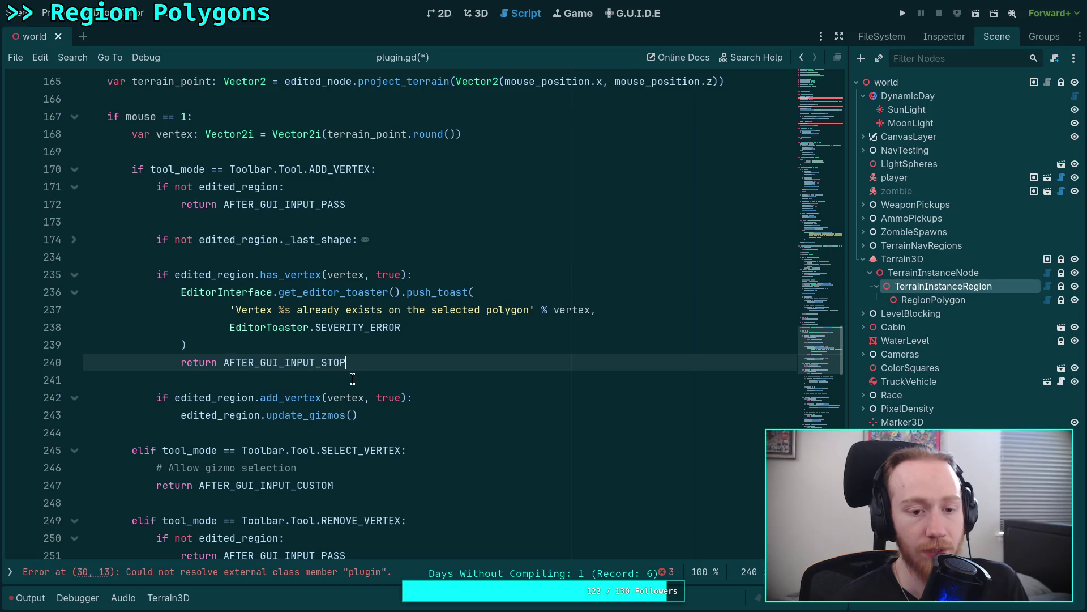
left_click(386, 415)
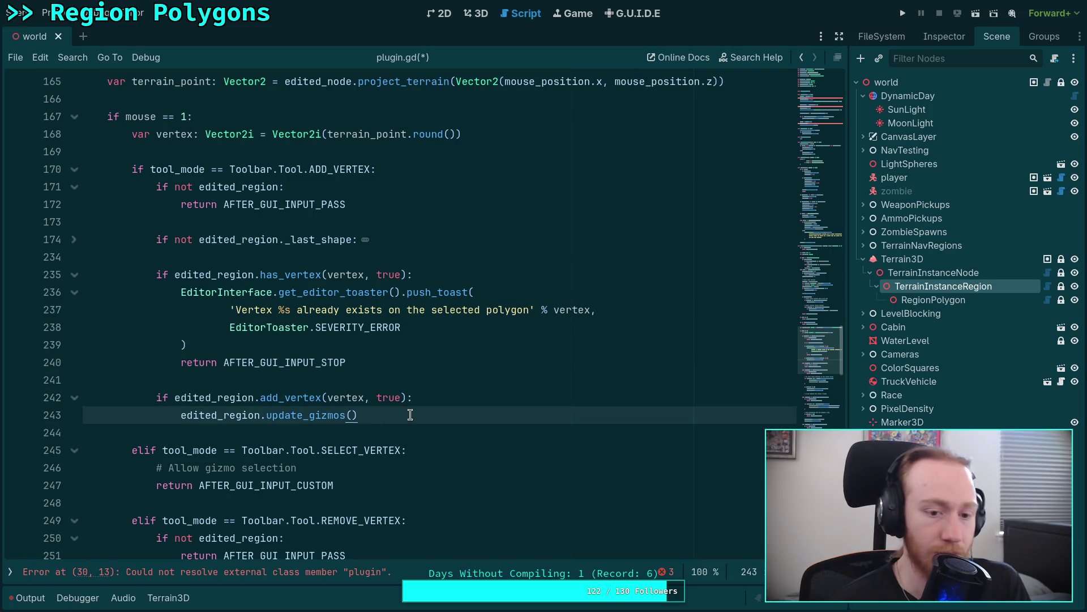
left_click(71, 241)
Add edited_region.update_gizmos() after the new-polygon add_vertex call on line 186.
scroll(368, 371, "down", 5)
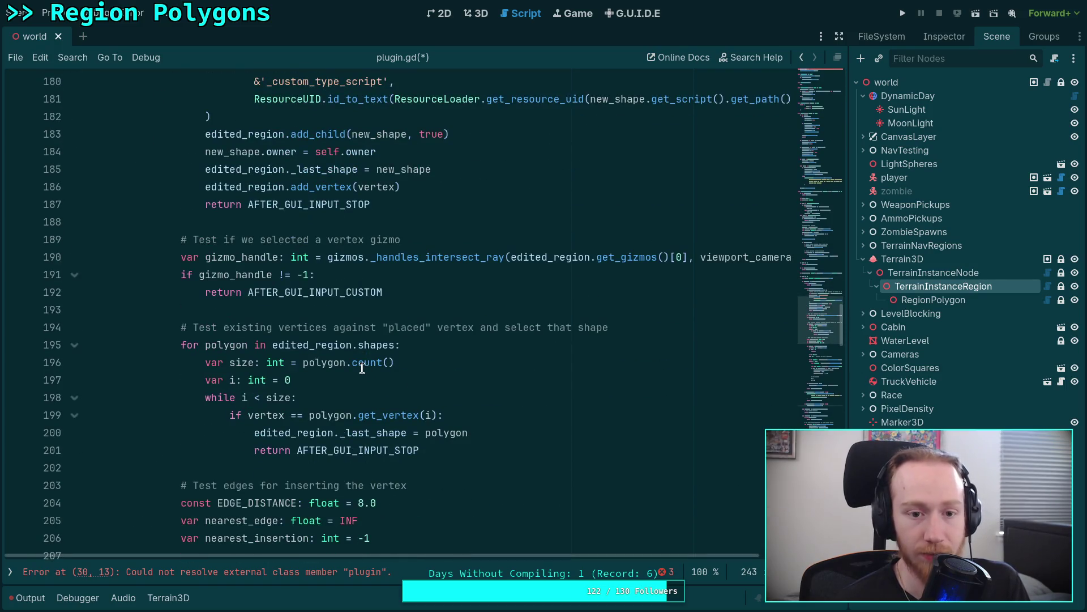
scroll(352, 287, "up", 2)
left_click(403, 291)
key("Return")
type("edit")
key("Down")
key("Return")
type(".")
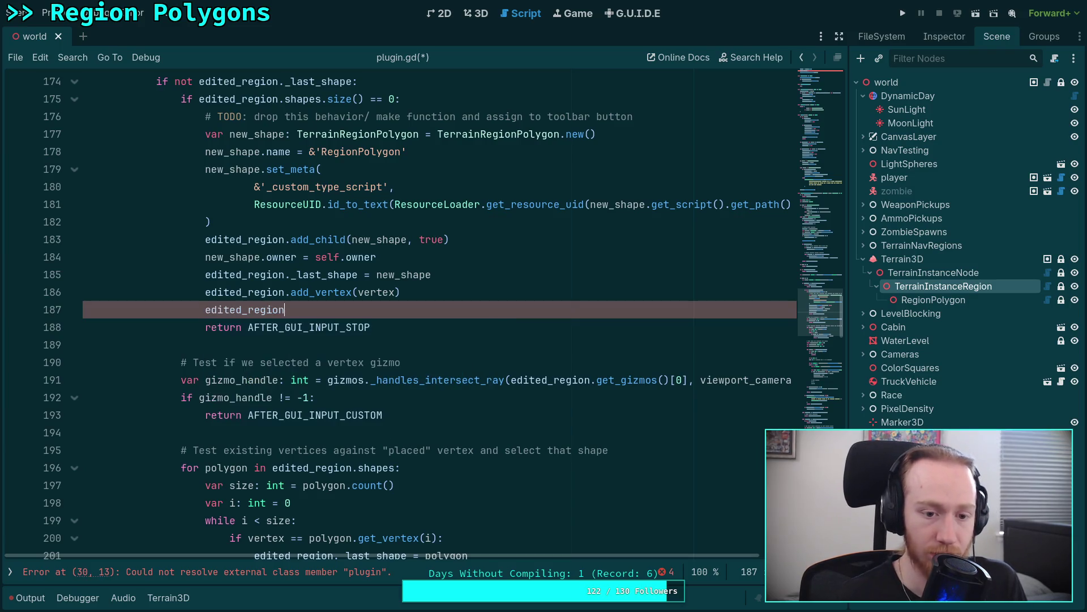
key("Down")
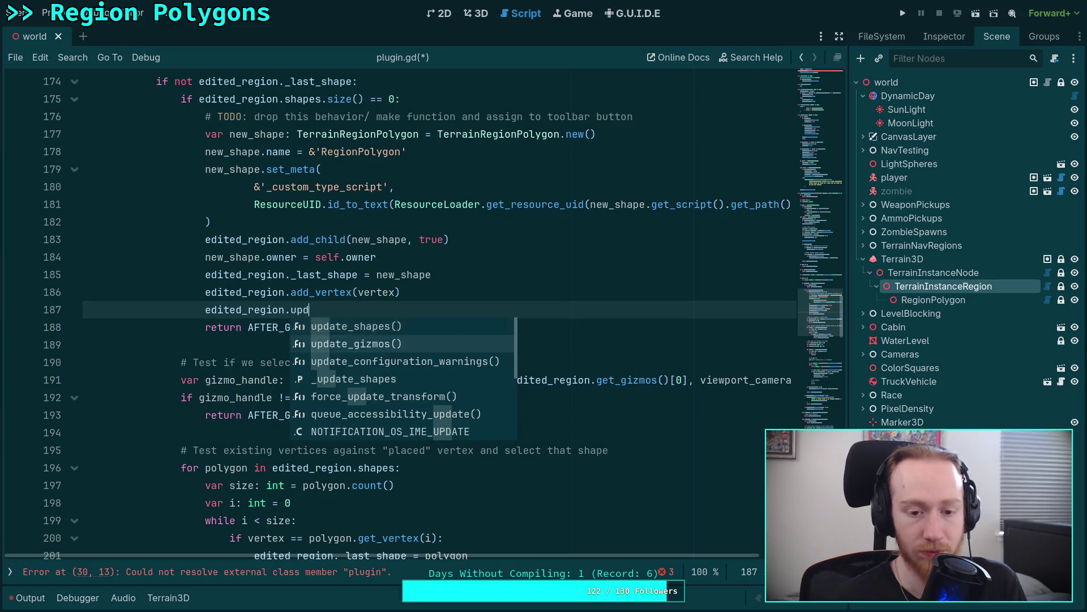
key("Return")
Wrap the insertion add_vertex call on line 232 in an if that calls edited_region.update_gizmos().
scroll(517, 372, "down", 3)
scroll(517, 372, "down", 11)
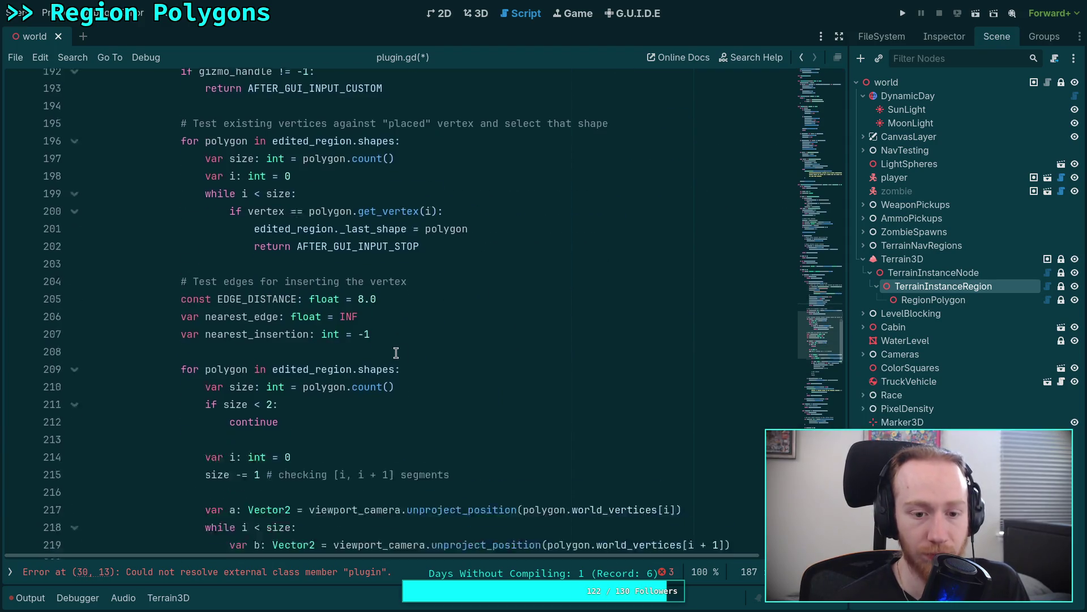
left_click(560, 364)
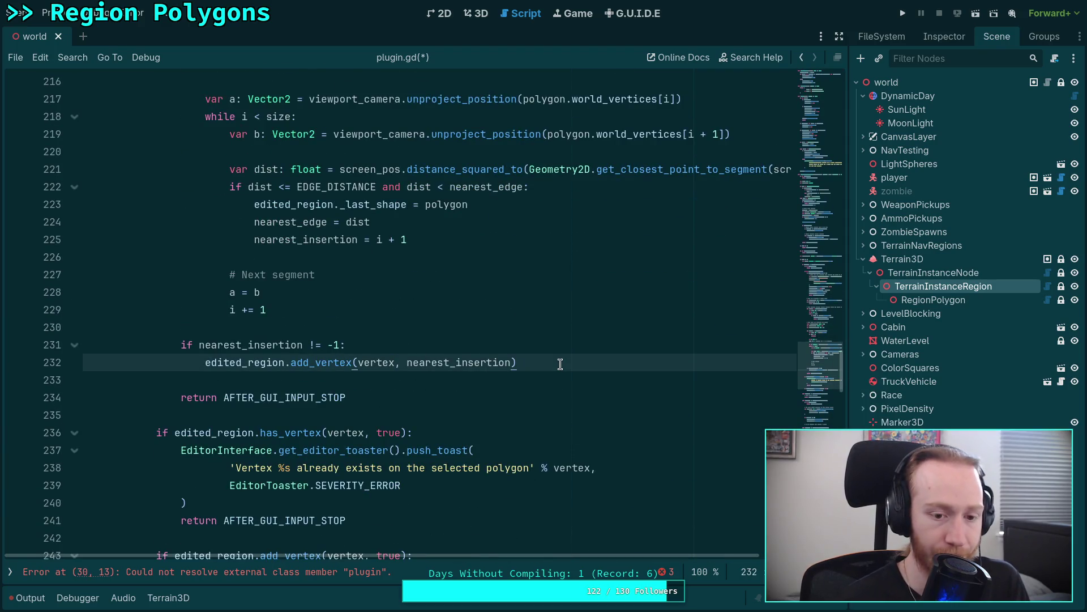
key("Return")
left_click(207, 364)
type("if")
left_click(586, 363)
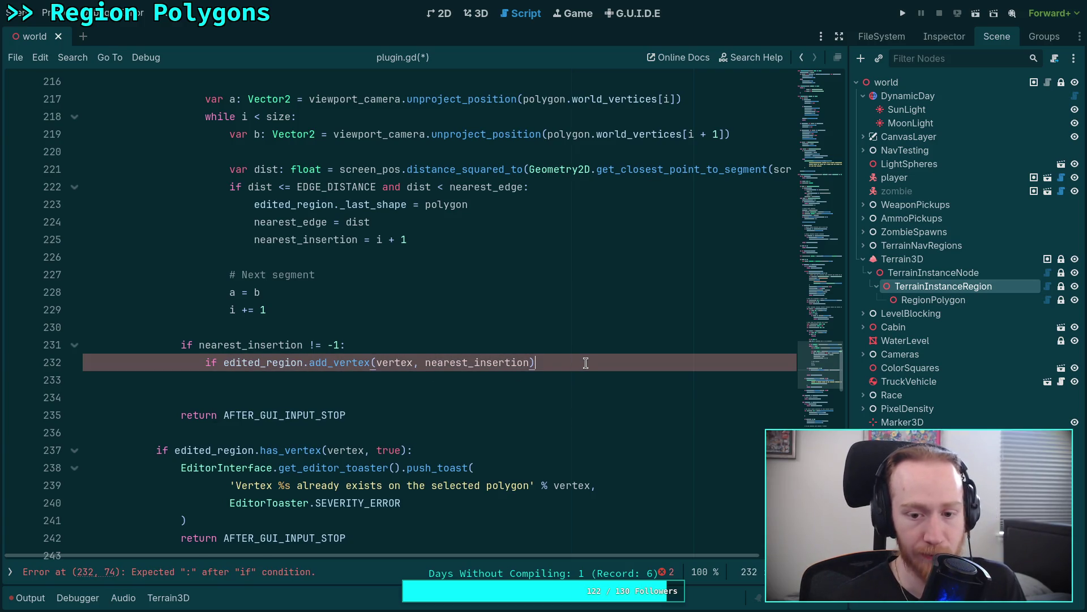
type(":")
key("Return")
type("ed")
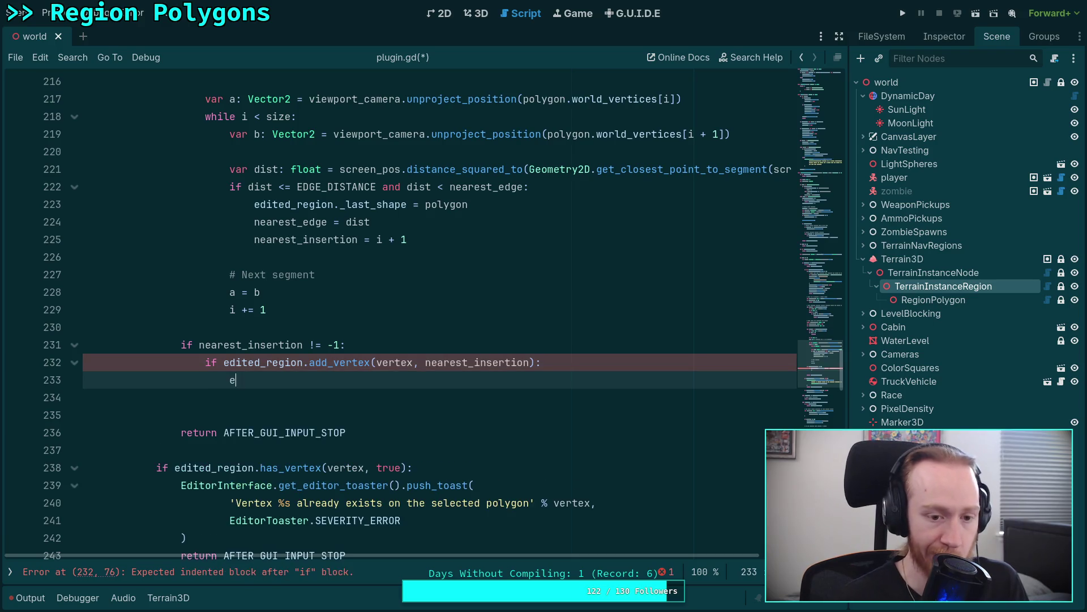
key("Down")
key("Return")
type(".up")
key("Return")
key("BackSpace")
key("BackSpace")
key("BackSpace")
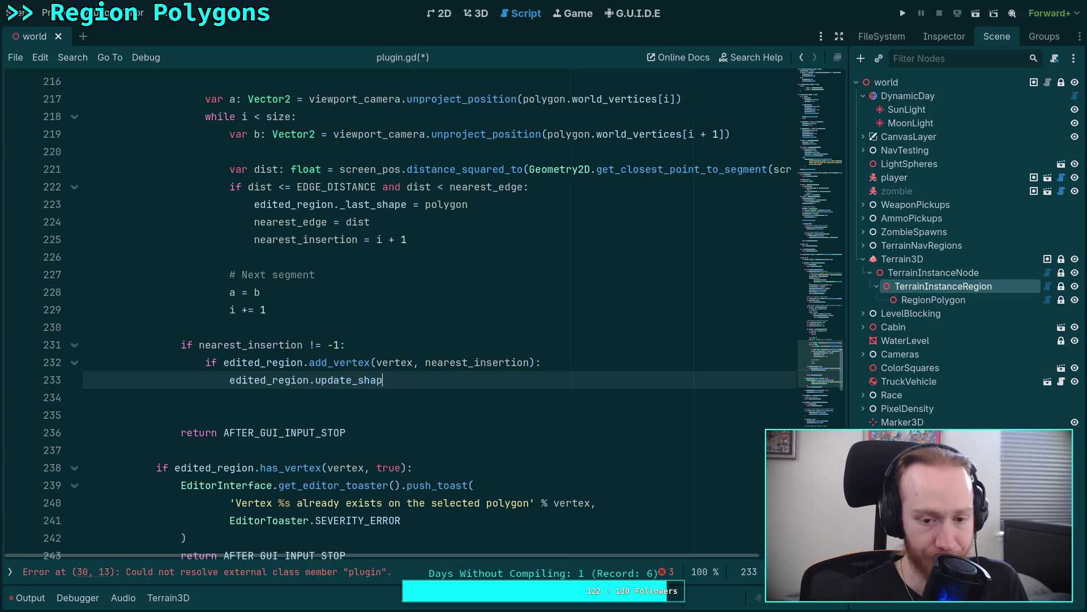
type("giz")
key("Return")
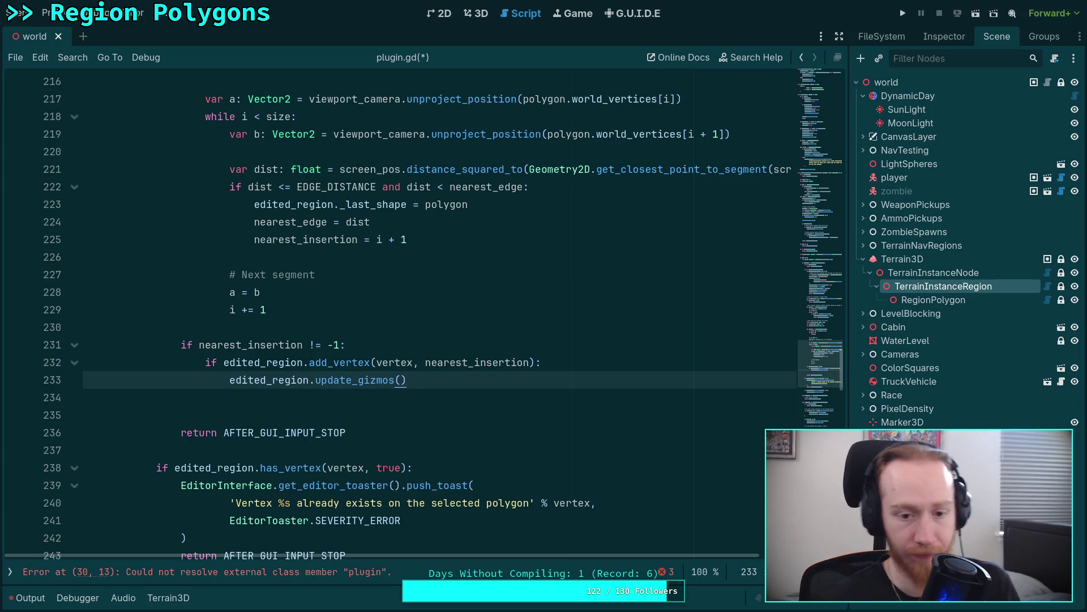
Merge into 'if nearest_insertion != -1 and edited_region.add_vertex(vertex, nearest_insertion):' and dedent update_gizmos().
mouse_move(223, 363)
left_mouse_down()
mouse_move(287, 362)
mouse_move(339, 345)
left_mouse_up()
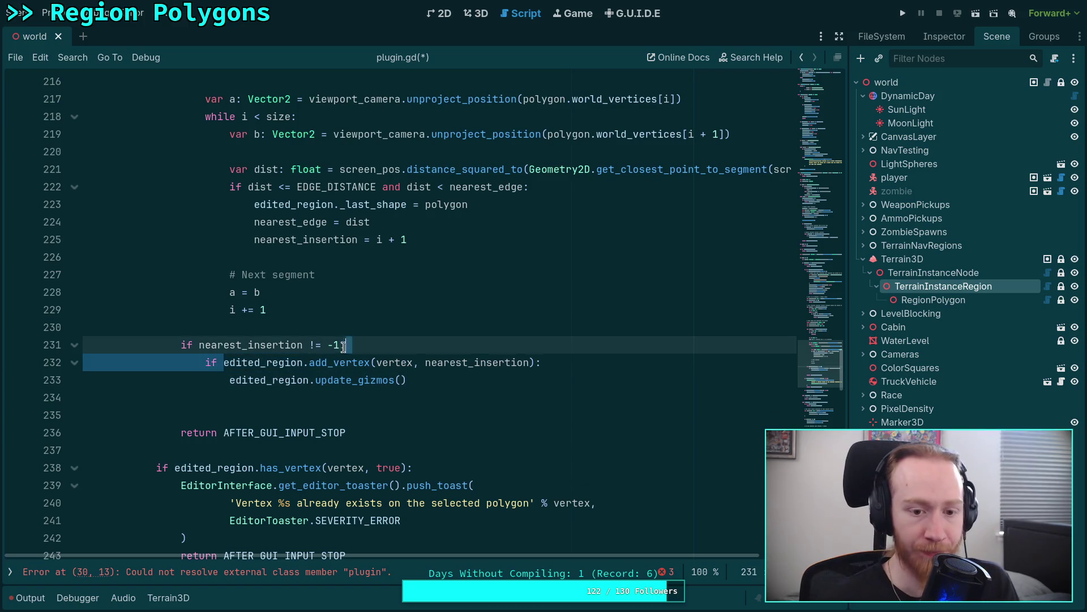
type(" and")
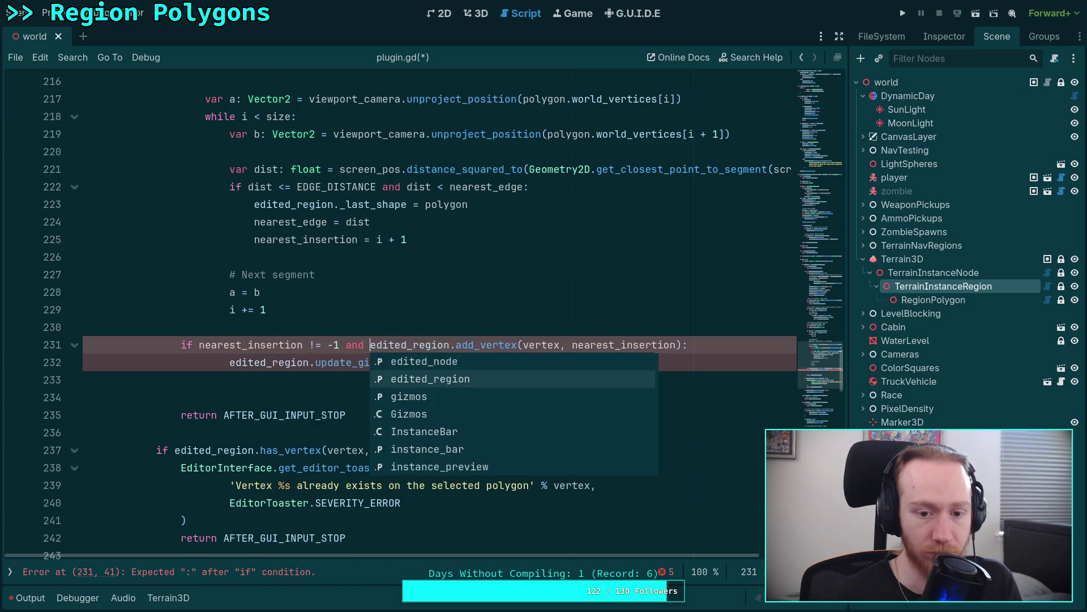
key("Escape")
key("Down")
key("shift+Tab")
left_click(350, 316)
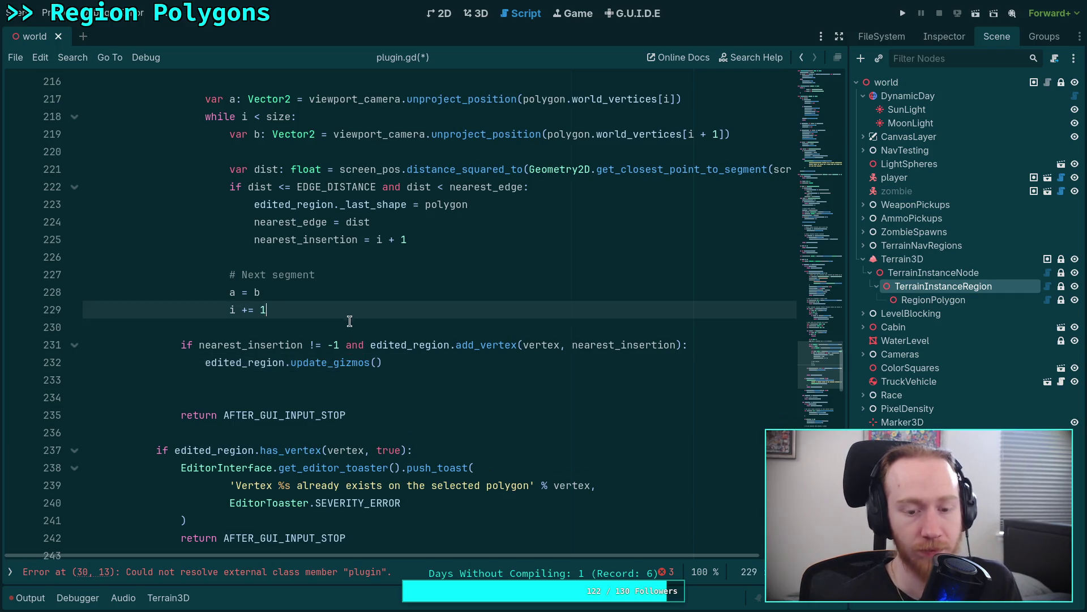
scroll(370, 385, "up", 7)
scroll(369, 385, "down", 6)
scroll(305, 378, "up", 5)
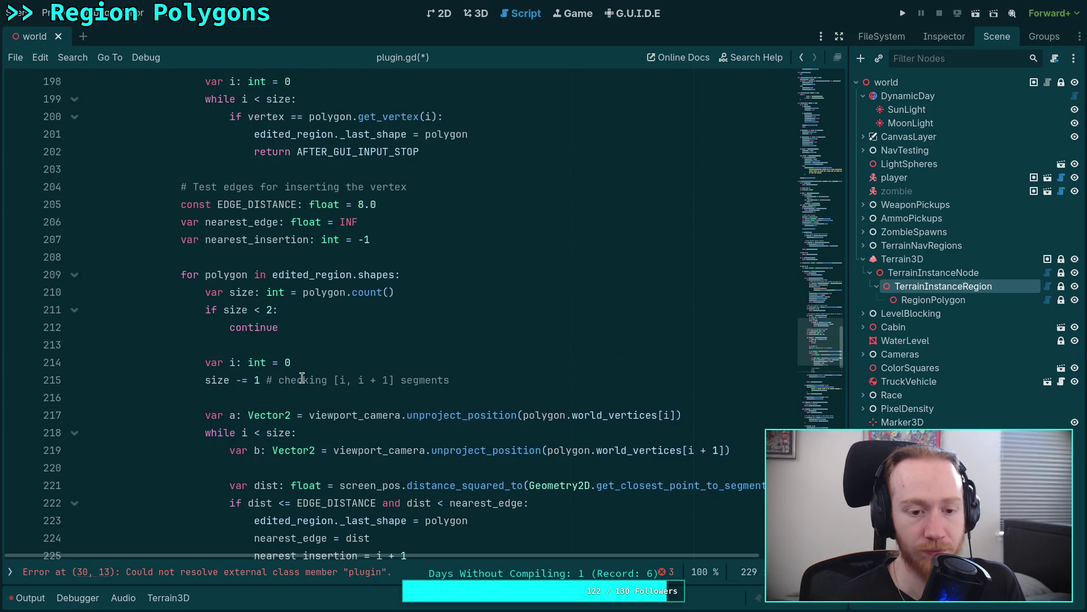
scroll(302, 379, "up", 11)
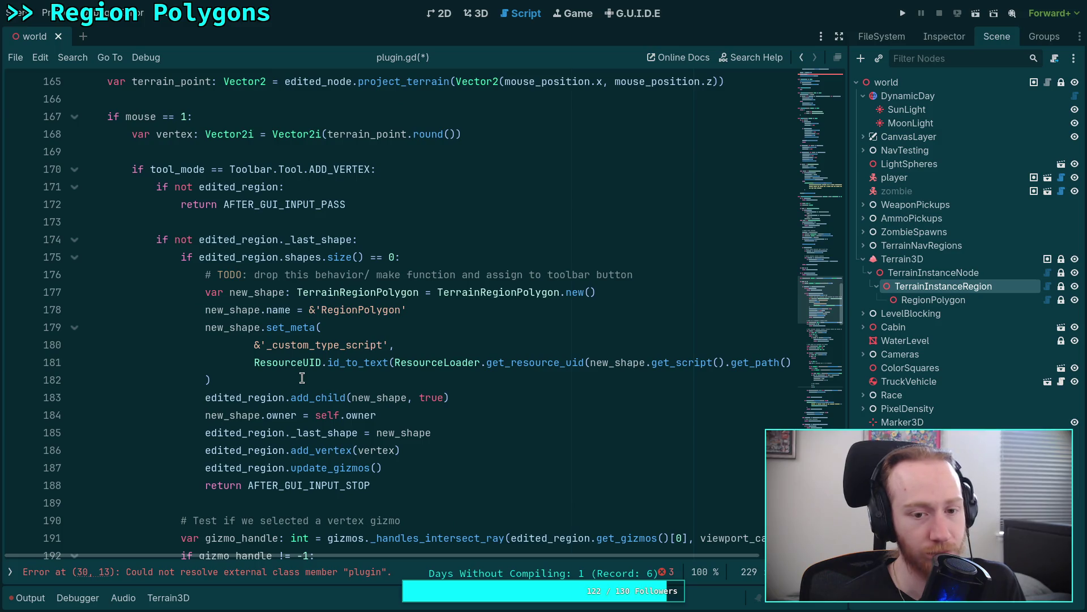
scroll(241, 294, "down", 2)
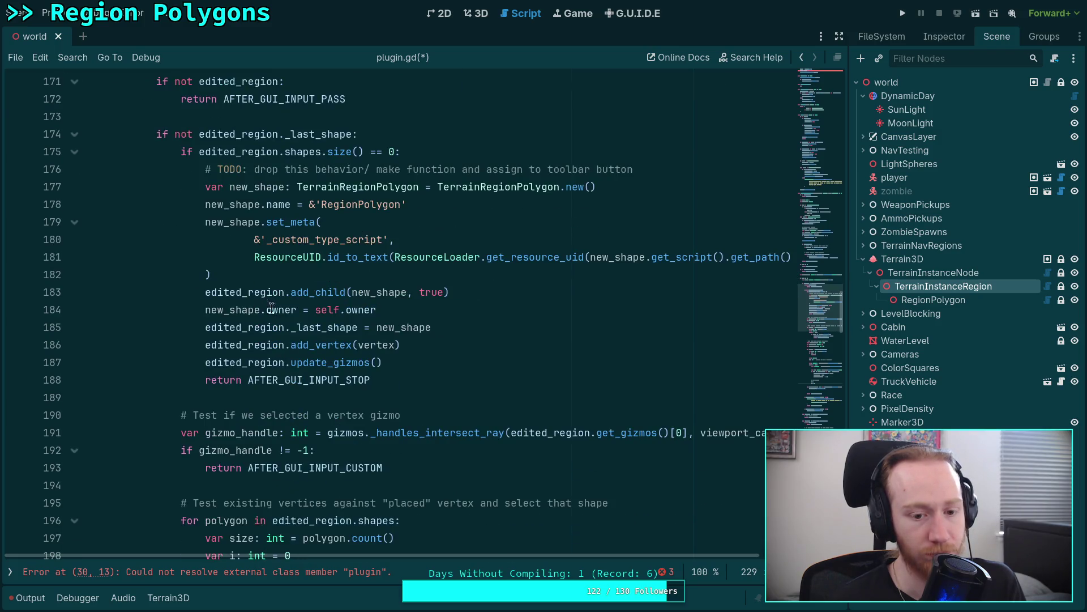
Try then revert an 'if' around the line 186 add_vertex call, and save.
left_click(205, 344)
type("if")
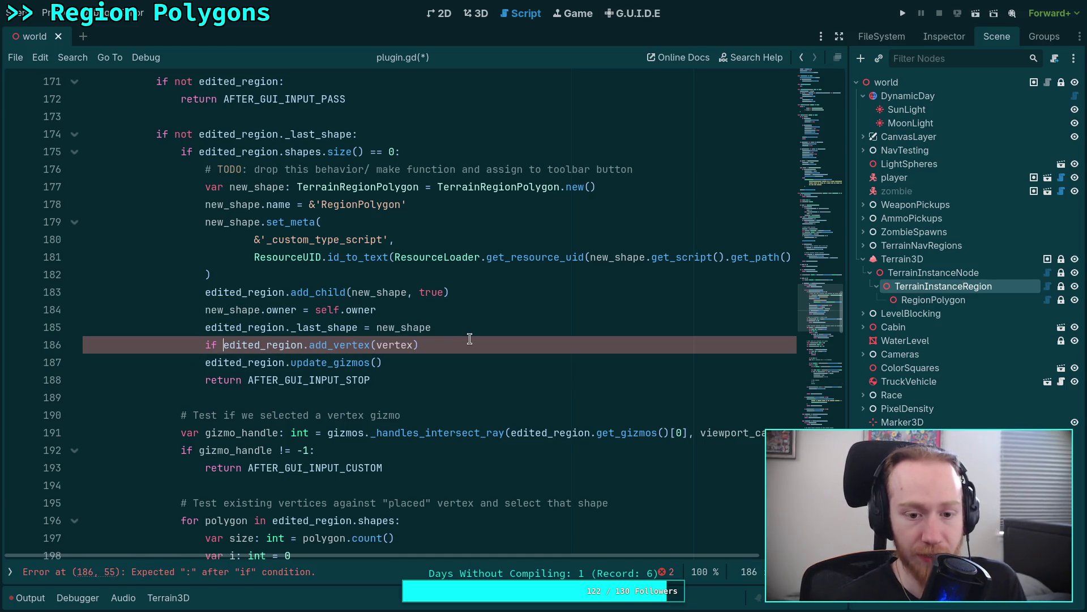
left_click(205, 362)
key("Tab")
left_click(227, 380)
left_click(227, 362)
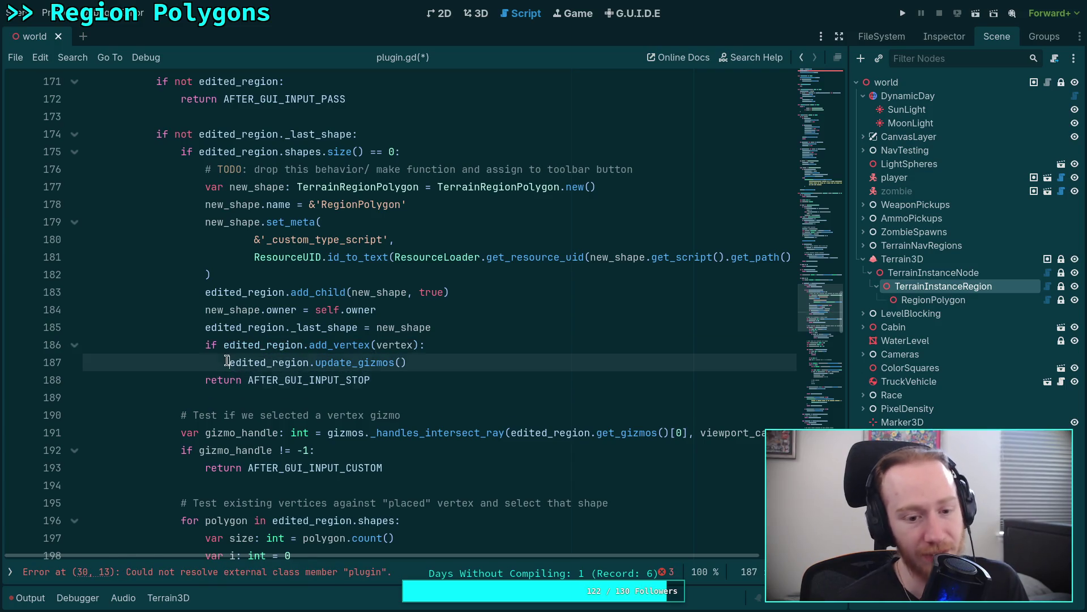
double_click(211, 344)
key("Delete")
key("Delete")
left_click(229, 362)
key("BackSpace")
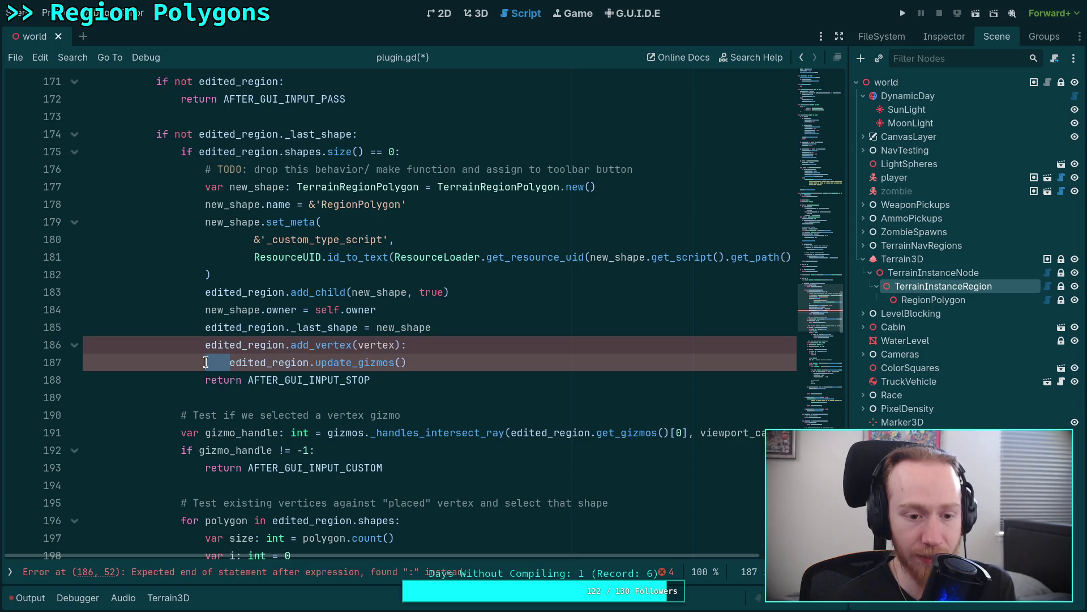
key("ctrl+s")
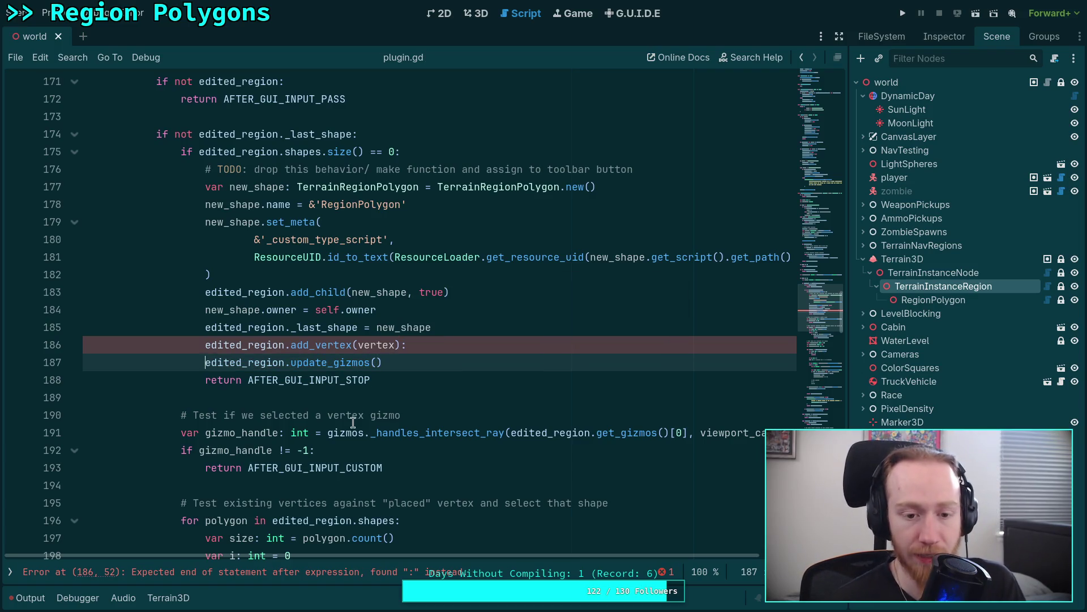
left_click(375, 393)
left_click(428, 345)
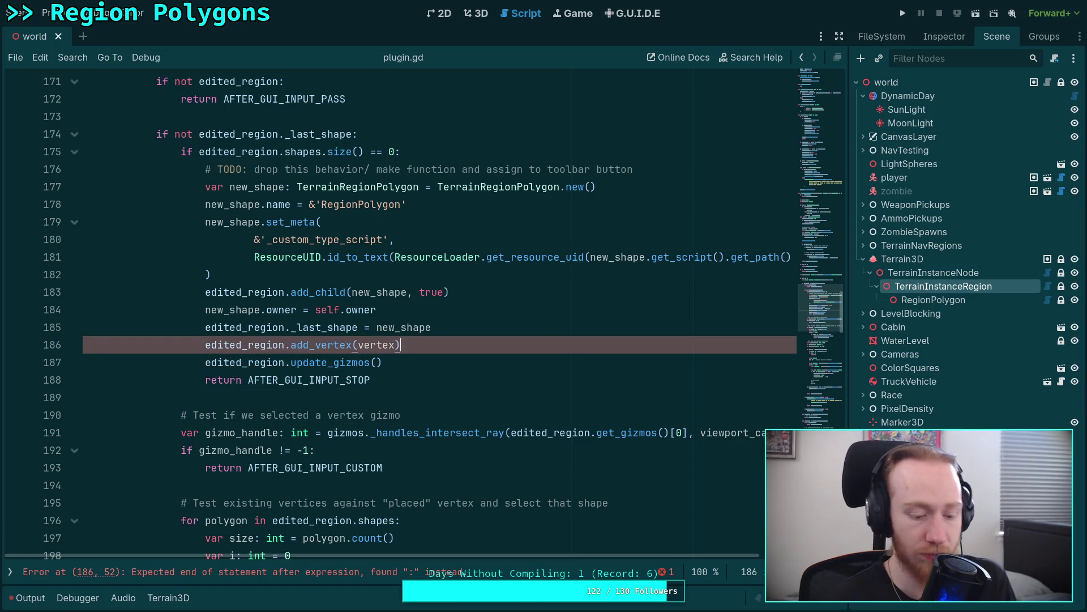
key("ctrl+s")
left_click(385, 397)
Split the insertion check into nested 'if nearest_insertion != -1:' and 'if edited_region.add_vertex(...)', and save.
scroll(367, 401, "down", 4)
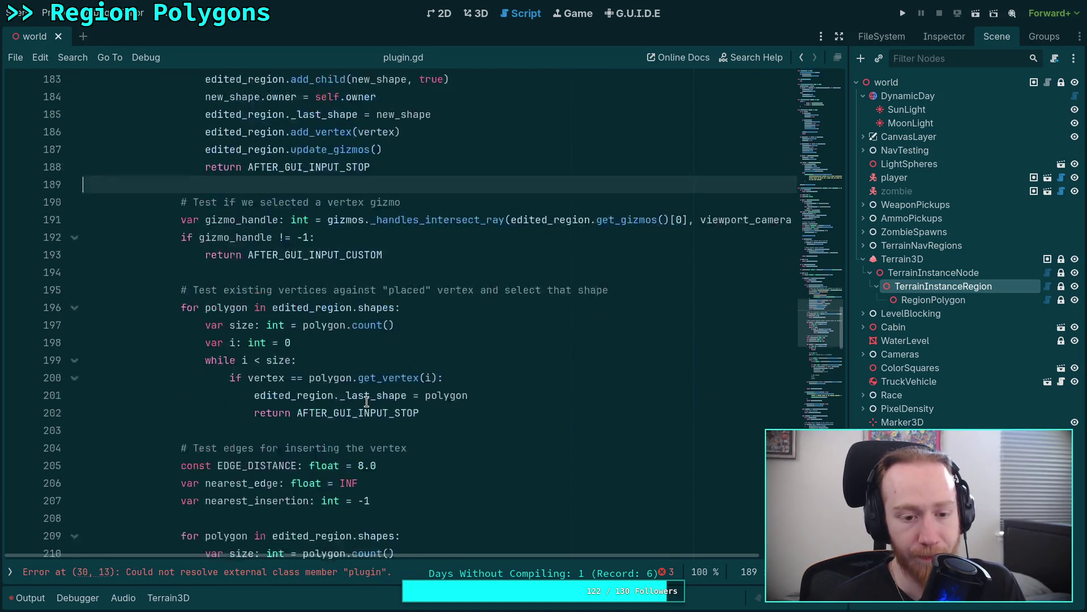
scroll(366, 401, "down", 12)
left_click(342, 338)
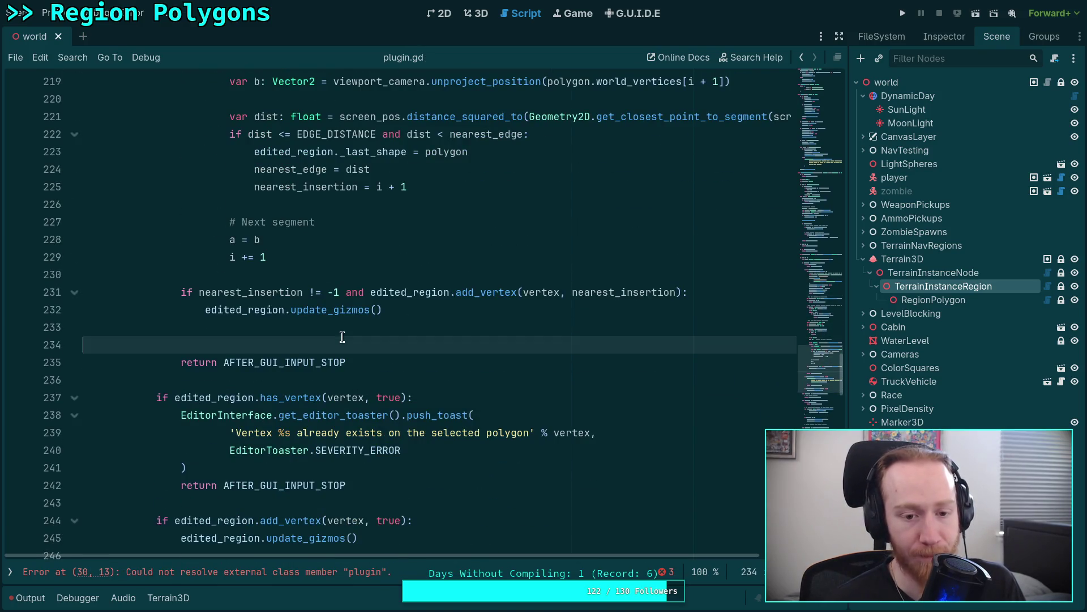
left_click_drag(368, 288, 342, 291)
type(":")
key("Return")
type("if")
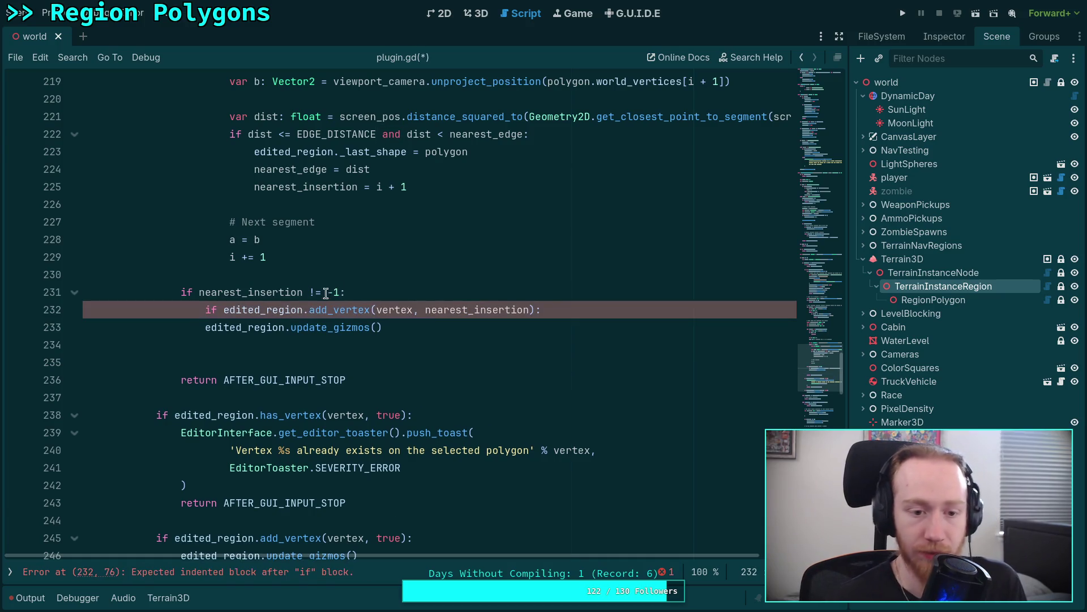
key("Down")
key("Tab")
key("Down")
key("BackSpace")
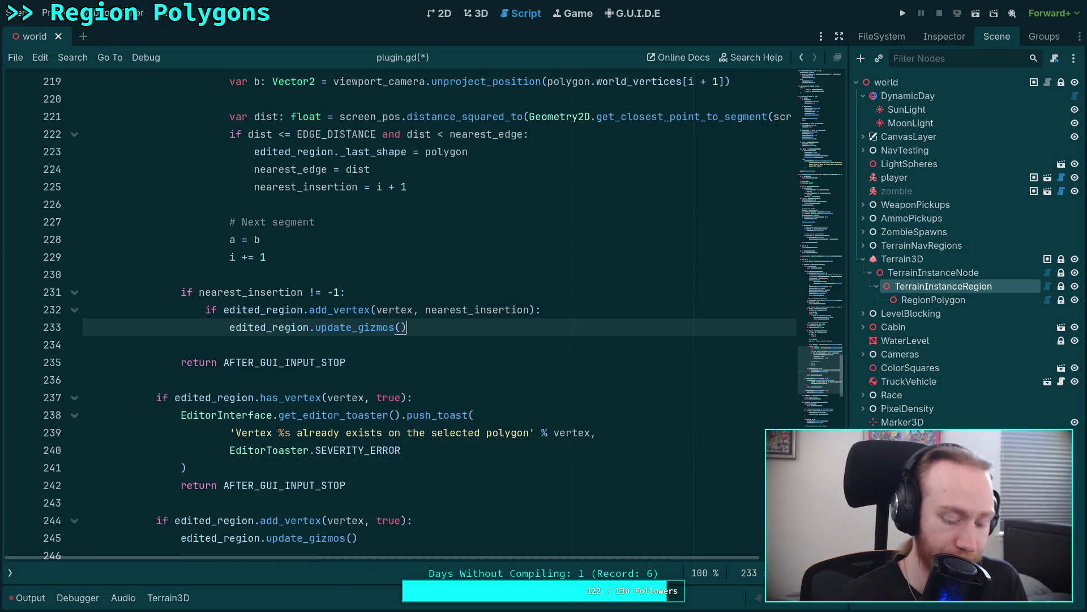
key("ctrl+s")
Open a new line after line 245 for the branch's closing return.
left_click(271, 362)
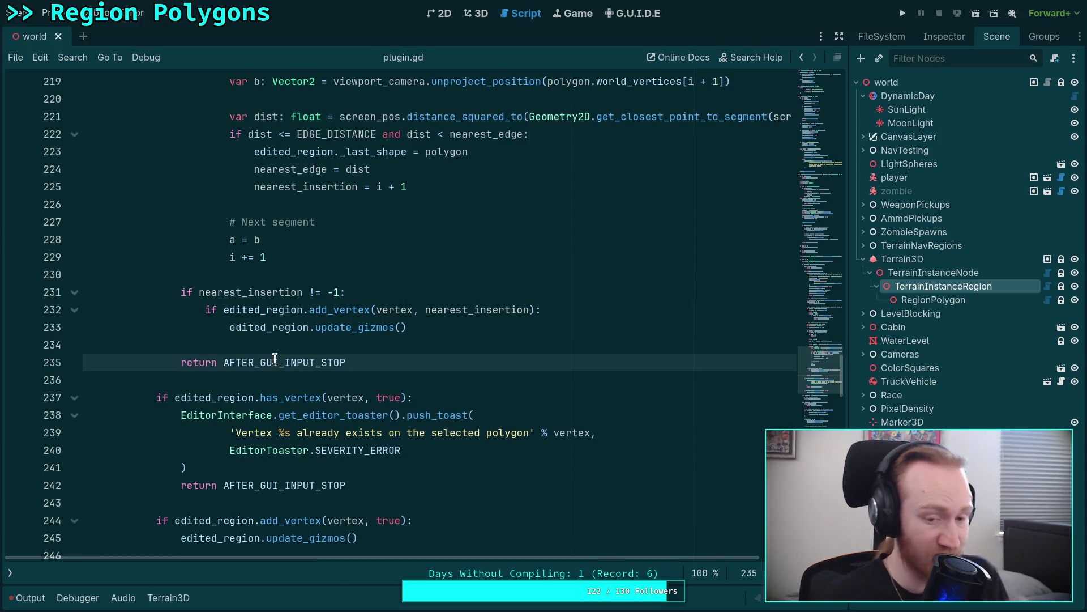
scroll(274, 359, "down", 3)
scroll(208, 375, "down", 1)
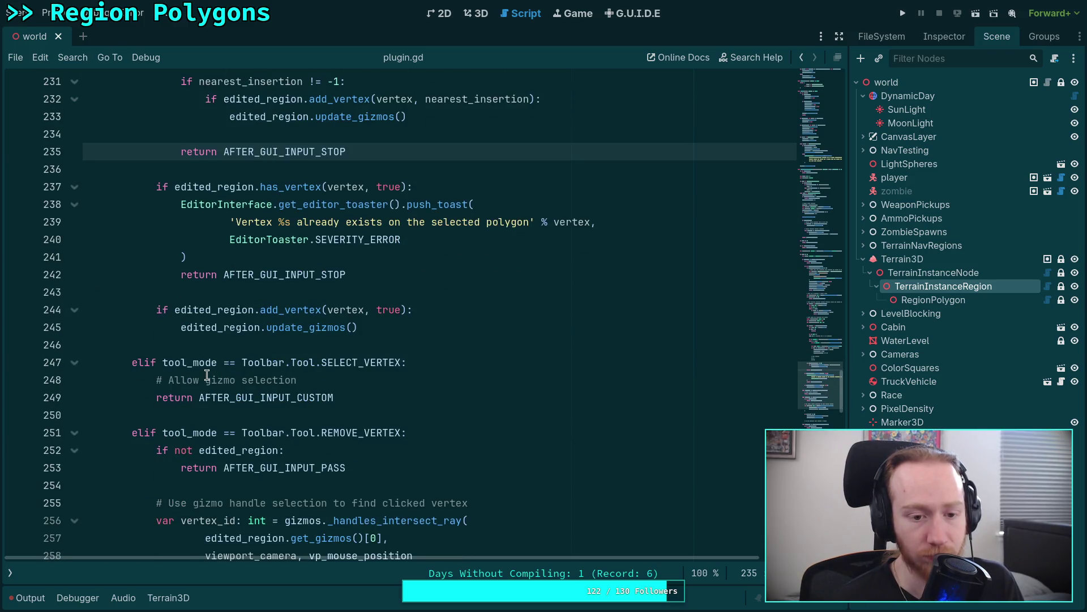
scroll(208, 375, "up", 2)
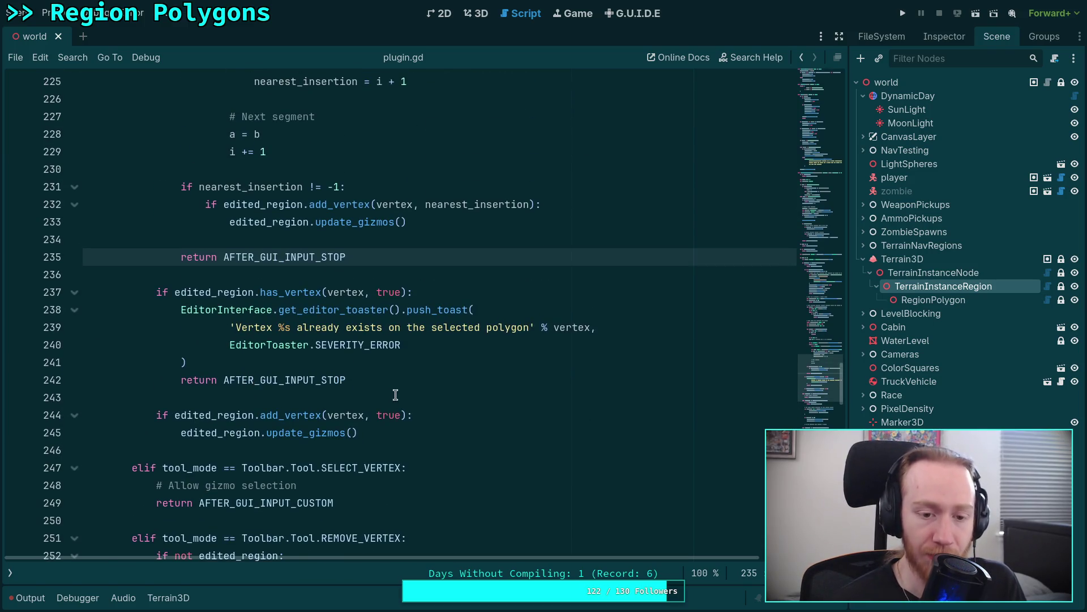
left_click_drag(392, 391, 128, 285)
left_click(422, 365)
left_click(465, 436)
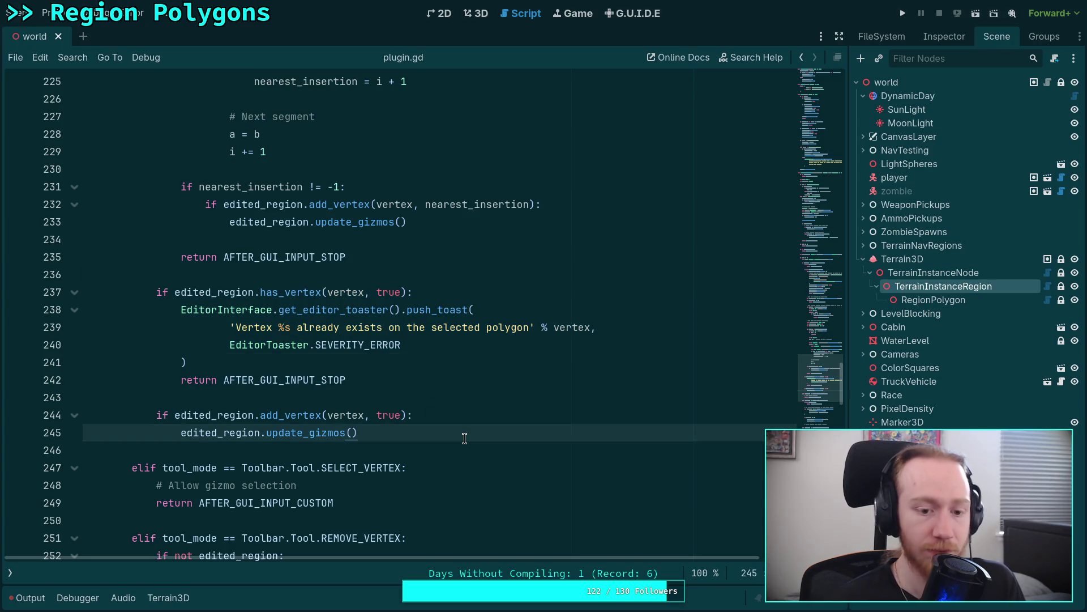
key("Return")
key("Return")
type("return AF")
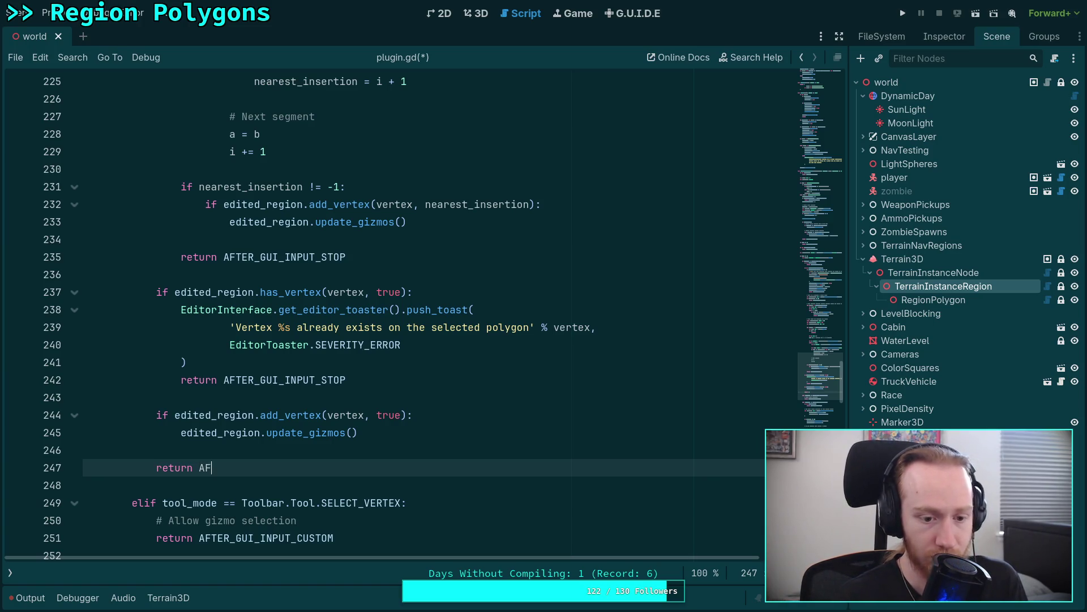
End the branch with 'return AFTER_GUI_INPUT_STOP' and save plugin.gd.
type("T")
key("Down")
key("Down")
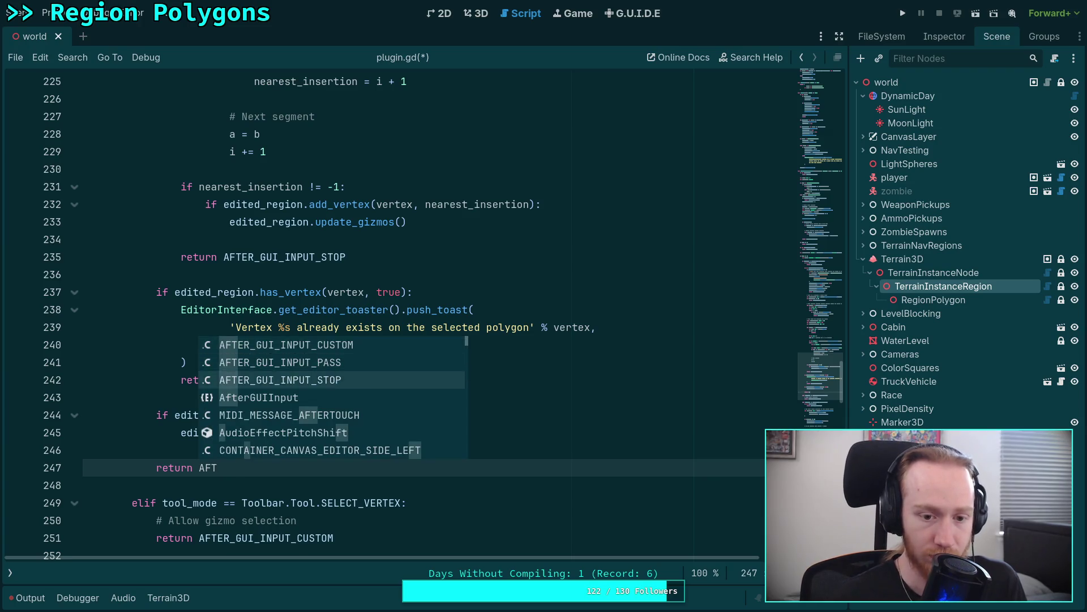
key("Return")
key("ctrl+s")
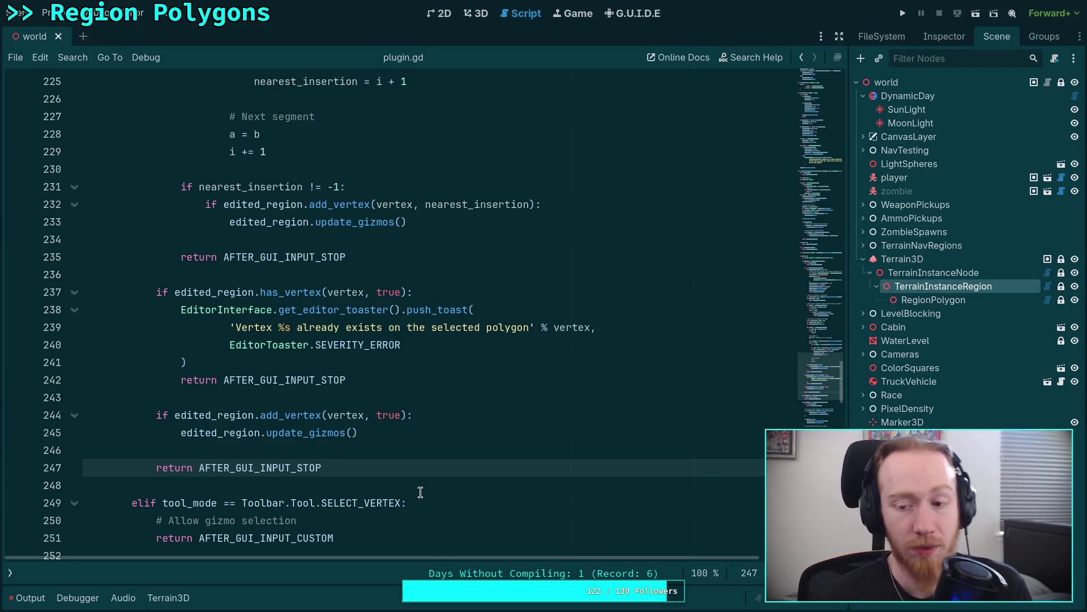
Clear the old parse errors from the Output log and show the 3D scene.
left_click(26, 599)
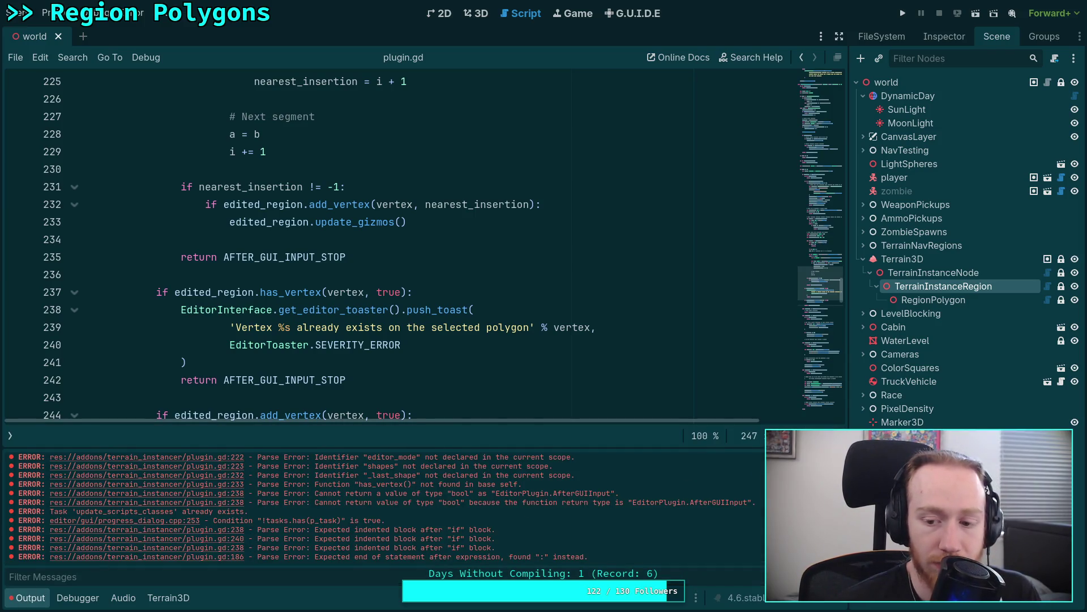
key("ctrl+alt+k")
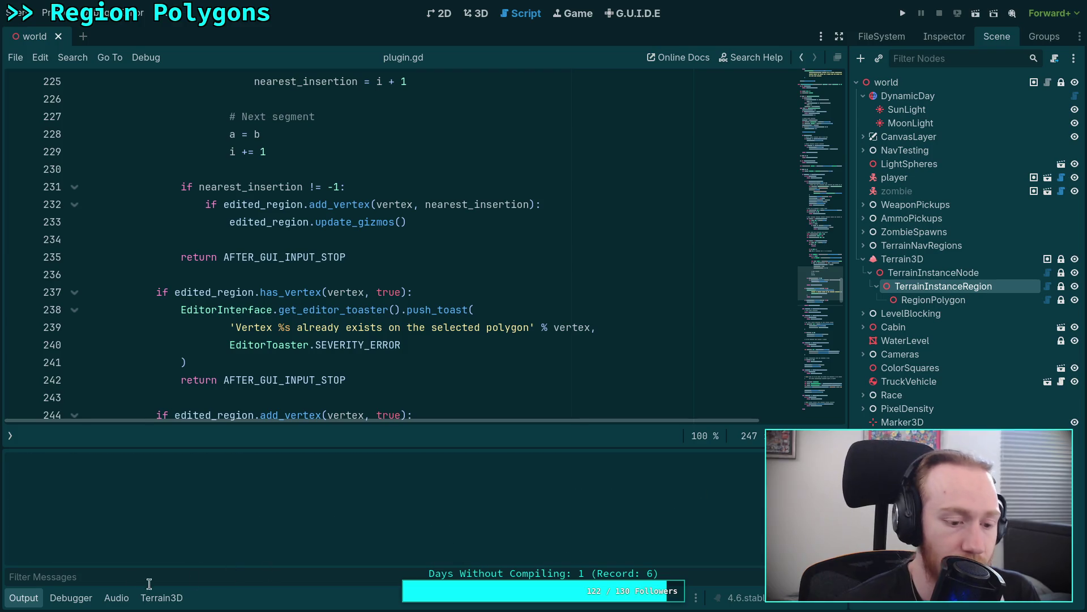
left_click(35, 601)
left_click(9, 572)
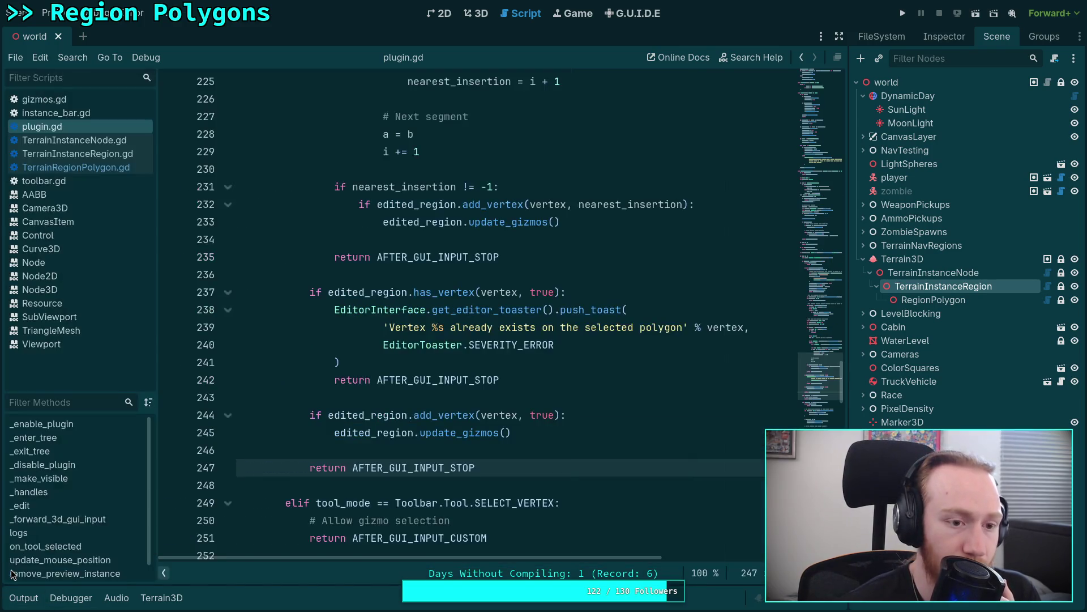
left_click(474, 24)
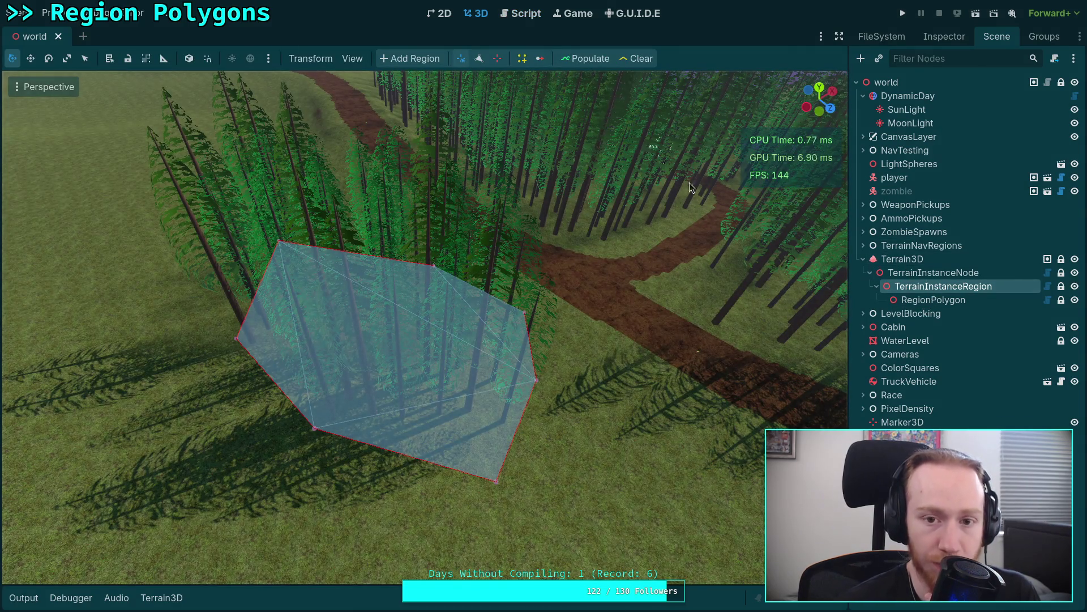
Insert a vertex on the polygon's bottom edge, then delete a vertex.
left_click(480, 60)
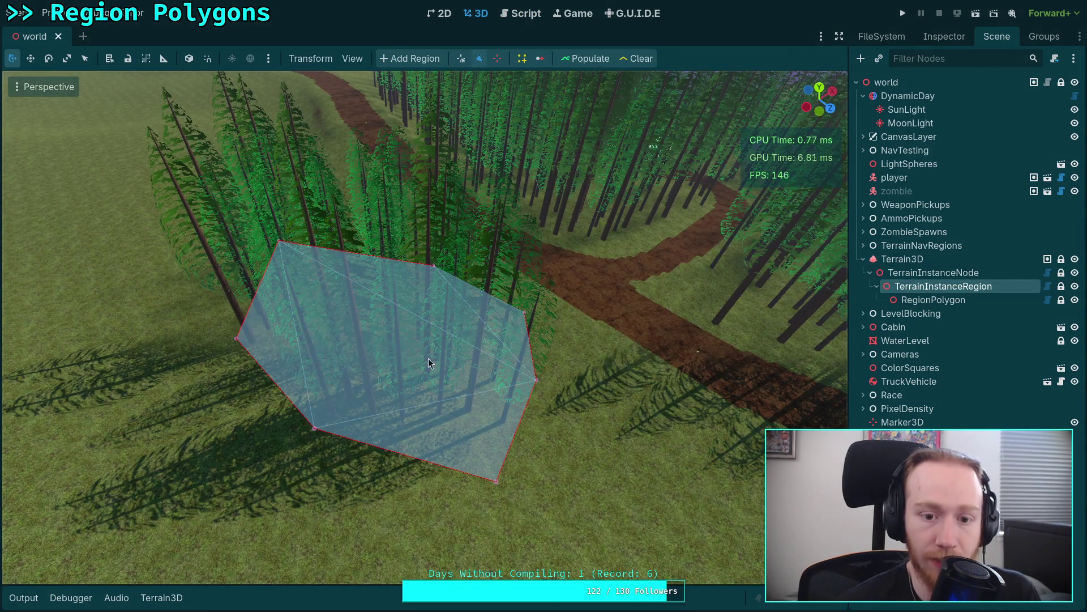
left_click(399, 455)
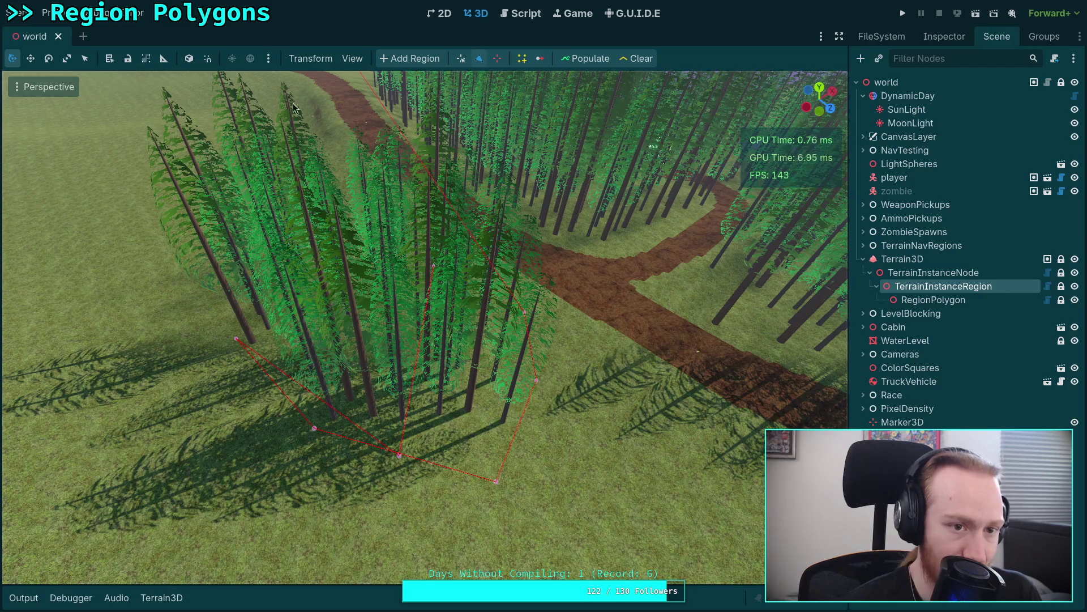
left_click(24, 598)
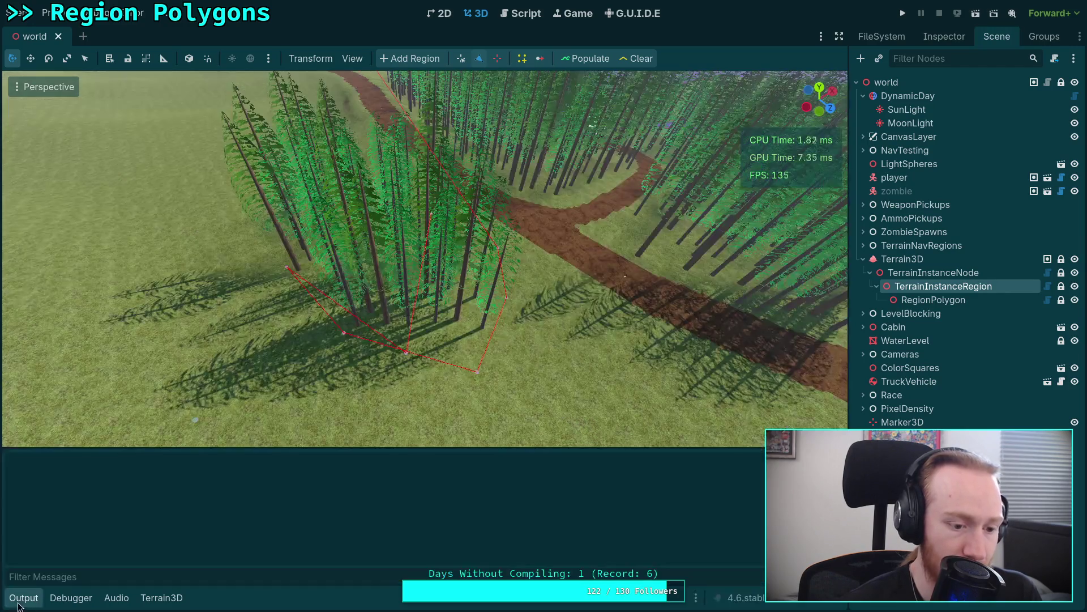
left_click(30, 599)
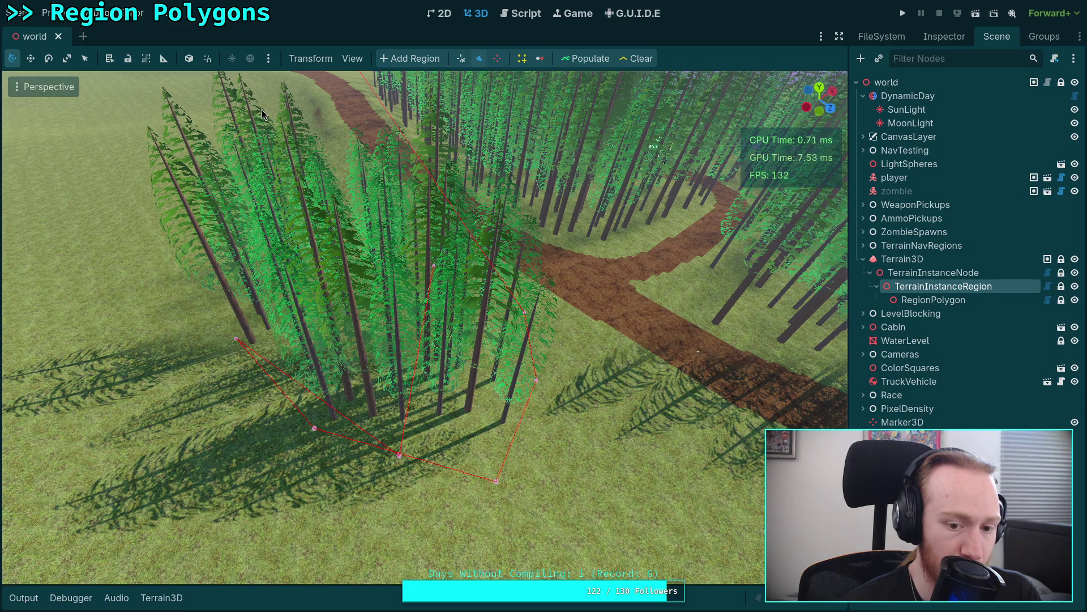
left_click(497, 59)
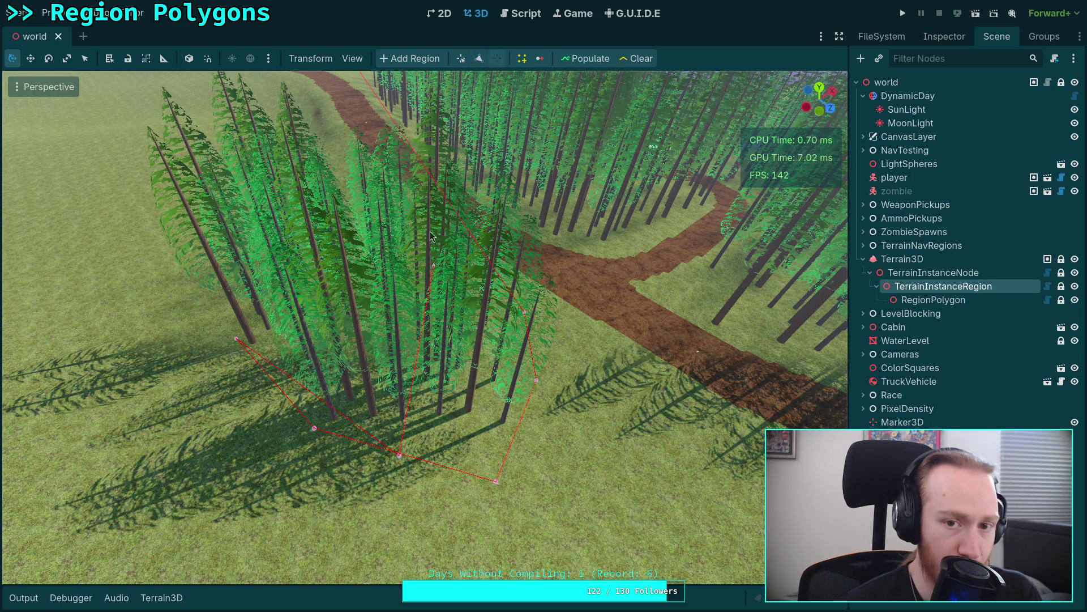
left_click(399, 451)
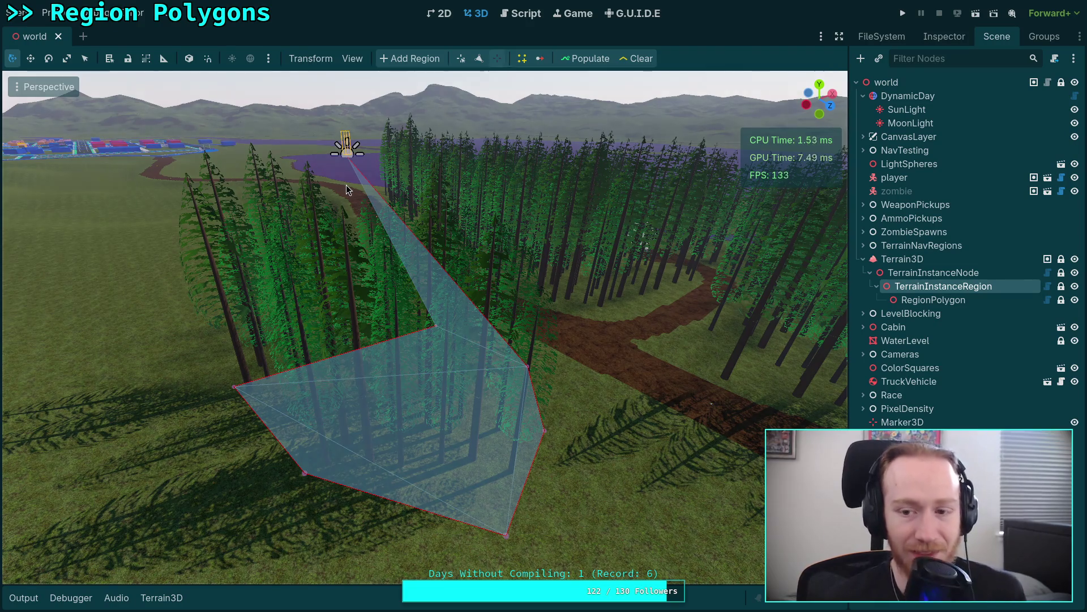
Fly over the purple lake, drag vertex 6 far out across it, and fly back.
key("s")
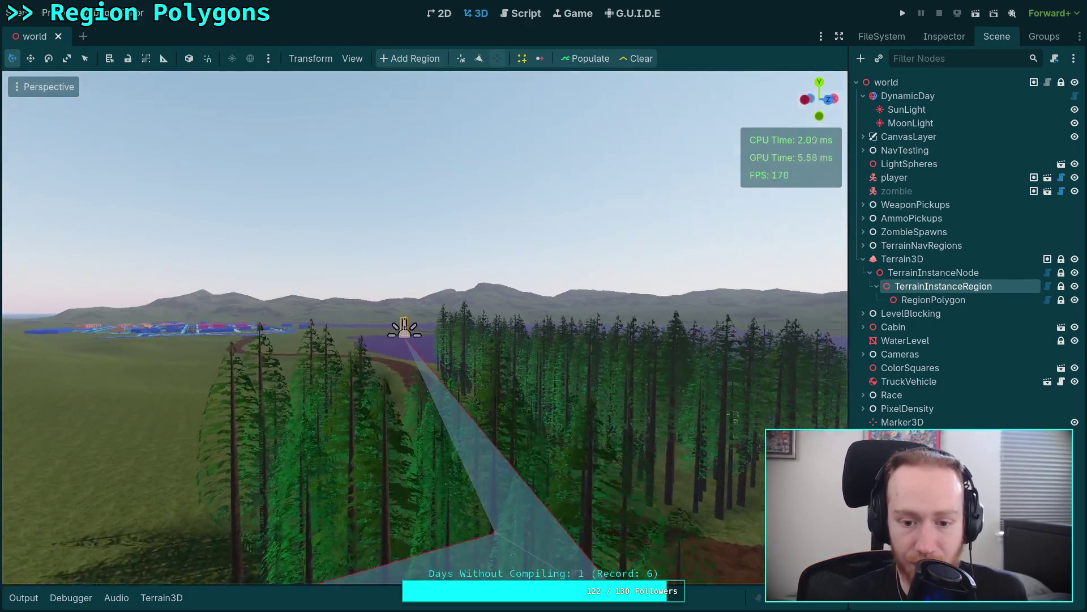
key("a")
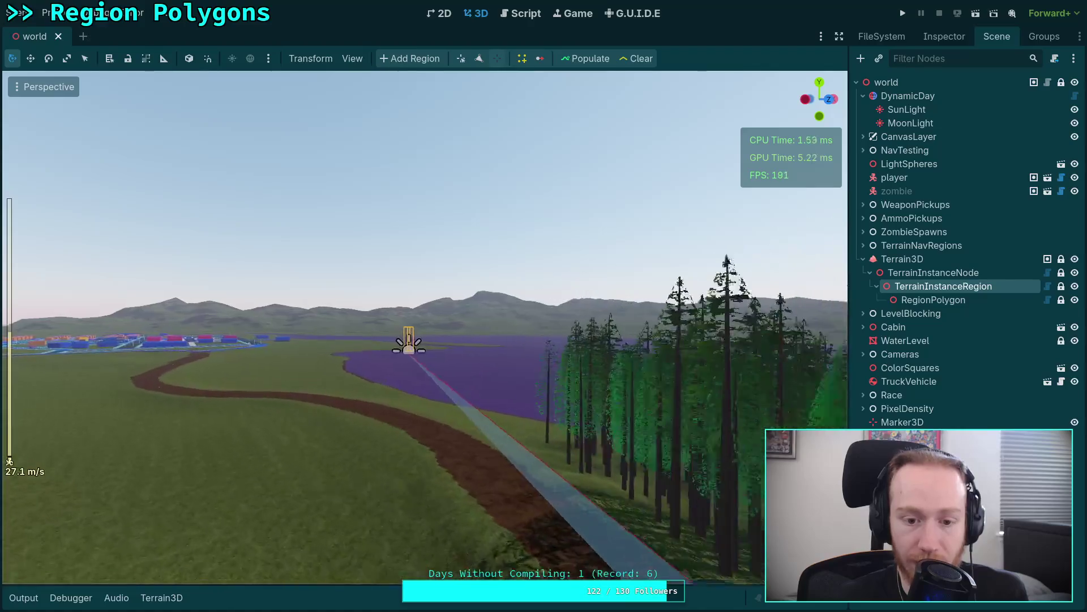
key("w")
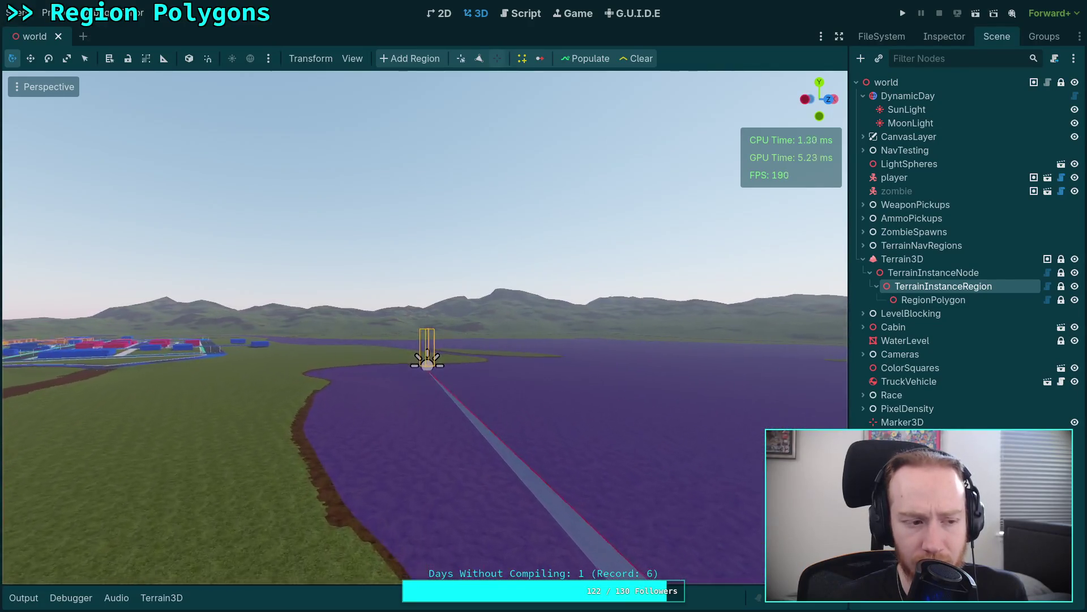
key("w")
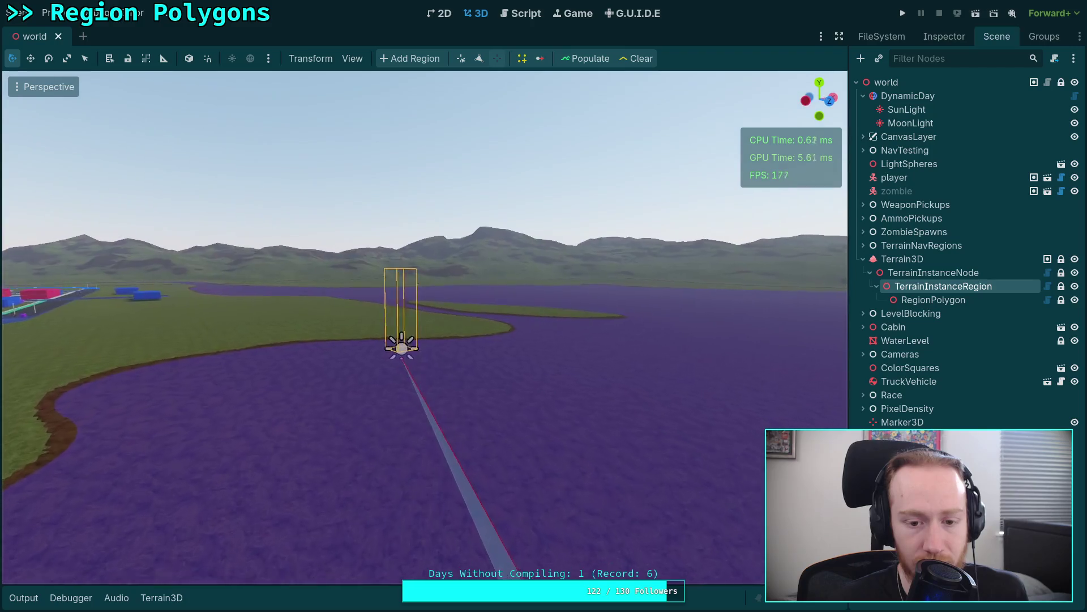
key("w")
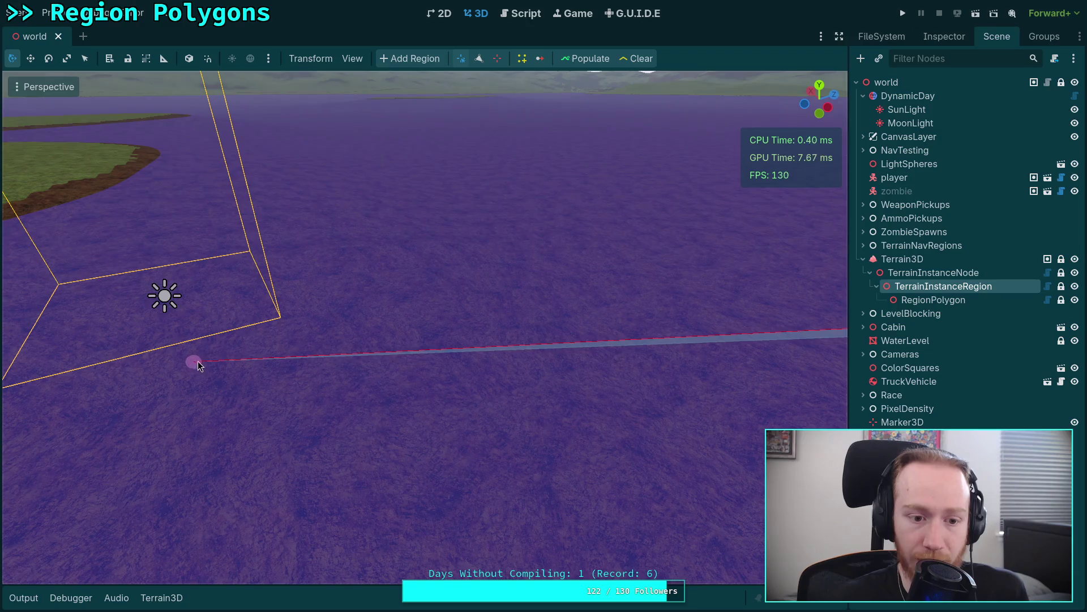
left_click_drag(198, 361, 562, 347)
left_click(497, 58)
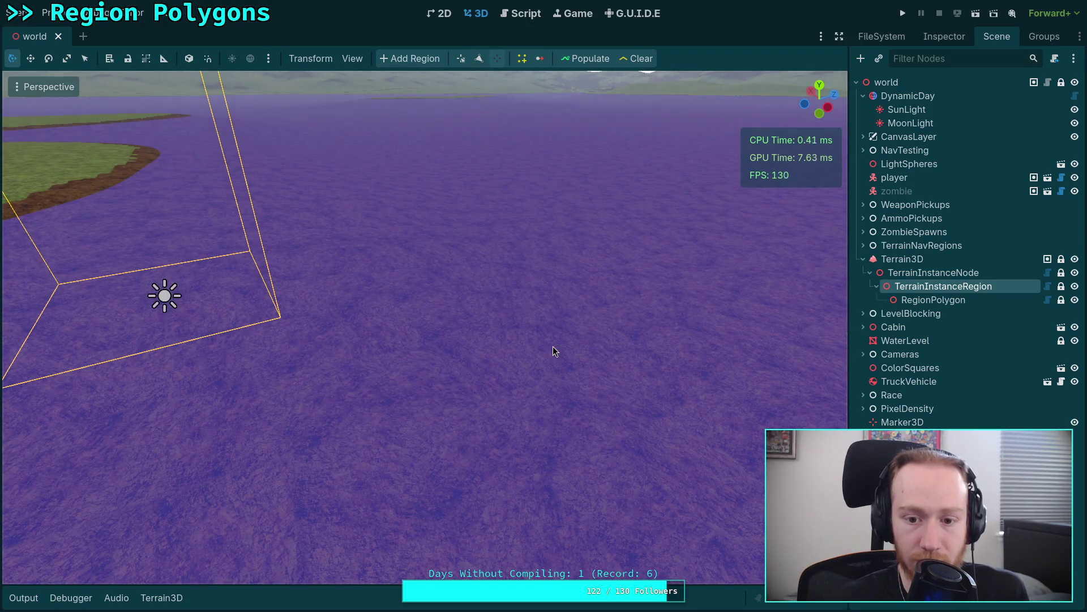
right_click(553, 346)
scroll(553, 345, "up", 5)
key("w")
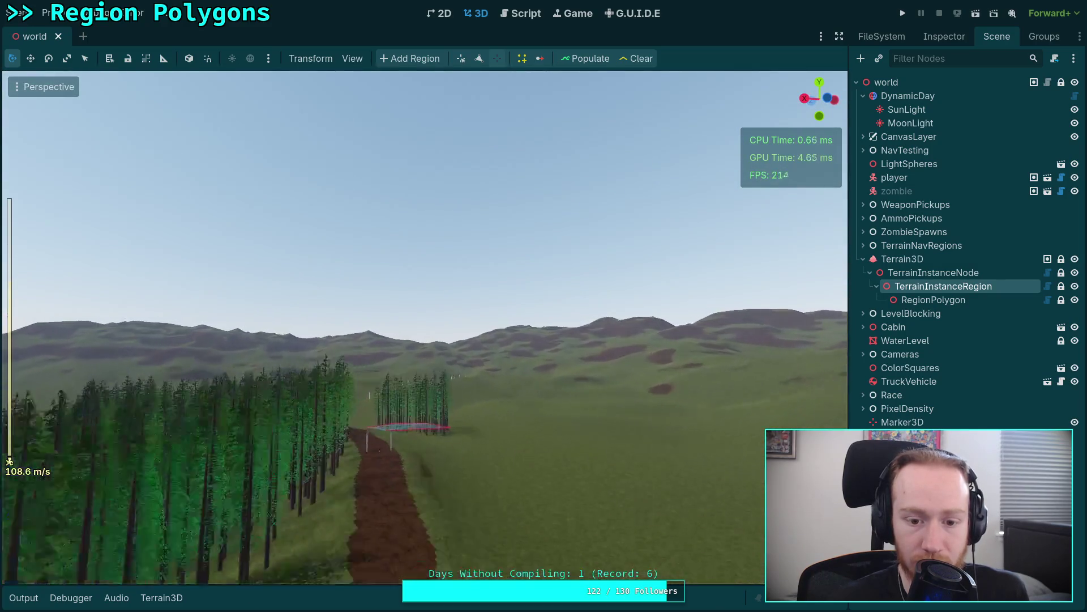
scroll(508, 37, "down", 10)
Return to plugin.gd, save, and read the vertex-handling code around lines 171–232.
key("s")
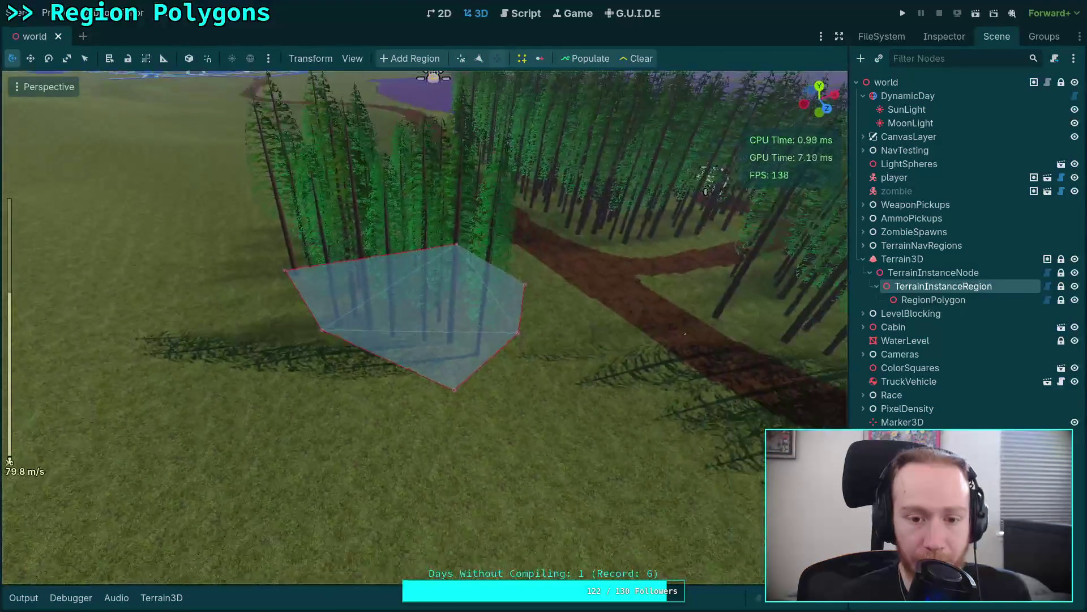
left_click(520, 13)
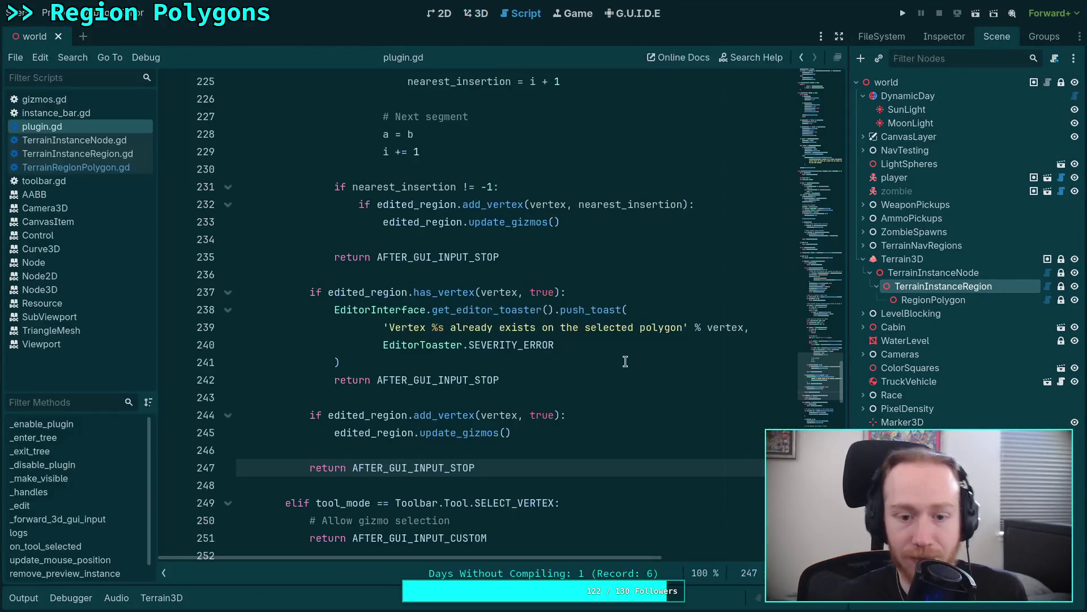
key("ctrl+s")
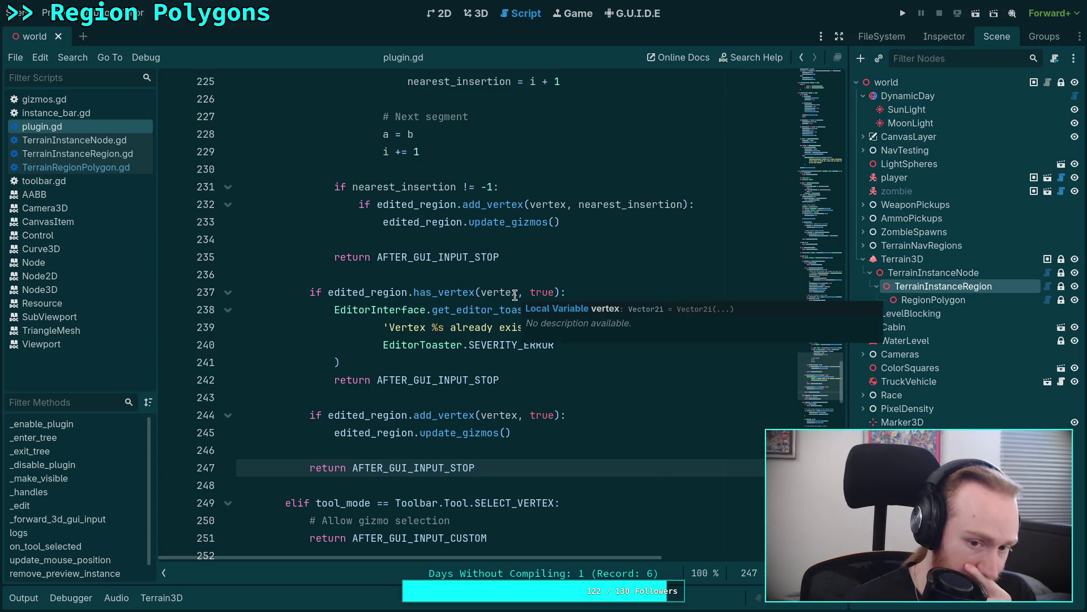
scroll(475, 267, "up", 4)
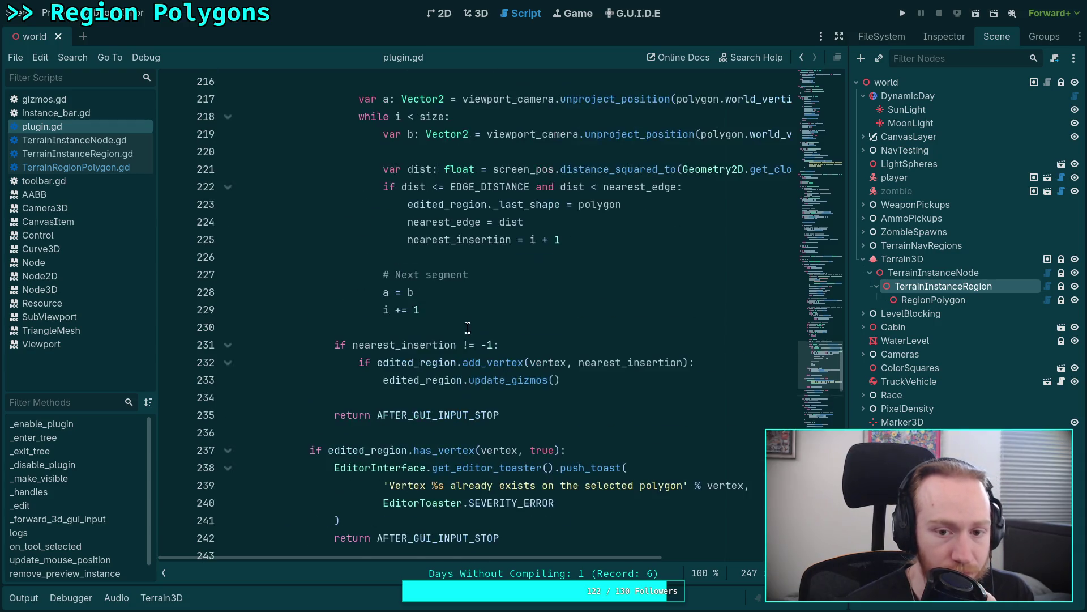
scroll(471, 397, "up", 1)
left_click(470, 469)
scroll(510, 368, "up", 8)
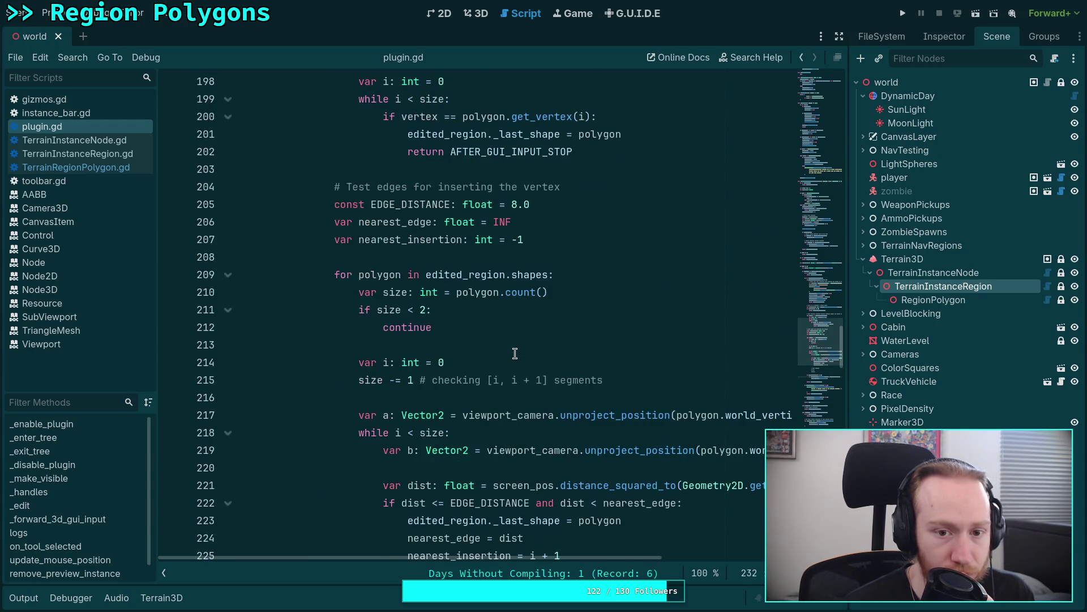
scroll(515, 353, "up", 5)
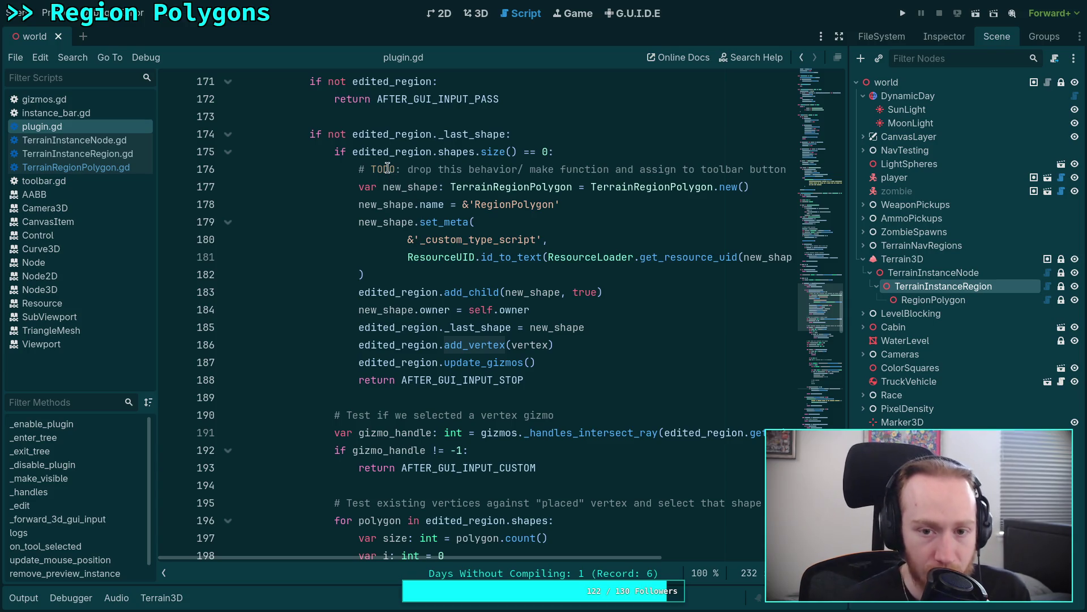
scroll(408, 164, "down", 3)
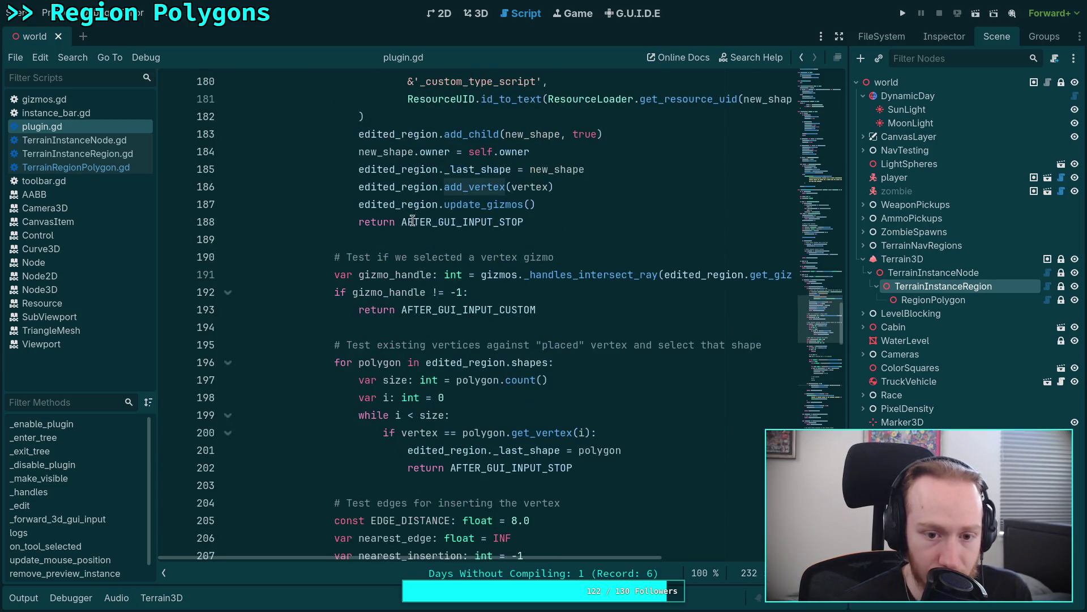
scroll(456, 292, "down", 3)
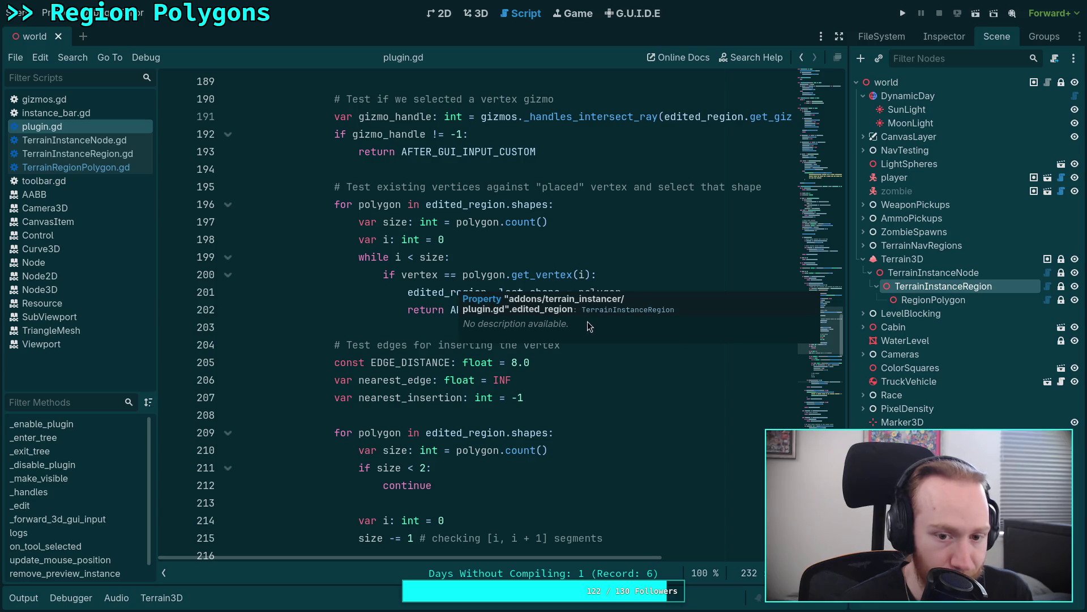
scroll(504, 298, "down", 1)
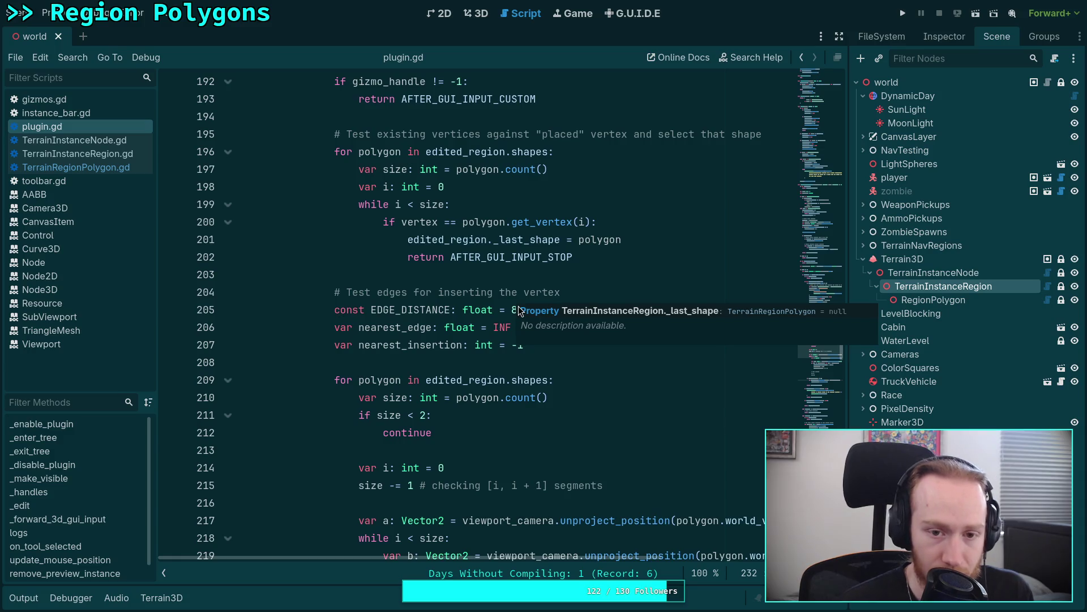
left_click(589, 243)
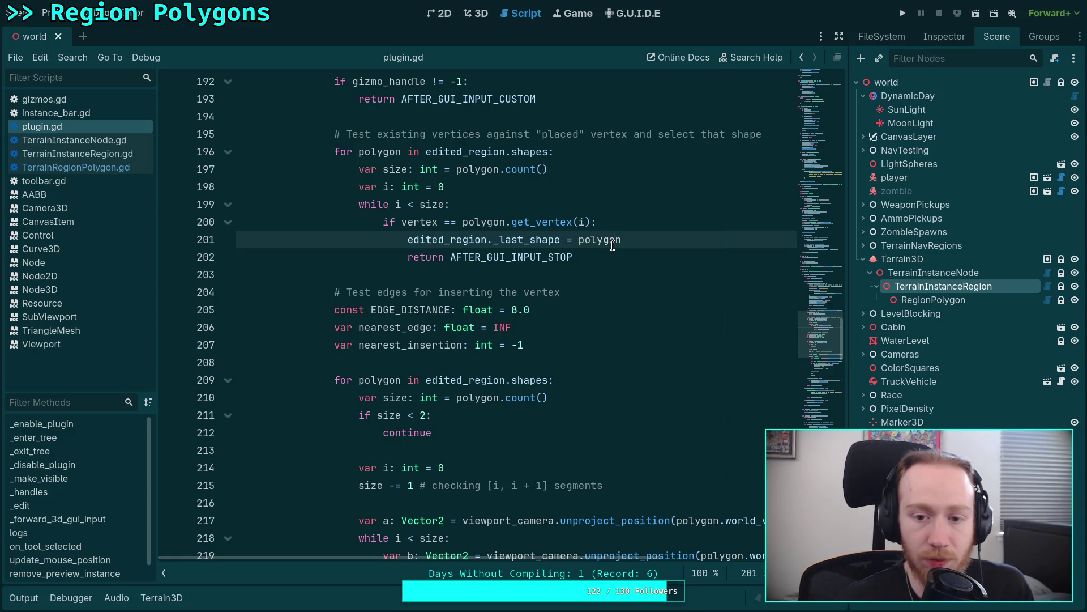
Add a blank line after the return statement in plugin.gd and save.
key("Down")
key("Return")
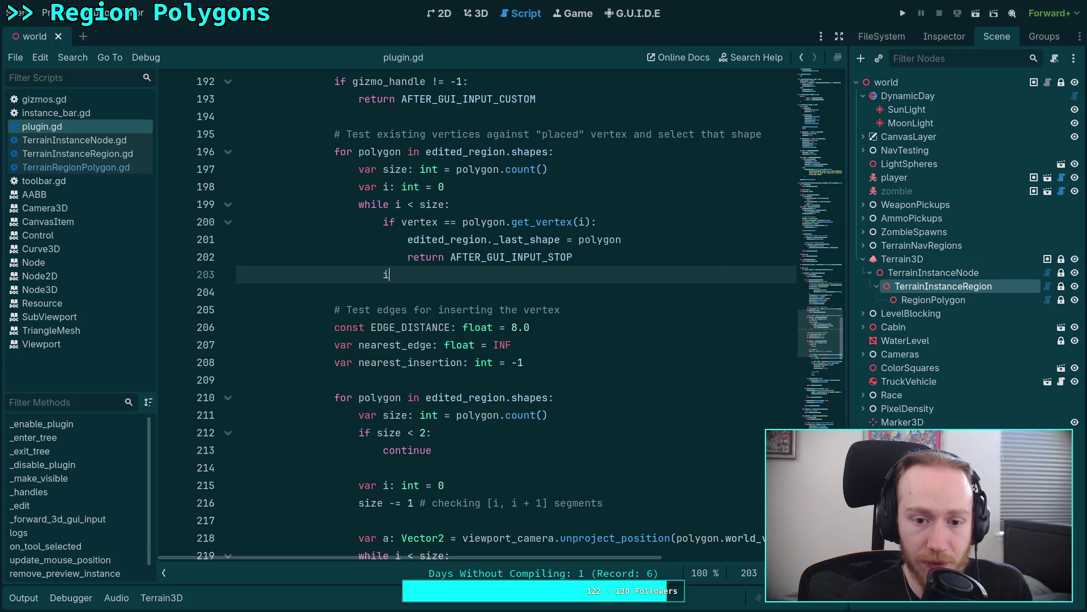
type("+= 1")
key("ctrl+minus")
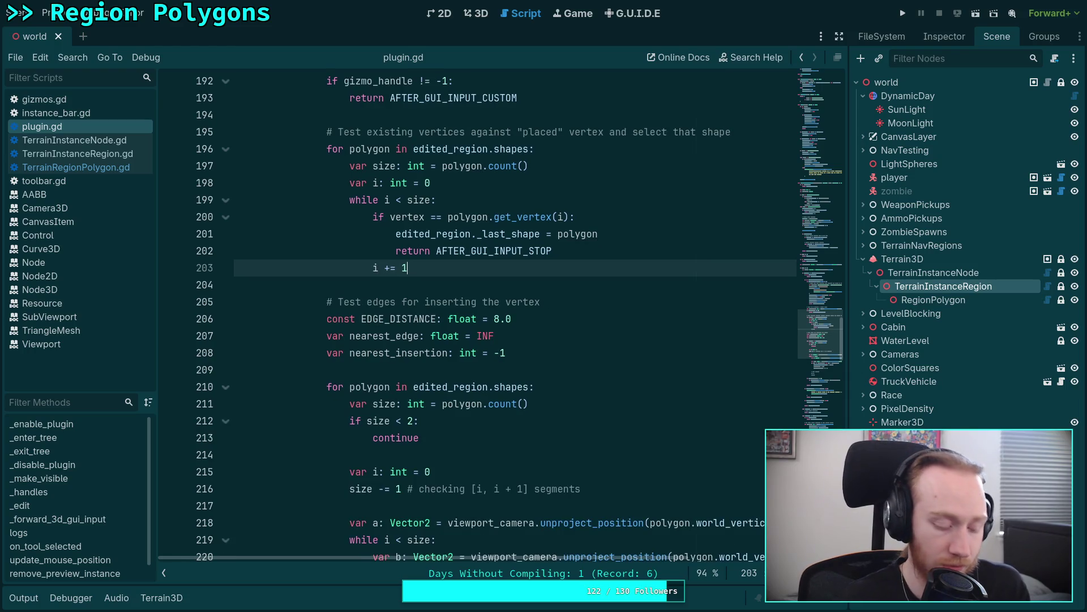
key("ctrl+equal")
key("ctrl+s")
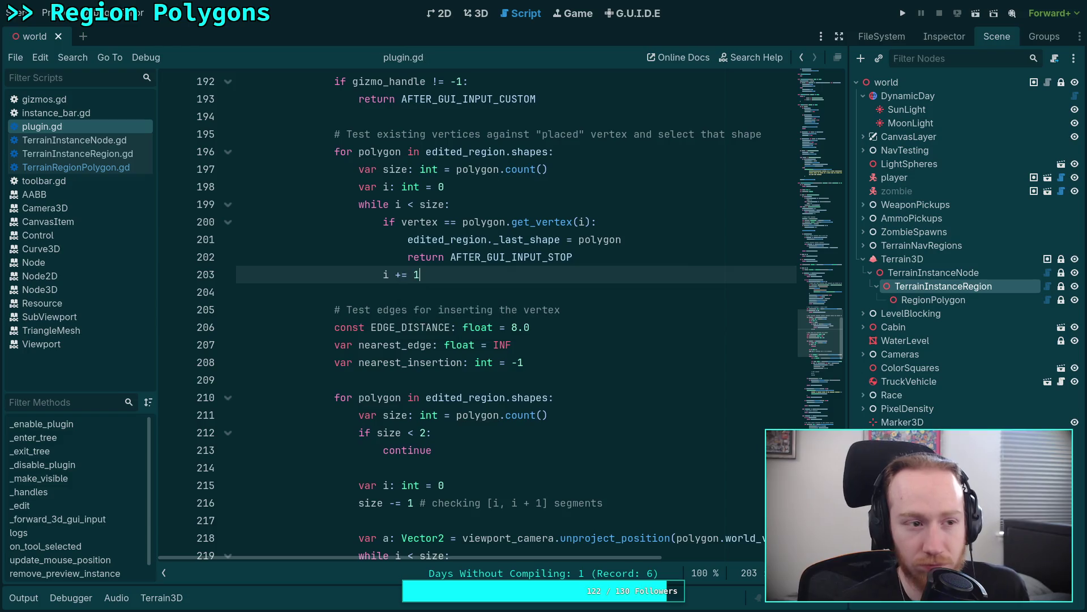
Review and select the existing-vertex loop (lines 196–203), then open TerrainRegionPolygon.gd.
left_click(462, 299)
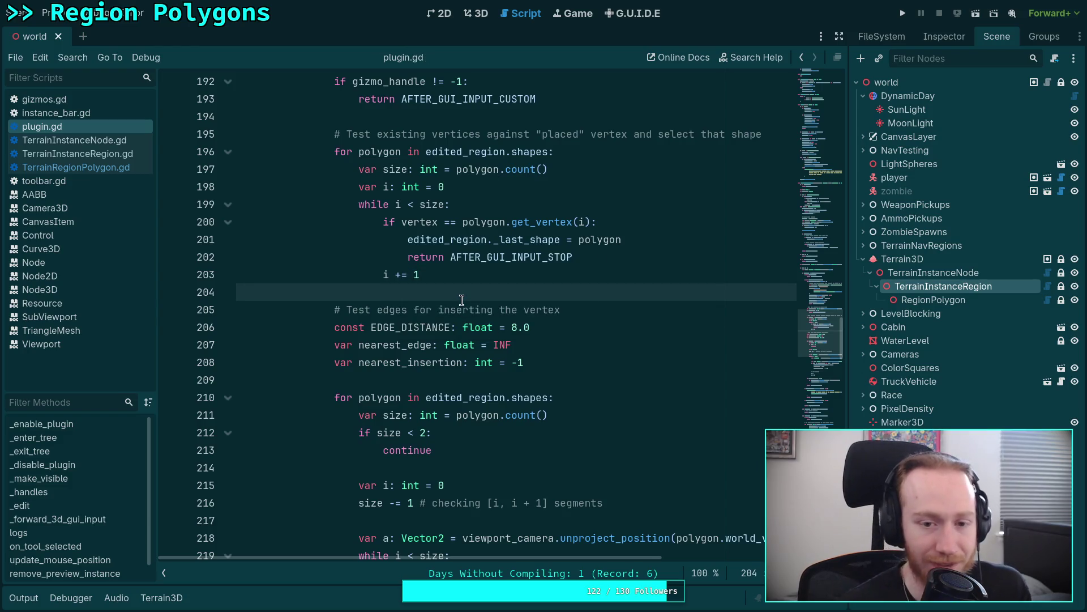
scroll(462, 299, "down", 6)
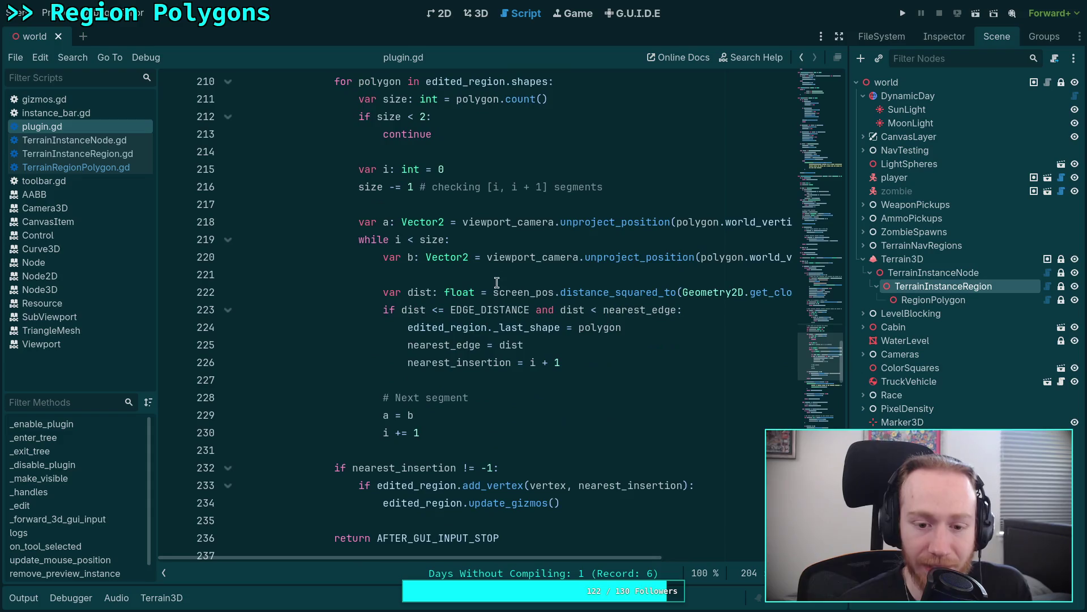
scroll(495, 357, "down", 3)
scroll(495, 353, "up", 9)
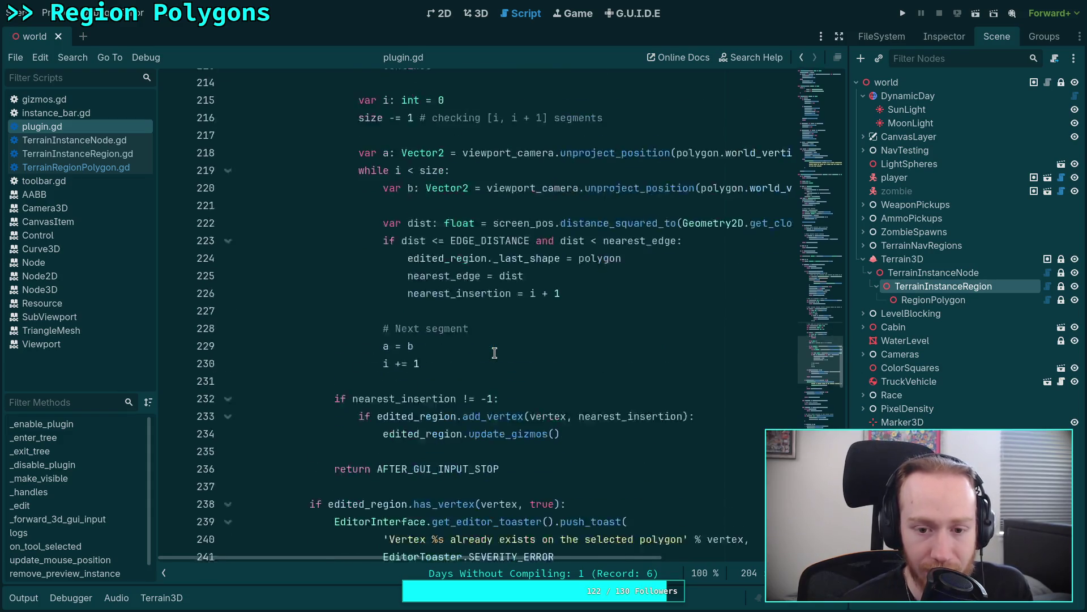
scroll(494, 353, "up", 2)
scroll(495, 353, "up", 6)
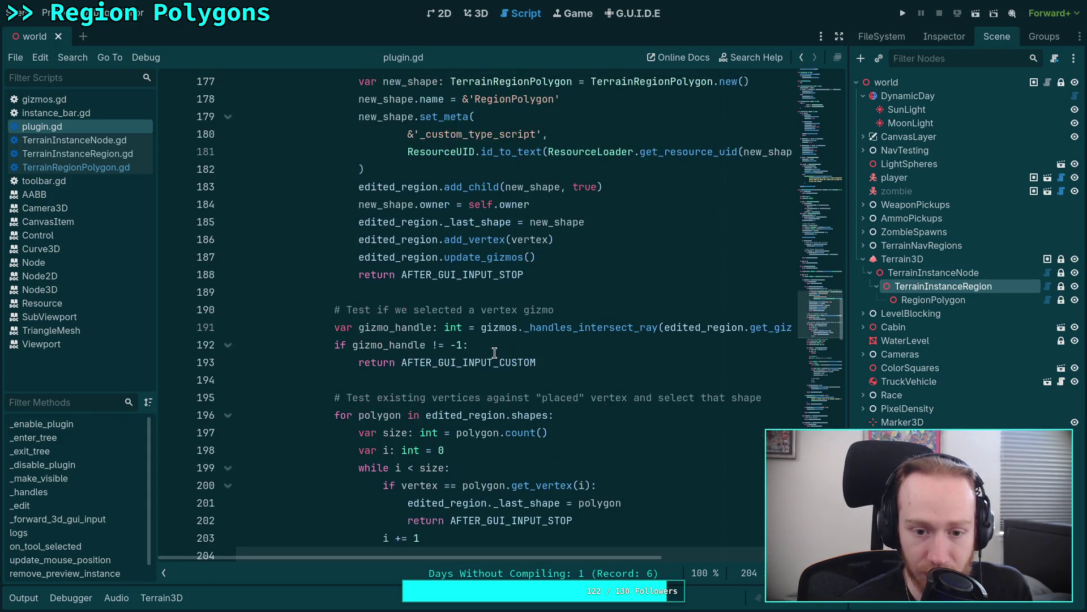
scroll(495, 353, "down", 7)
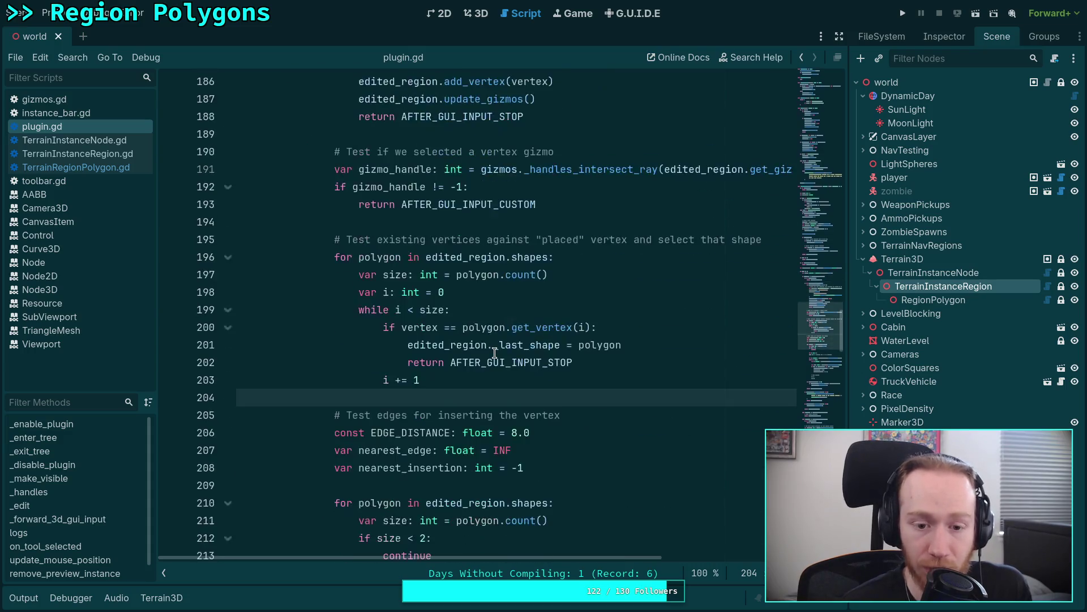
scroll(494, 353, "down", 1)
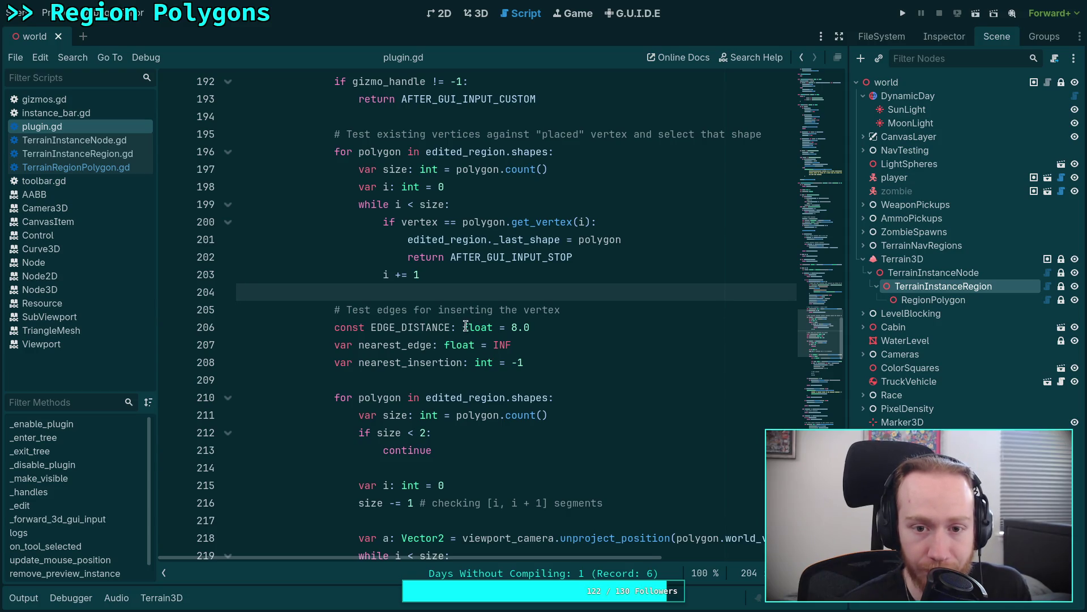
left_click_drag(444, 280, 334, 156)
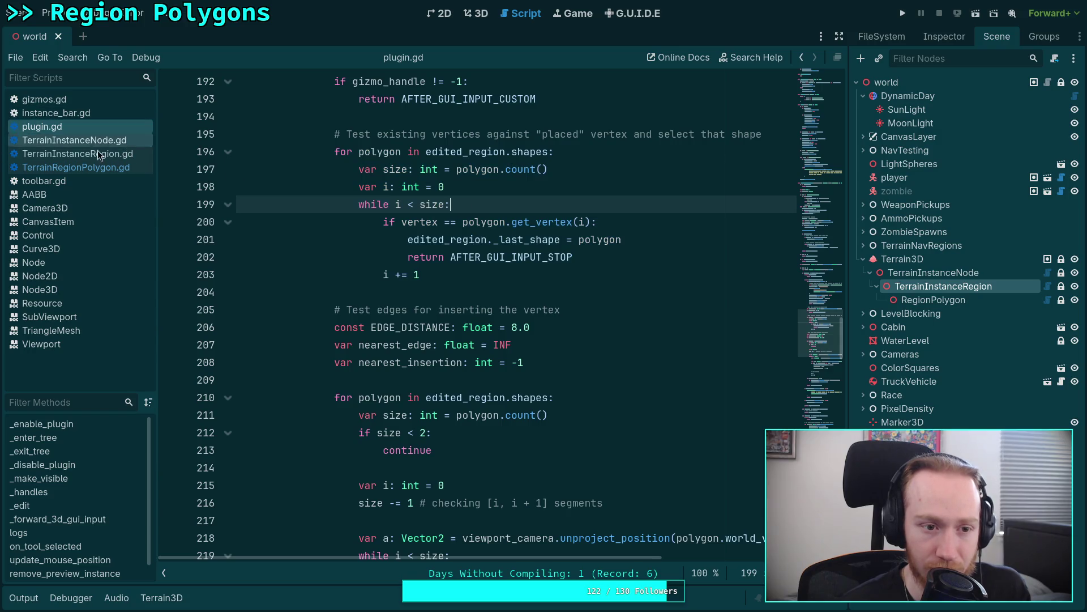
left_click(102, 171)
Reload the current project from the Project menu.
scroll(379, 214, "down", 1)
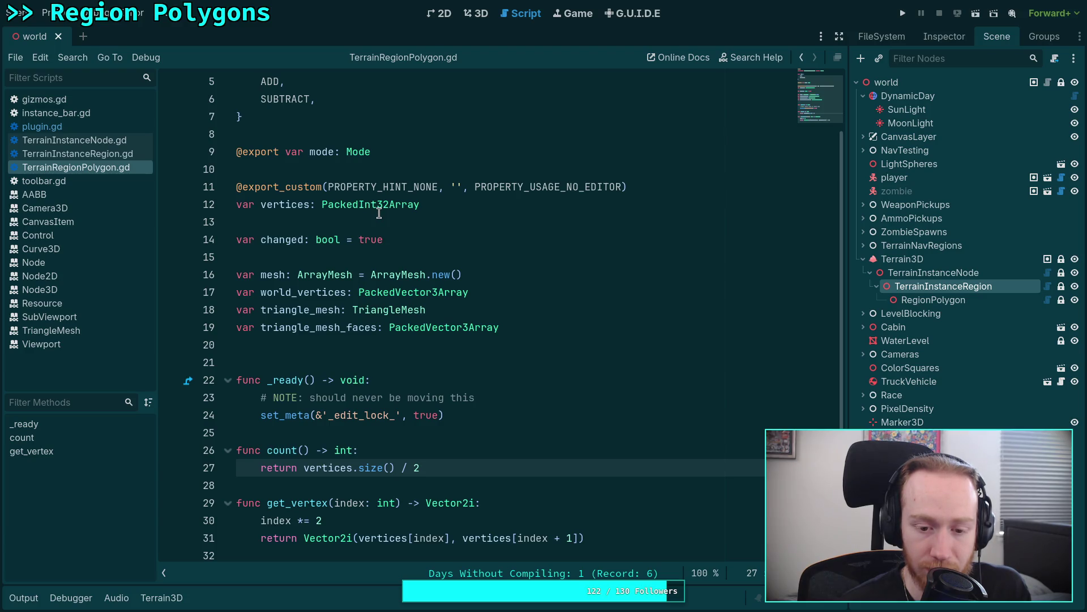
left_click(49, 12)
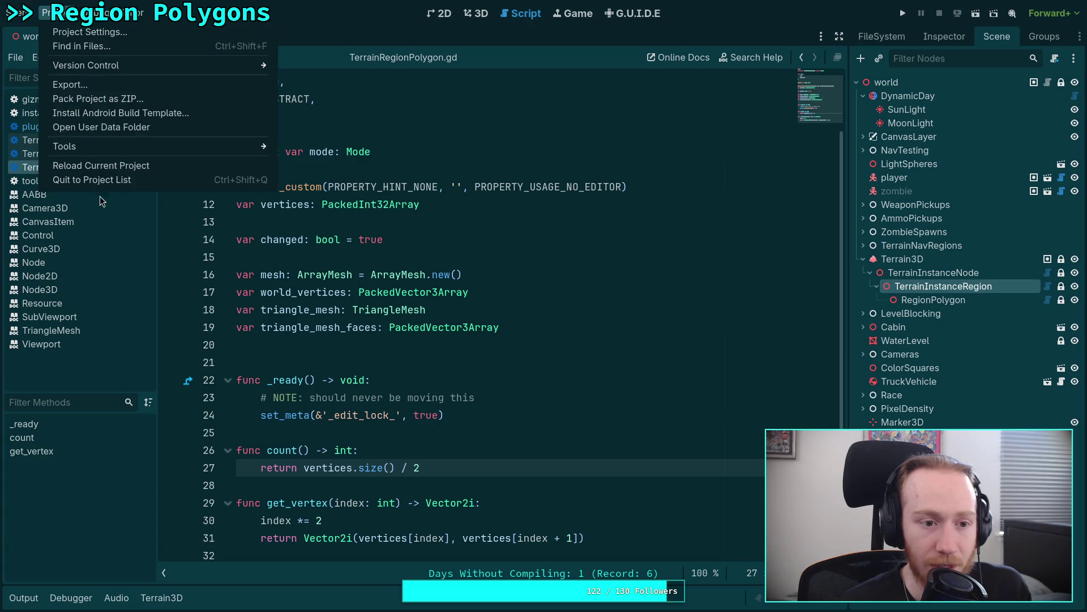
left_click(110, 165)
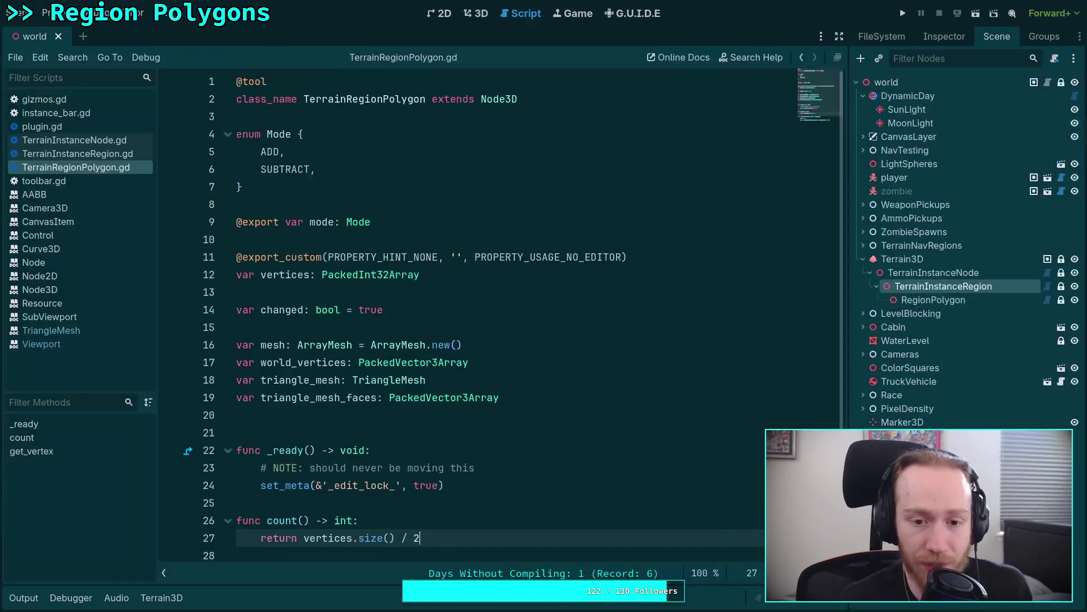
Switch to the 3D view, then quit Godot from the Scene menu.
left_click(478, 19)
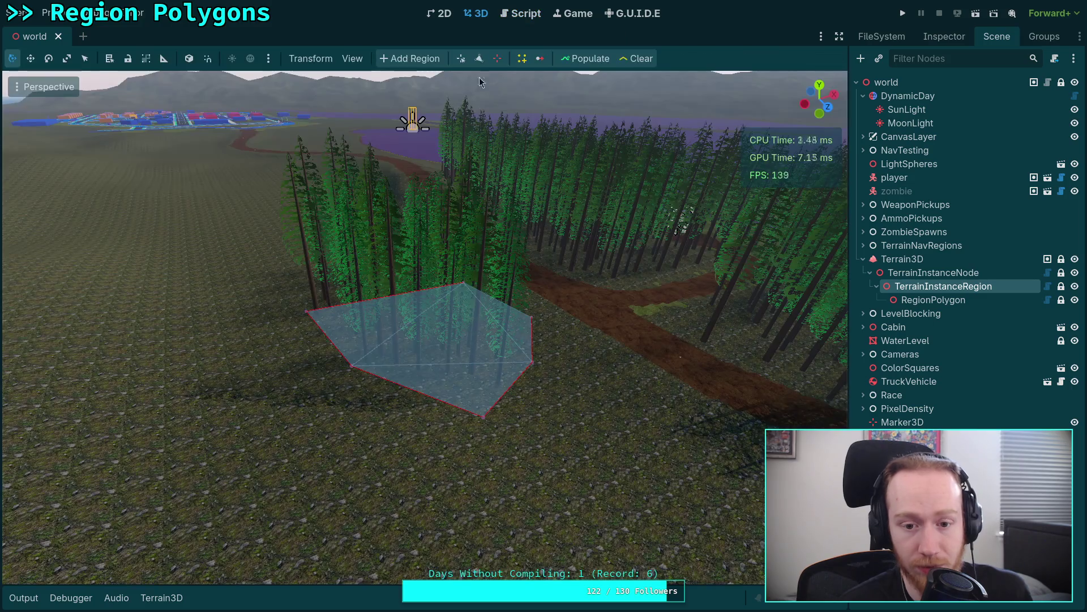
left_click(25, 19)
left_click(68, 302)
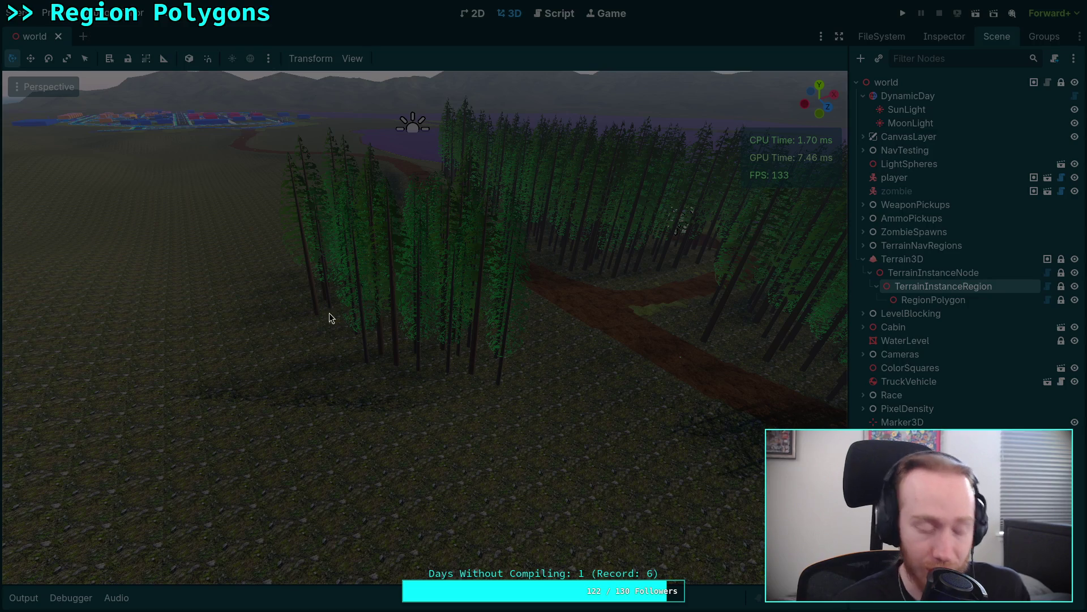
key("super+2")
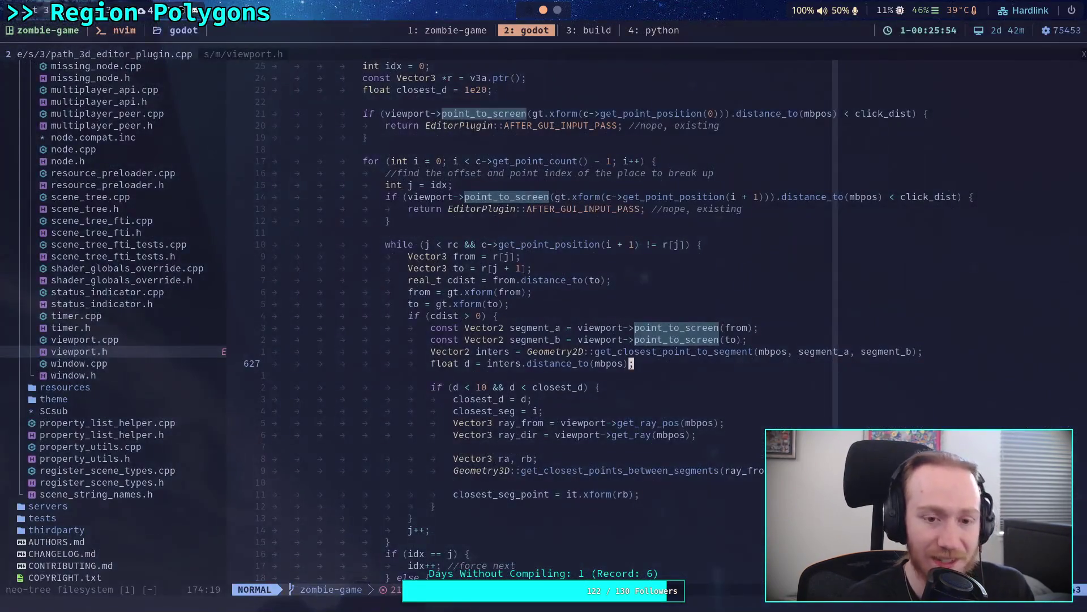
In the zombie-game terminal, git restore environment/terrain_material and relaunch Godot.
left_click(470, 31)
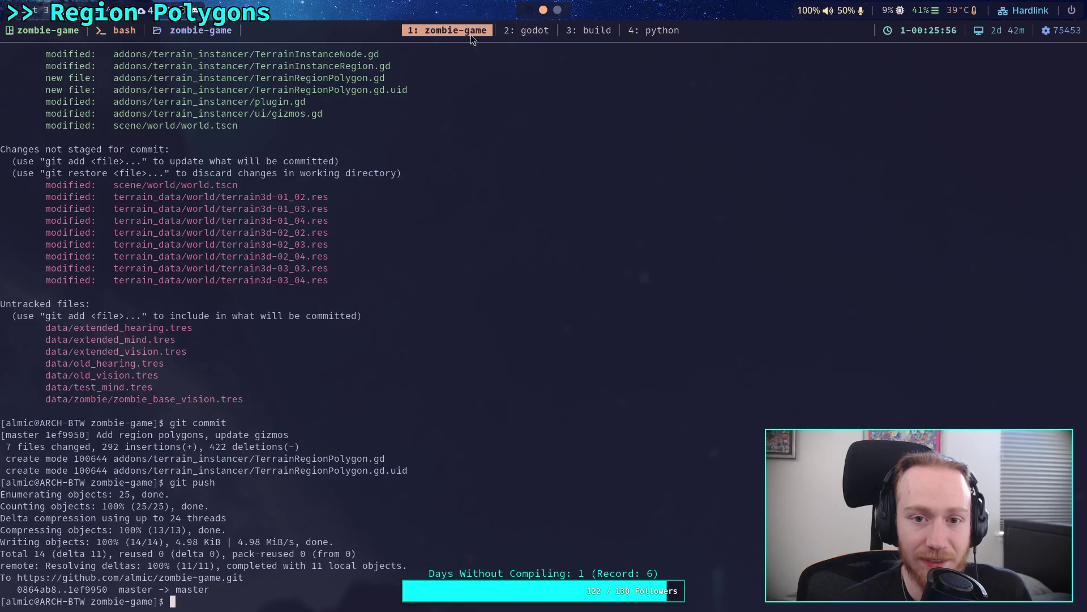
type("git")
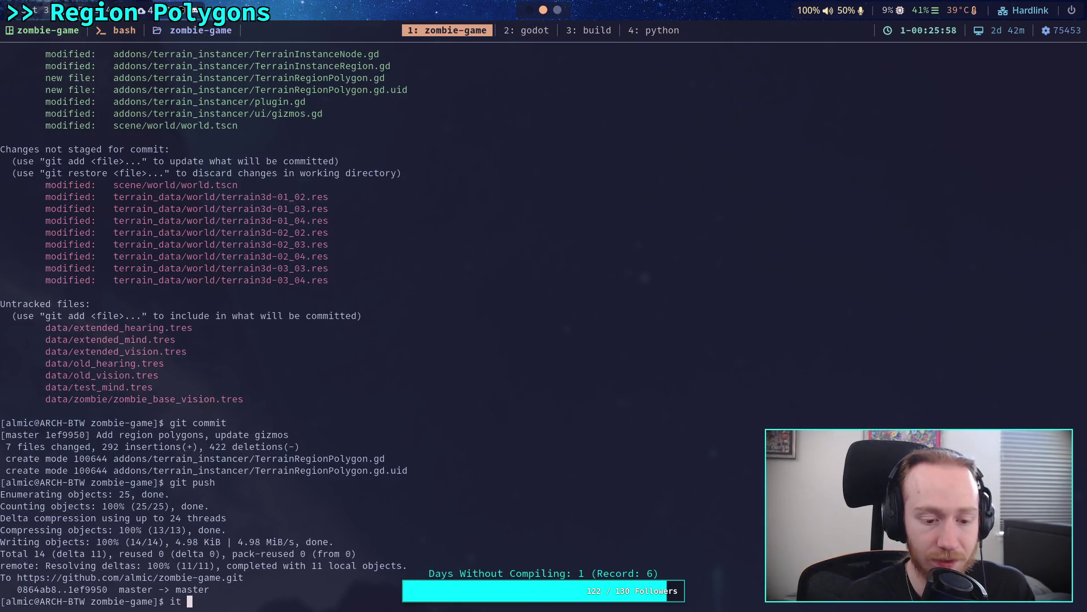
type(" restore en")
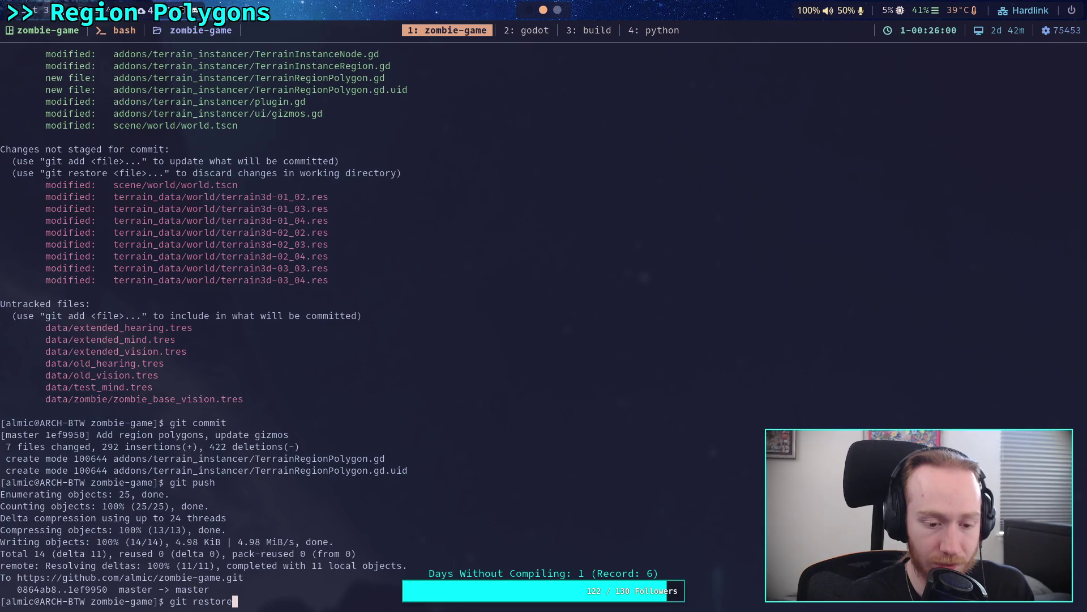
key("Tab")
type("terrain")
key("BackSpace")
type("_material.")
key("Tab")
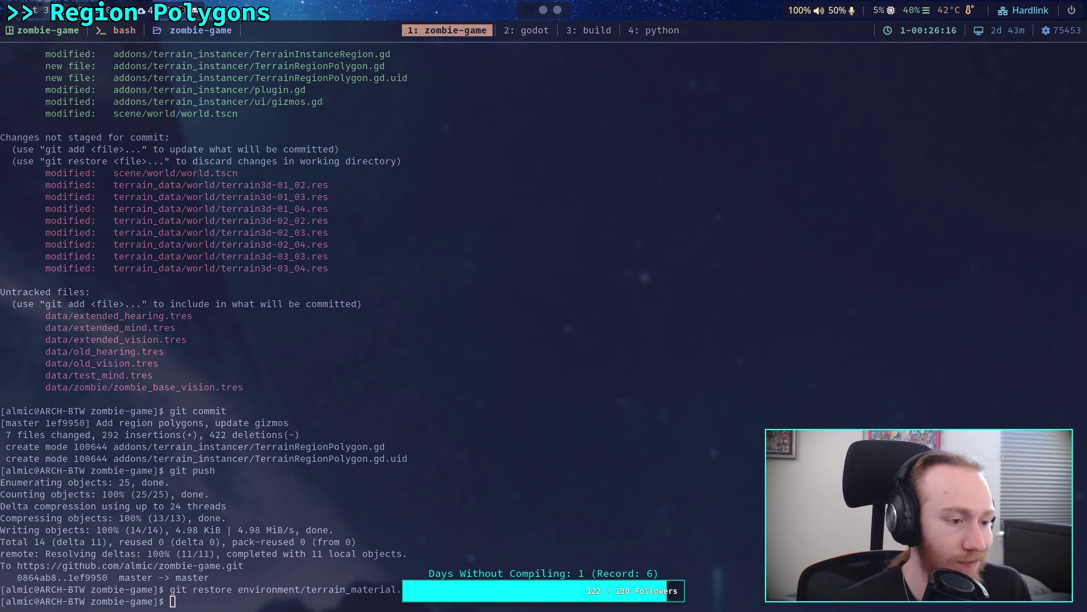
key("super+g")
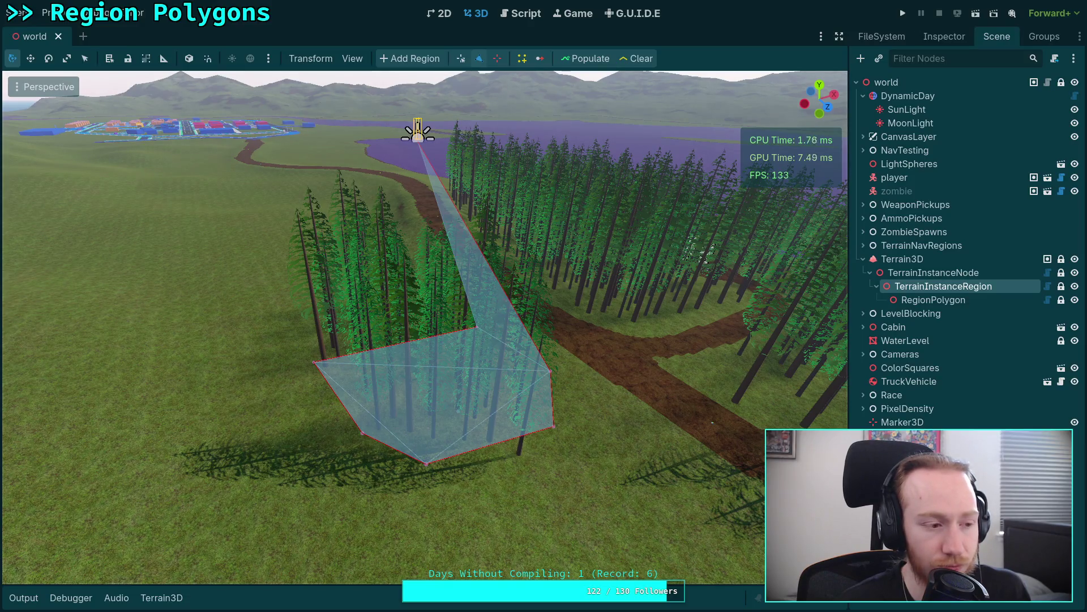
Open TerrainInstanceRegion.gd at the add_vertex function in the script editor.
left_click(517, 17)
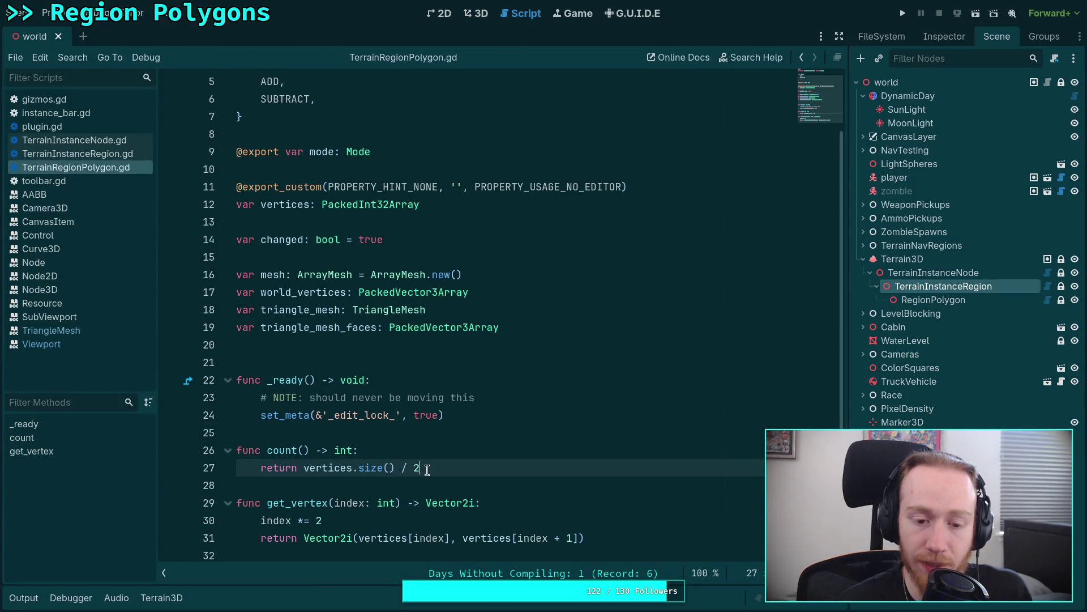
key("Down")
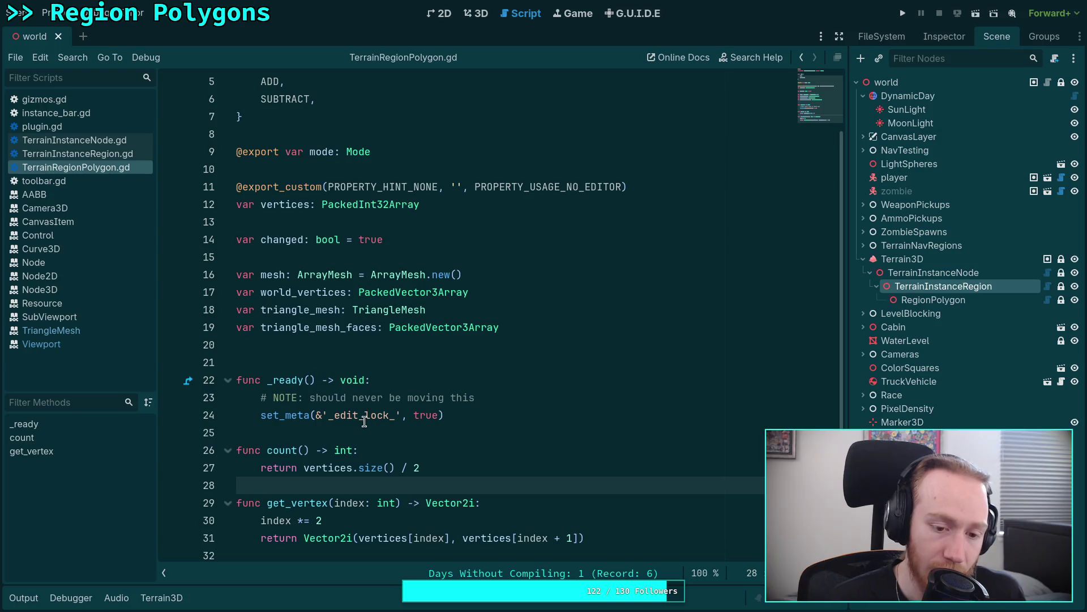
left_click(110, 151)
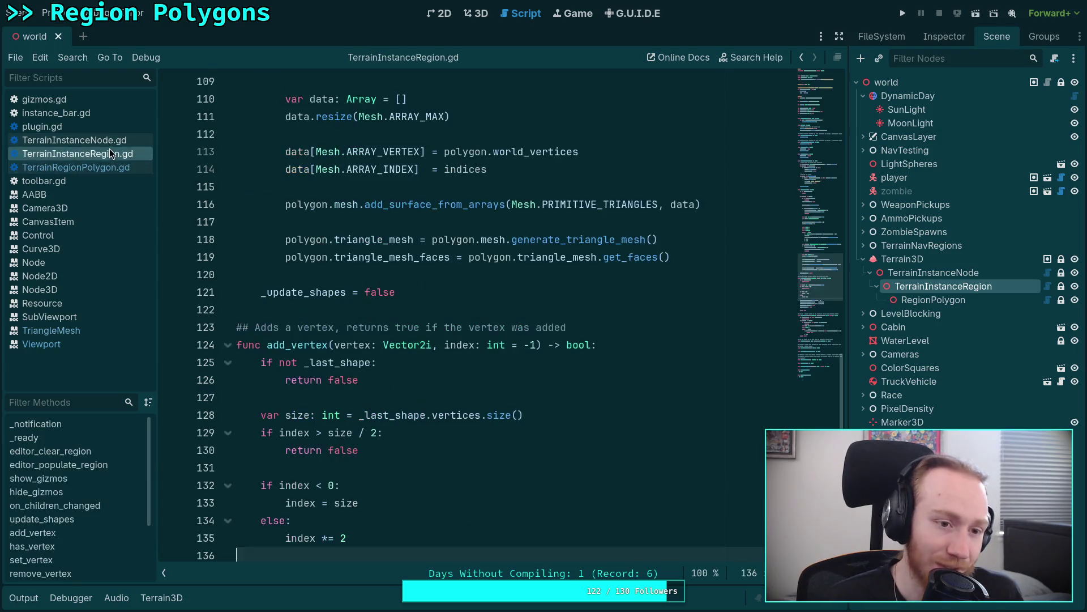
key("Up")
key("Up")
key("Up")
scroll(439, 378, "down", 3)
scroll(447, 379, "up", 2)
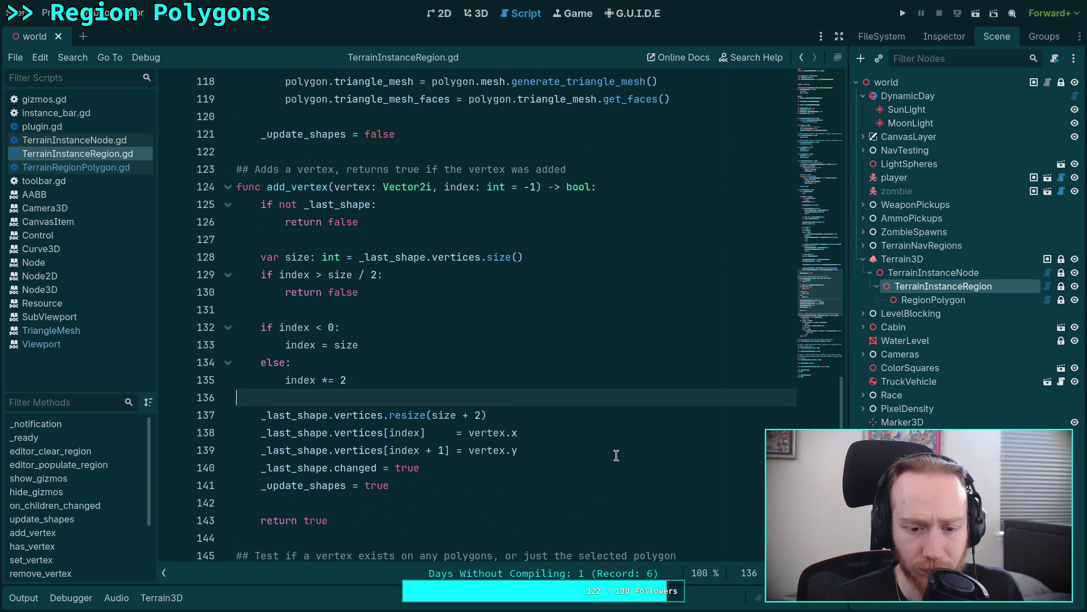
Add _last_shape.vertices.insert() below the resize line, then delete the resize line.
left_click(617, 418)
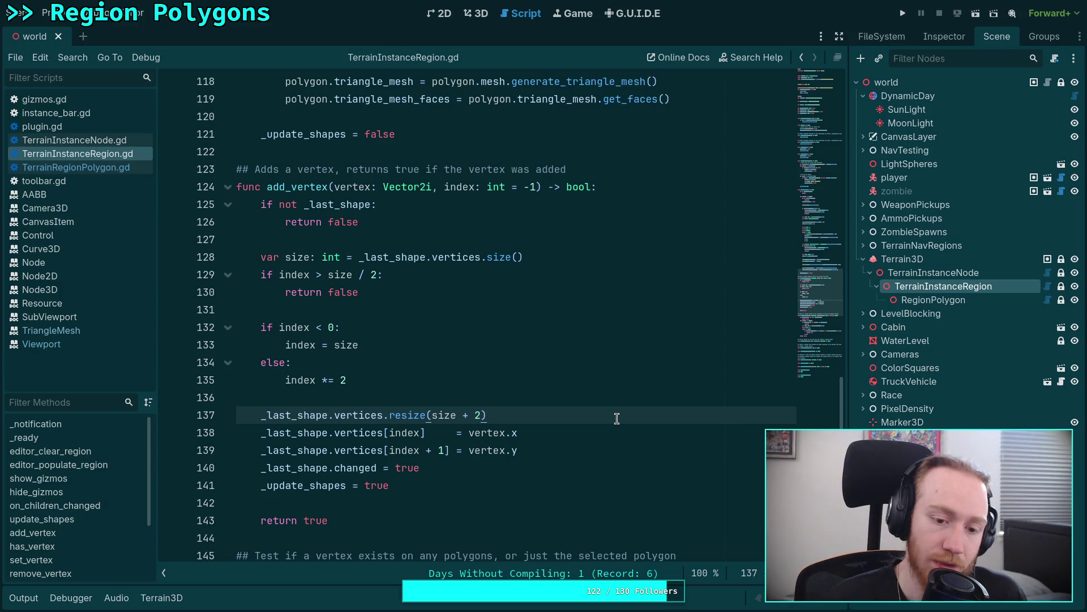
key("Return")
type("_las")
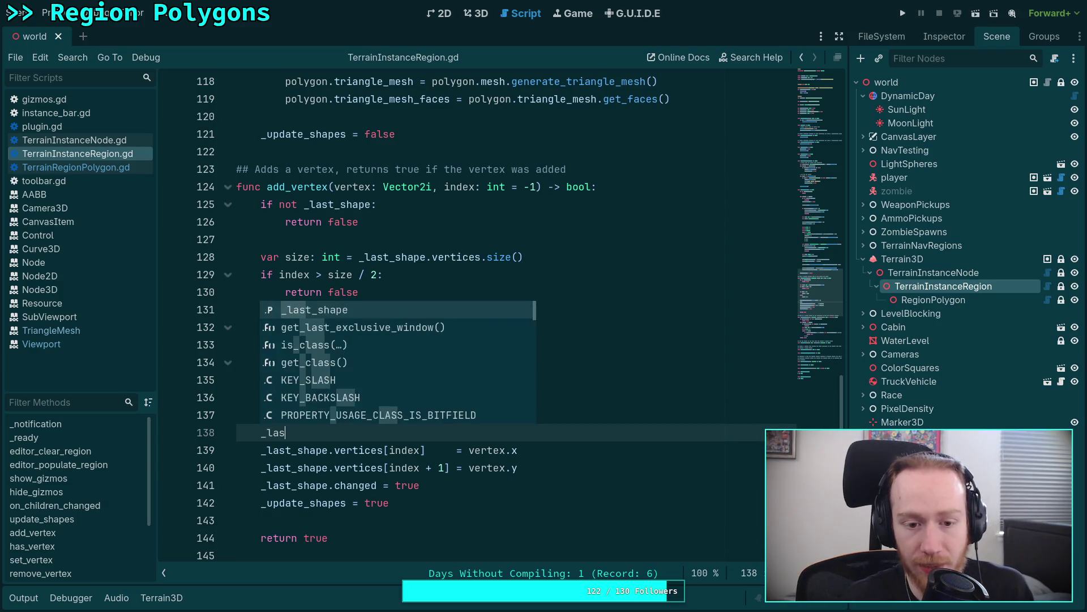
type("t_shape.vertices.in")
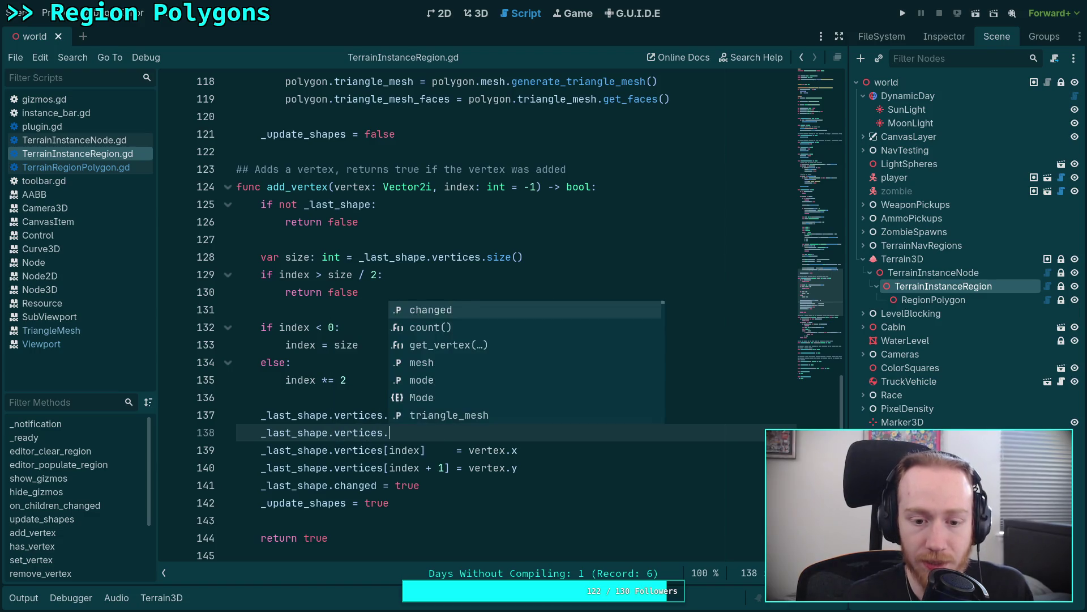
key("Return")
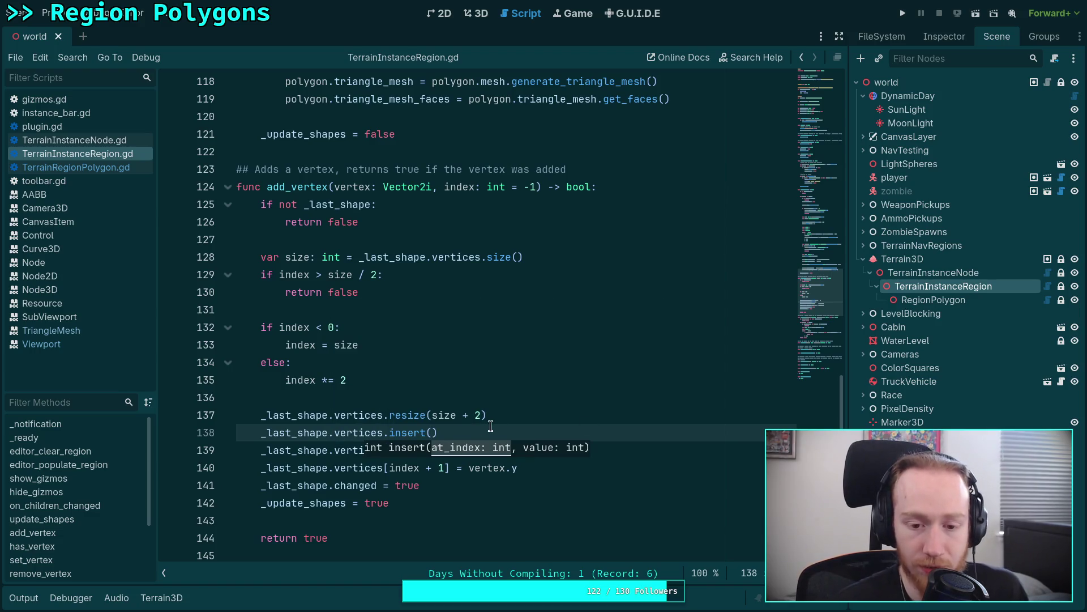
left_click(430, 417)
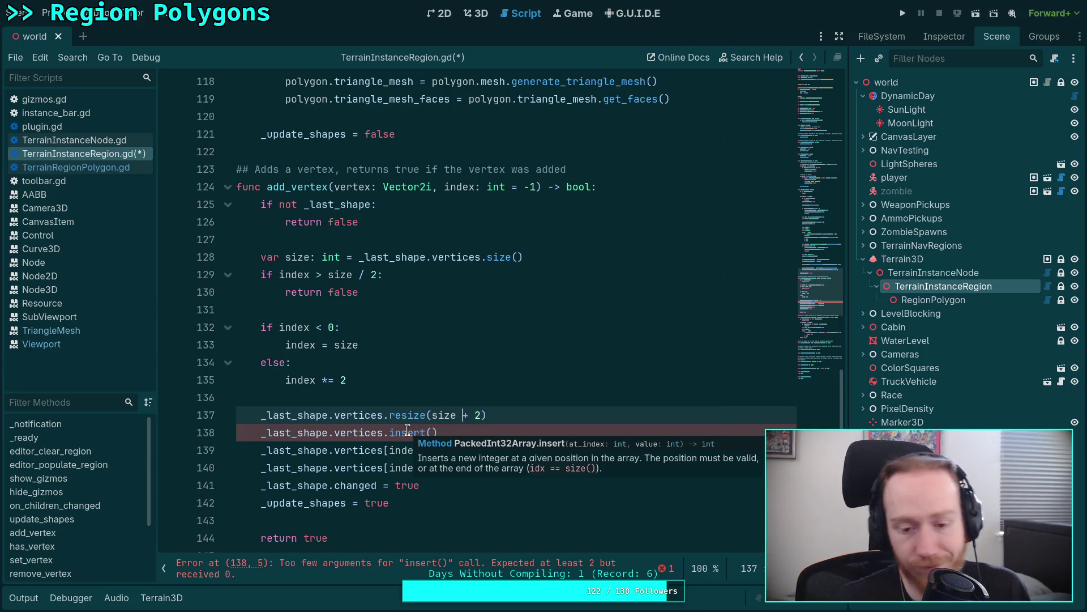
key("ctrl+shift+k")
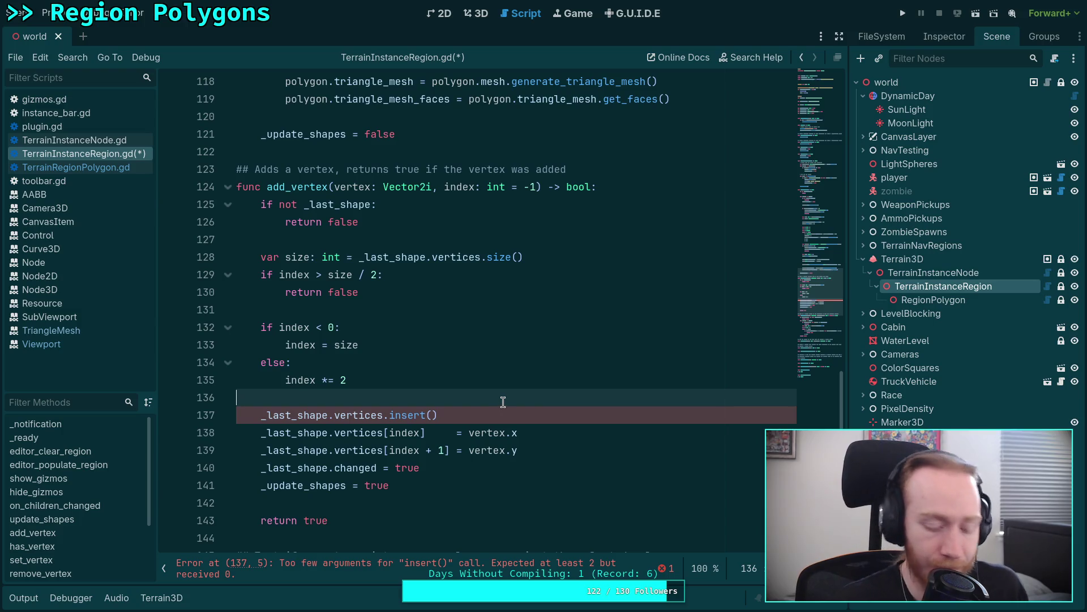
Restore the resize line and add 'or index == size' to the line 132 condition.
key("ctrl+z")
left_click(422, 401)
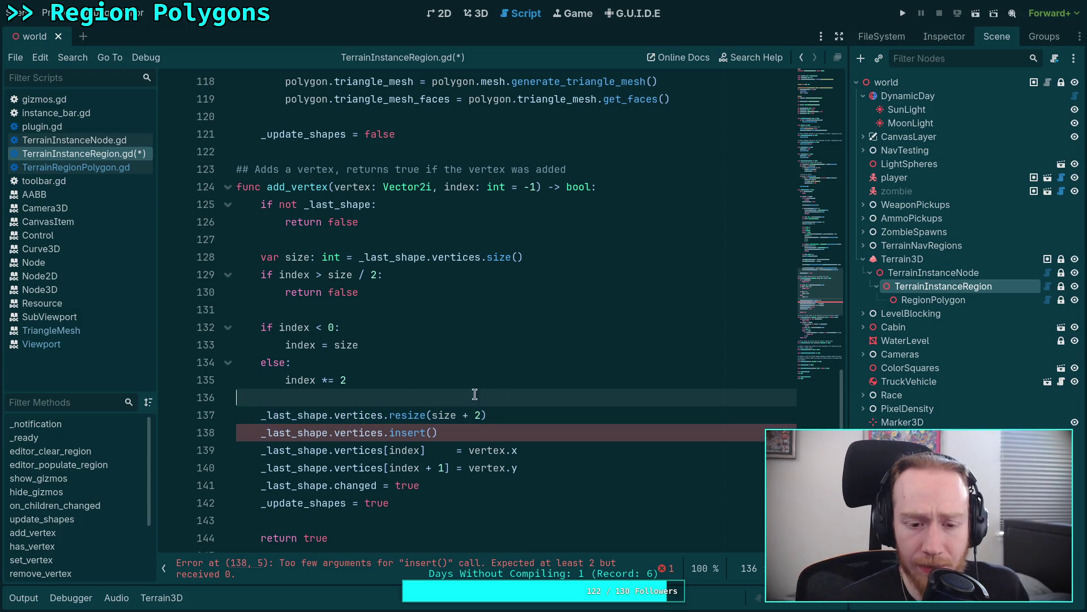
key("Return")
key("Return")
key("Up")
type("if")
key("BackSpace")
key("BackSpace")
key("BackSpace")
key("BackSpace")
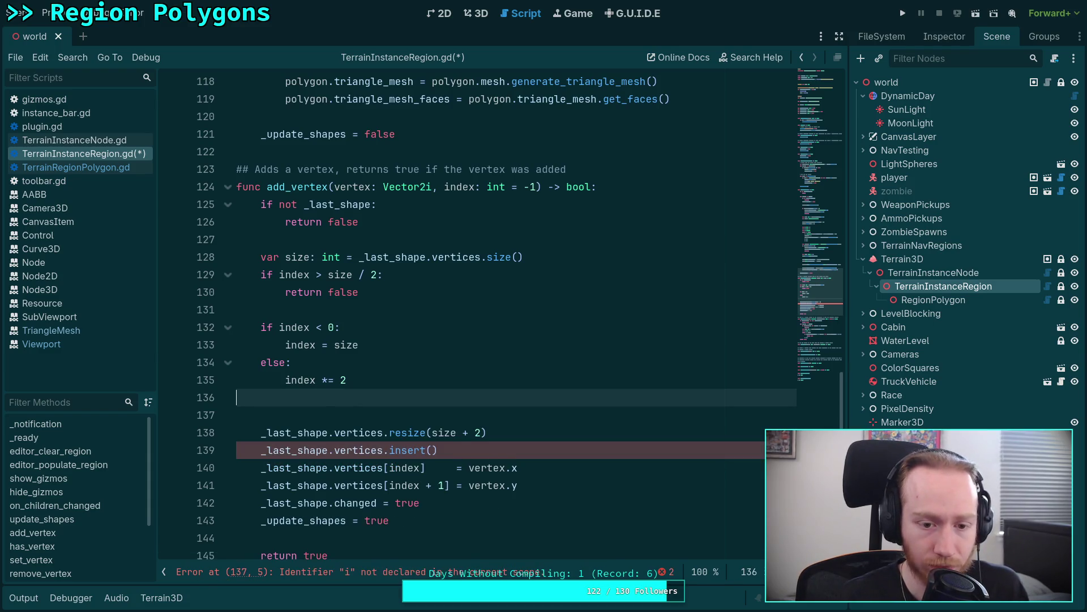
left_click_drag(367, 345, 328, 347)
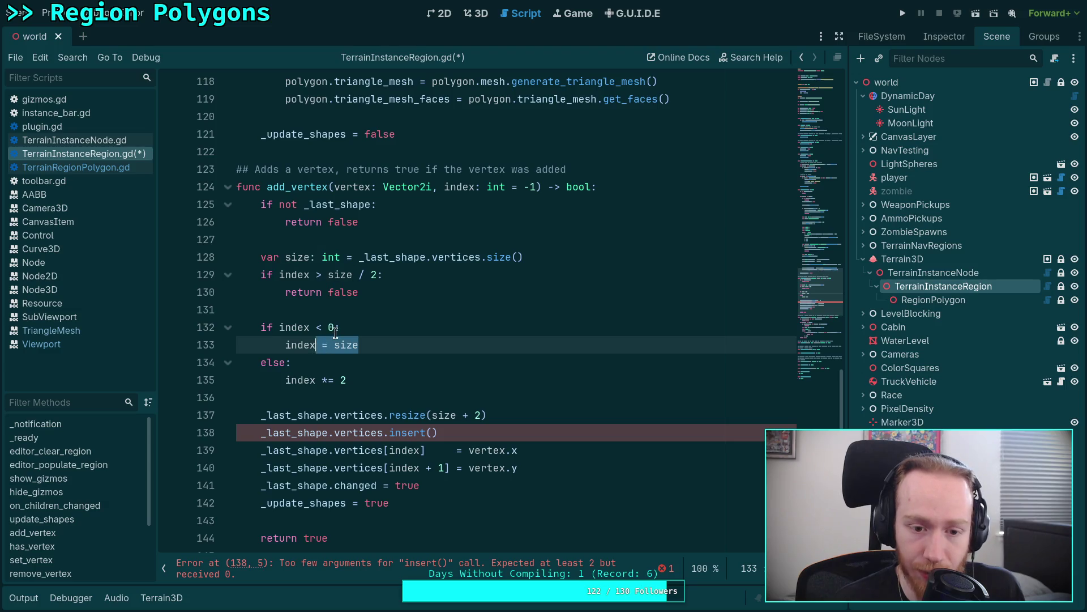
left_click(334, 328)
type("or index == size")
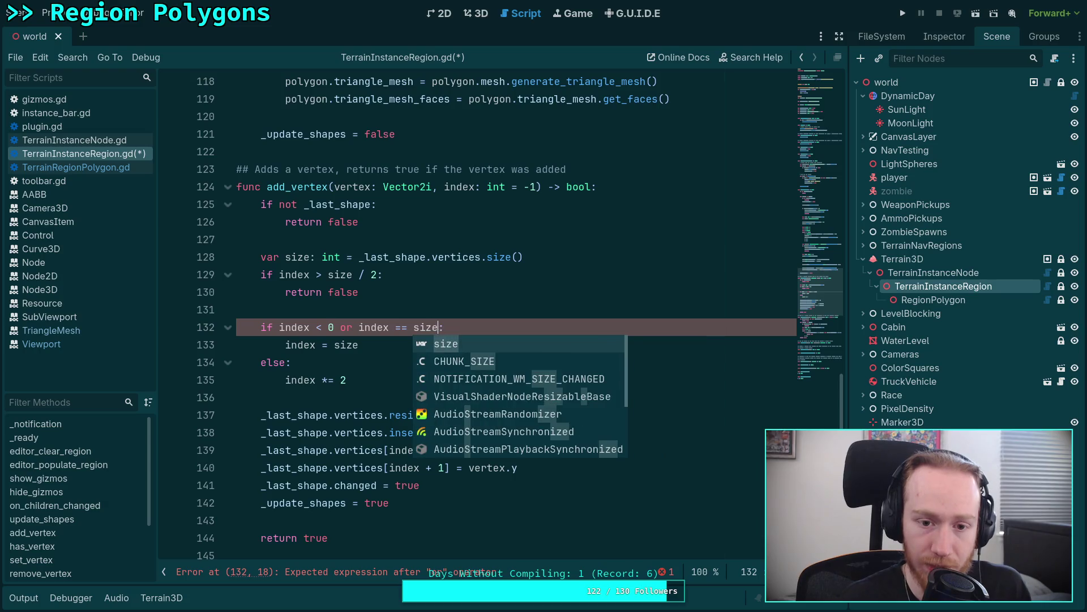
Take size from _last_shape.count() and remove ' / 2' from the line 129 bound check.
left_click_drag(432, 257, 533, 248)
type("count")
key("Return")
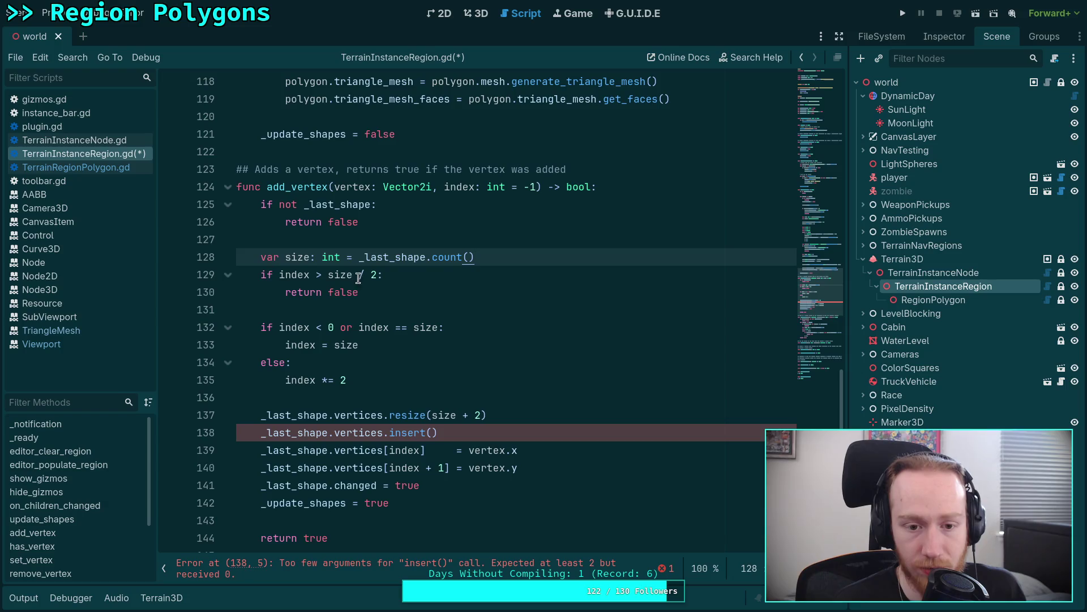
left_click_drag(357, 277, 379, 273)
key("BackSpace")
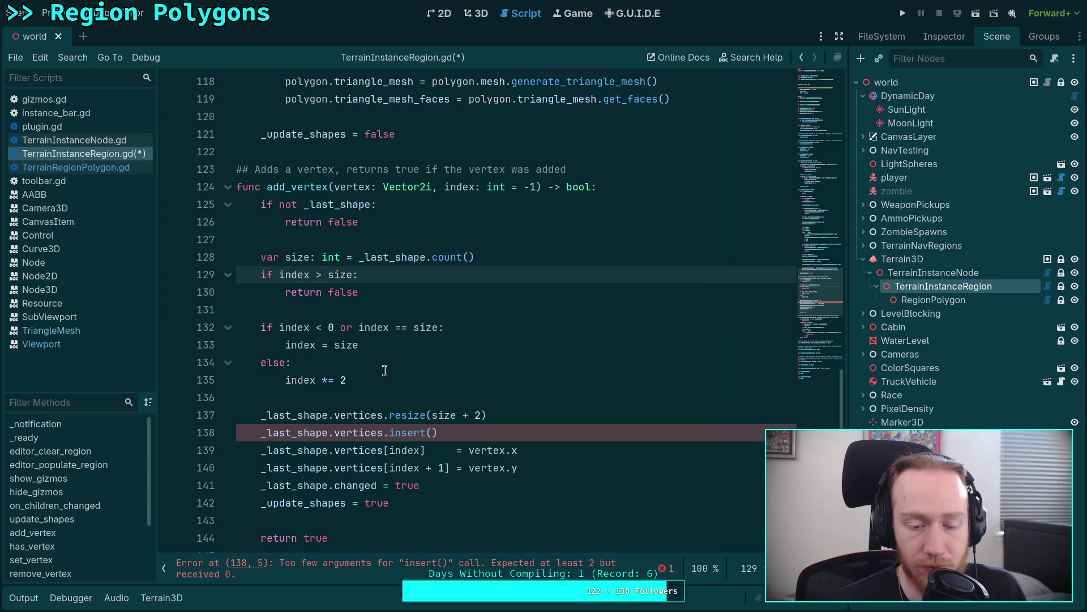
Replace 'index = size' with _last_shape.vertices.resize(size).
left_click(361, 379)
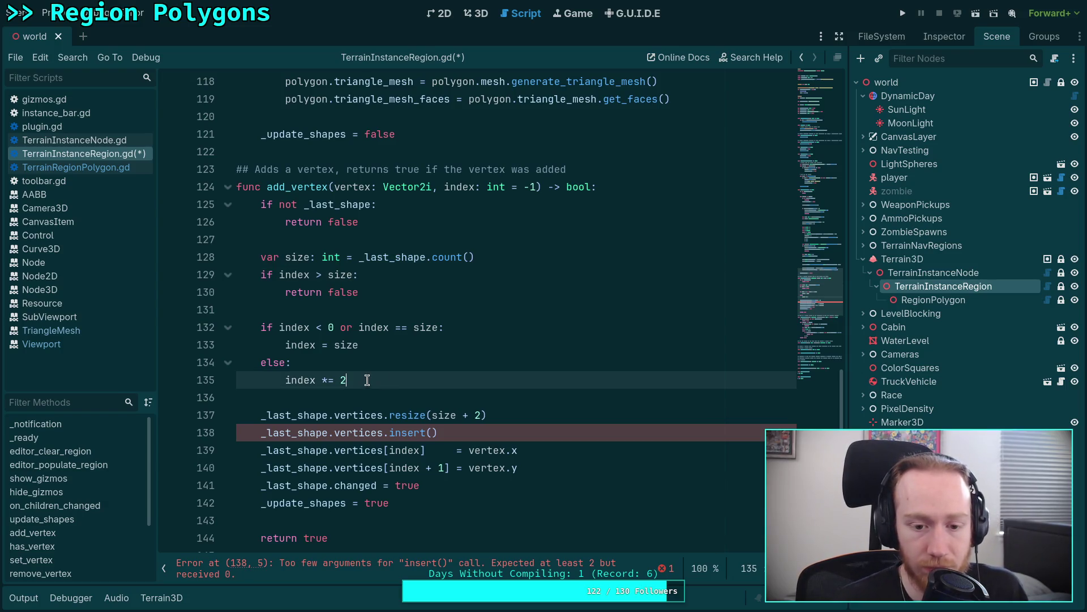
left_click(429, 345)
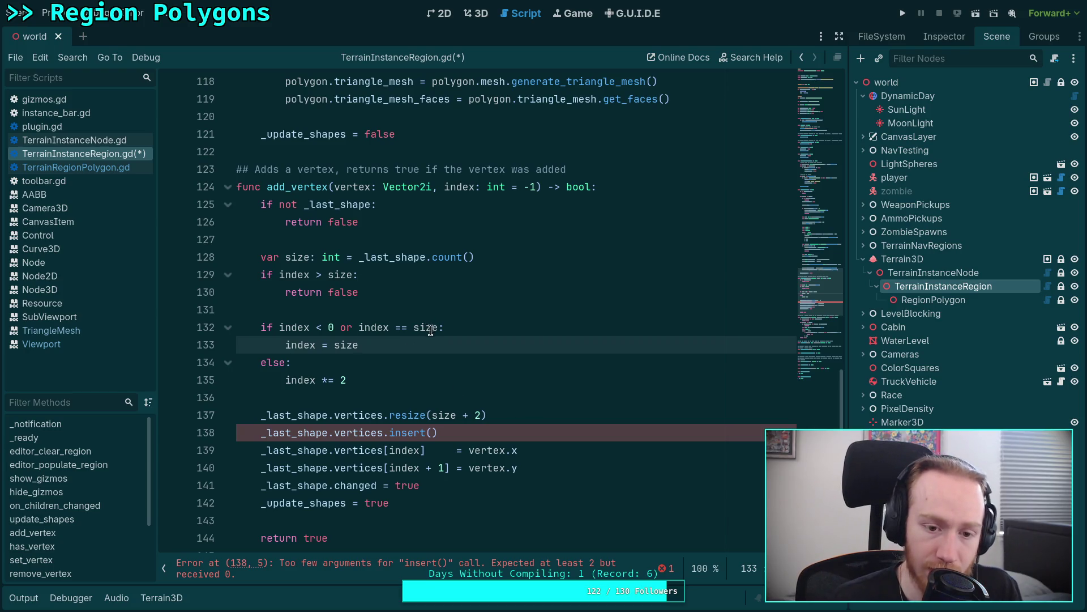
mouse_move(380, 333)
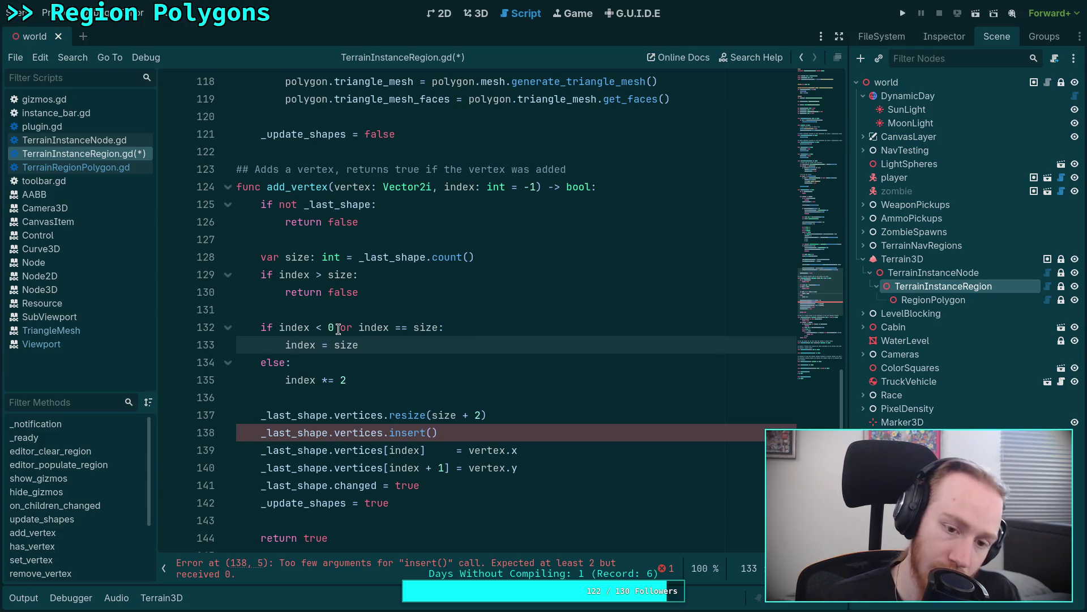
left_click_drag(379, 344, 286, 345)
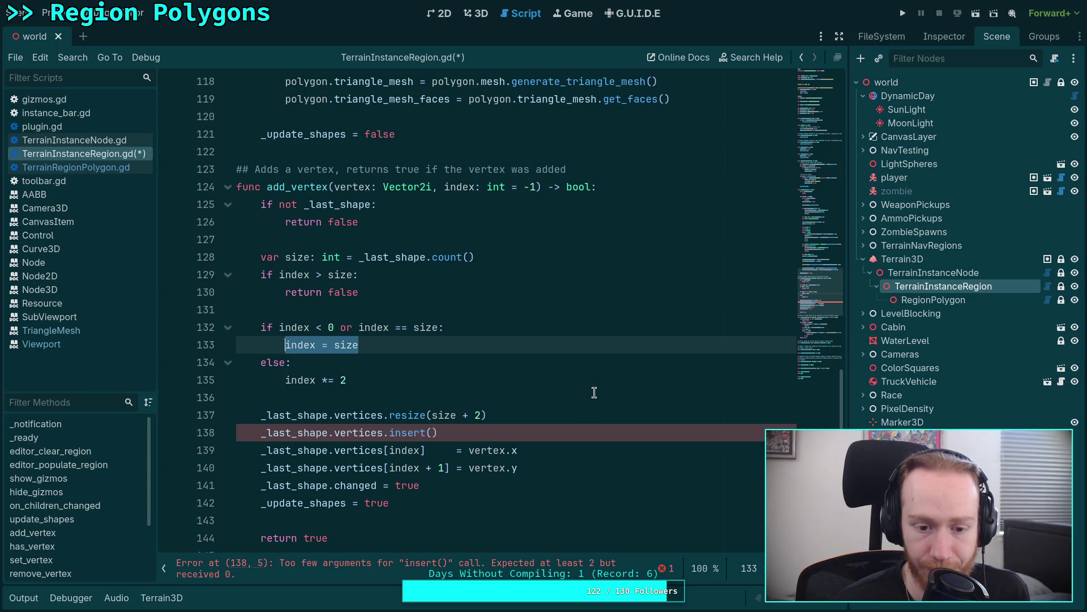
type("_las")
key("Return")
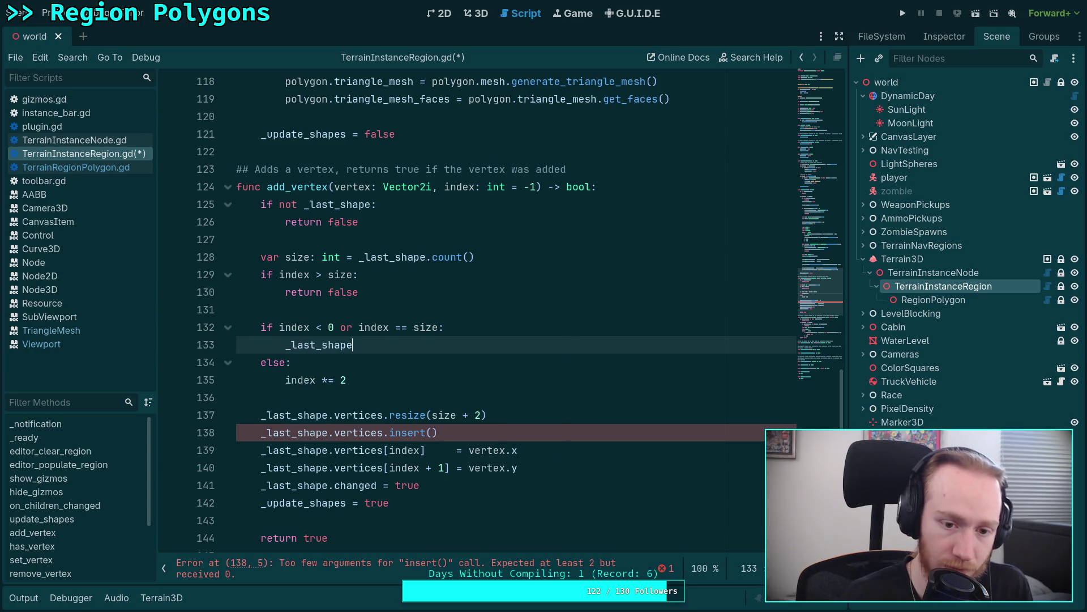
type(".vertices.res")
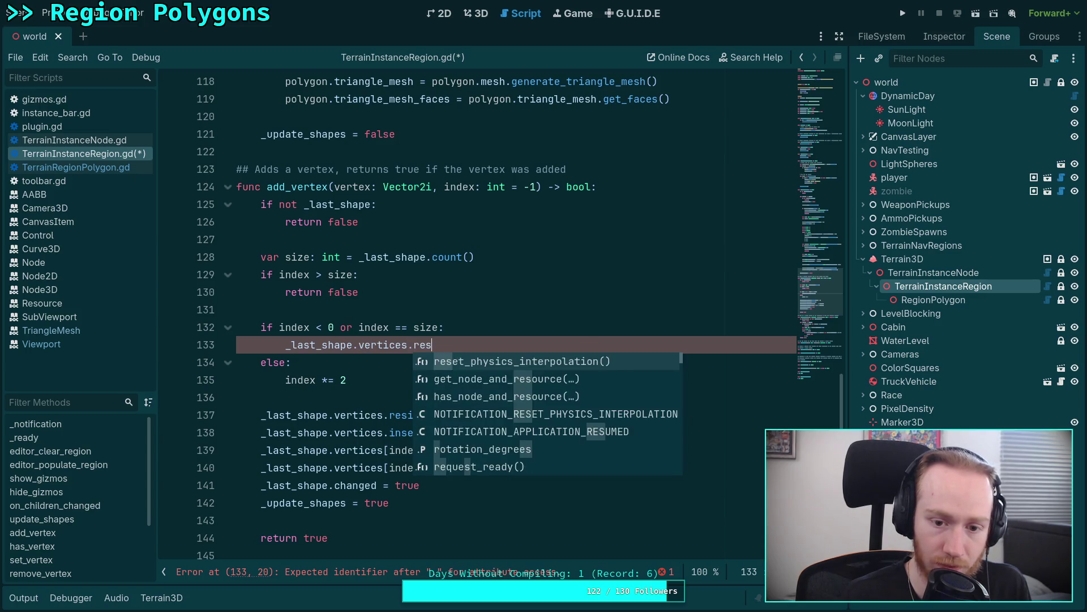
key("Return")
type("size")
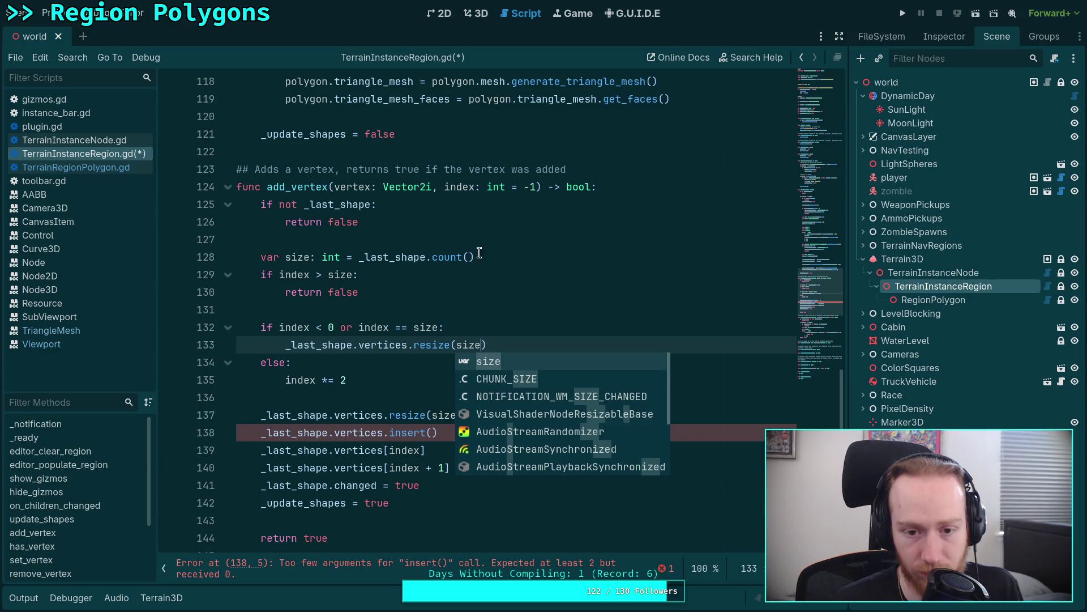
Restore vertices.size() on line 128 and add ' / 2' to both index checks.
left_click_drag(477, 257, 421, 258)
type(".vert")
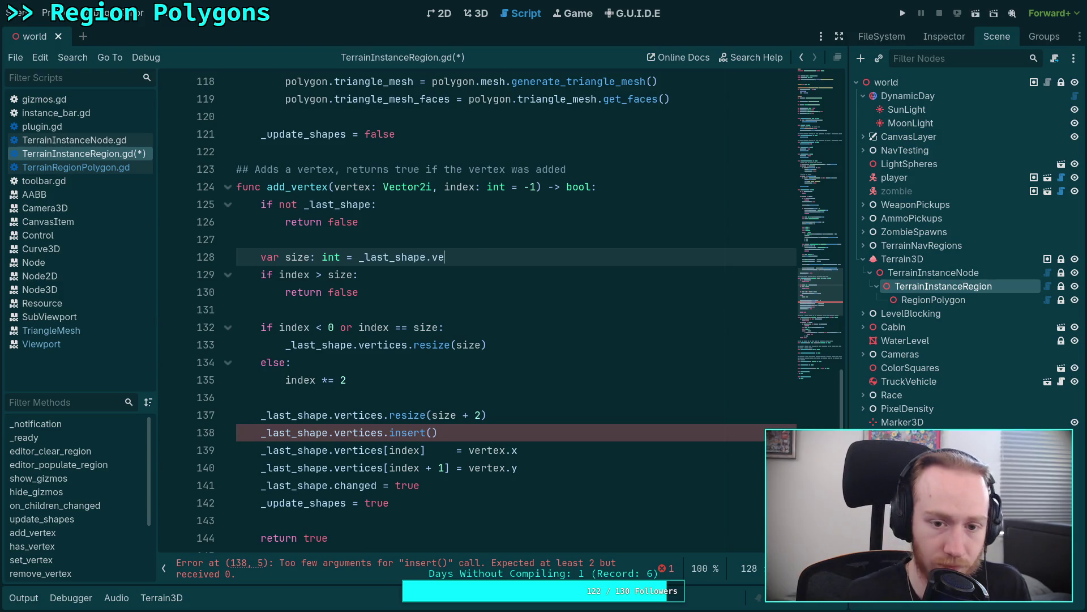
key("Return")
type("size")
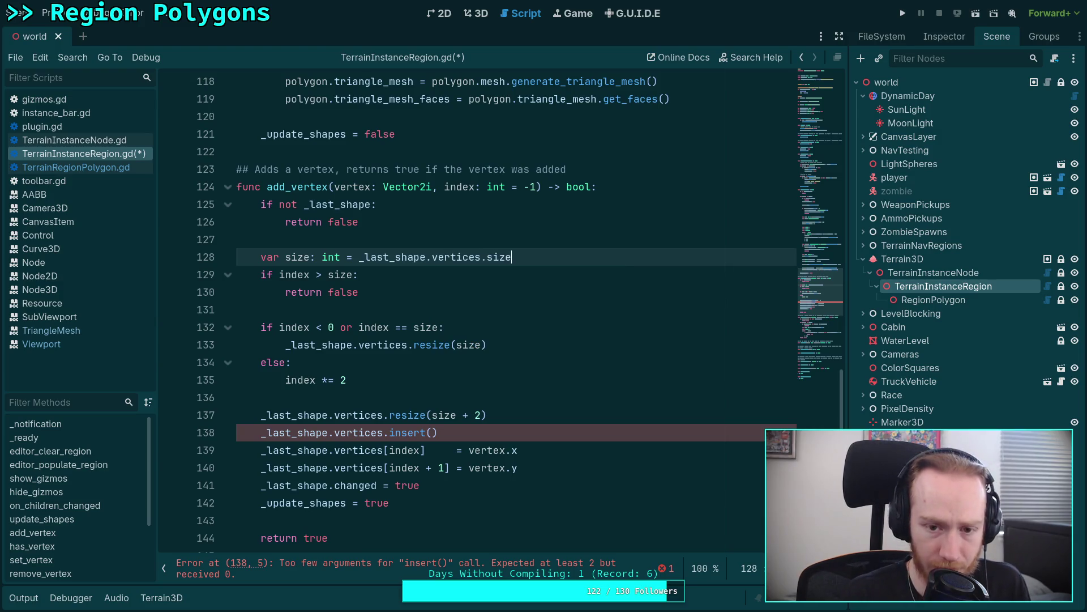
key("Return")
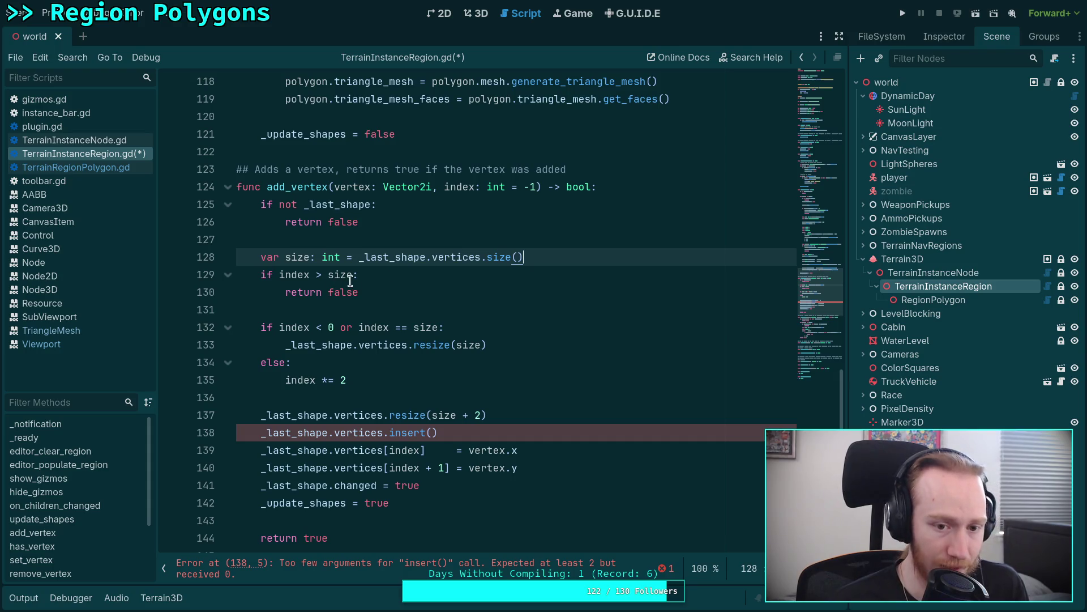
left_click(352, 275)
type("/ 2")
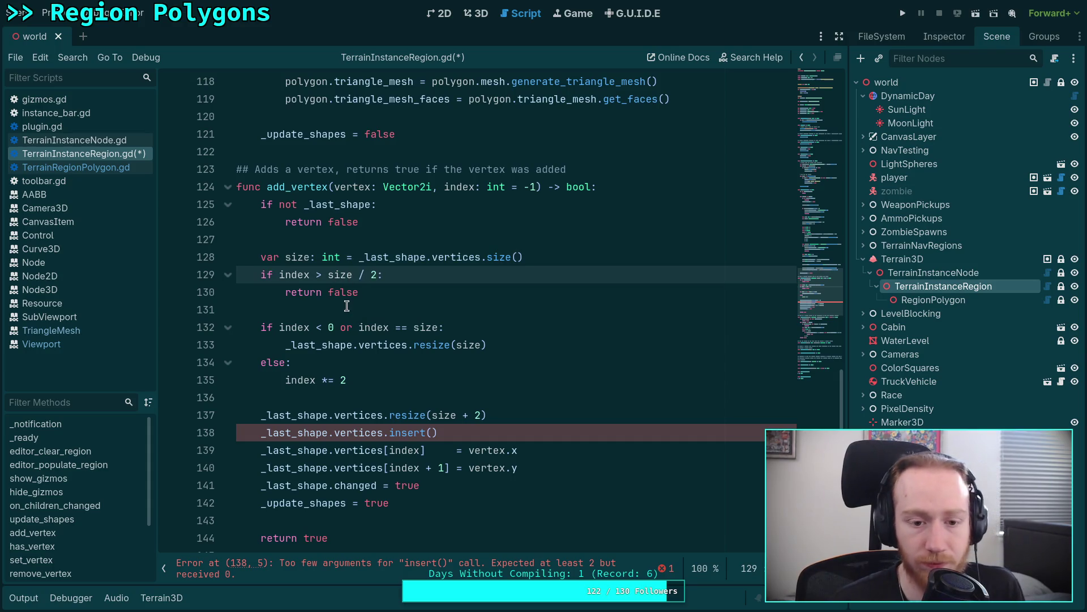
left_click(436, 324)
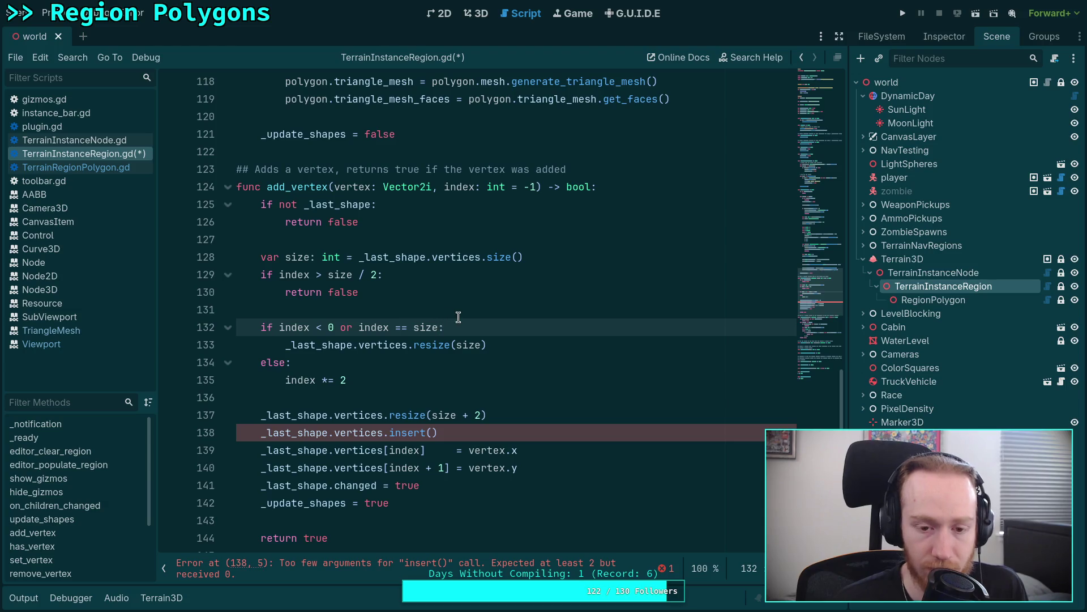
type("/ 2")
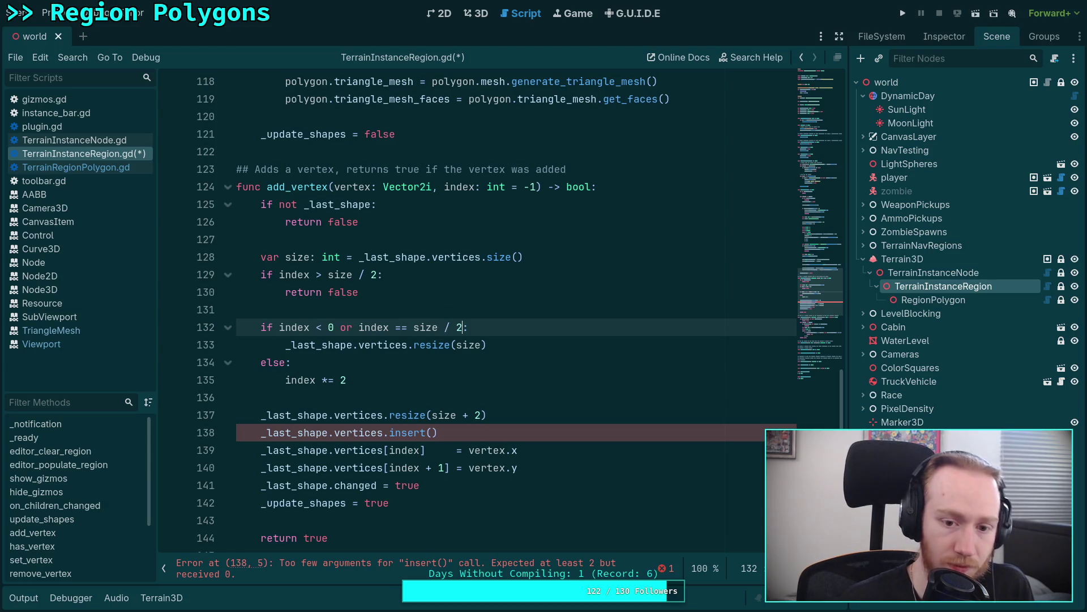
Change the call to resize(size + 2) and move the vertex.x/y assignments into the append branch.
left_click(483, 345)
type("+ 2")
key("Return")
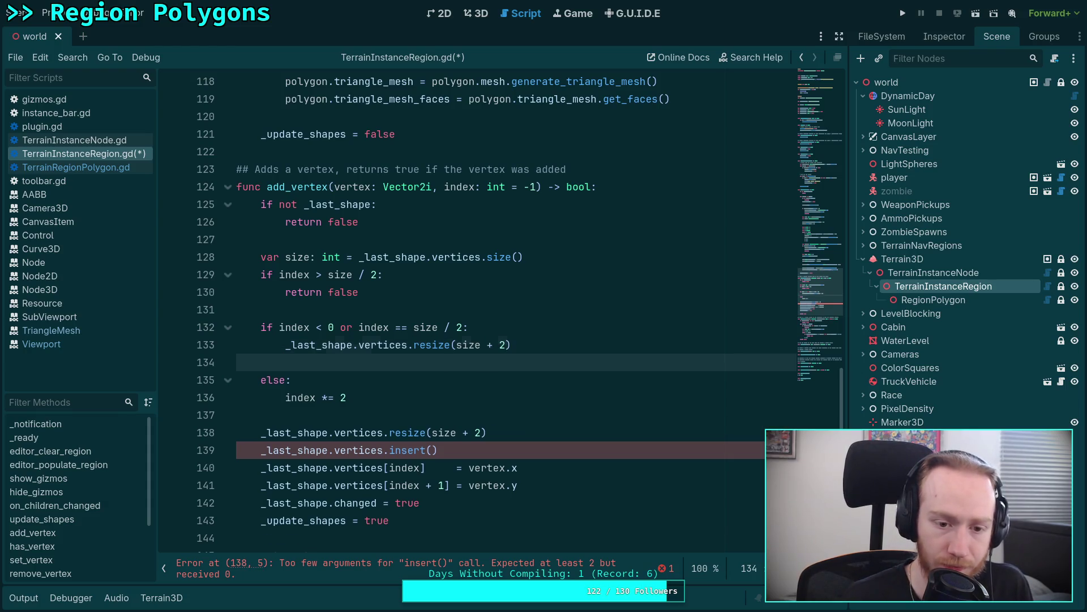
mouse_move(343, 487)
left_mouse_down()
mouse_move(342, 467)
mouse_move(331, 486)
left_mouse_up()
left_click(335, 468)
mouse_move(544, 486)
left_mouse_down()
mouse_move(271, 480)
mouse_move(262, 469)
left_mouse_up()
key("ctrl+k")
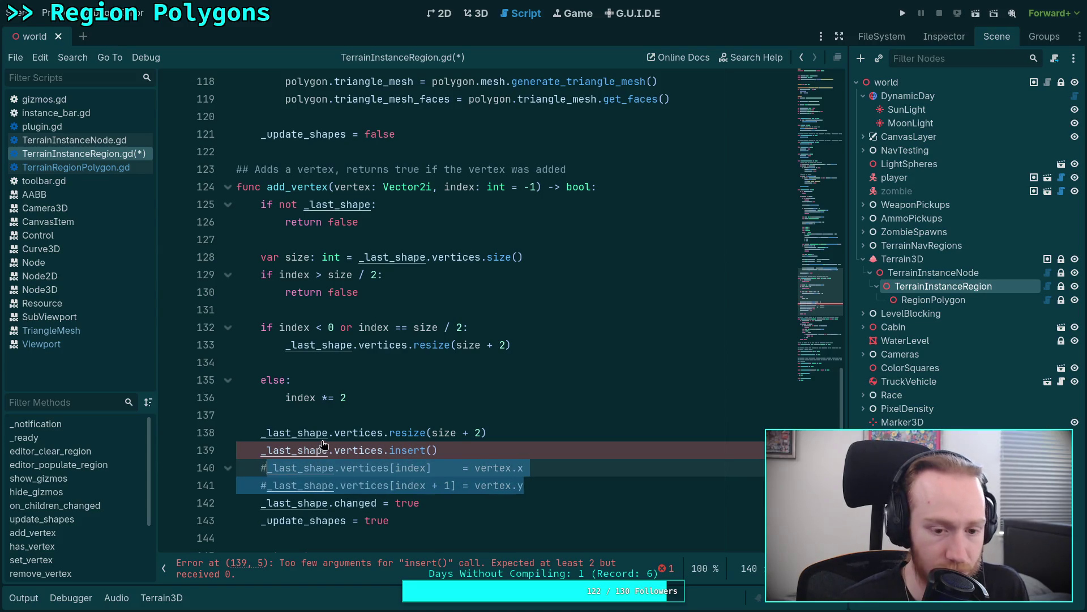
key("ctrl+k")
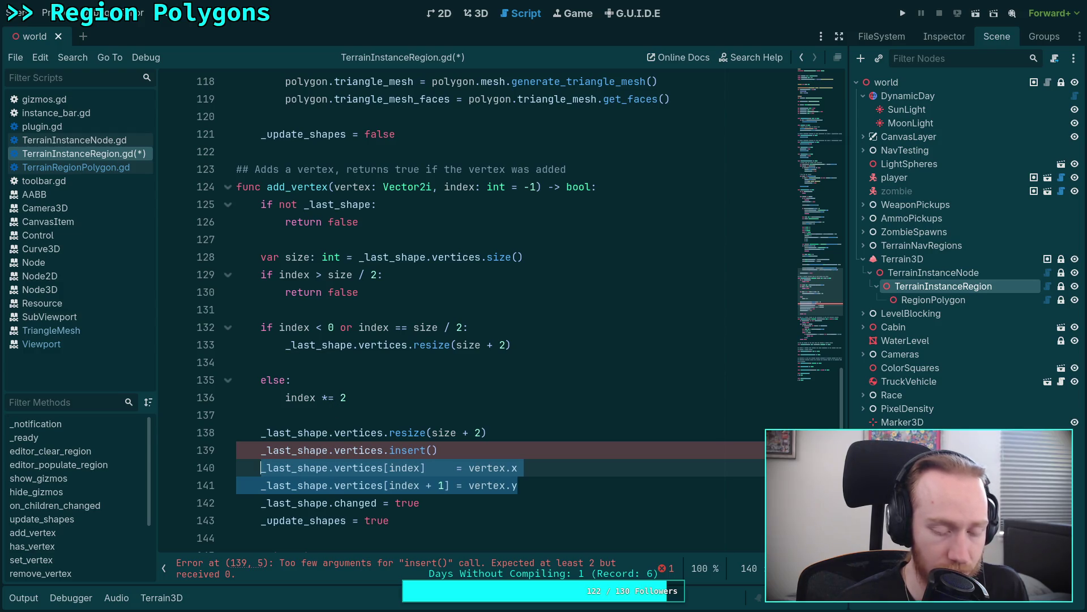
key("ctrl+x")
left_click(362, 363)
key("ctrl+v")
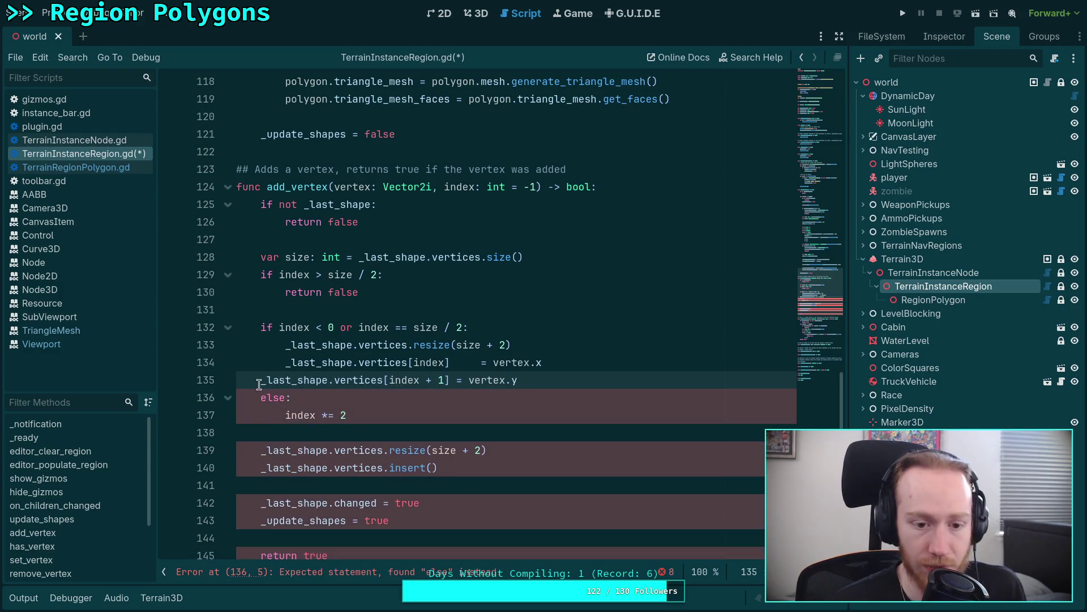
key("Tab")
Index the vertex.x and vertex.y assignments with size instead of index.
double_click(418, 363)
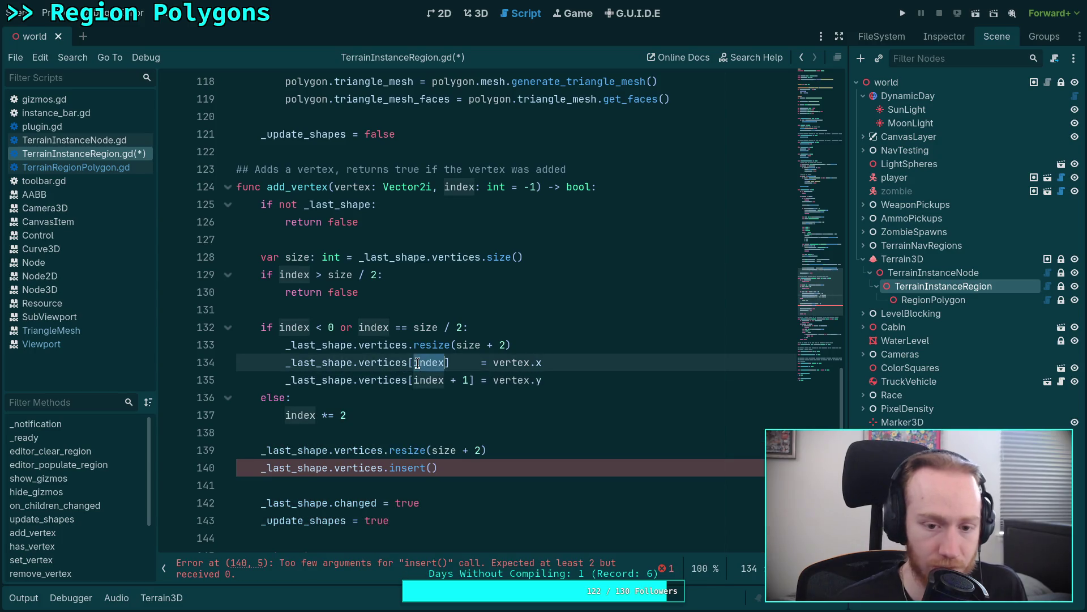
type("size")
left_click(424, 379)
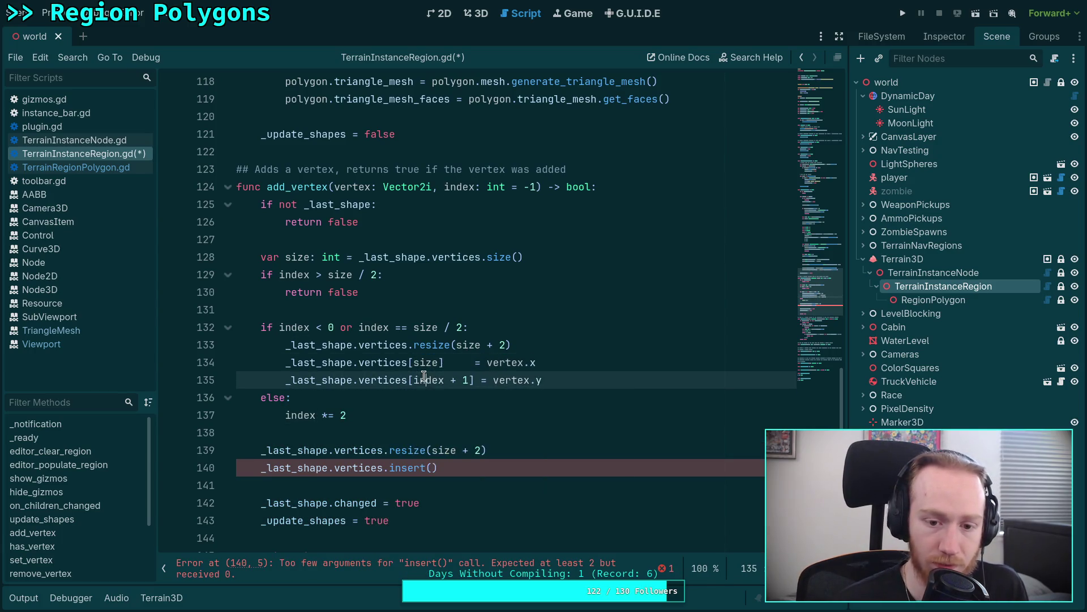
double_click(424, 378)
type("size")
left_click(601, 350)
left_click(608, 372)
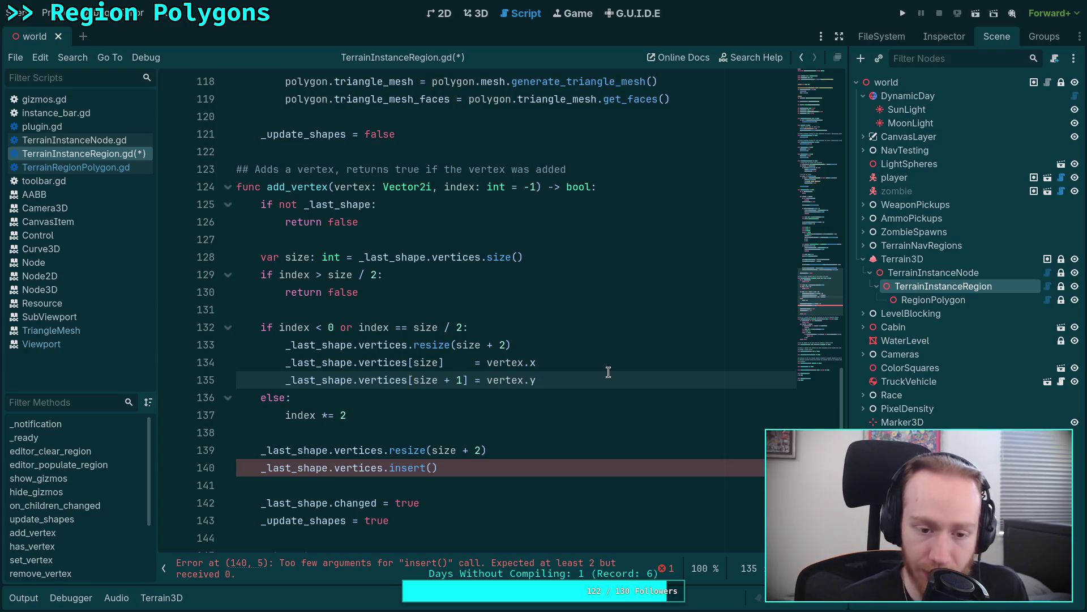
Add _last_shape.vertices.insert(index) on a new line after 'index *= 2'.
key("Down")
key("Down")
scroll(513, 418, "down", 1)
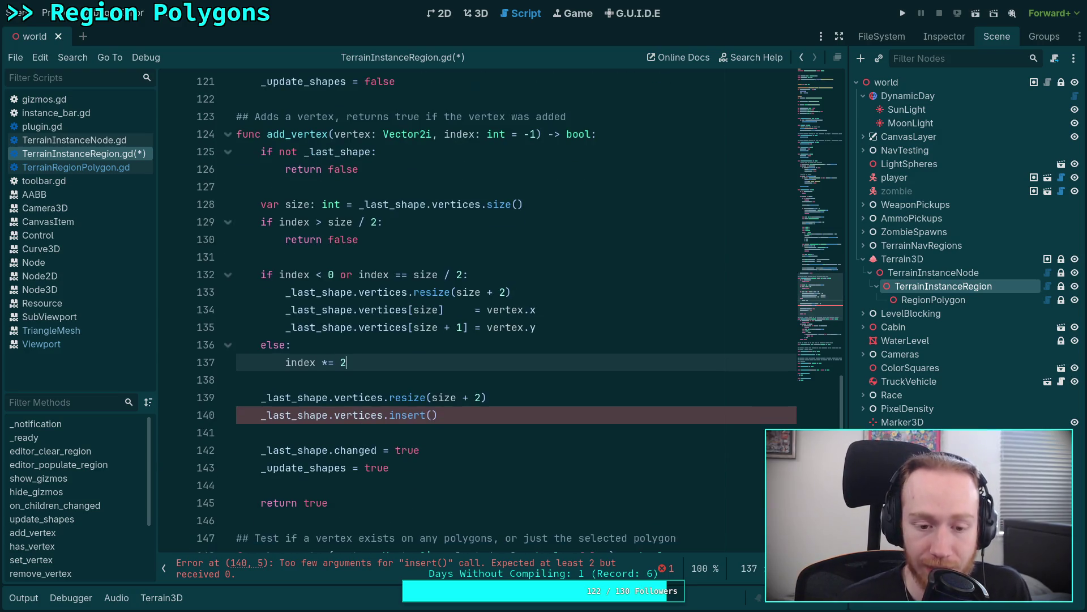
left_click(439, 447)
left_click(428, 368)
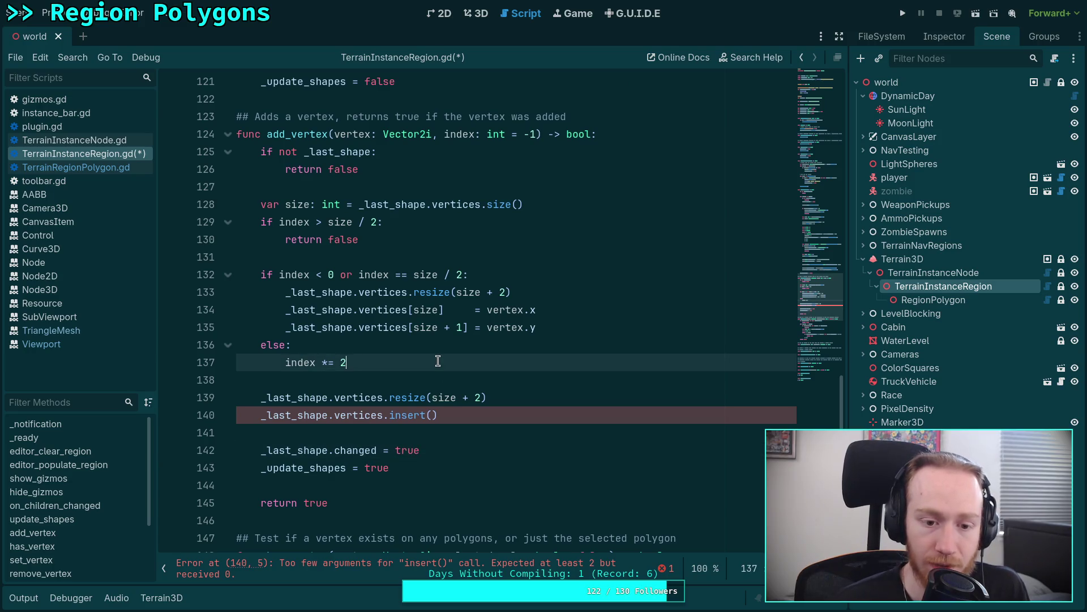
key("Return")
type("_")
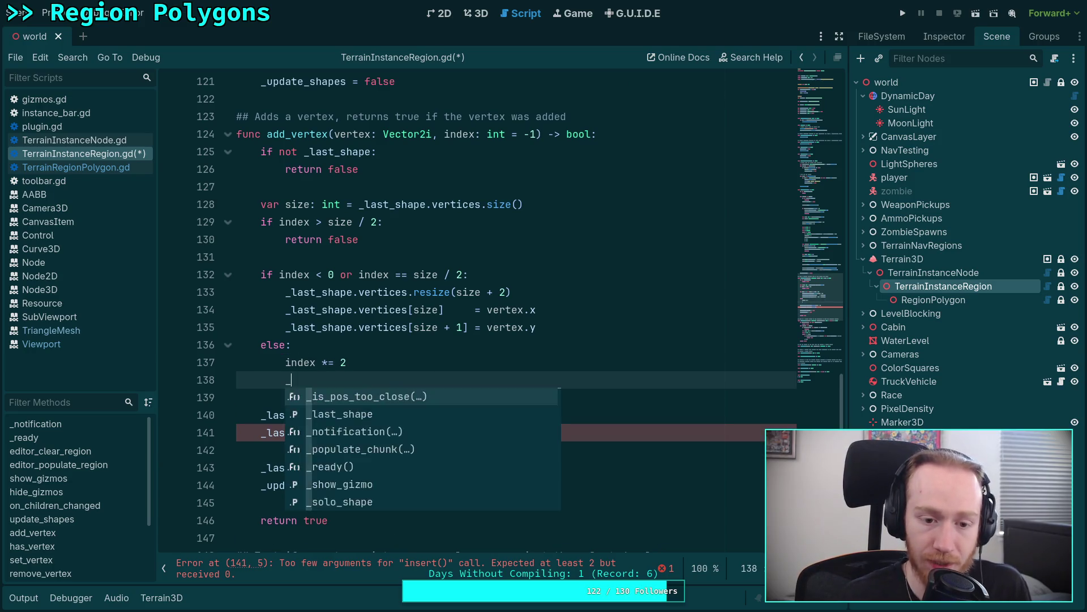
type("last_shape.ve")
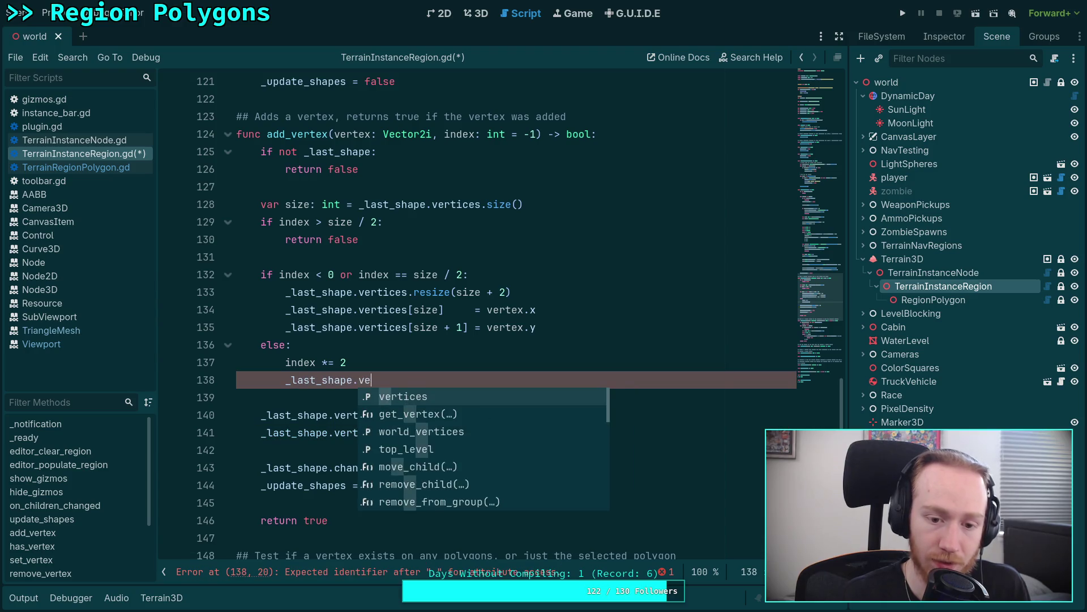
type("rtices.ins")
key("Return")
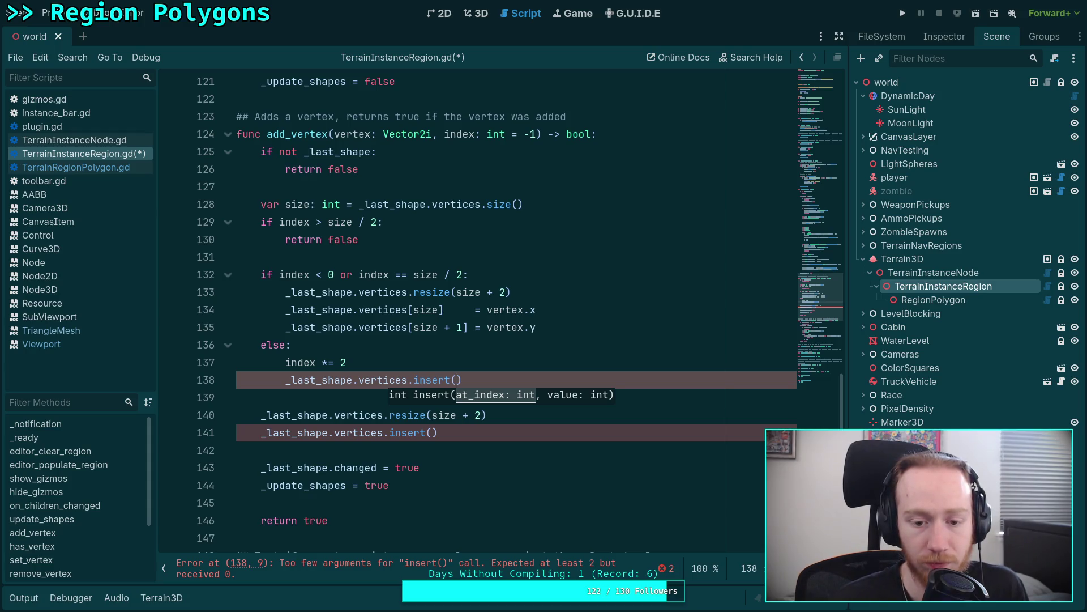
type("index ")
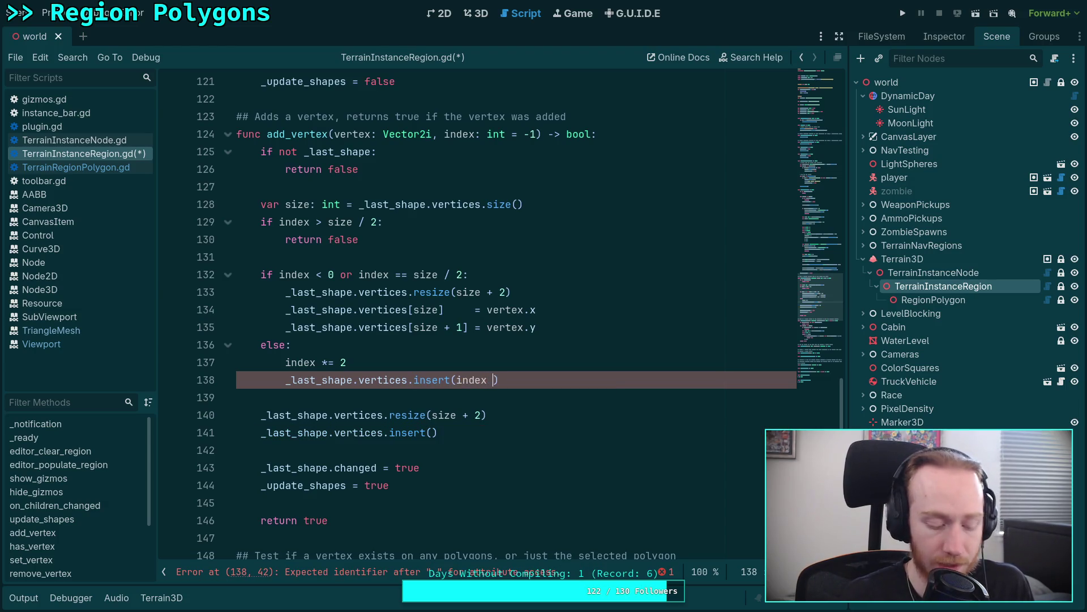
type("* 2")
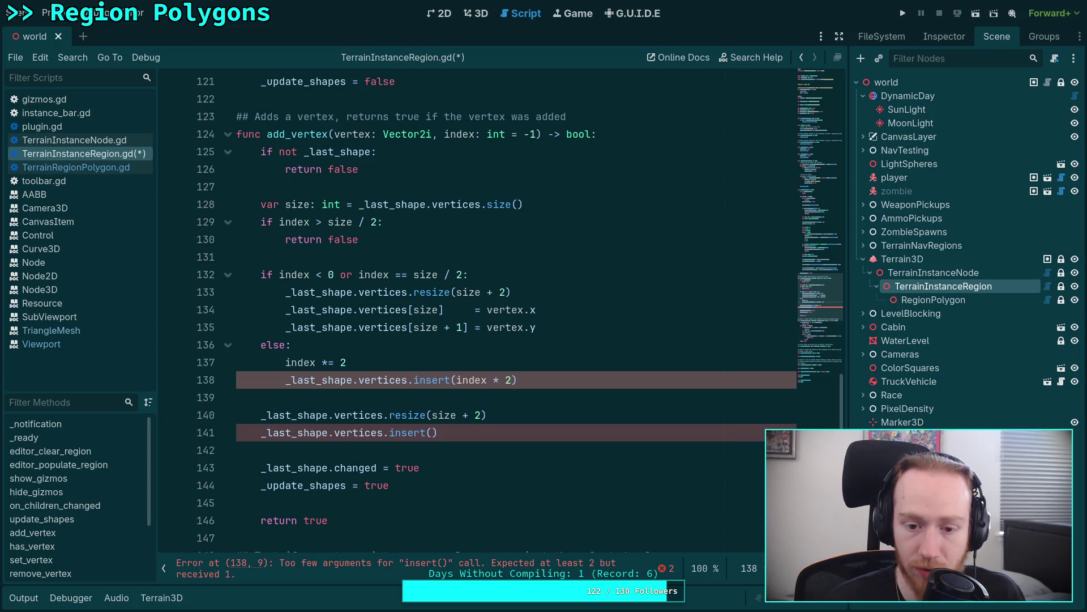
key("BackSpace")
key("BackSpace")
key("BackSpace")
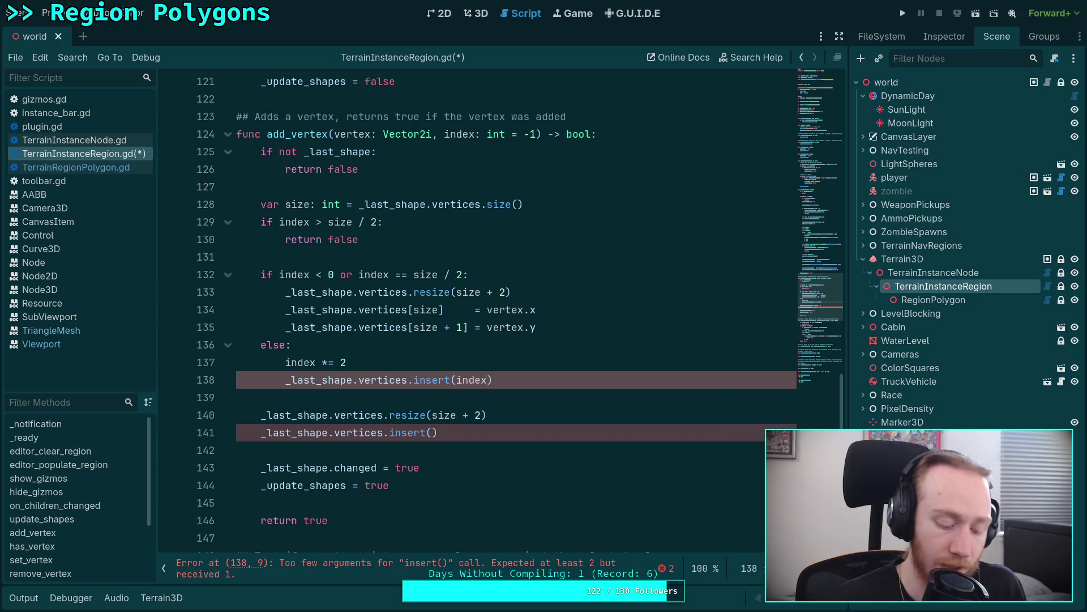
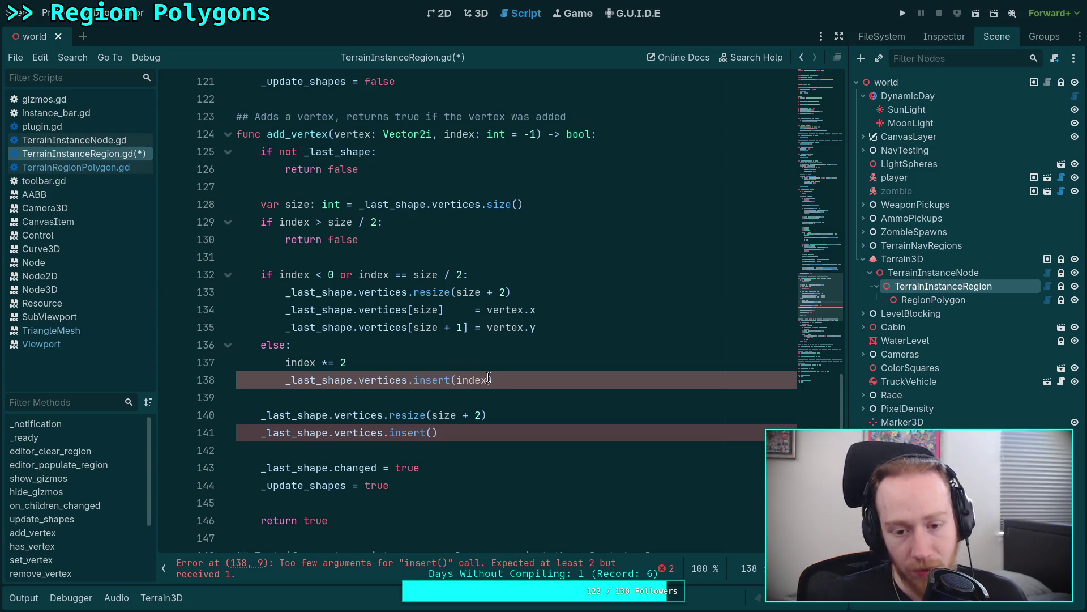
Change line 138 to insert(index, vertex.y) and duplicate it as insert(index, vertex.x).
mouse_move(522, 380)
left_mouse_down()
mouse_move(286, 362)
mouse_move(285, 380)
mouse_move(414, 380)
left_mouse_up()
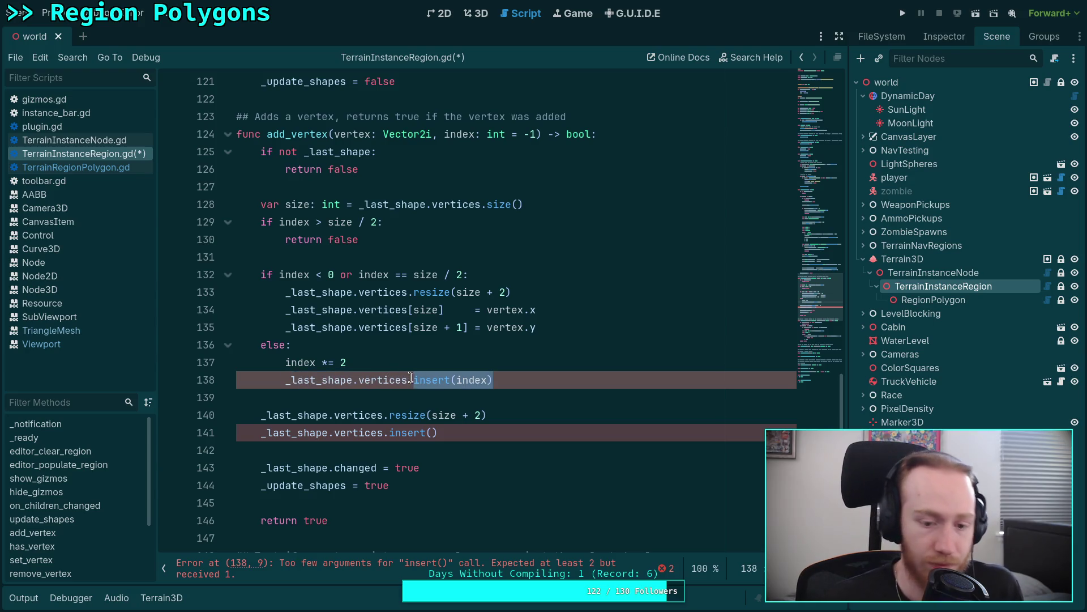
type("resize(size + 2")
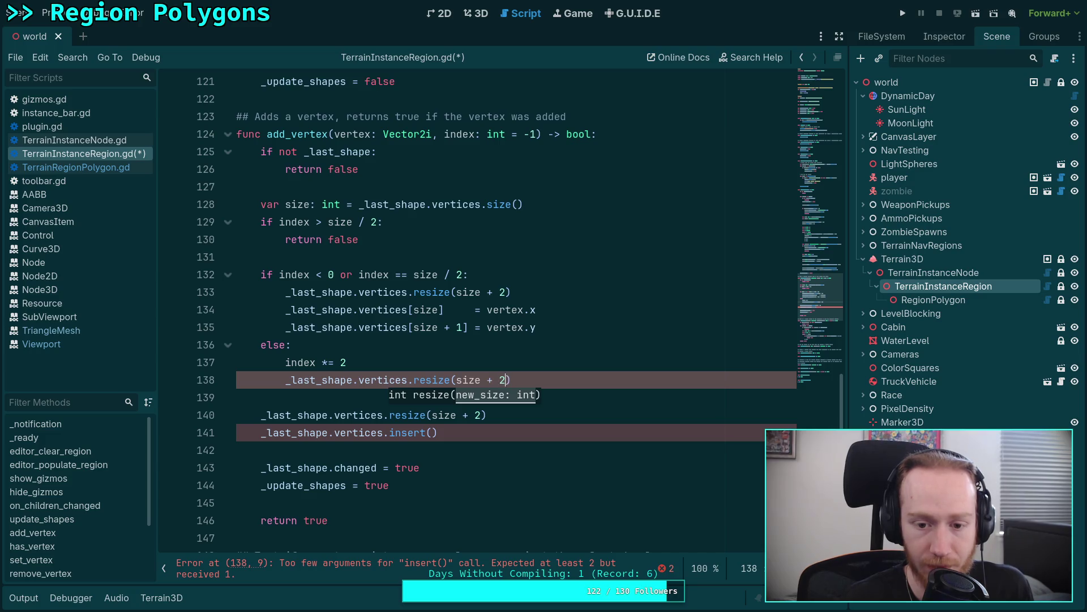
key("End")
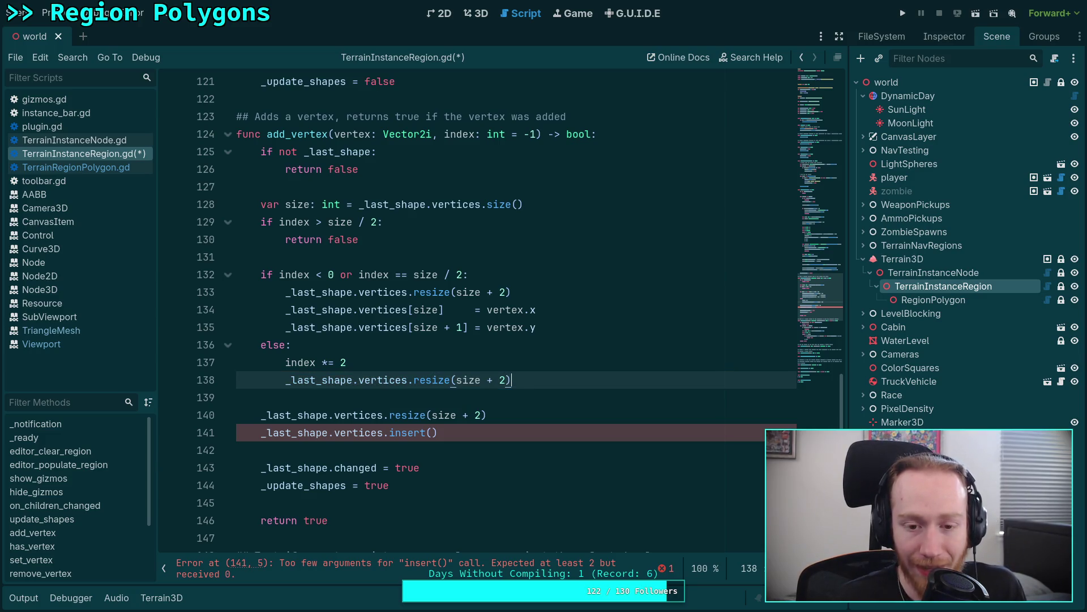
key("Return")
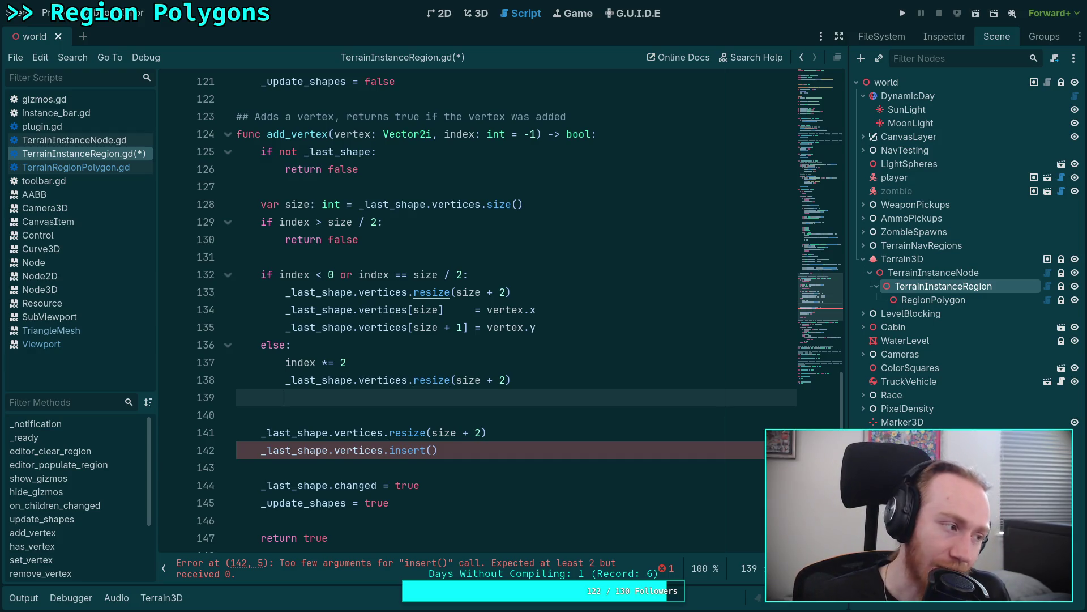
key("ctrl+z")
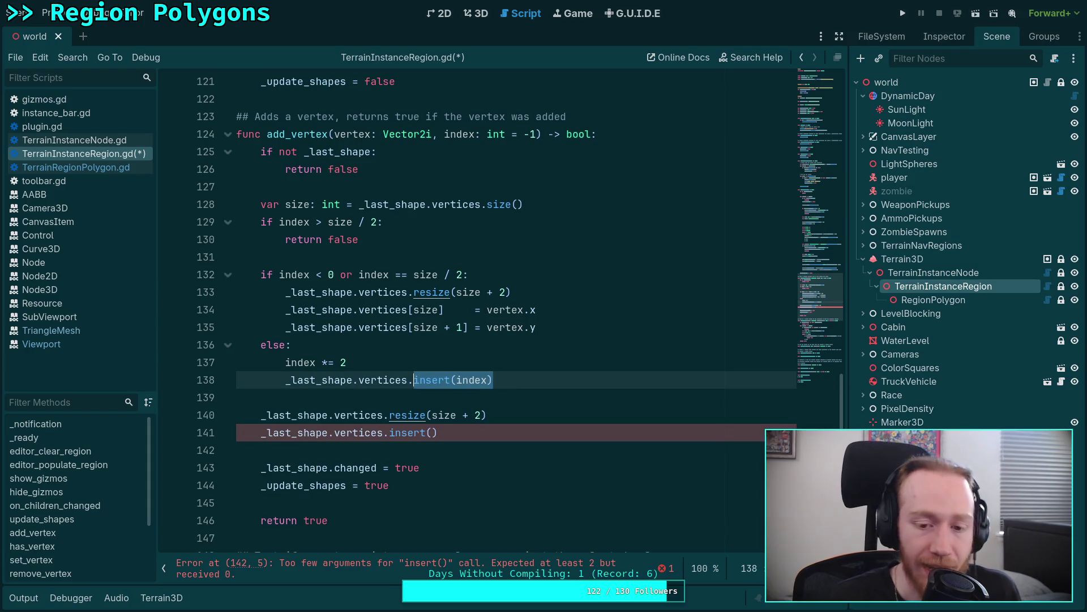
key("Right")
key("Left")
type(", vertex.y)")
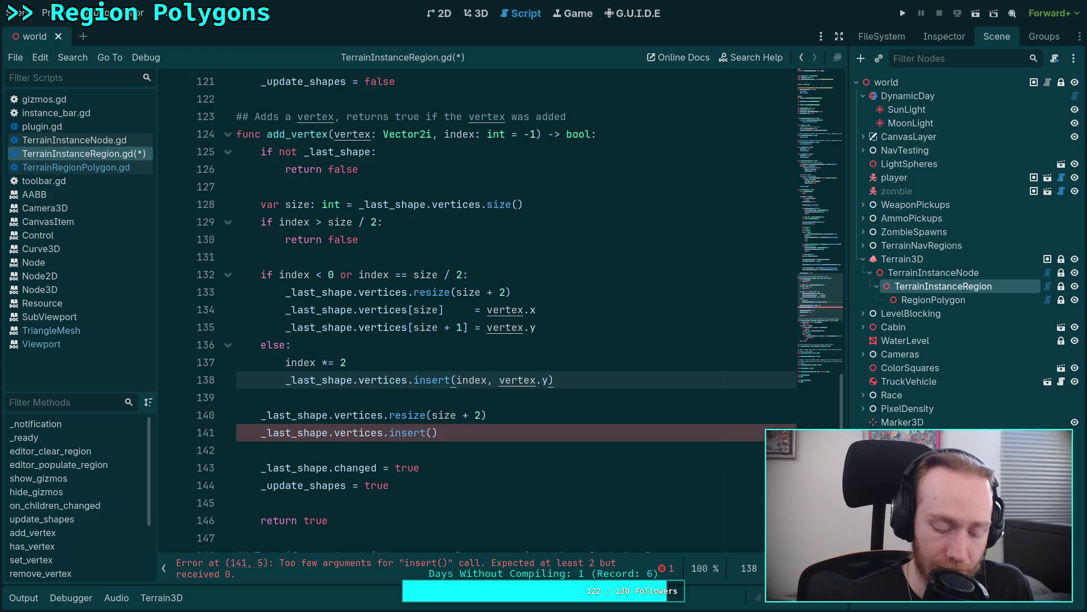
key("ctrl+shift+d")
double_click(543, 397)
type("k")
key("BackSpace")
type("x, vertex.x)")
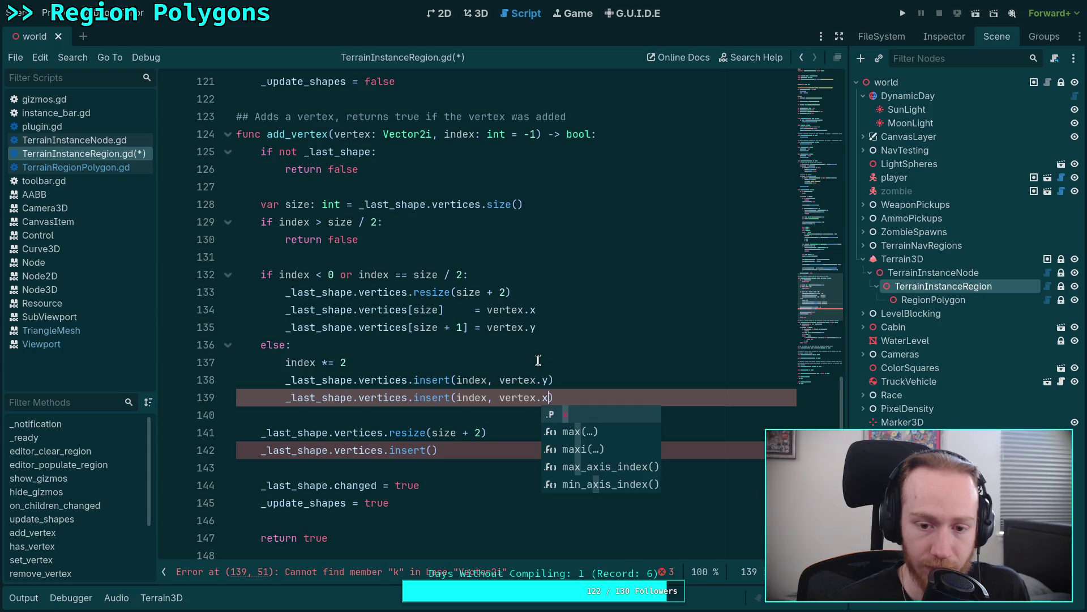
Add the comment '# NOTE: insert Y then X' above the insert calls.
left_click(538, 359)
key("Return")
type("# NOTE: ")
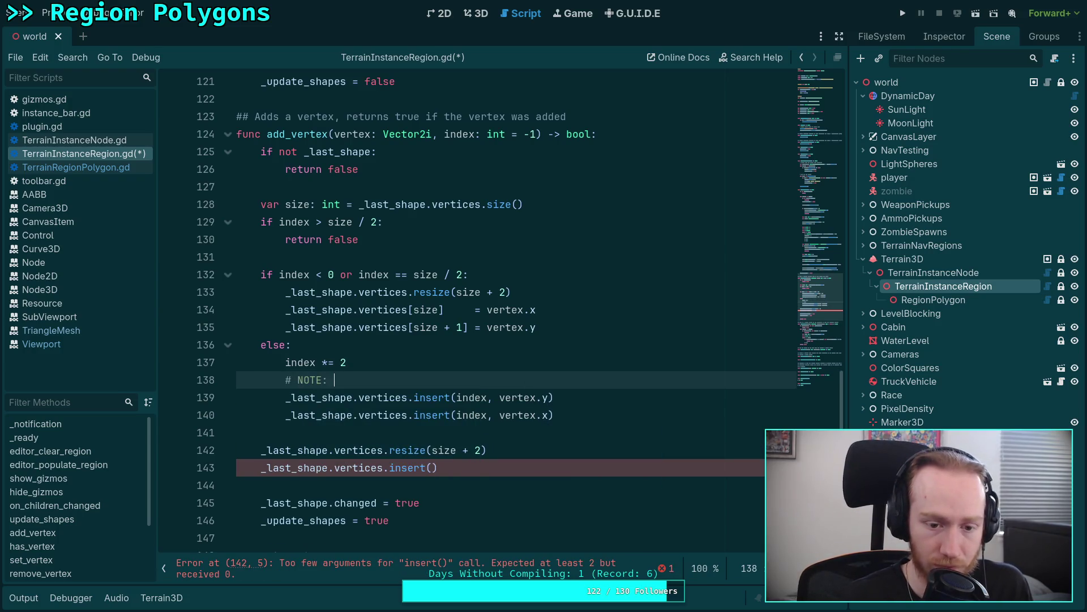
type("nsert")
key("BackSpace")
key("BackSpace")
key("BackSpace")
type("ert Y then X")
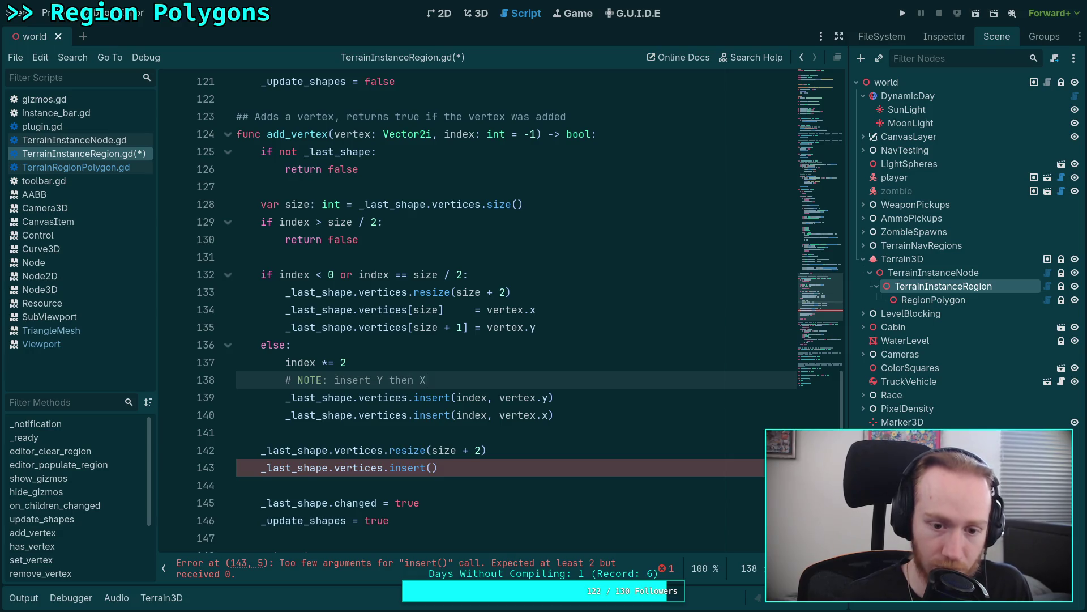
Delete the leftover resize and insert lines and save the script.
left_click(624, 419)
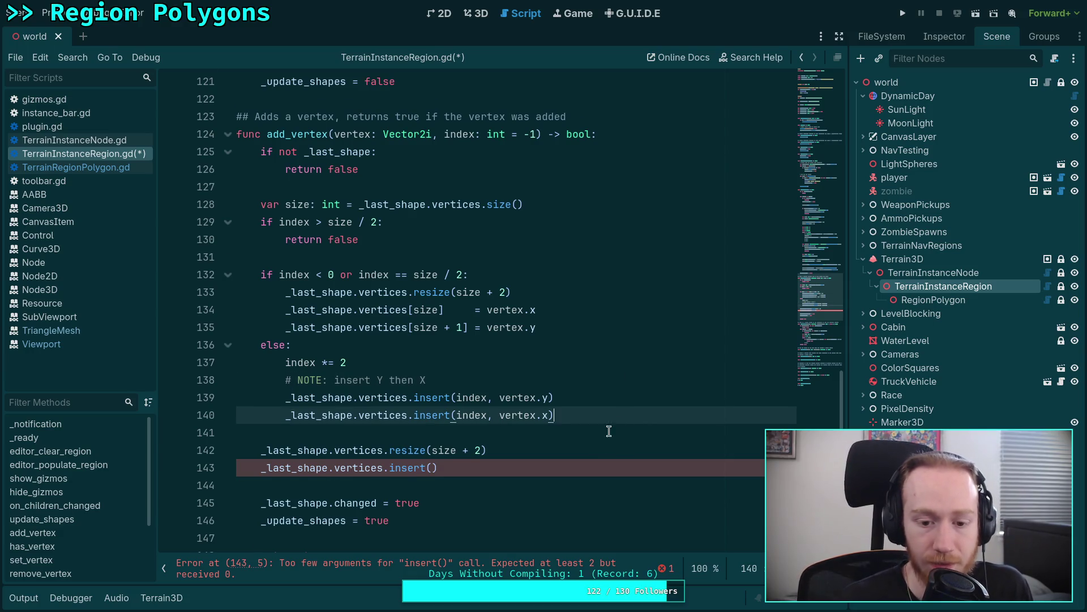
scroll(616, 425, "down", 1)
left_click_drag(569, 418, 567, 380)
key("BackSpace")
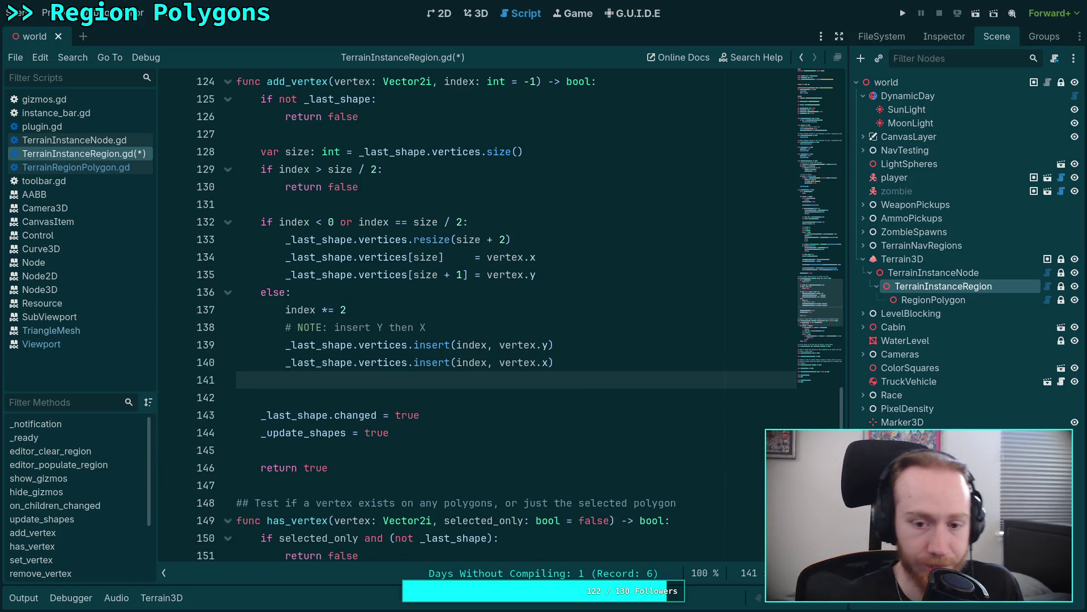
key("BackSpace")
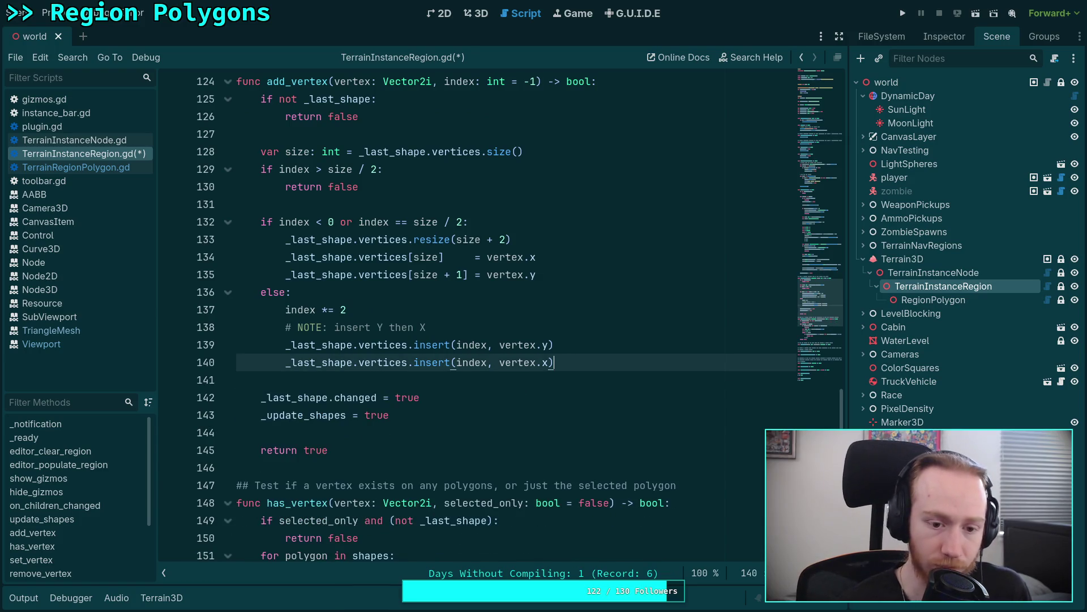
key("ctrl+s")
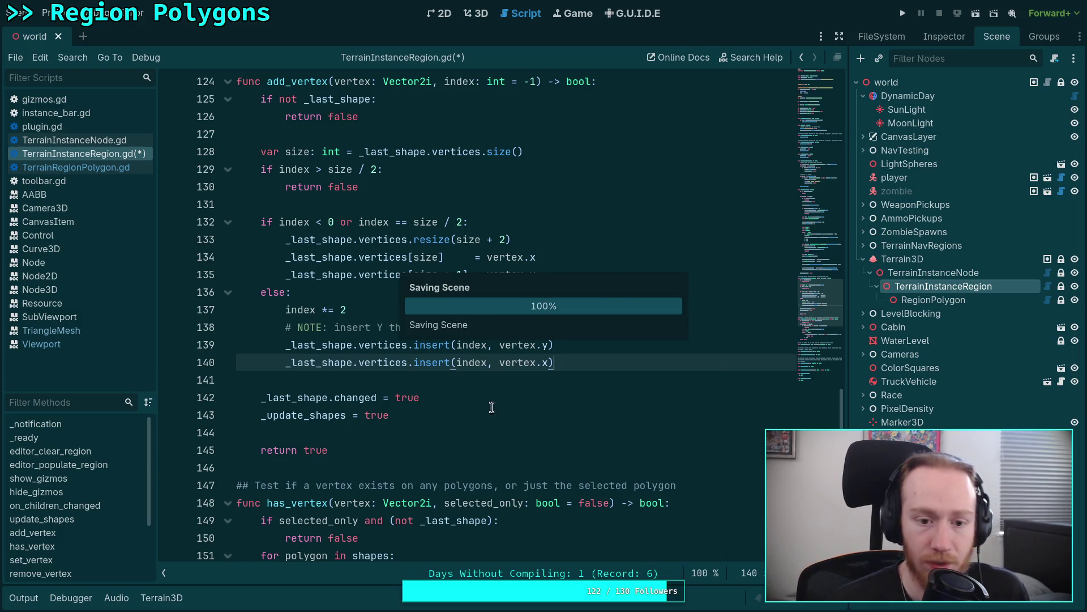
In the 3D view, fly to the region polygon and insert a vertex on one of its edges.
left_click(476, 13)
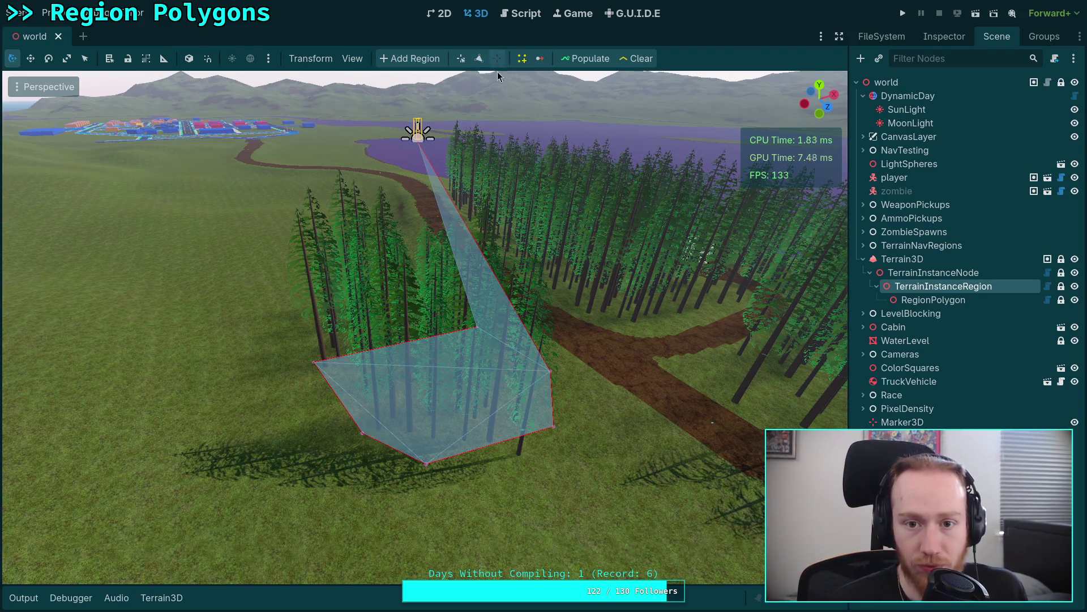
left_click(497, 58)
key("w")
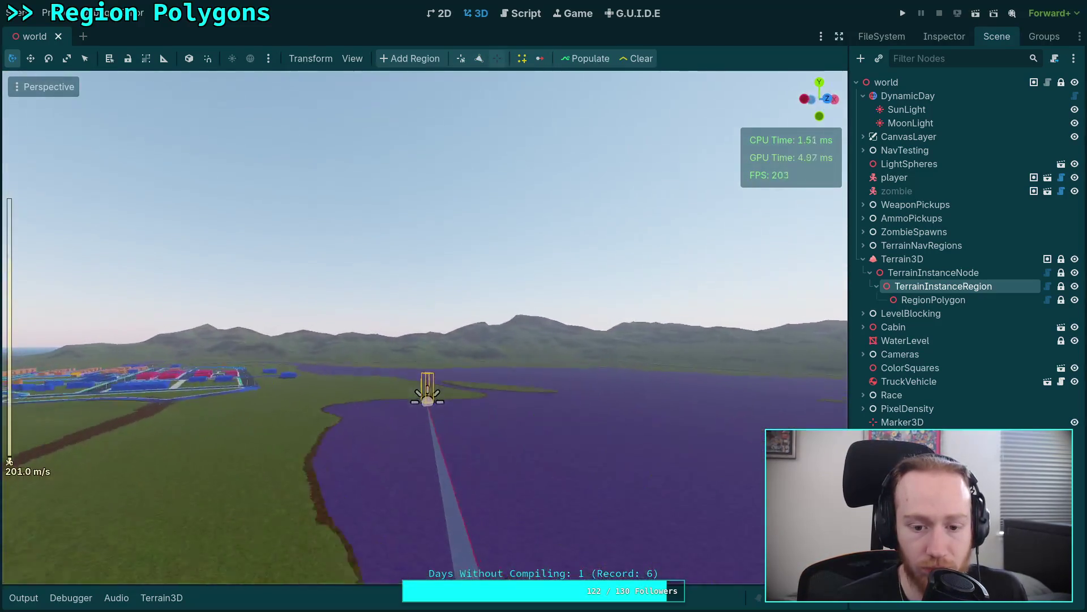
key("w")
key("w")
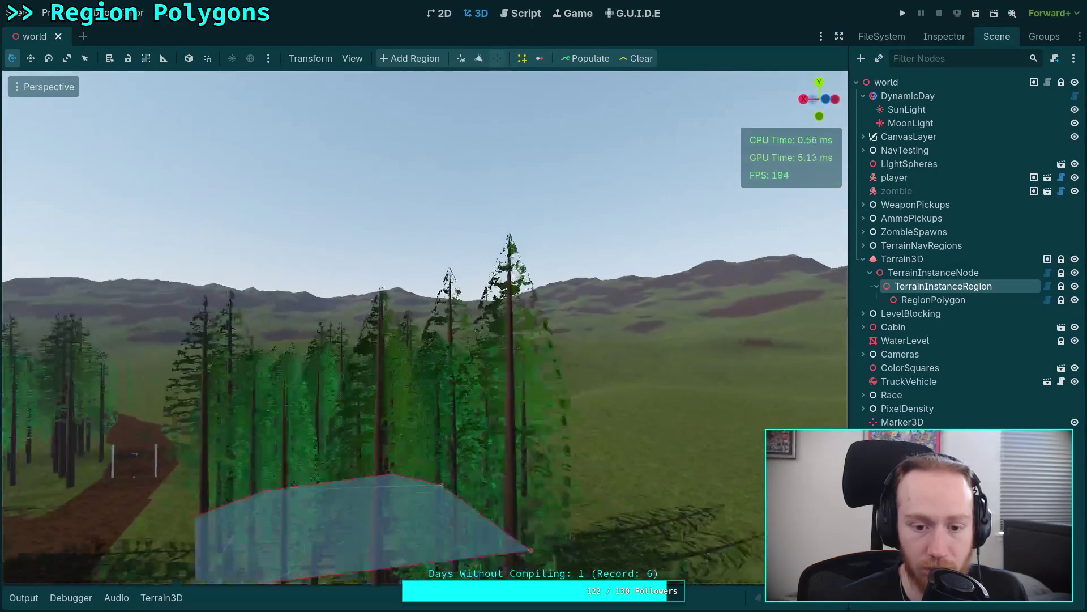
scroll(424, 328, "up", 2)
key("w")
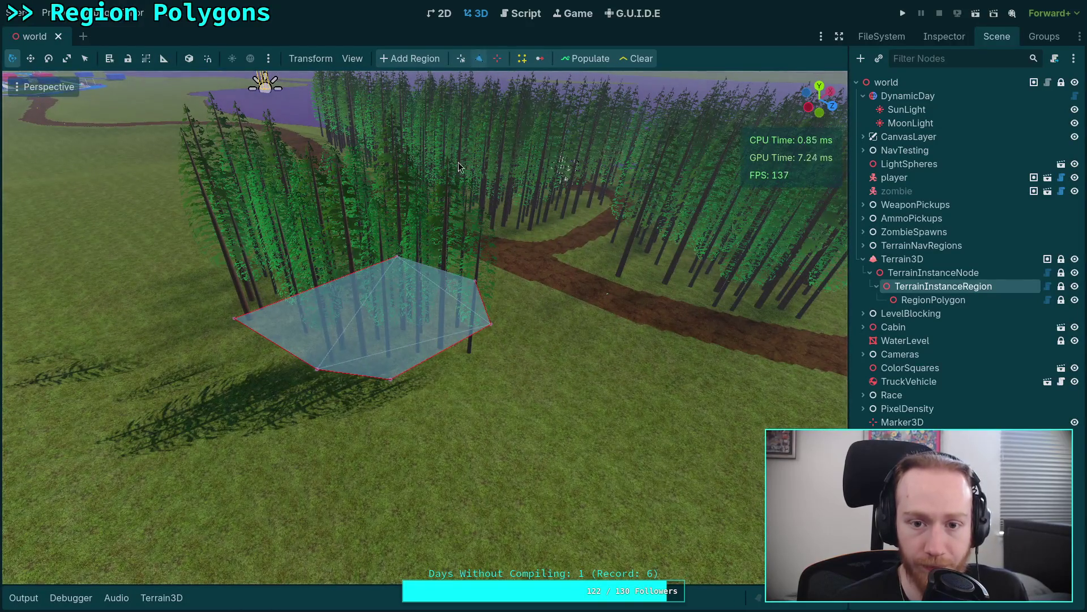
left_click(450, 349)
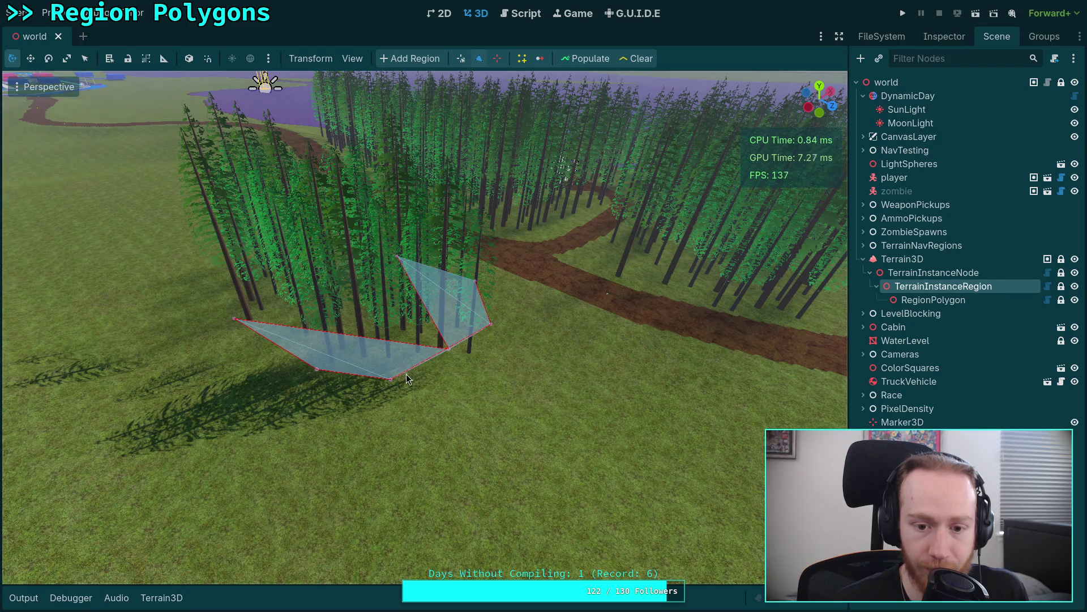
key("w")
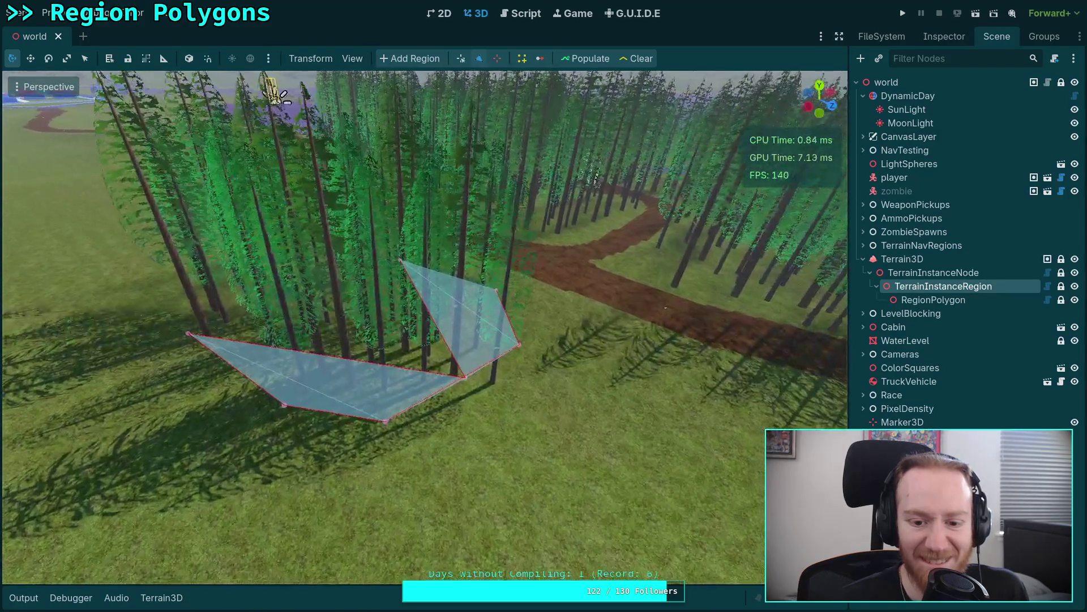
key("w")
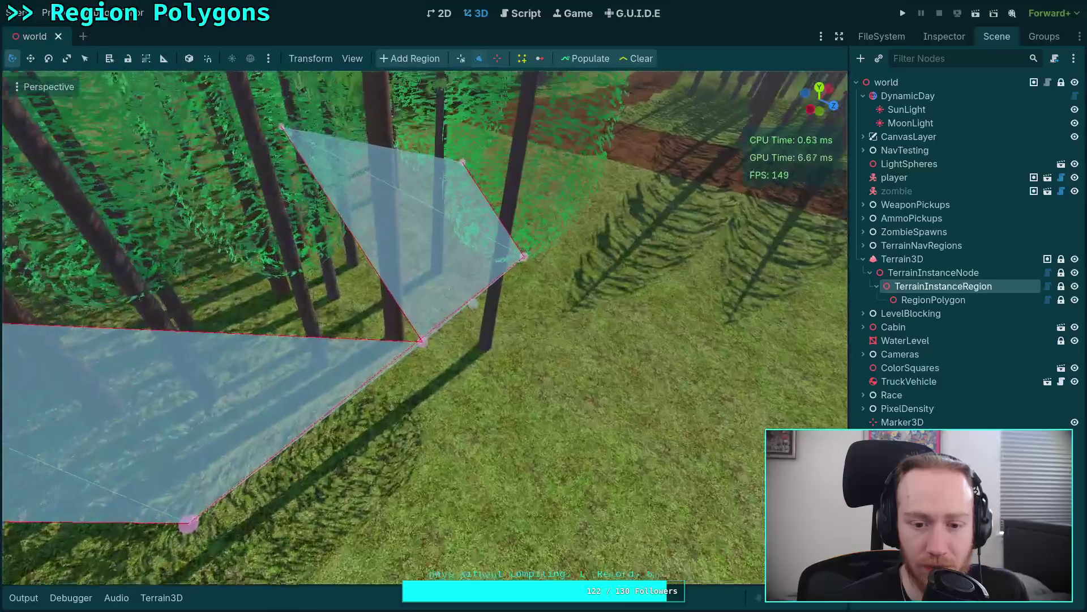
key("w")
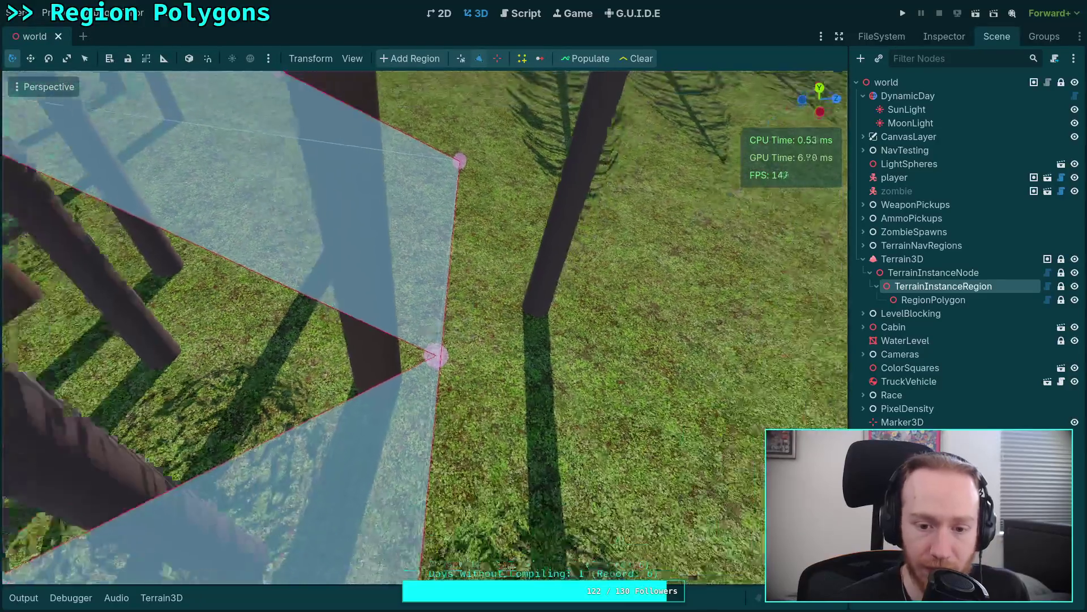
key("s")
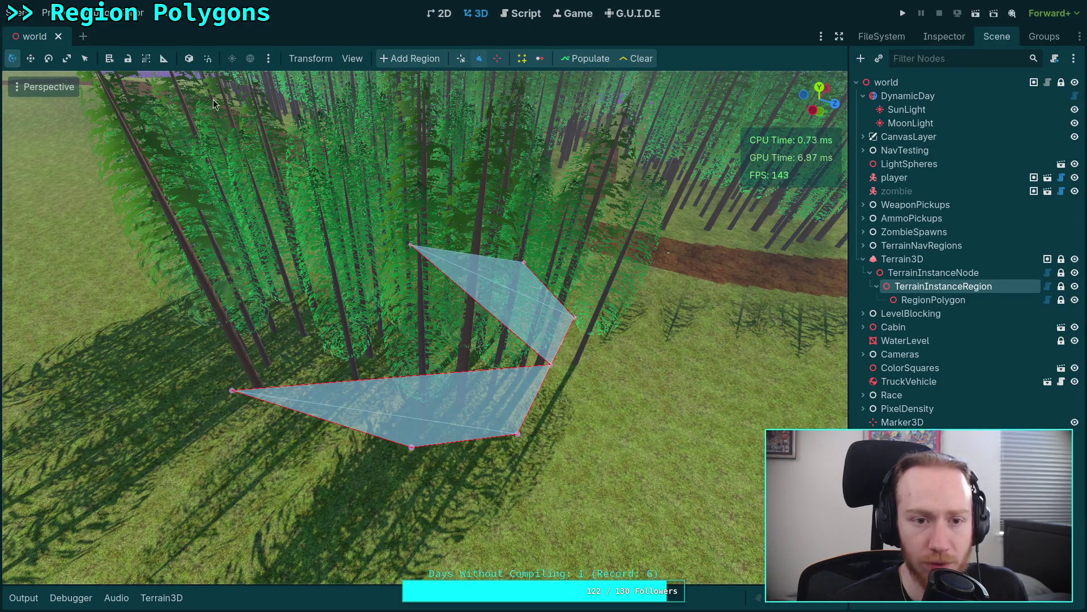
Drag a vertex up-left, insert another edge vertex and pull it up-left to untangle the polygon.
left_click(462, 58)
mouse_move(552, 369)
left_mouse_down()
mouse_move(315, 311)
mouse_move(277, 275)
left_mouse_up()
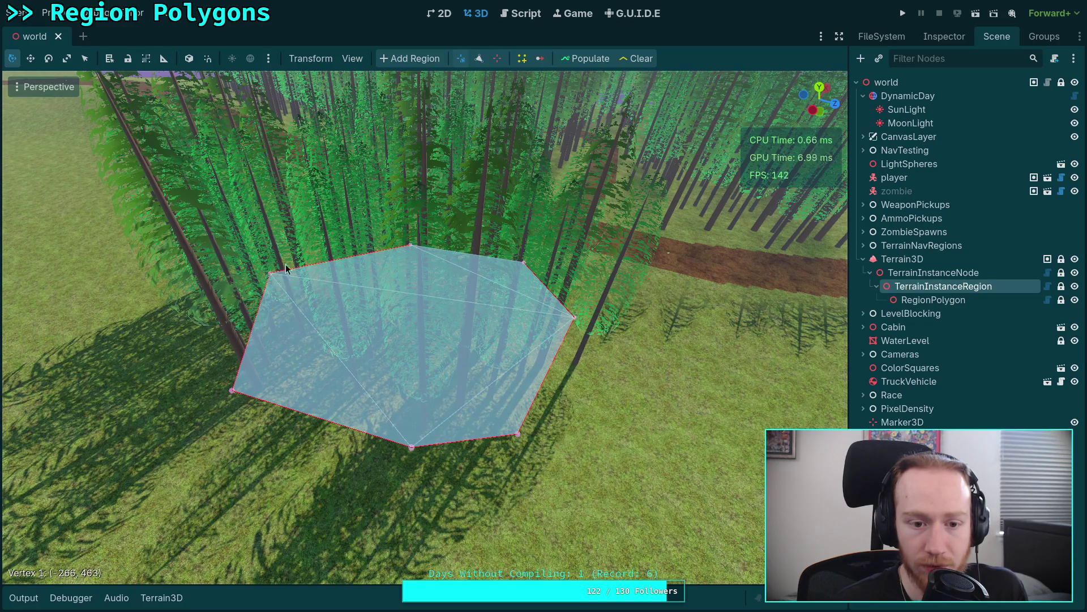
left_click(549, 371)
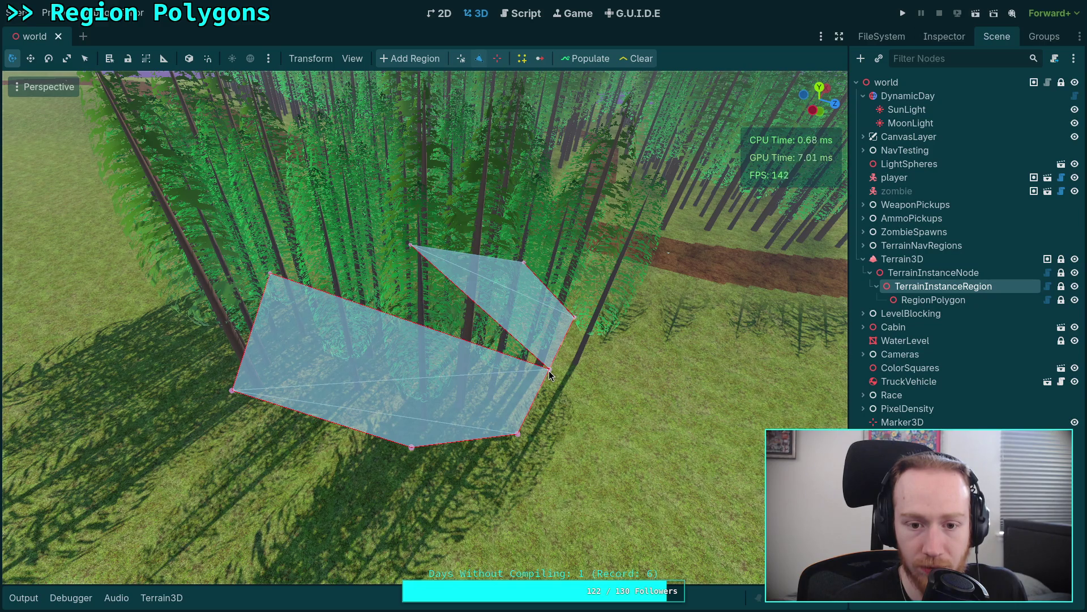
left_click(461, 59)
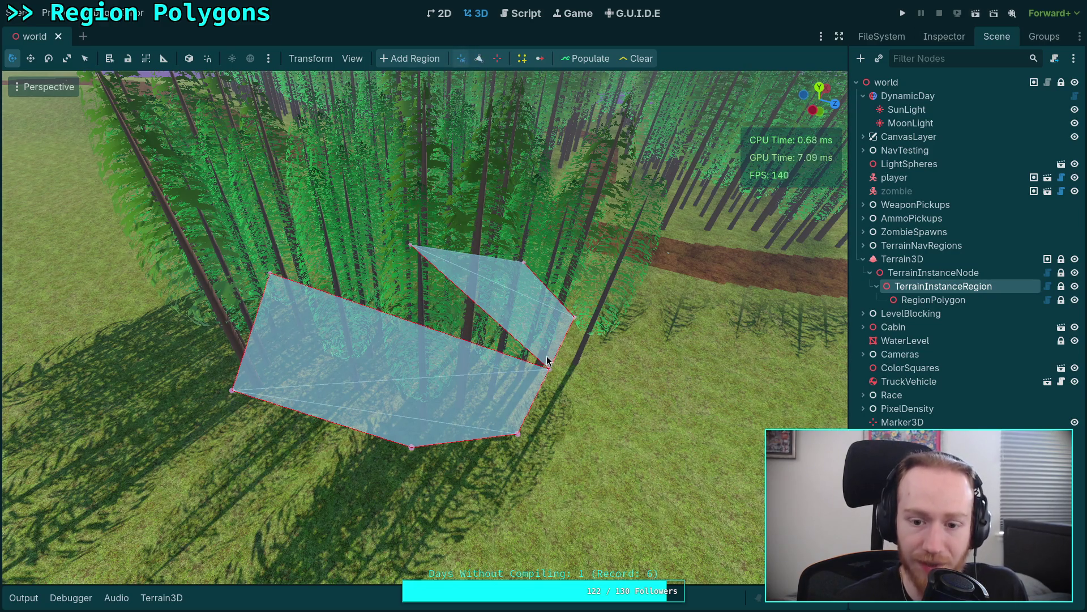
mouse_move(549, 370)
left_mouse_down()
mouse_move(485, 362)
mouse_move(327, 247)
left_mouse_up()
left_click(511, 19)
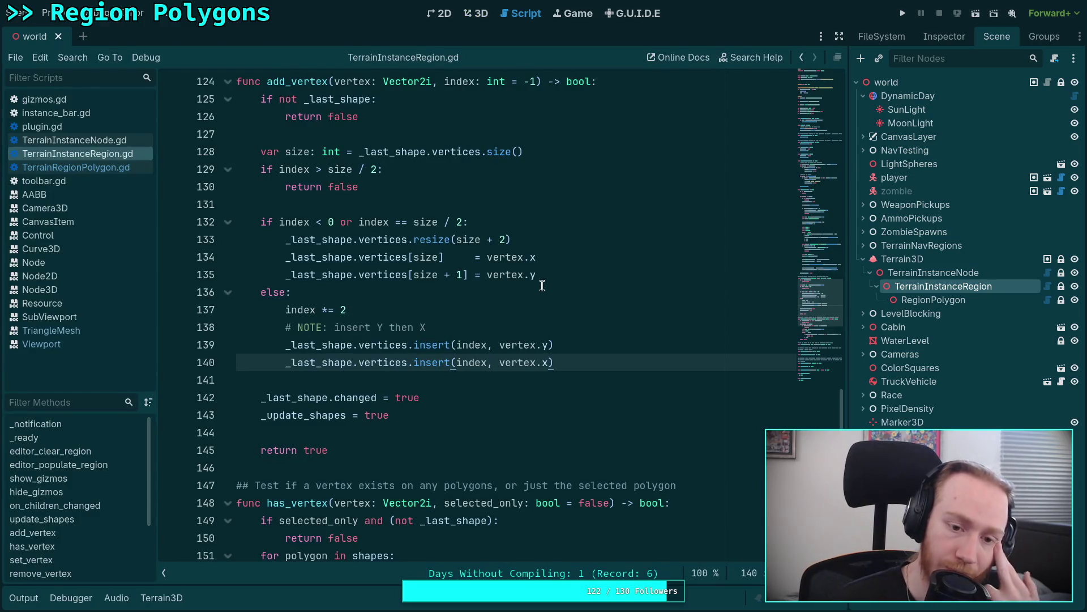
Look over TerrainRegionPolygon.gd and plugin.gd around line 226, then return to the 3D scene.
left_click(111, 169)
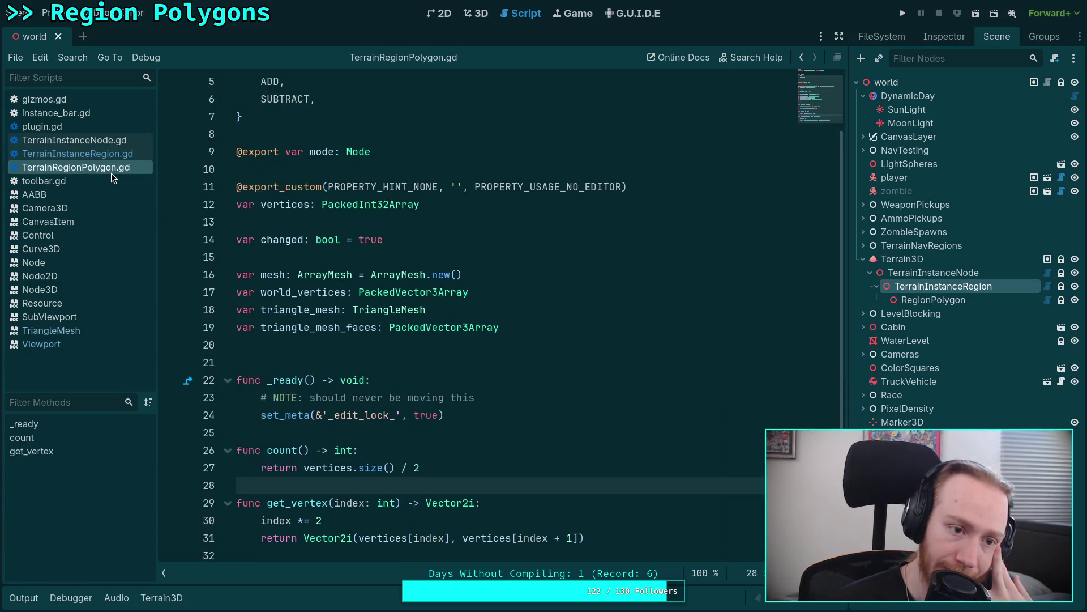
left_click(72, 125)
scroll(460, 305, "down", 10)
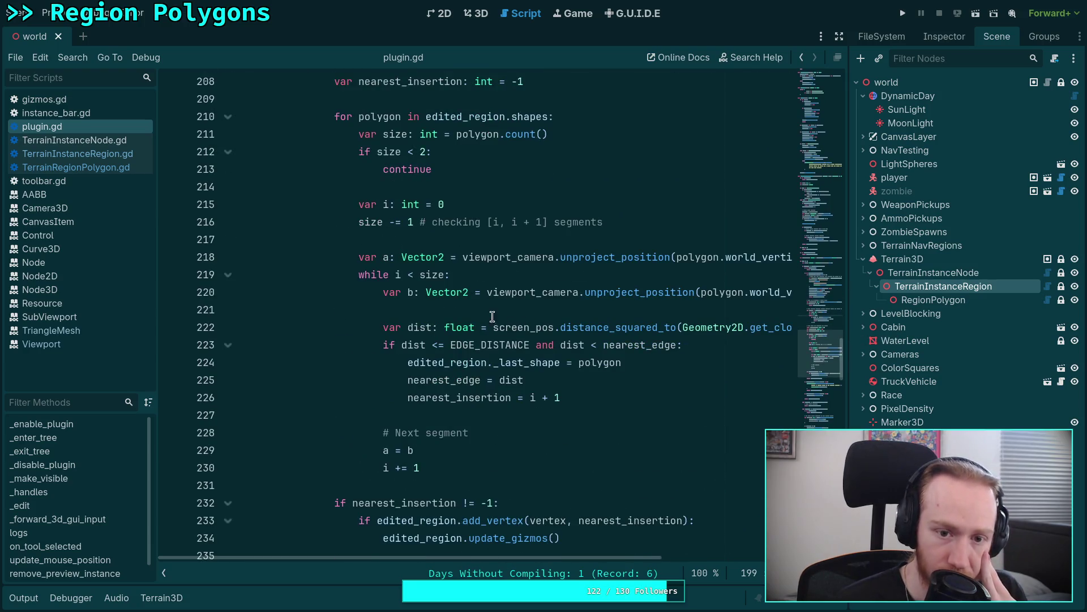
left_click(581, 398)
scroll(606, 398, "up", 1)
scroll(605, 398, "up", 1)
scroll(605, 398, "down", 2)
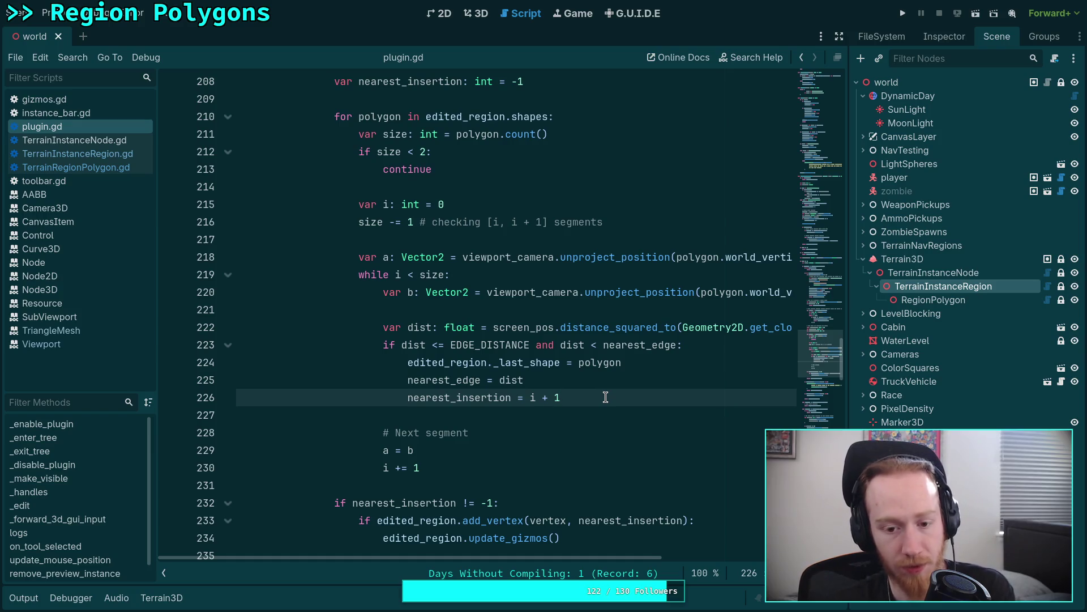
scroll(606, 397, "down", 1)
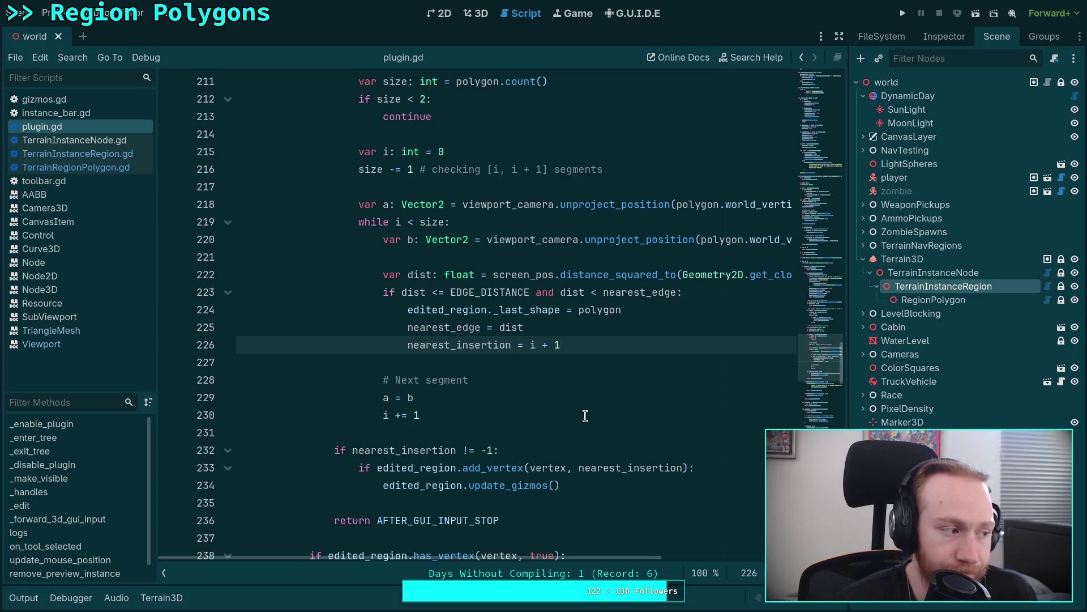
left_click(477, 13)
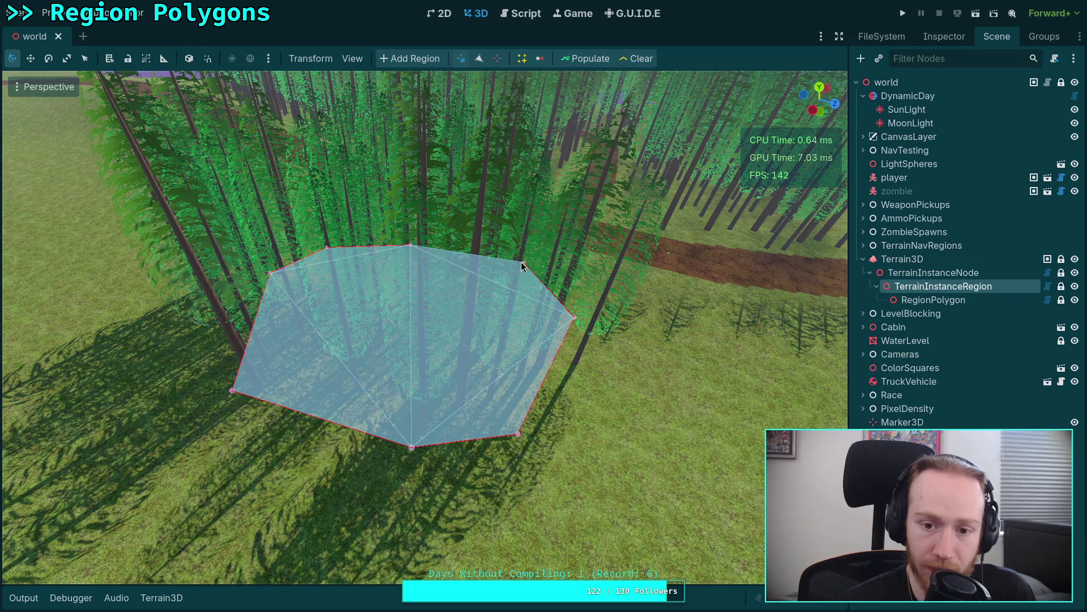
Reshape the region polygon by pulling its upper-left, lower-left and bottom vertices outward.
left_click_drag(522, 262, 529, 263)
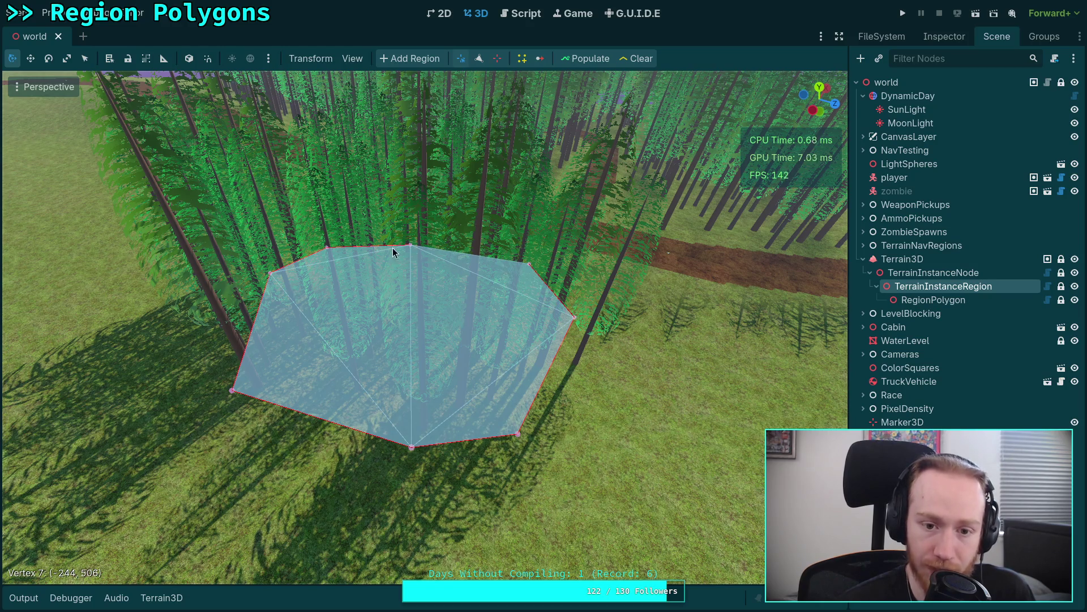
left_click_drag(409, 244, 412, 243)
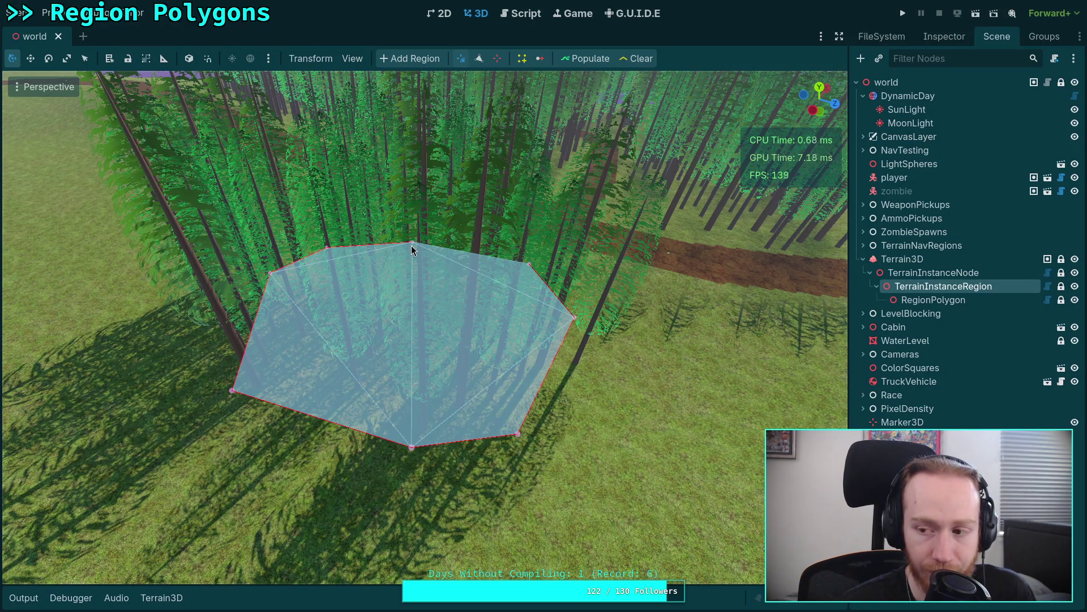
mouse_move(329, 249)
left_mouse_down()
mouse_move(298, 241)
mouse_move(203, 334)
left_mouse_up()
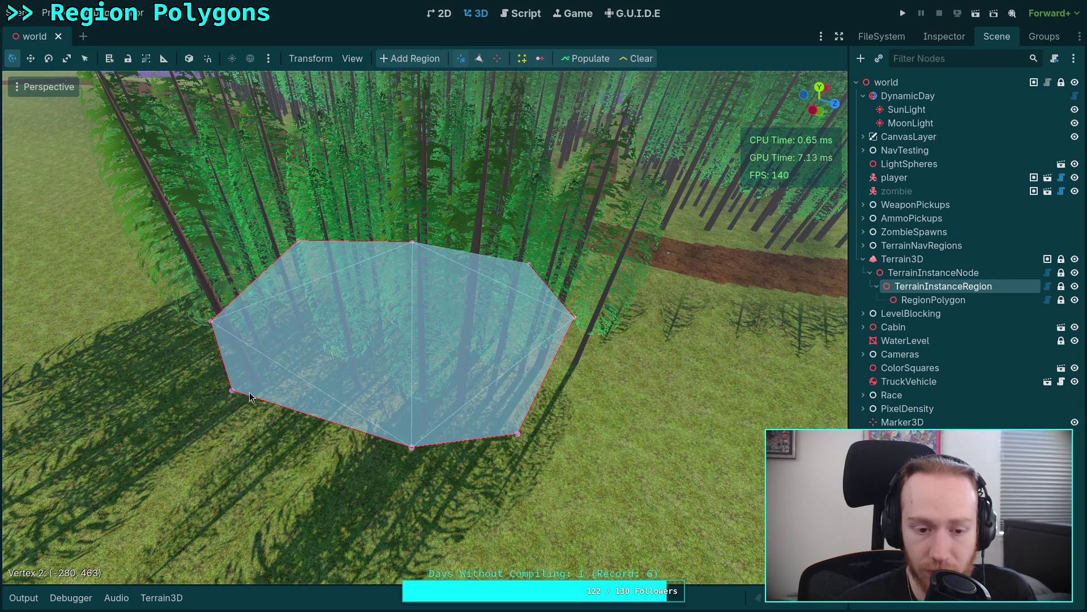
left_click_drag(224, 402, 206, 468)
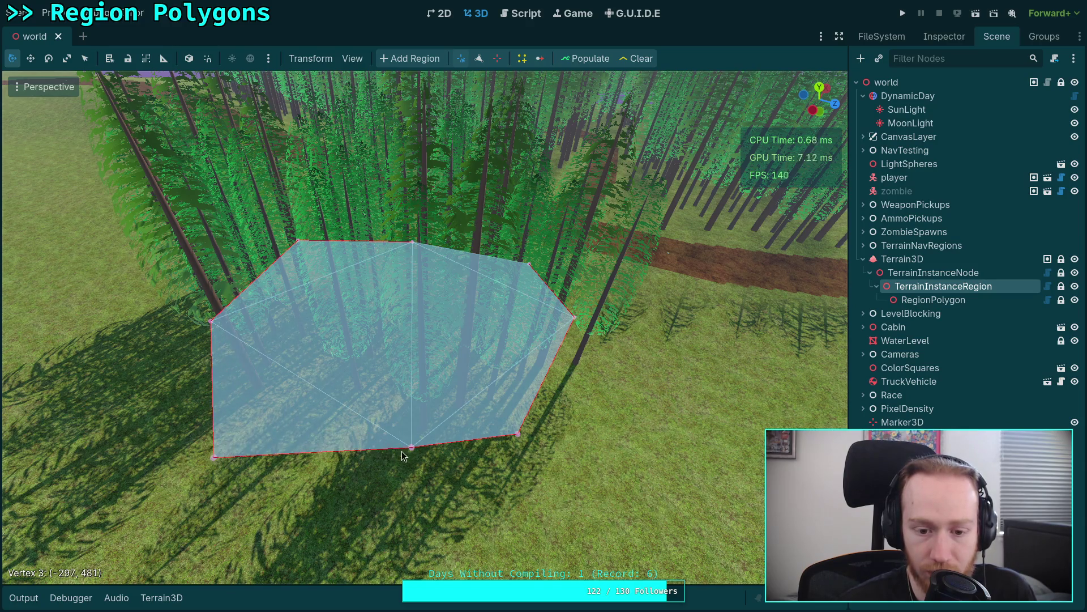
left_click_drag(414, 453, 394, 491)
Insert a vertex on the bottom-left edge and drag it up to the top edge.
left_click(479, 58)
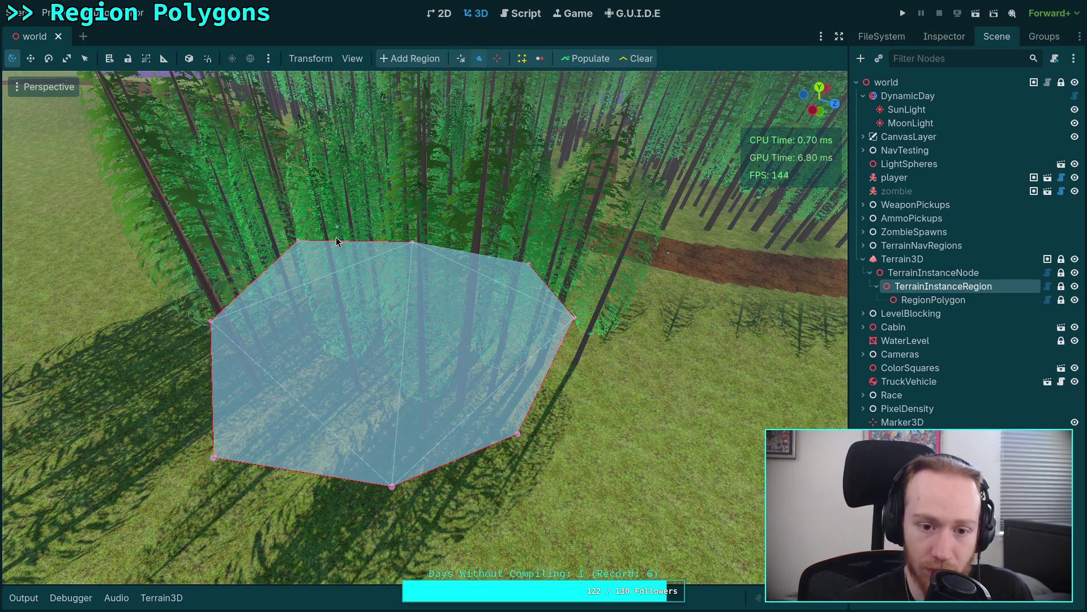
left_click(289, 470)
left_click(461, 59)
mouse_move(290, 470)
left_mouse_down()
mouse_move(351, 262)
mouse_move(356, 273)
left_mouse_up()
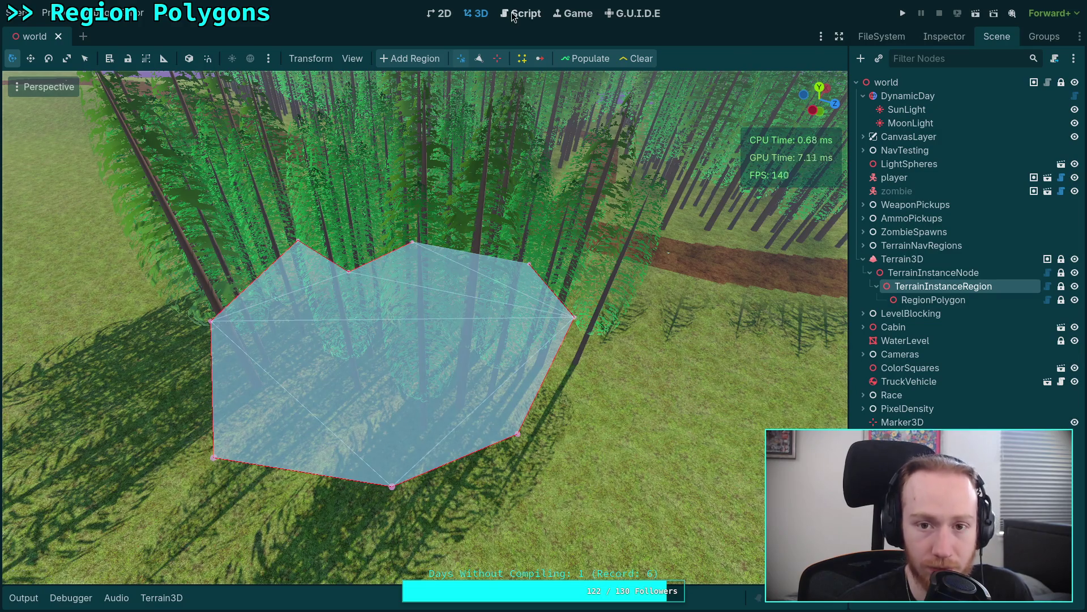
left_click(520, 13)
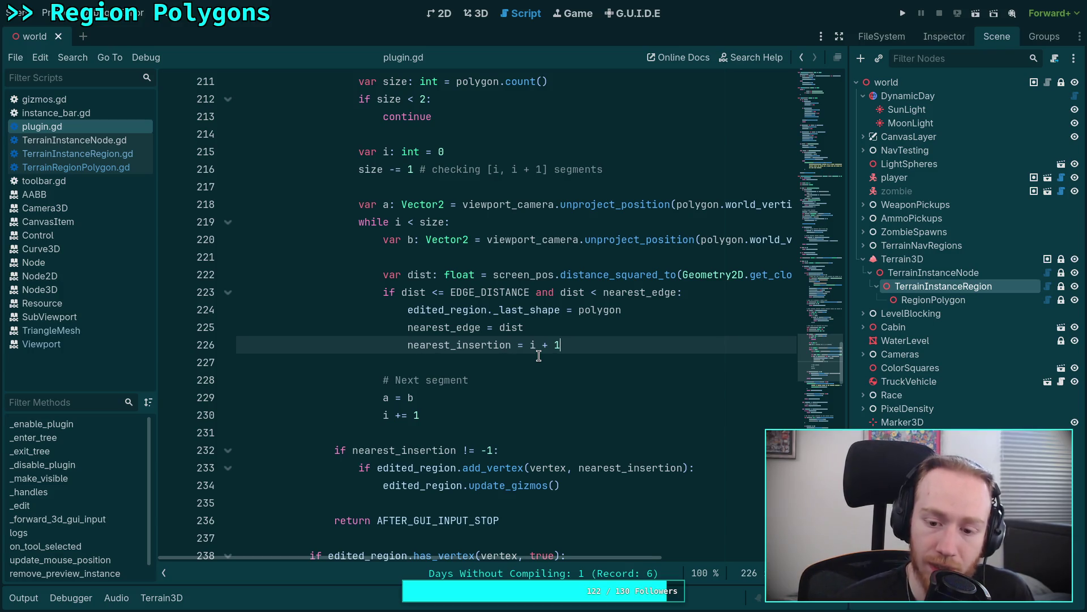
left_click(109, 154)
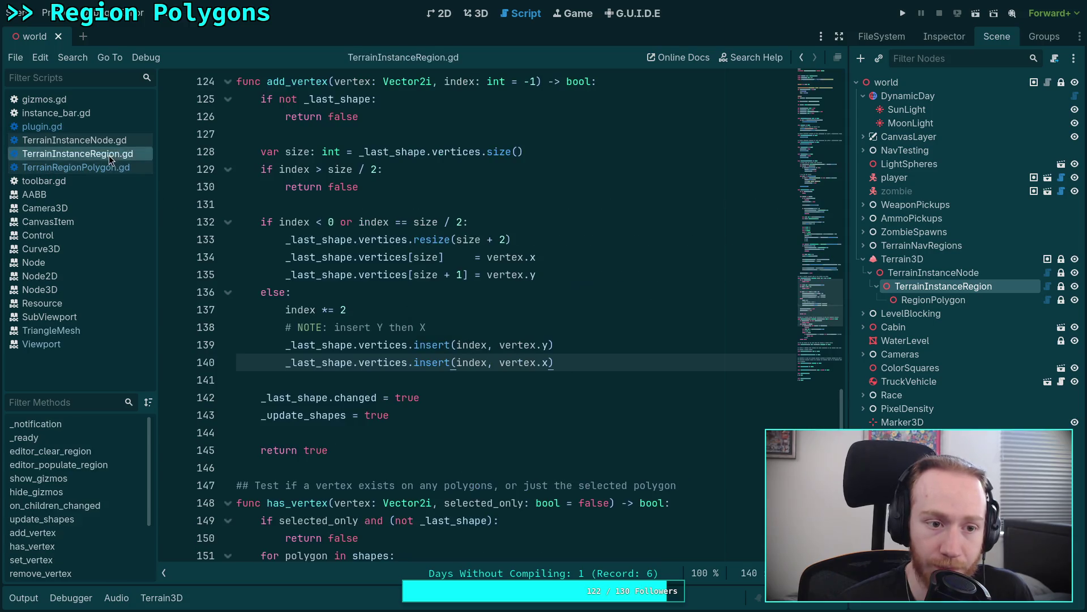
scroll(478, 319, "up", 2)
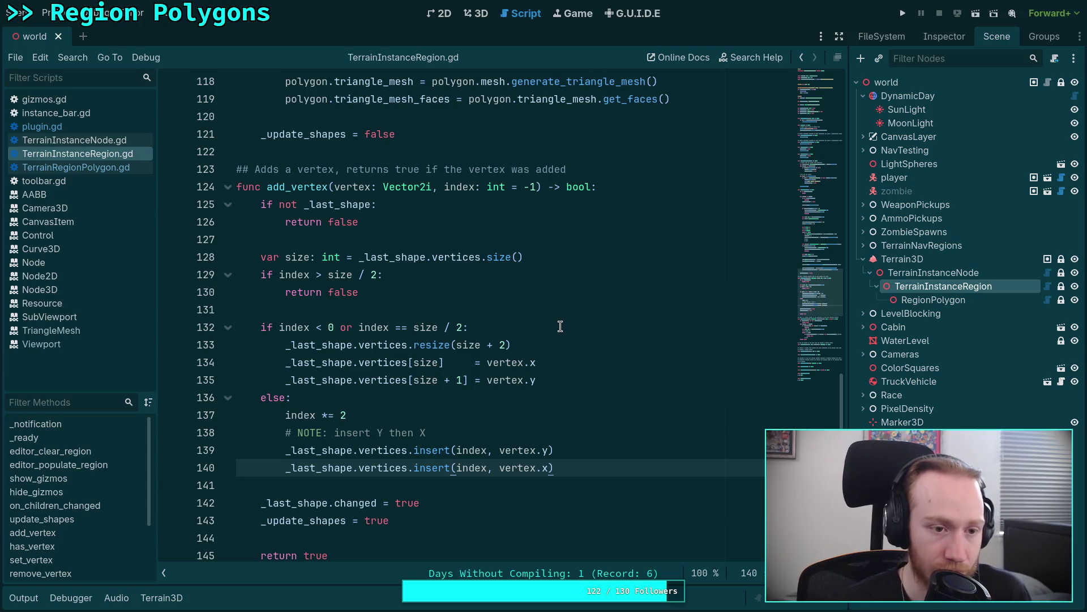
key("ctrl+shift+period")
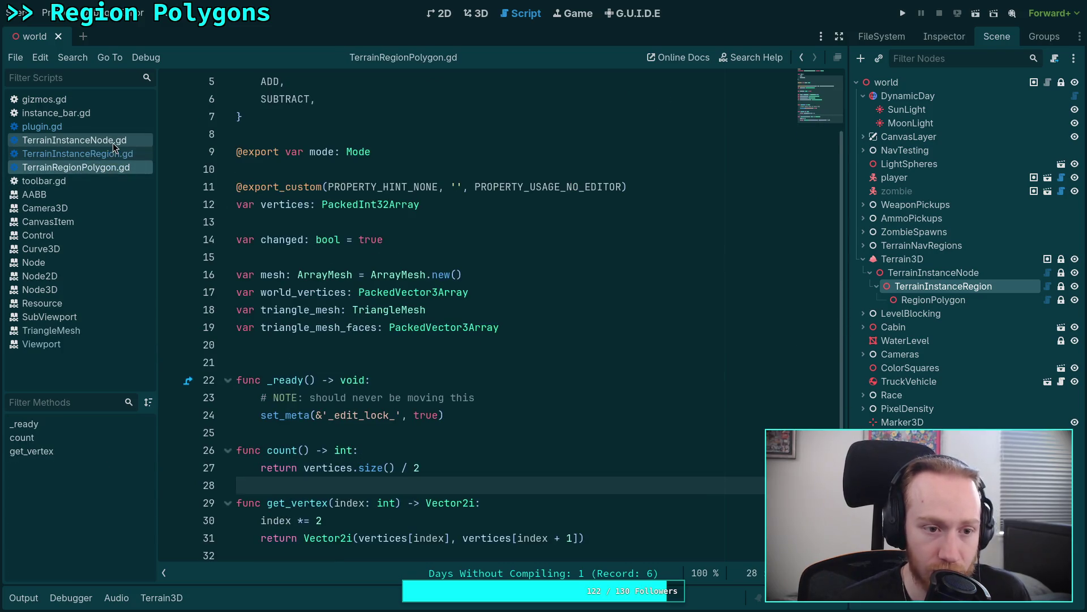
left_click(113, 141)
left_click(75, 126)
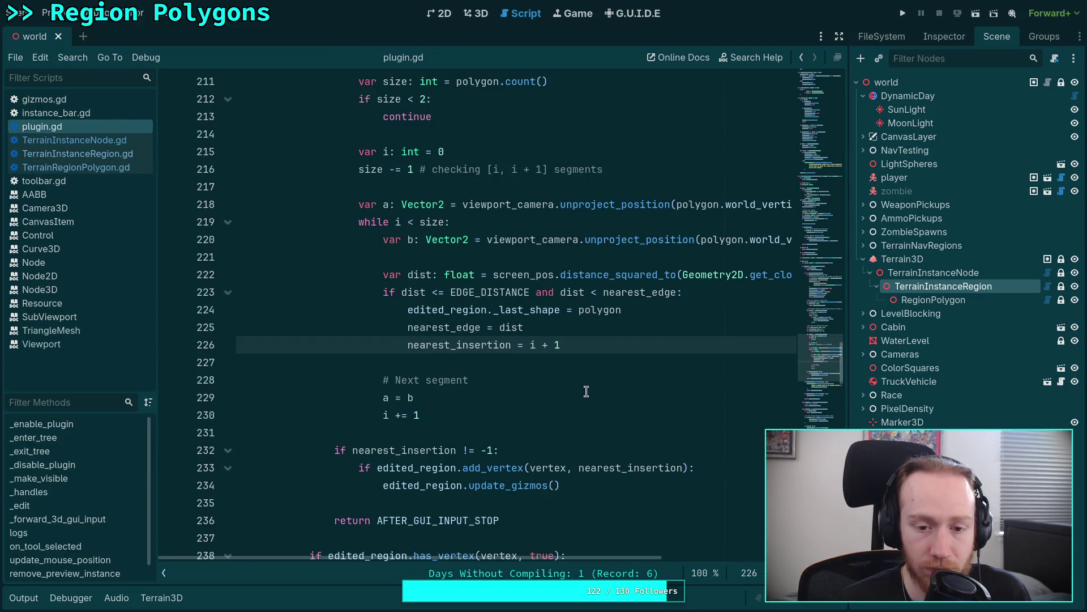
scroll(629, 409, "up", 1)
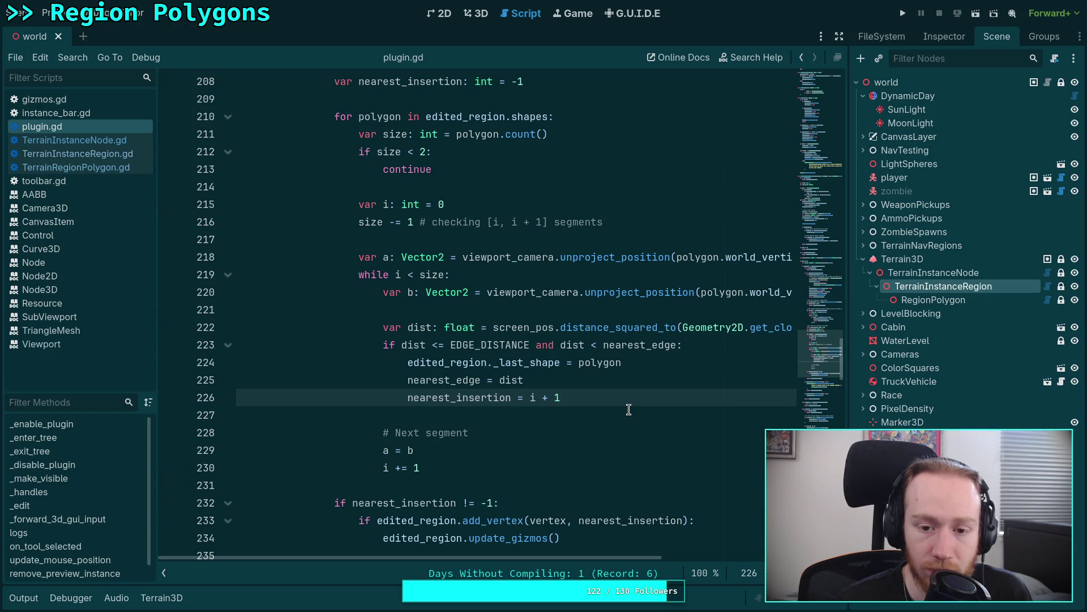
mouse_move(596, 559)
left_mouse_down()
mouse_move(699, 575)
mouse_move(574, 558)
left_mouse_up()
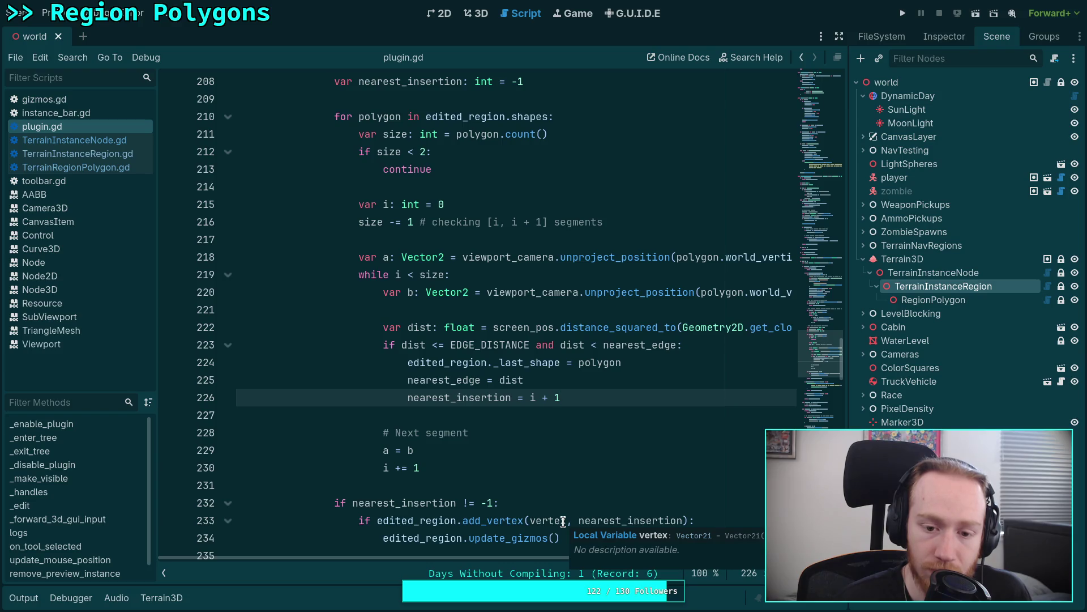
scroll(566, 464, "down", 1)
In TerrainInstanceRegion.gd, open a line above index *= 2 in add_vertex's else branch for a debug print.
left_click(98, 167)
key("Up")
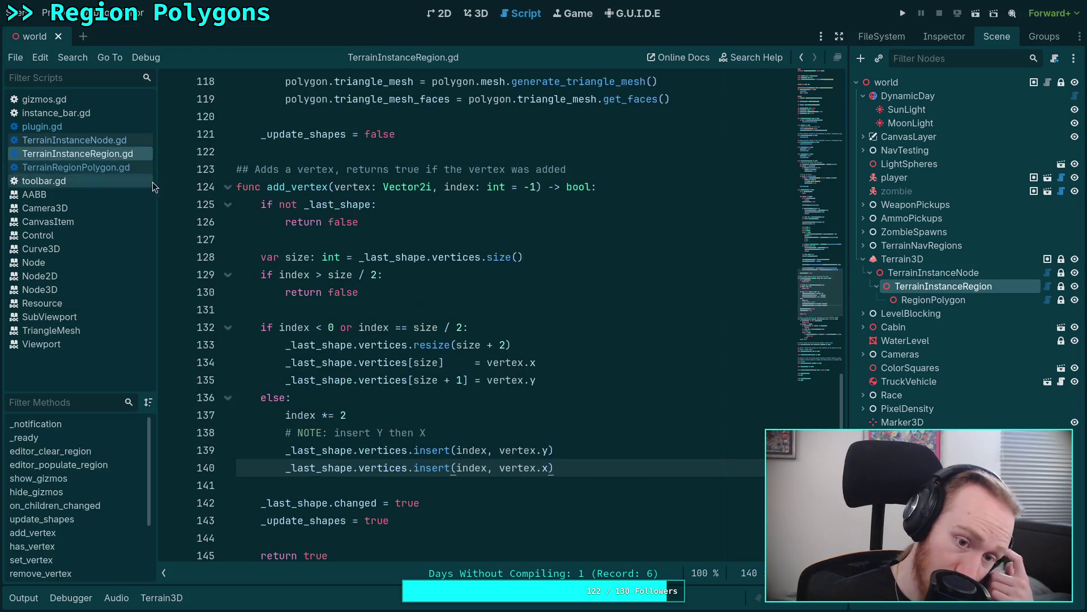
left_click(547, 434)
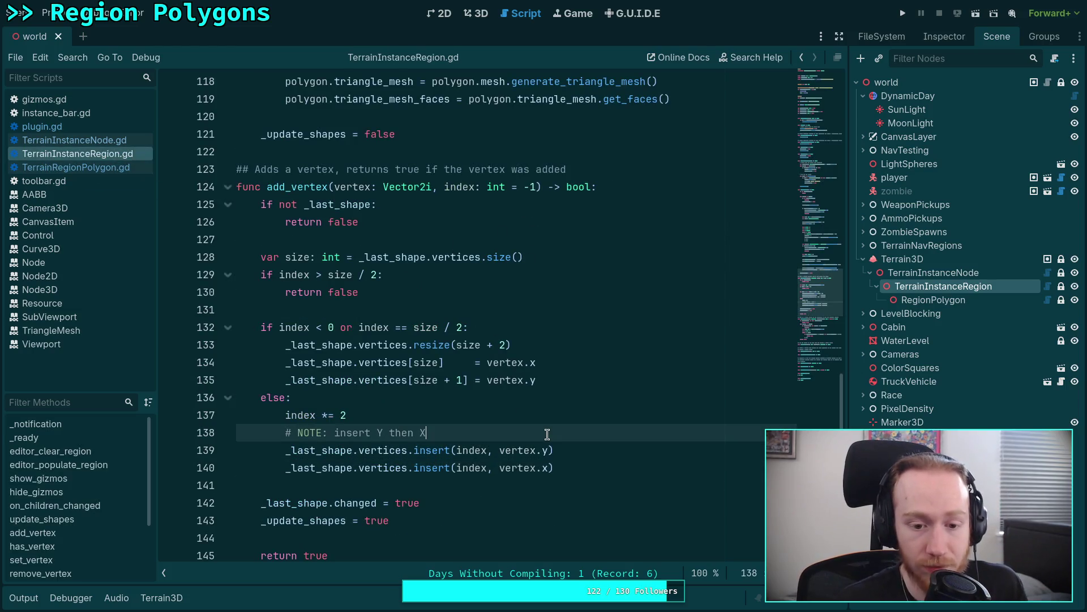
key("Up")
key("Up")
key("Down")
key("Return")
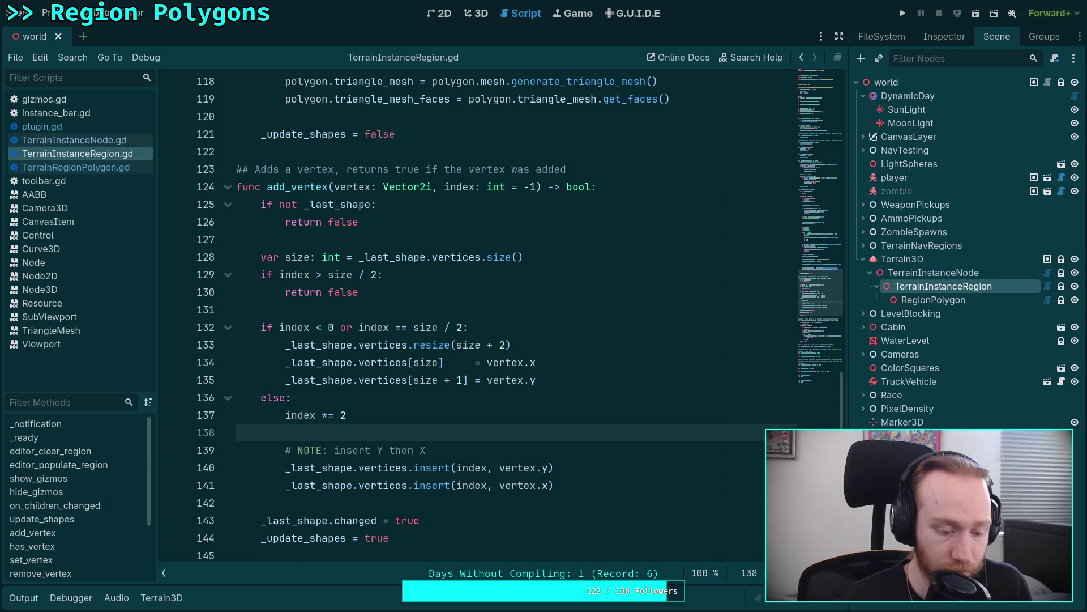
type("int")
key("BackSpace")
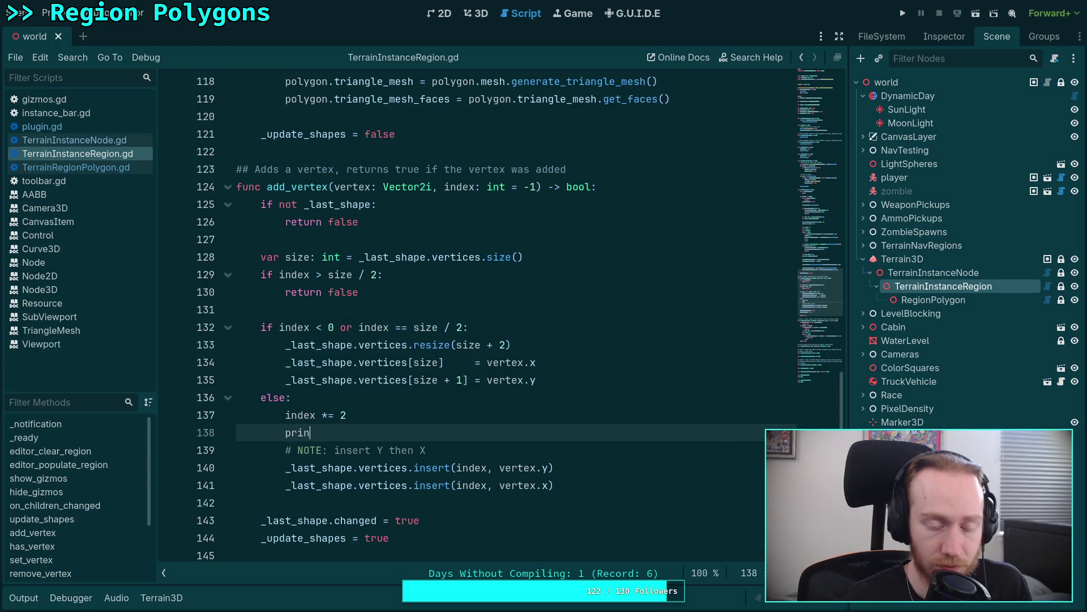
key("alt+Up")
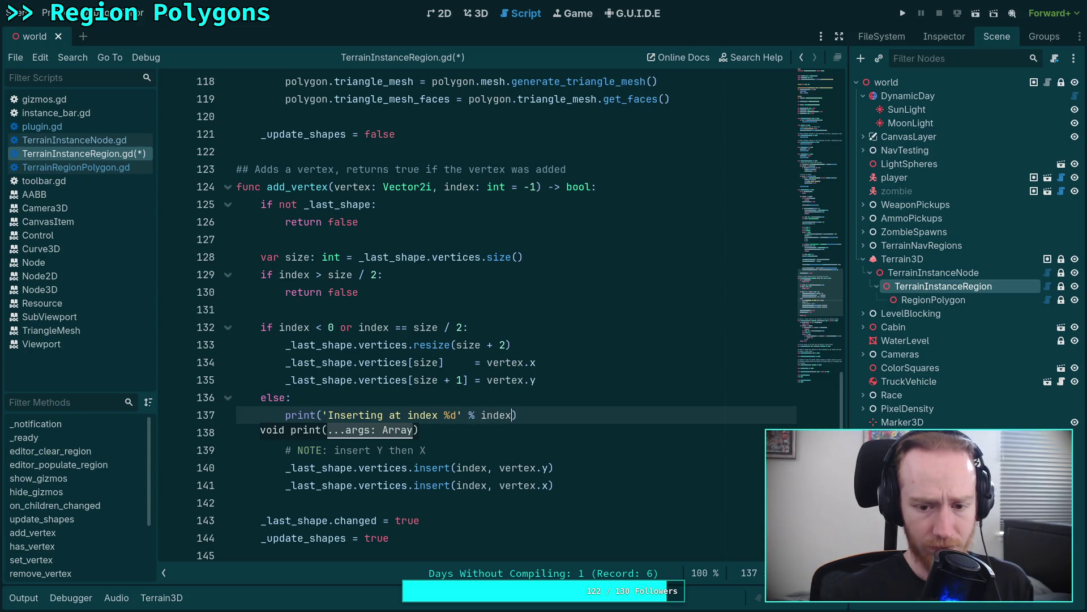
Save TerrainInstanceRegion.gd, then return to the 3D scene with the output log showing.
key("ctrl+s")
scroll(574, 417, "down", 1)
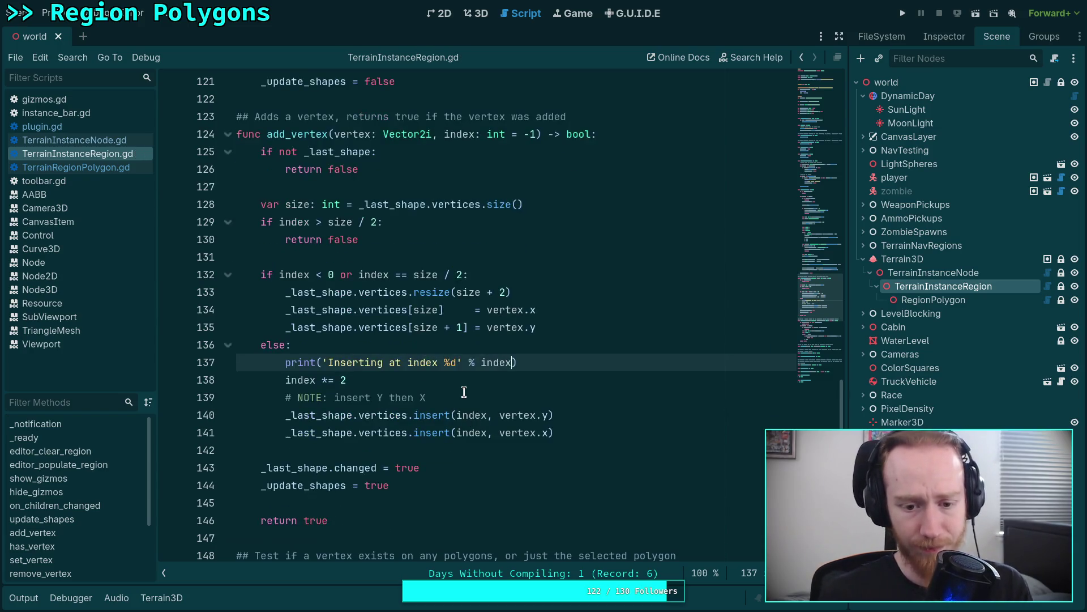
left_click(466, 391)
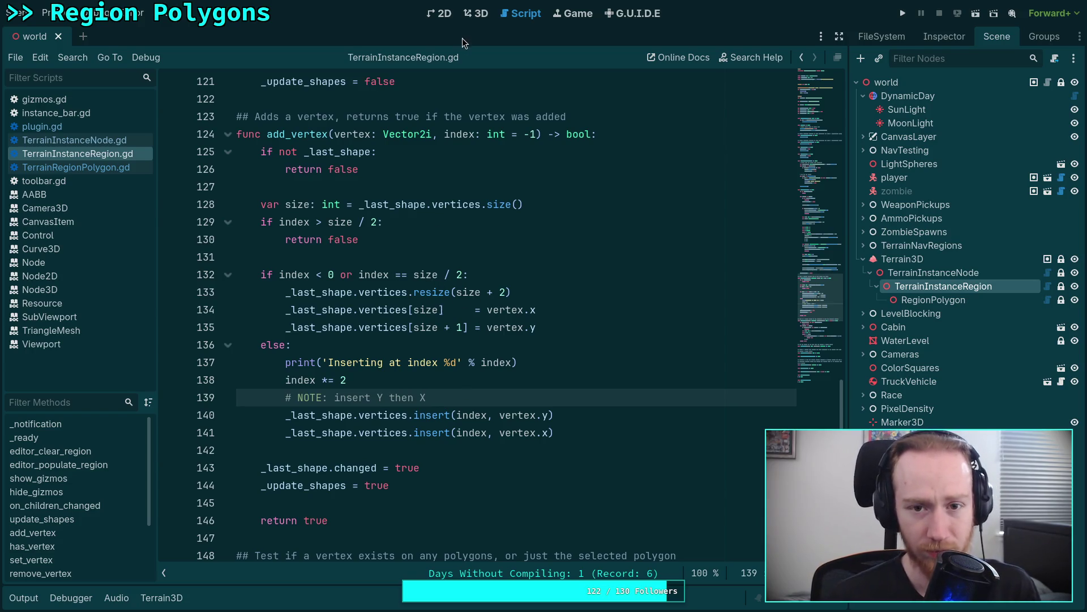
left_click(476, 13)
left_click(24, 598)
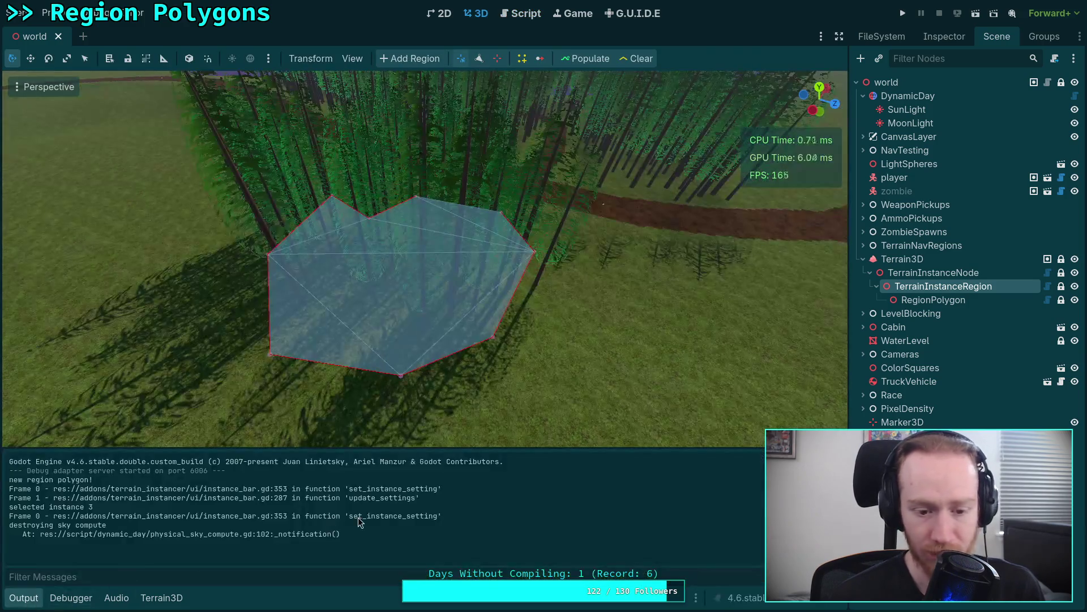
Insert a vertex on the polygon's left edge, logging 'Inserting at index 1', and return to the script.
left_click(479, 58)
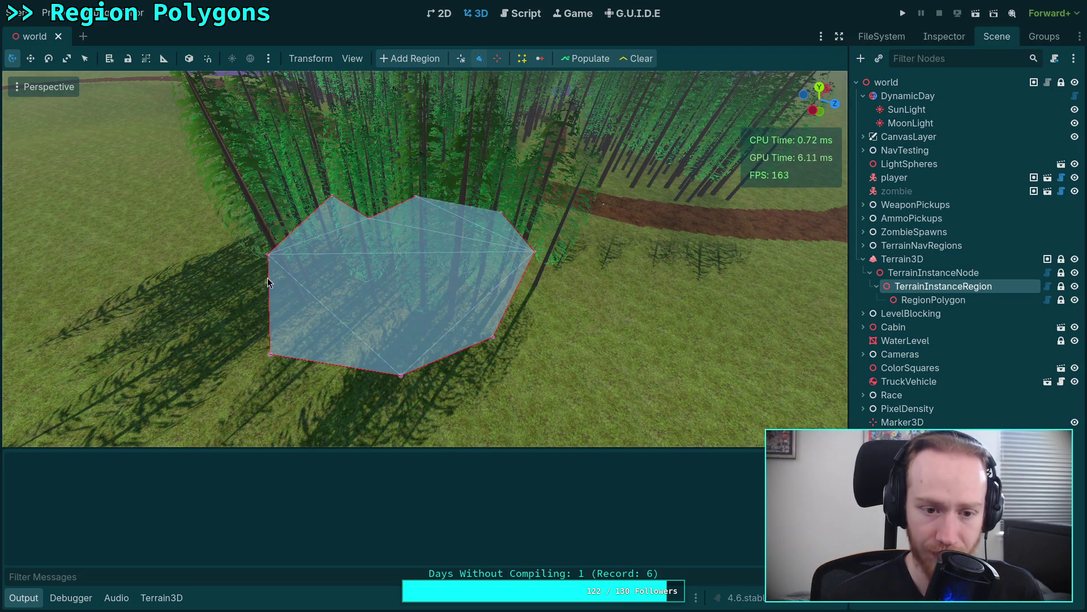
left_click(269, 298)
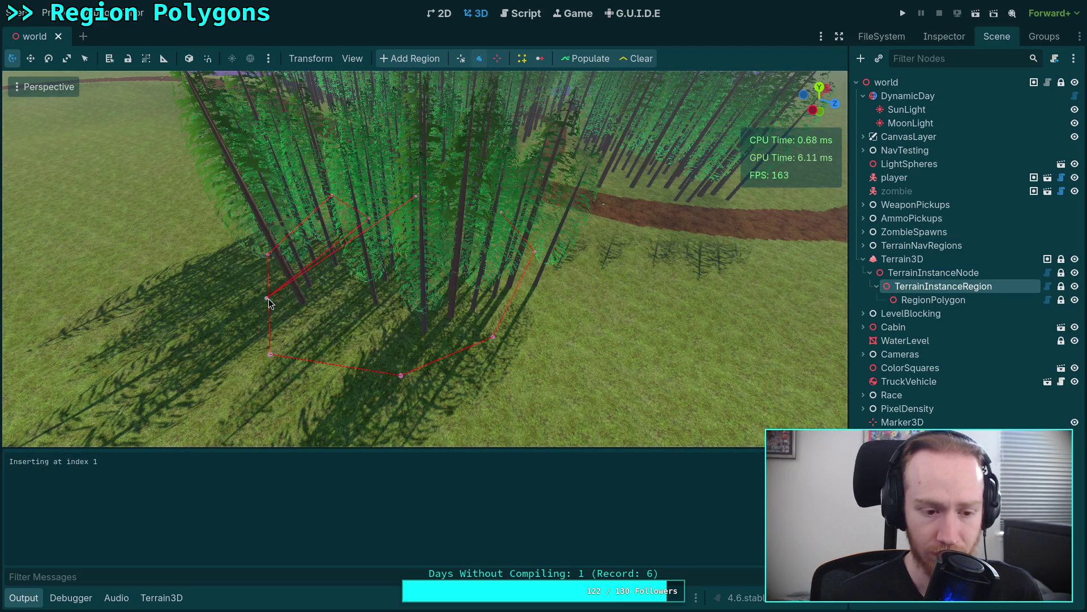
left_click(512, 14)
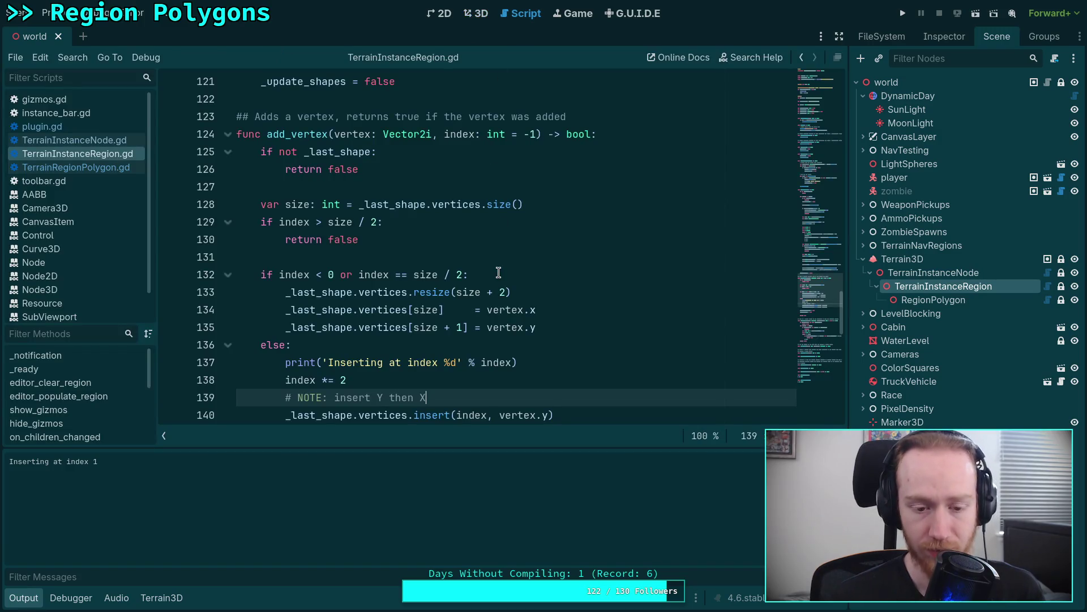
In plugin.gd, highlight the uses of nearest_insertion, world_vertices and EDGE_DISTANCE in the edge loop.
left_click(24, 598)
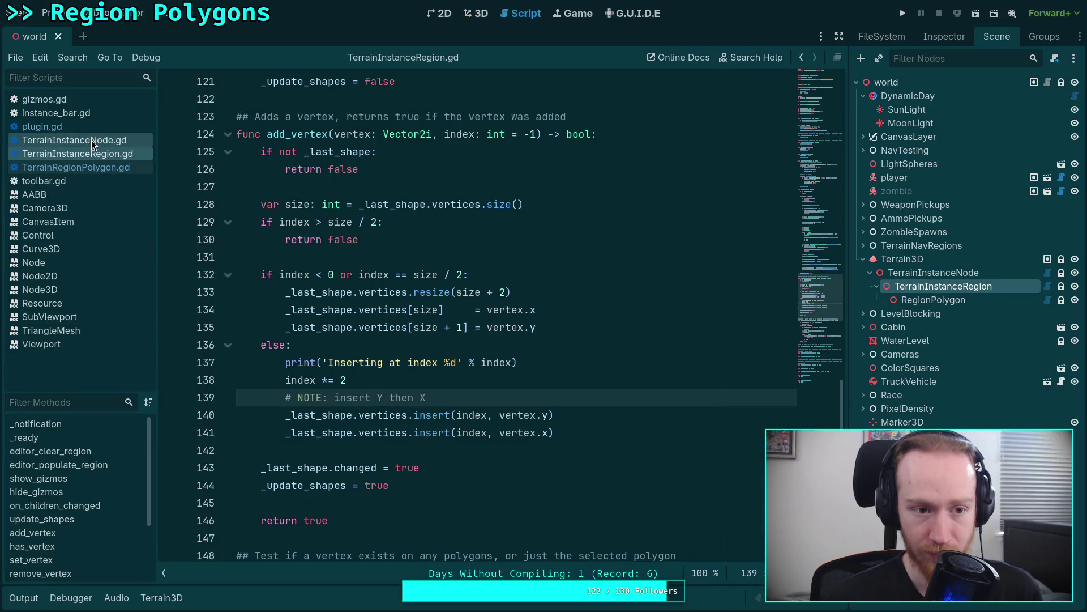
left_click(87, 128)
double_click(477, 346)
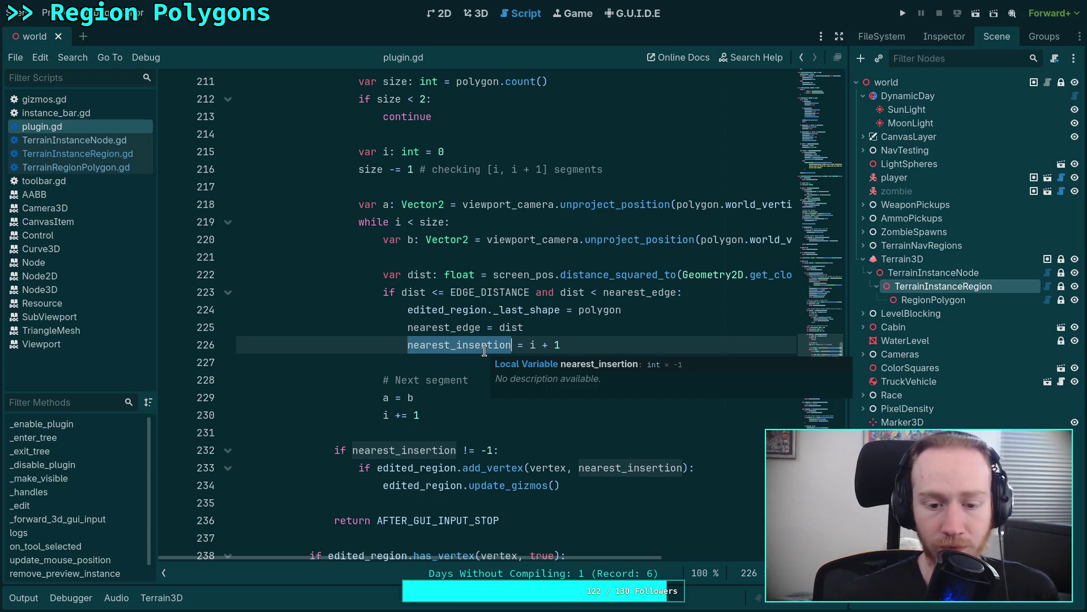
scroll(434, 263, "up", 3)
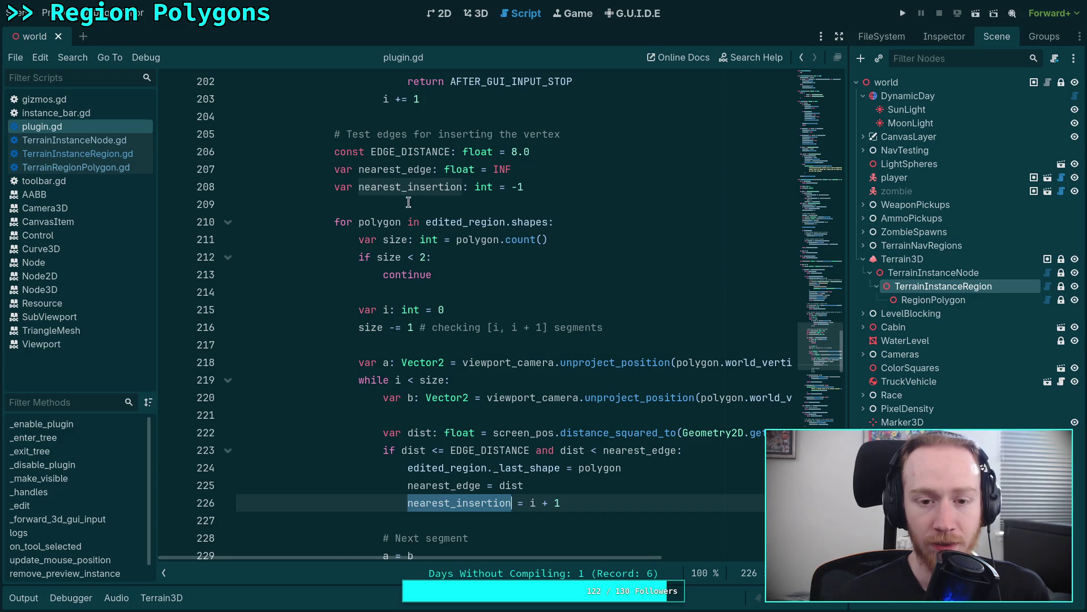
double_click(425, 187)
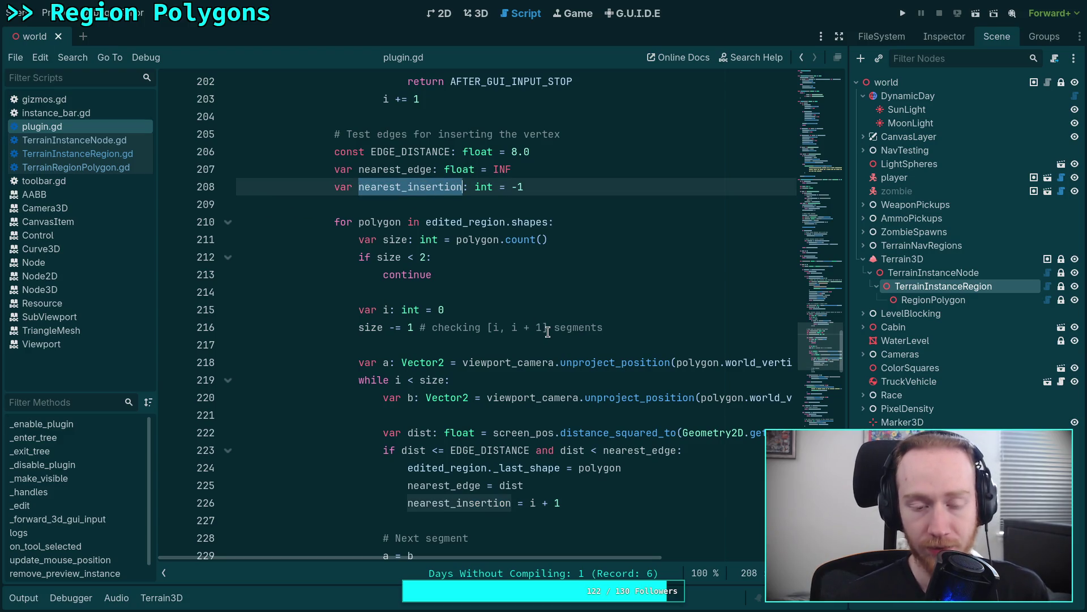
scroll(547, 332, "down", 1)
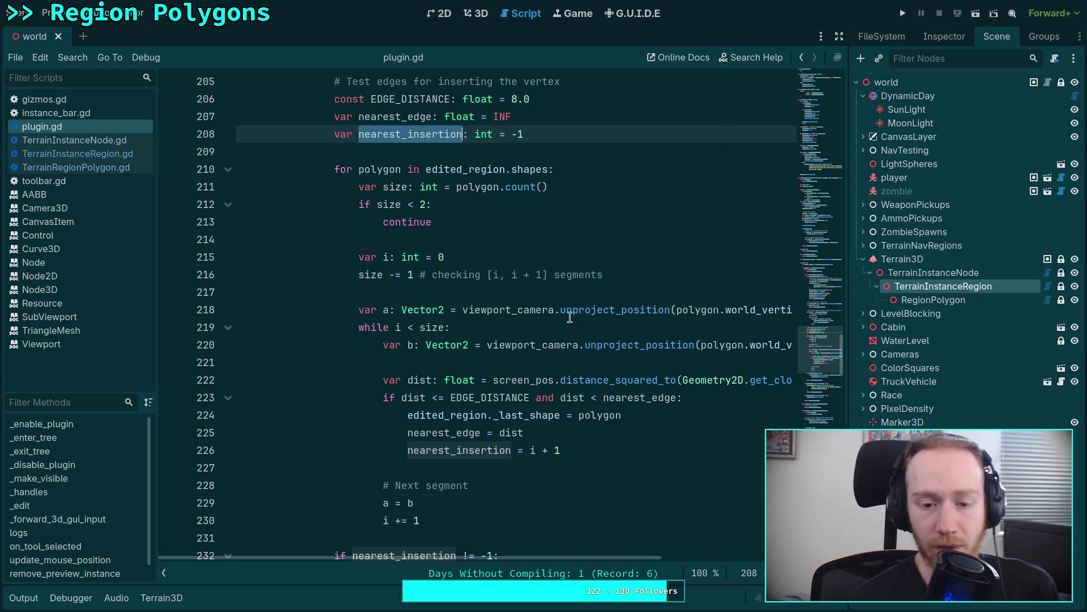
mouse_move(553, 557)
left_mouse_down()
mouse_move(728, 559)
mouse_move(617, 560)
mouse_move(636, 561)
left_mouse_up()
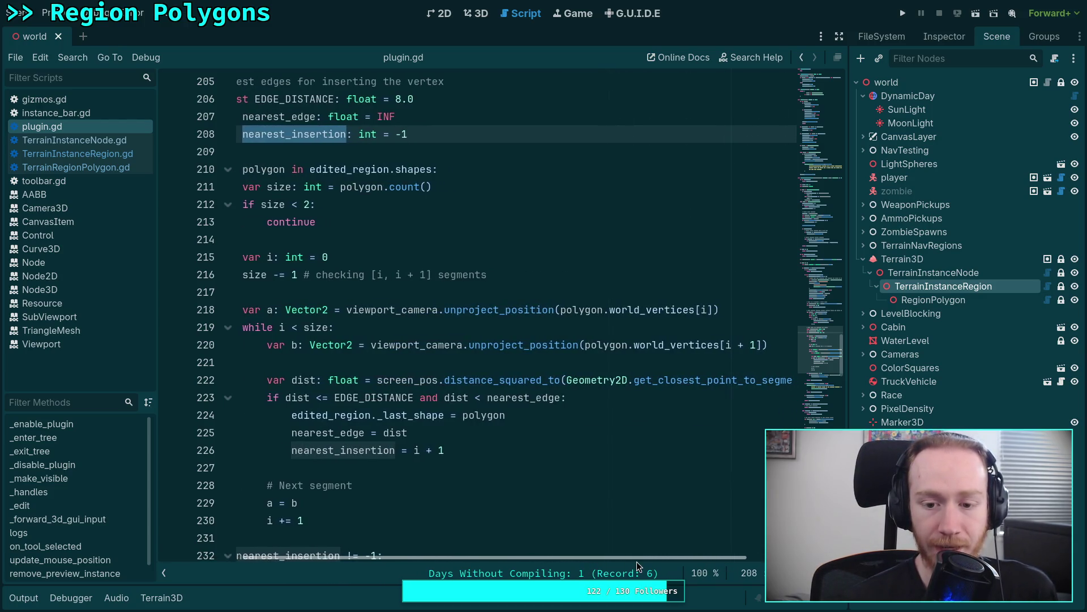
double_click(677, 347)
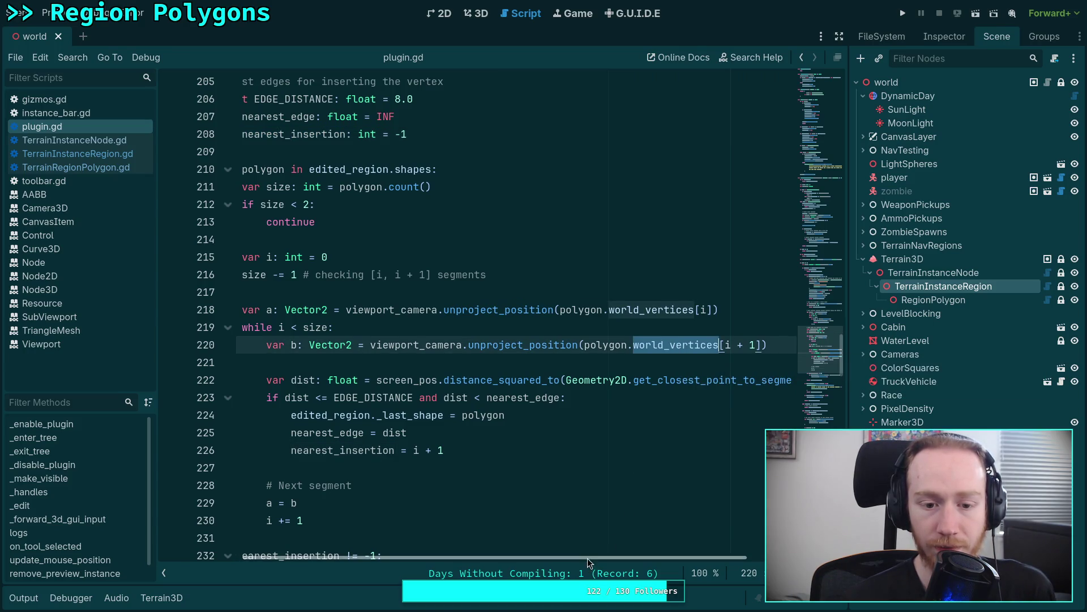
left_click_drag(584, 558, 559, 563)
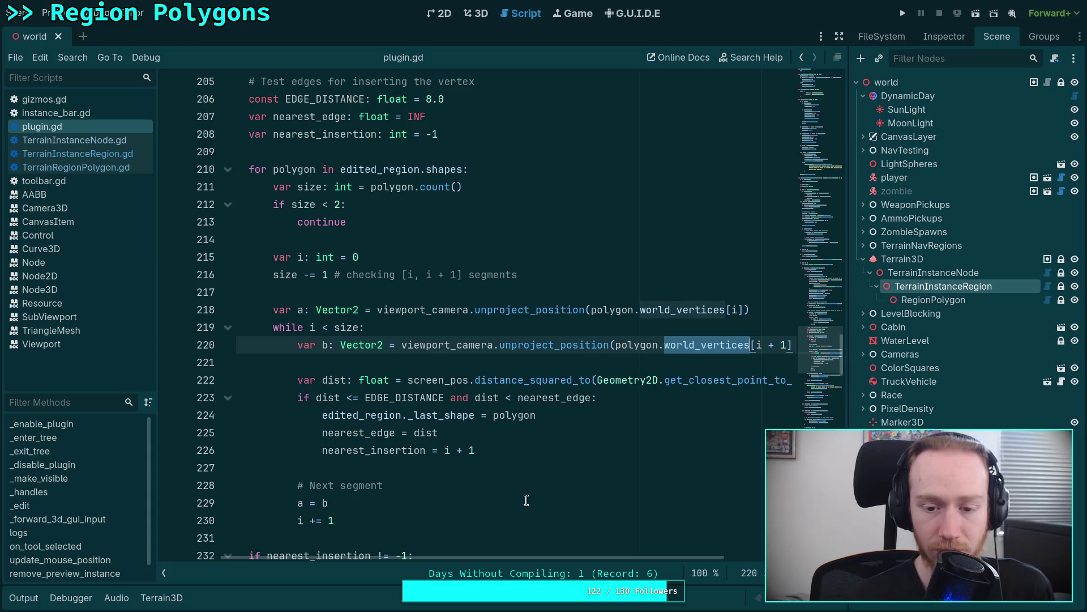
double_click(411, 397)
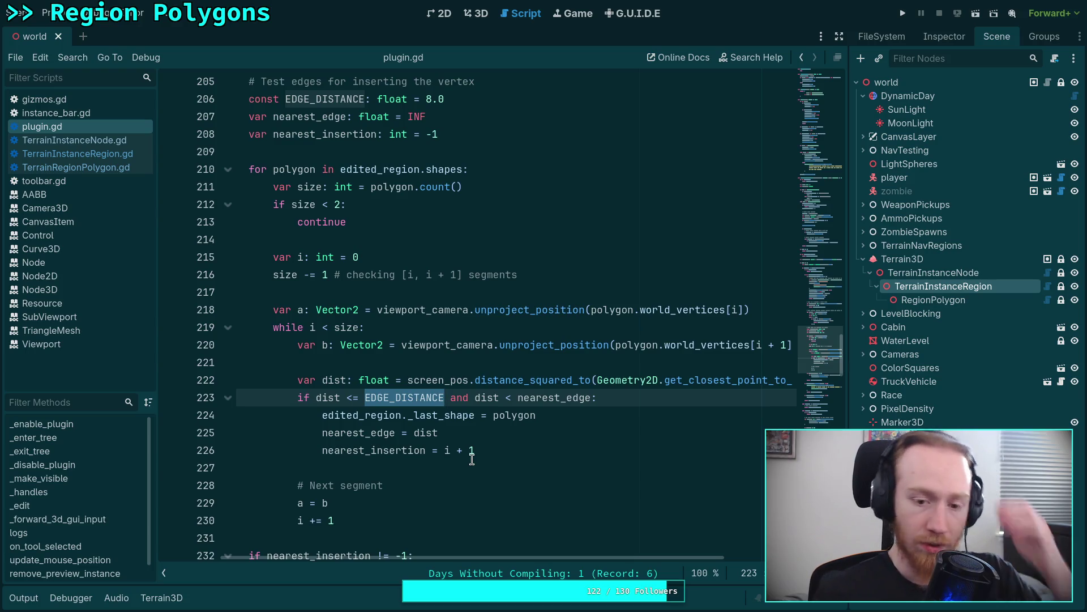
Add a blank line after line 221 and hide the script list.
left_click(506, 364)
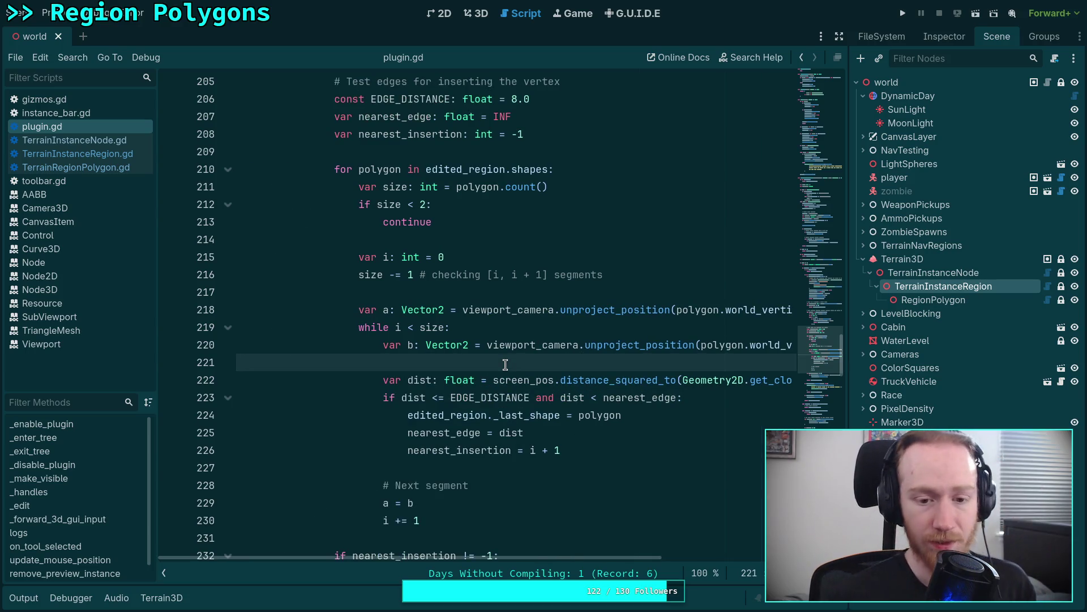
key("Return")
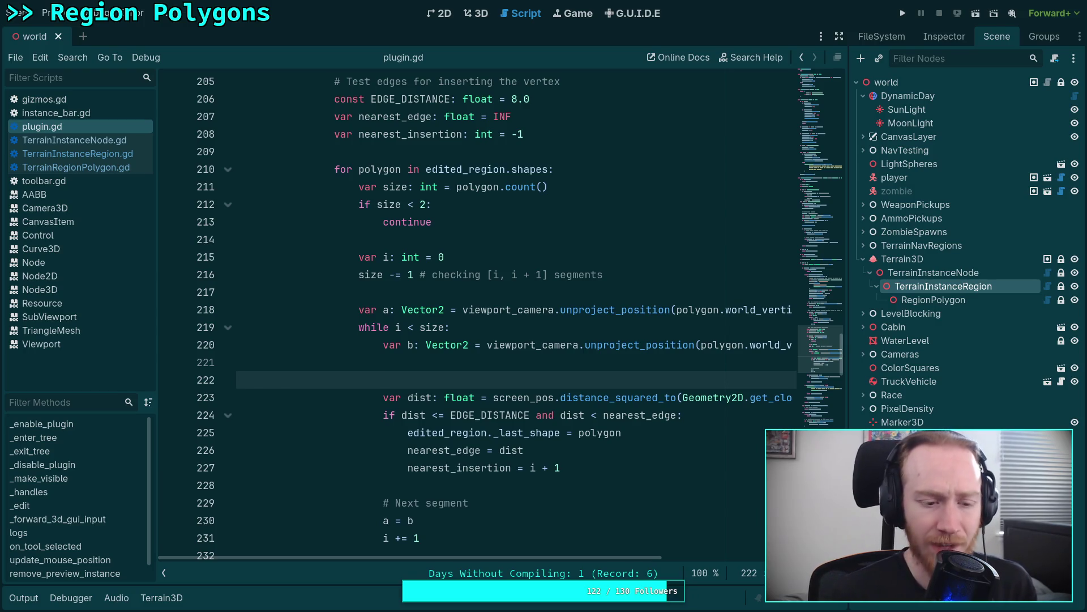
left_click(165, 572)
On line 222, write print('Testing segment %d: [ %s , %s ]' % [i, str(a), str(b)]).
scroll(217, 559, "right", 2)
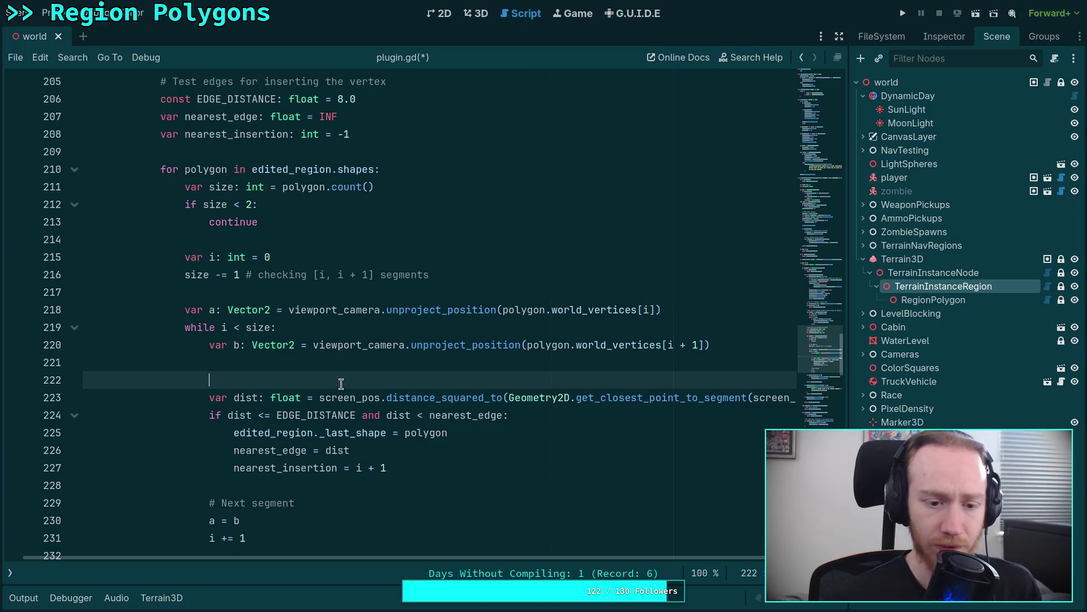
type("print('")
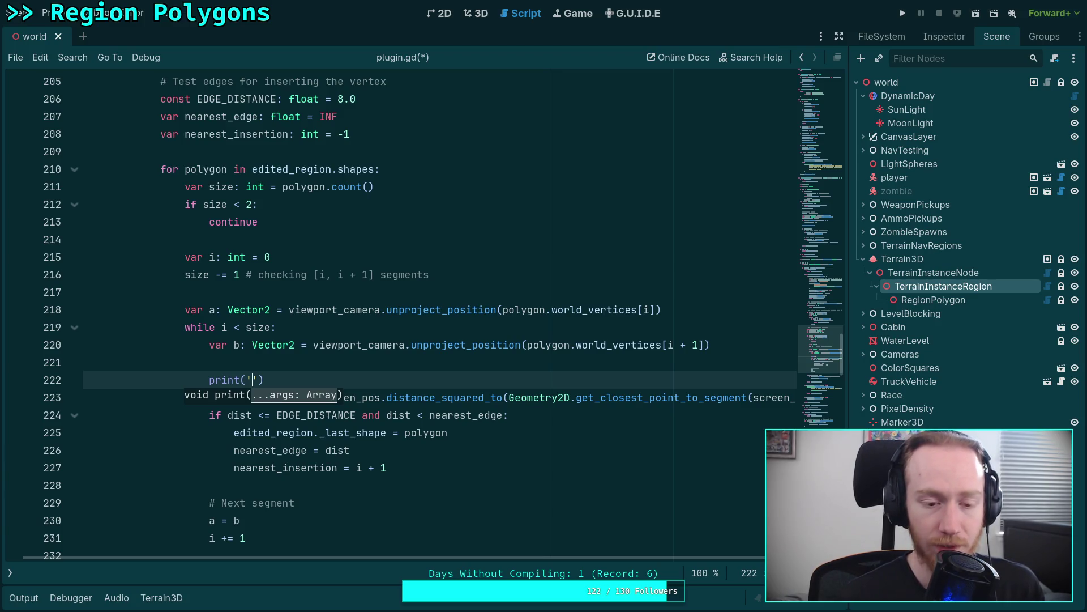
type("Testing se")
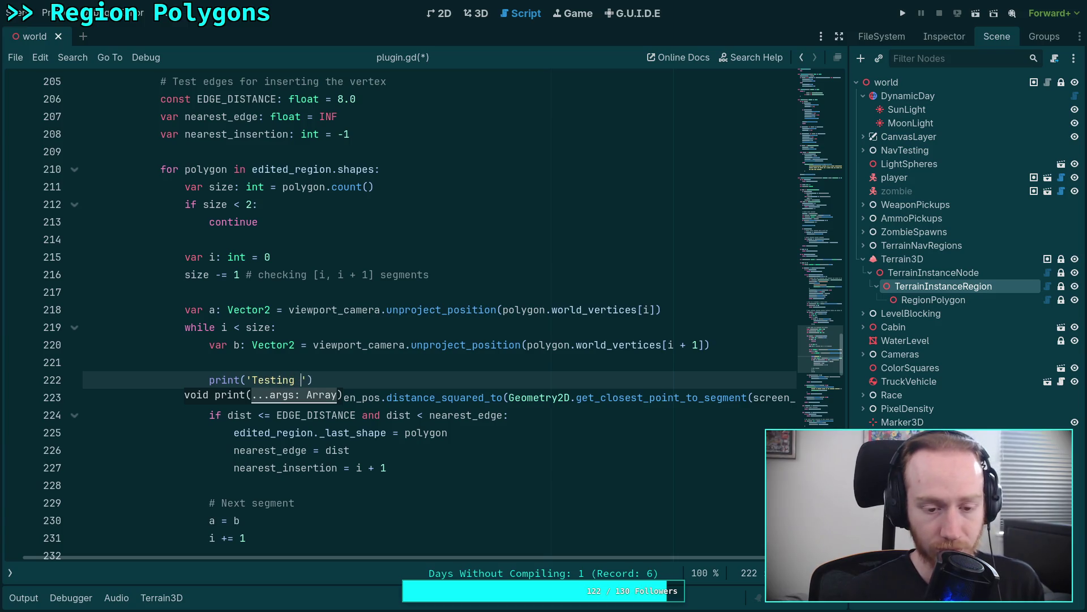
type("gment")
key("BackSpace")
key("BackSpace")
key("BackSpace")
type("u")
key("BackSpace")
type("ent ")
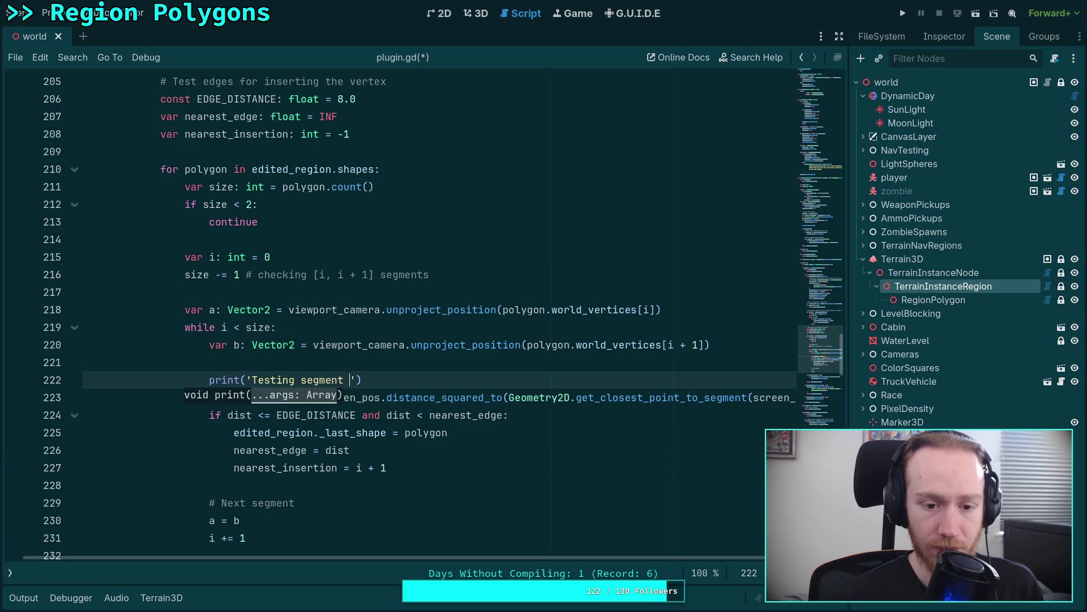
type("%d")
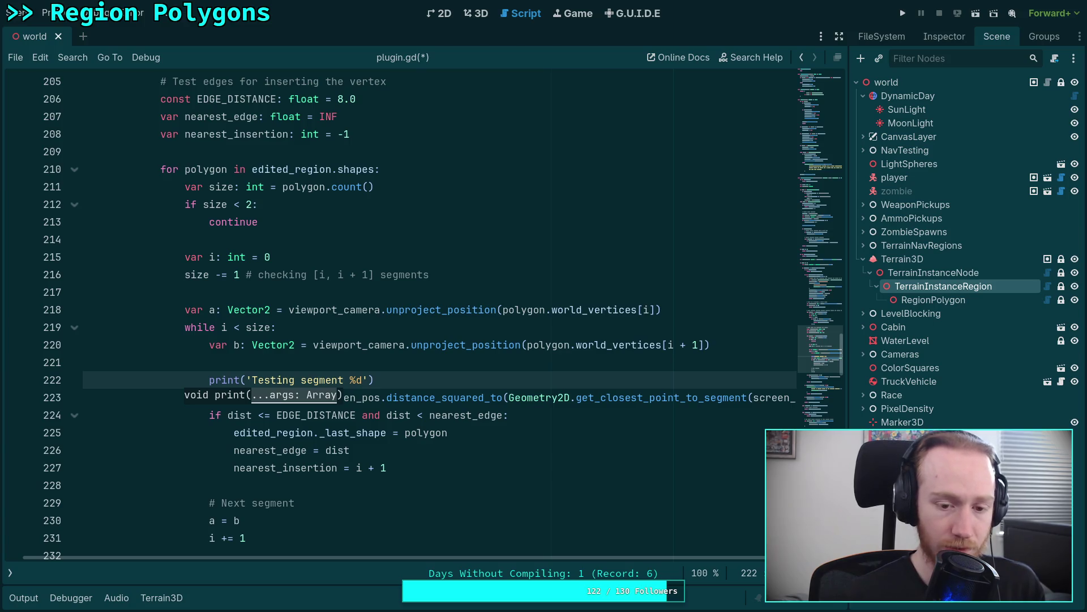
type(", (")
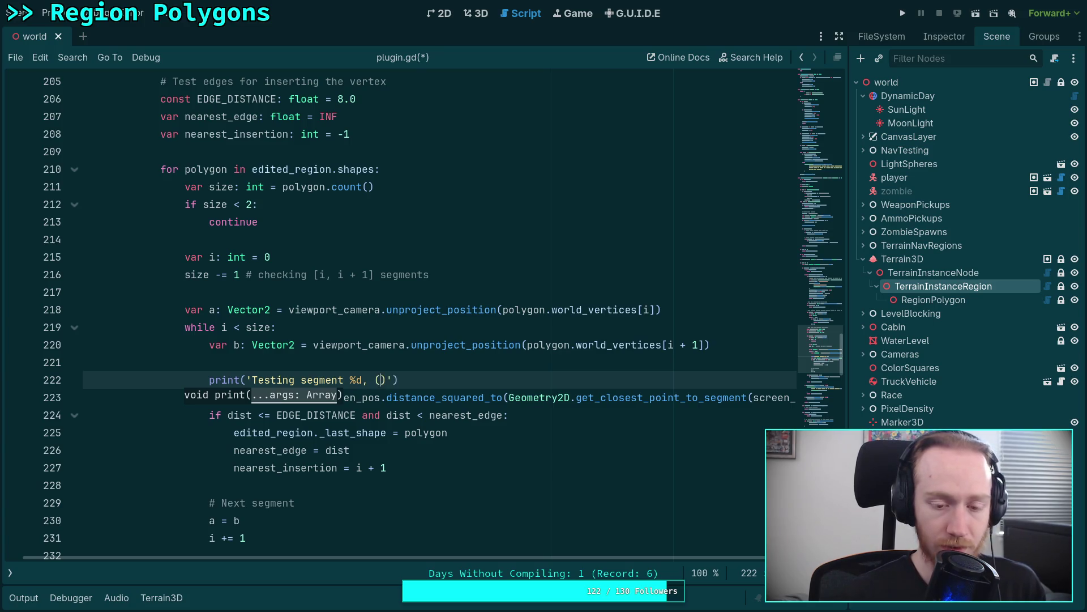
key("BackSpace")
type("[")
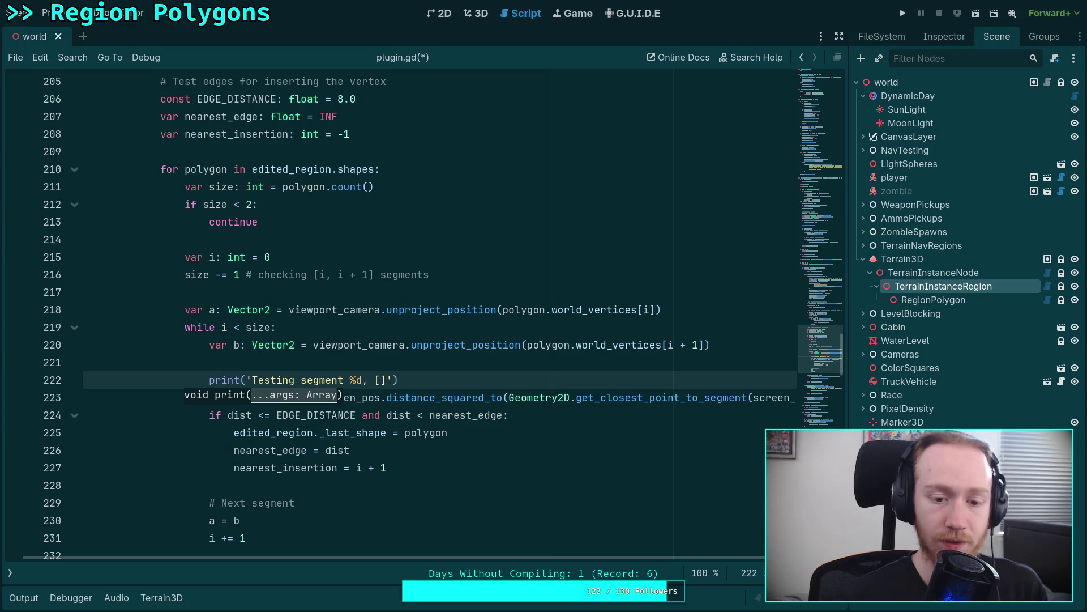
type("%")
key("Delete")
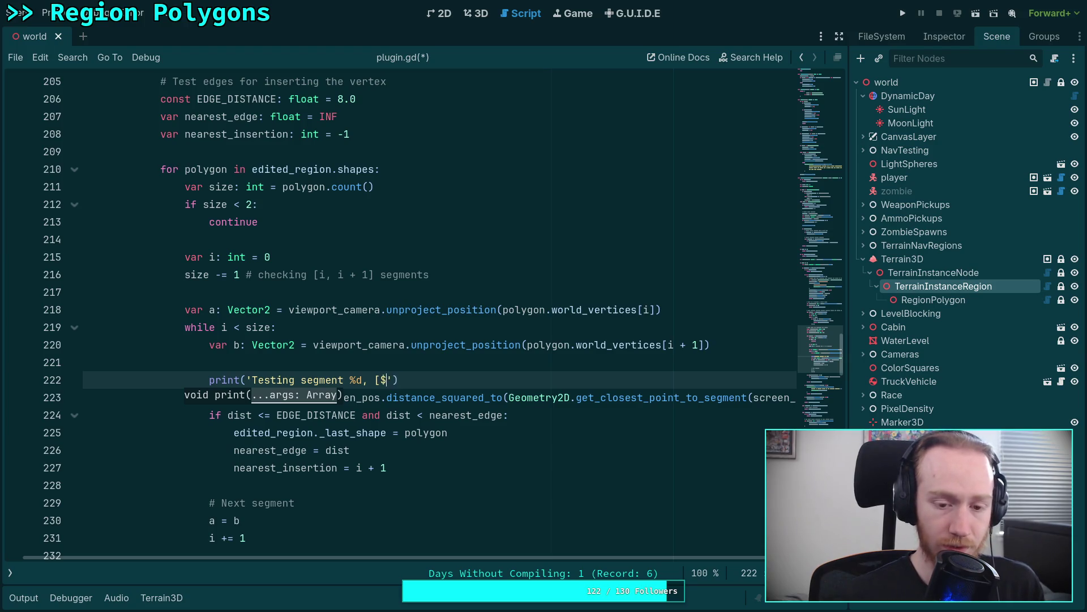
type("s , ")
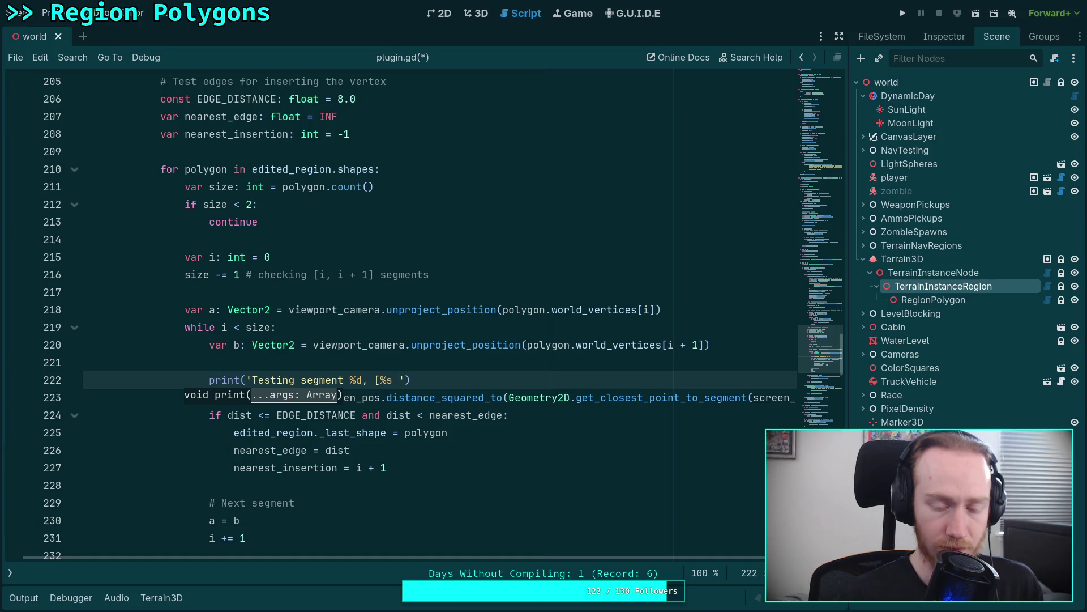
type("%s ]")
left_click(430, 380)
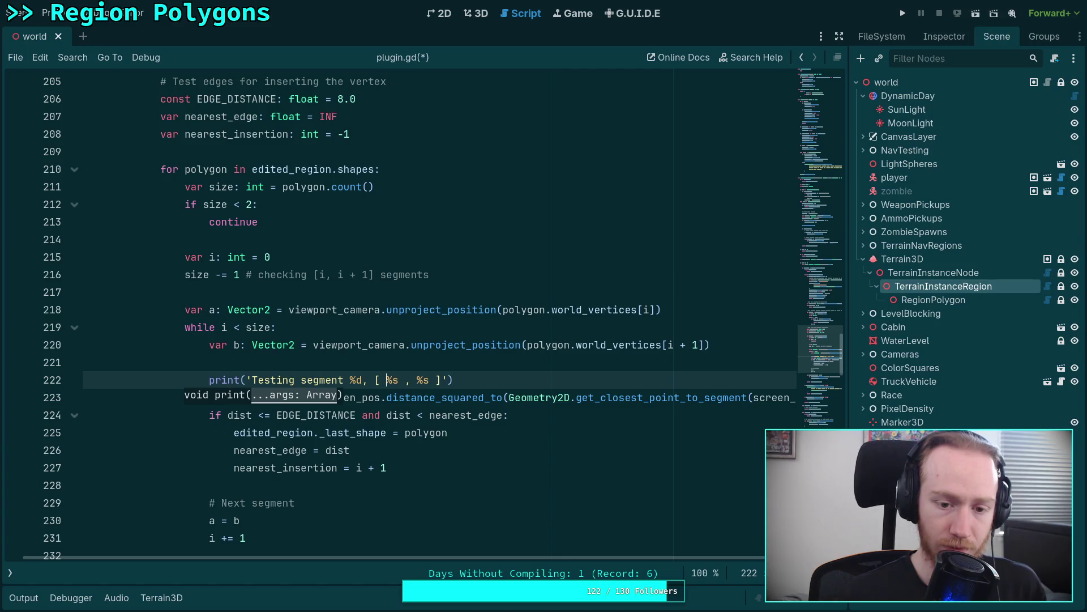
key("BackSpace")
type(":")
key("Right")
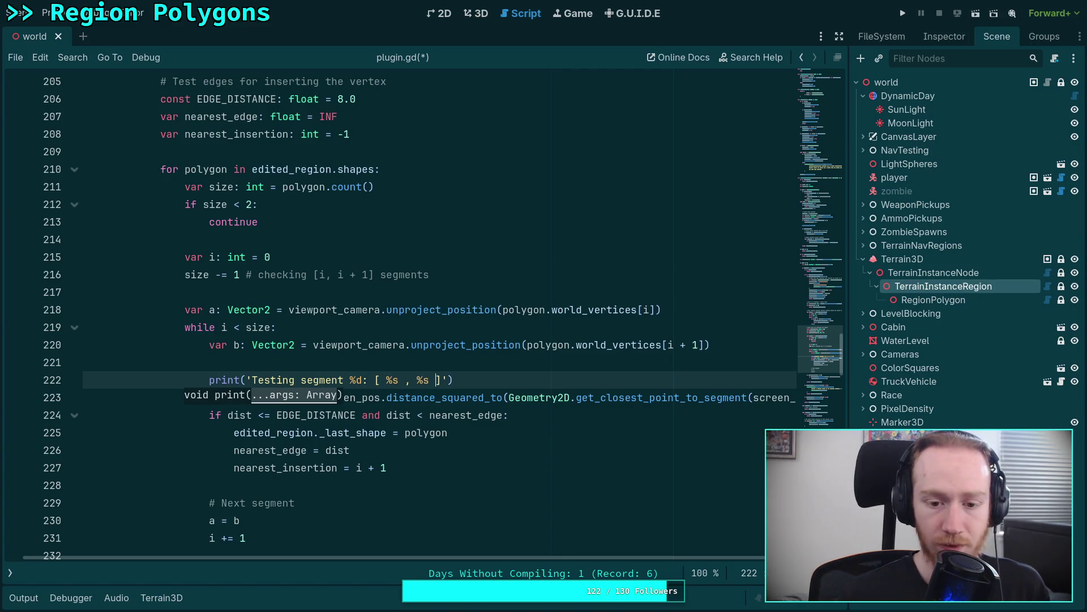
type("%")
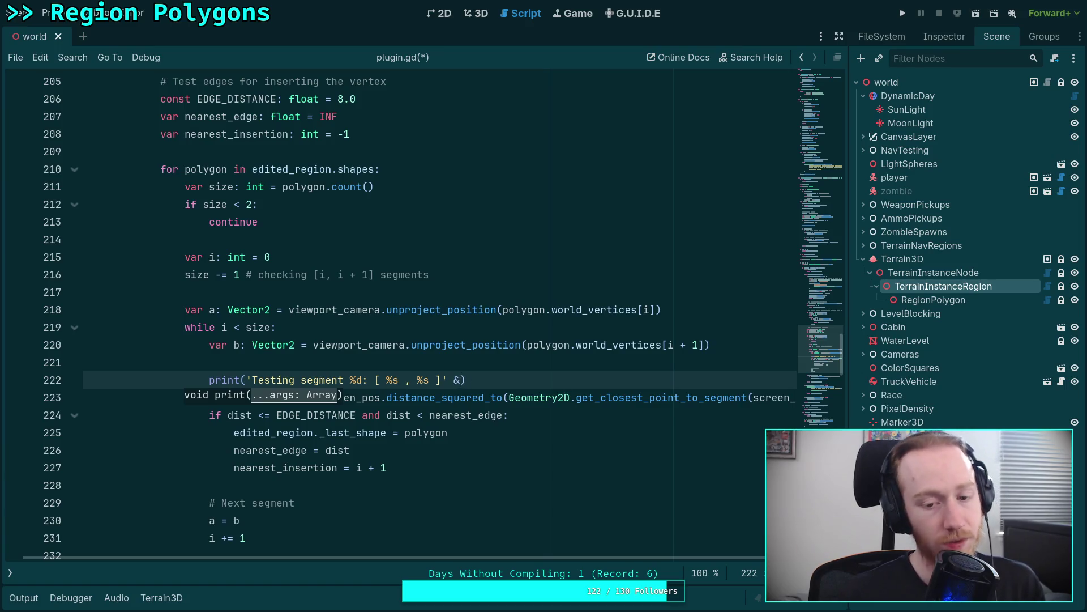
type(" [")
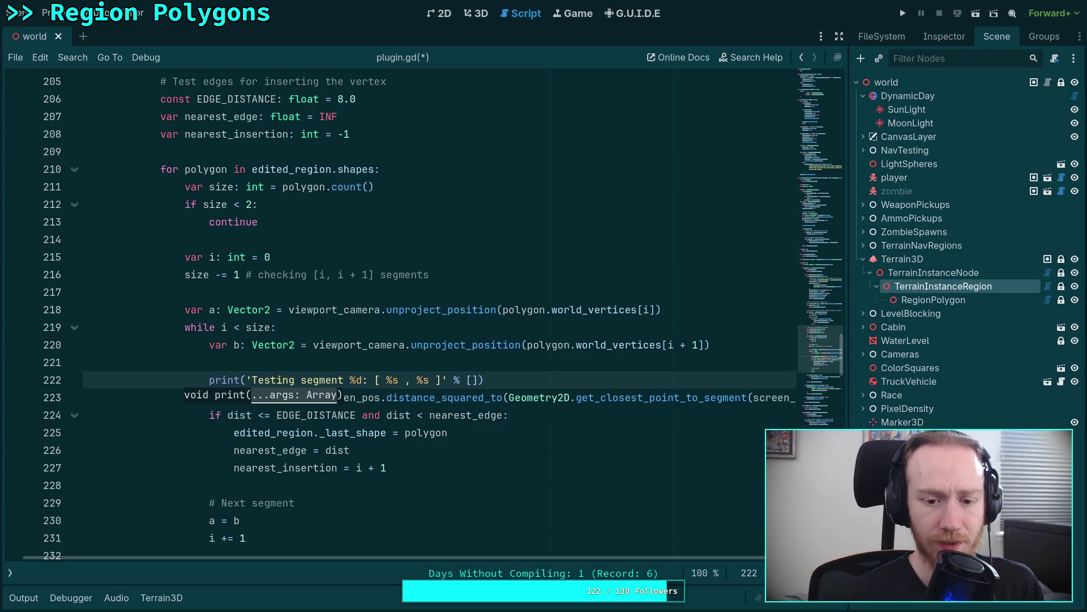
type("i, str")
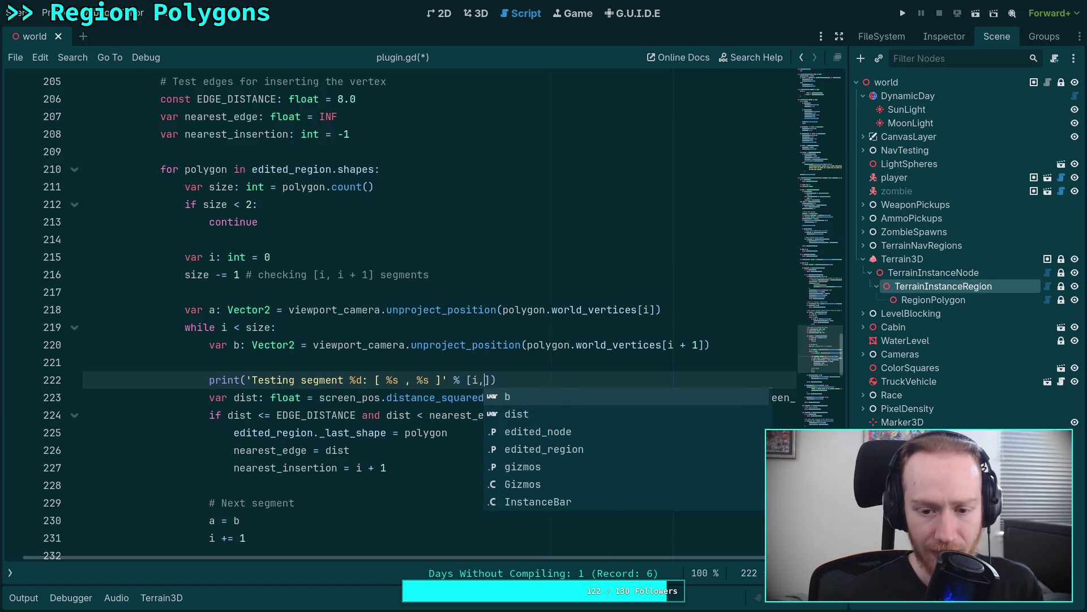
key("Return")
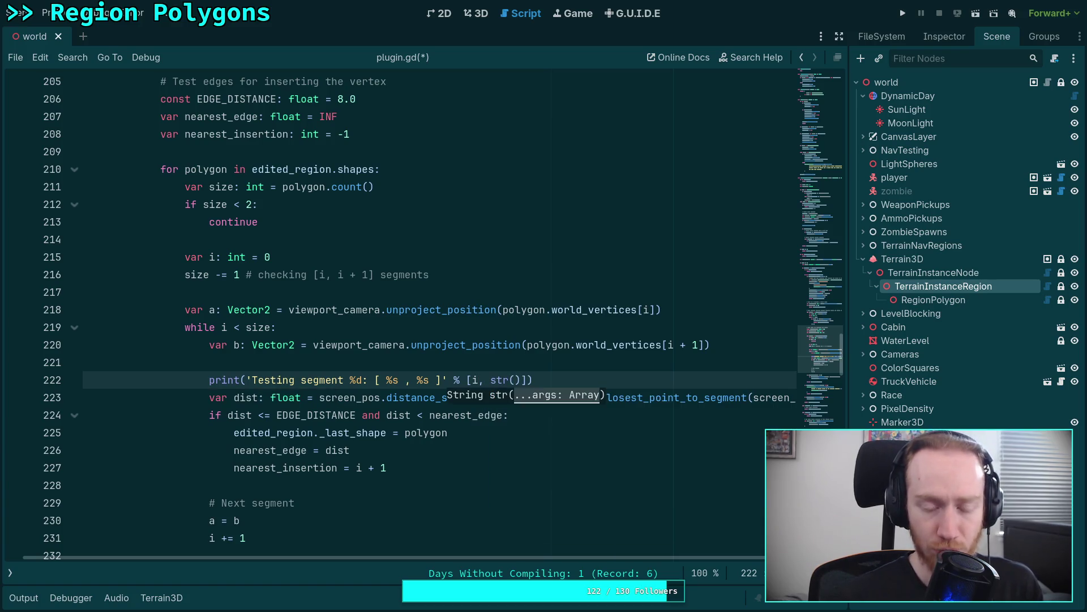
type("a), ")
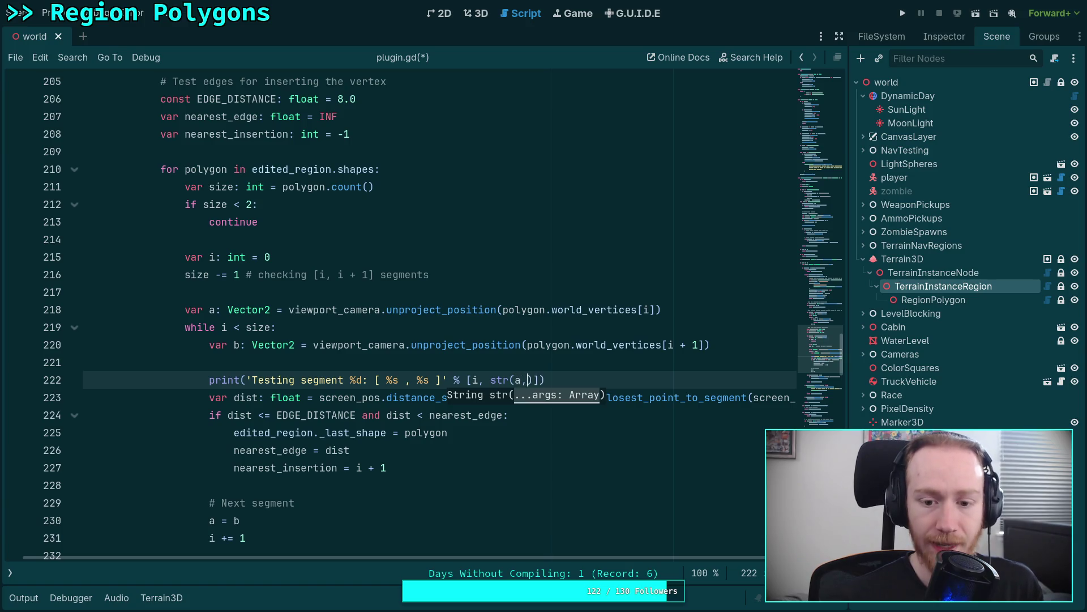
type("str(b")
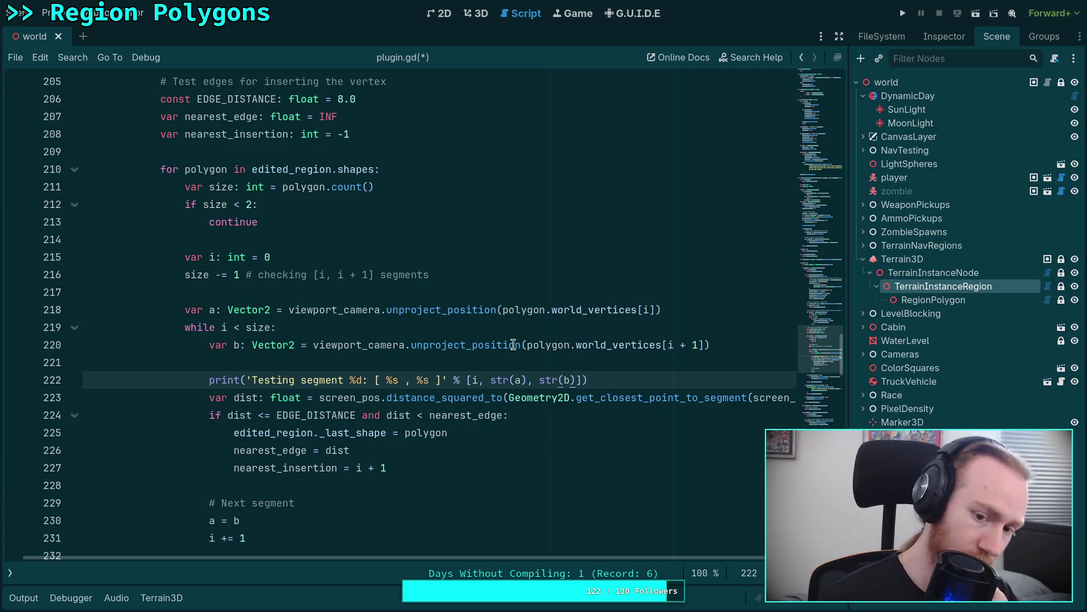
Replace the print arguments with str(polygon.world_vertices[i]) and str(polygon.world_vertices[i + 1]).
left_click_drag(571, 344, 711, 345)
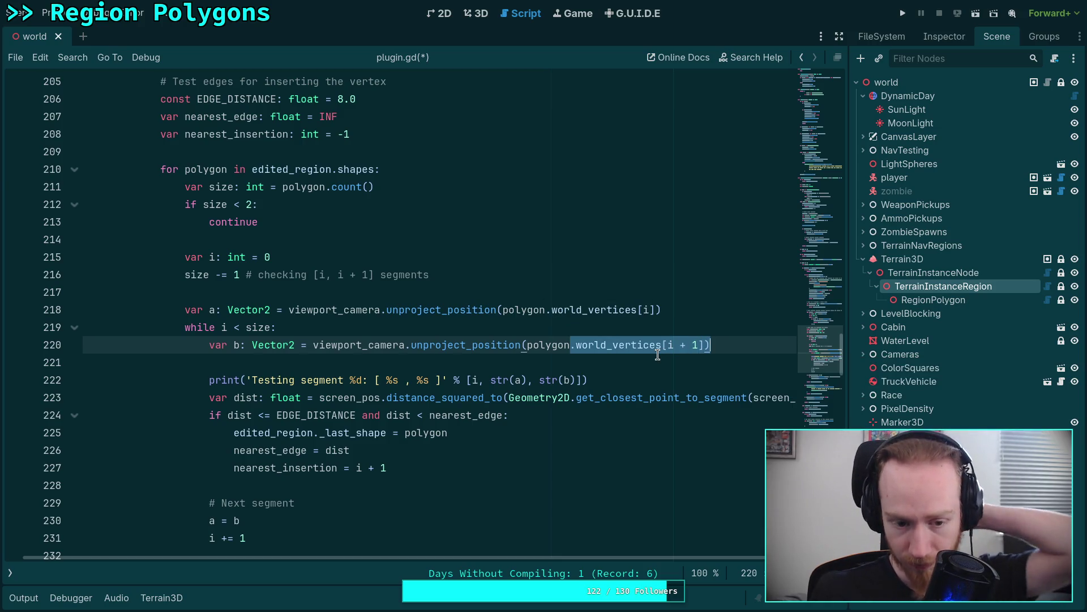
scroll(658, 354, "down", 2)
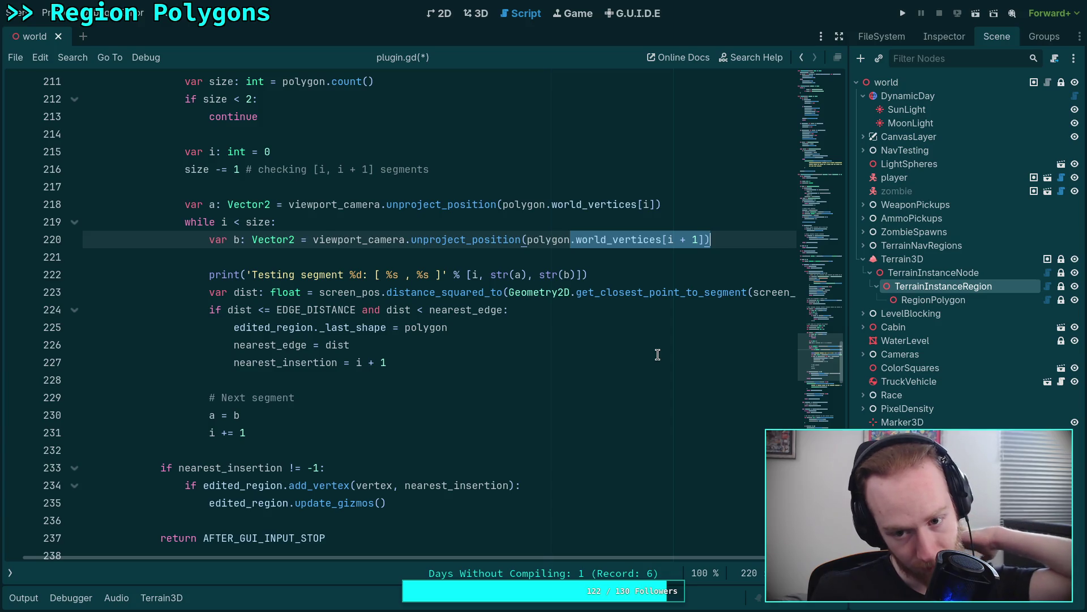
scroll(658, 355, "up", 1)
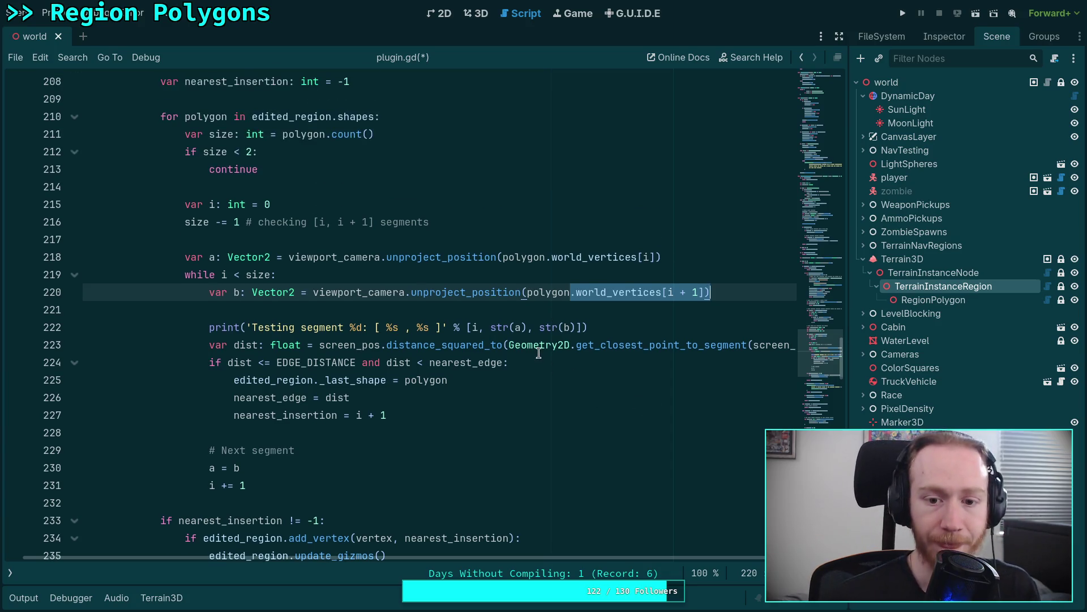
left_click(521, 327)
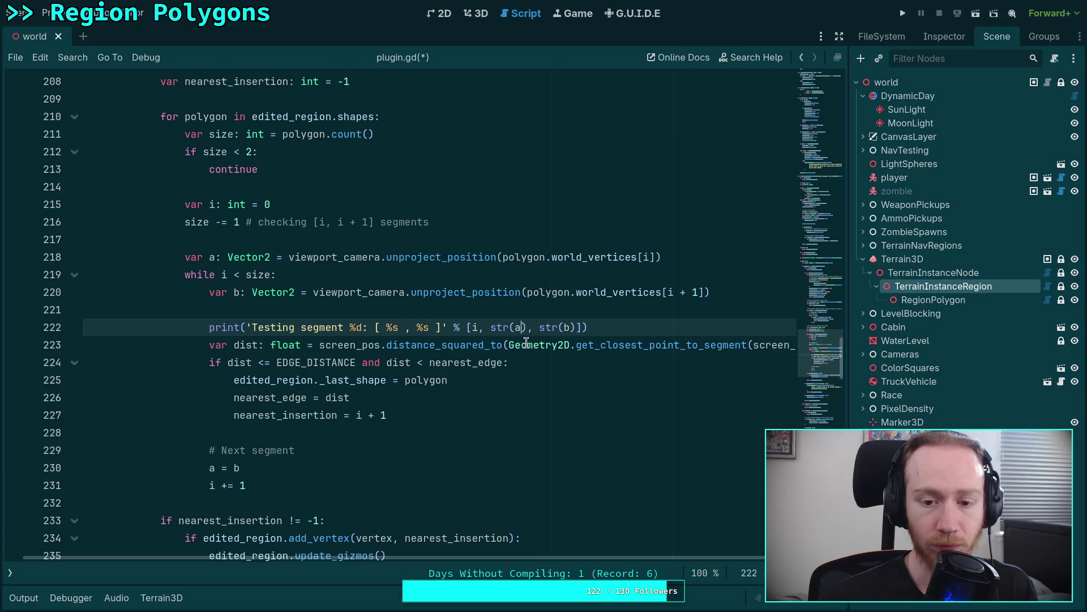
scroll(524, 342, "up", 1)
left_click_drag(491, 380, 526, 372)
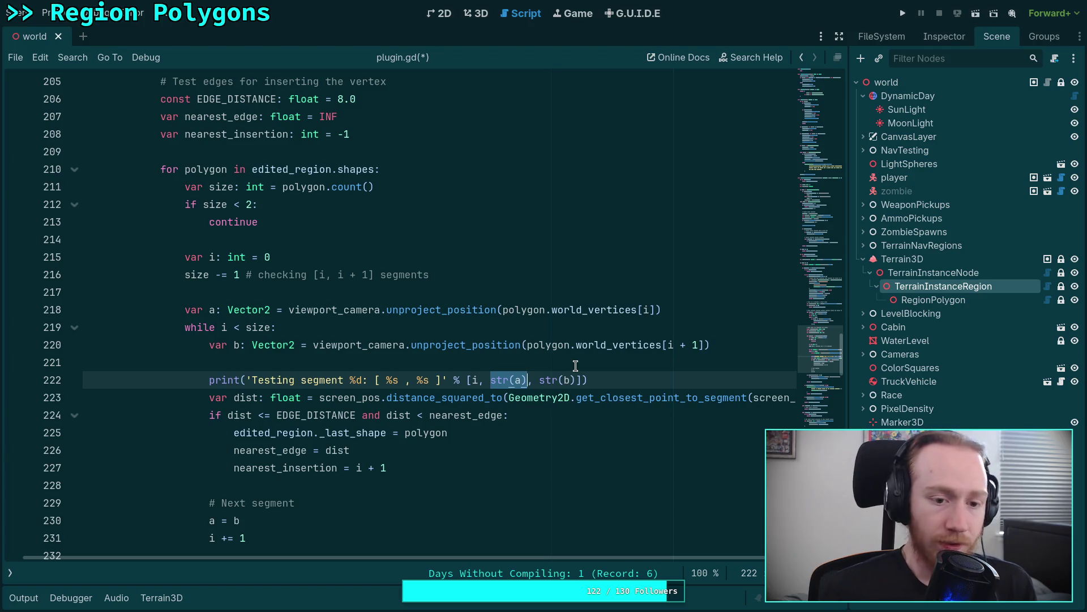
key("Right")
key("BackSpace")
type("polyg")
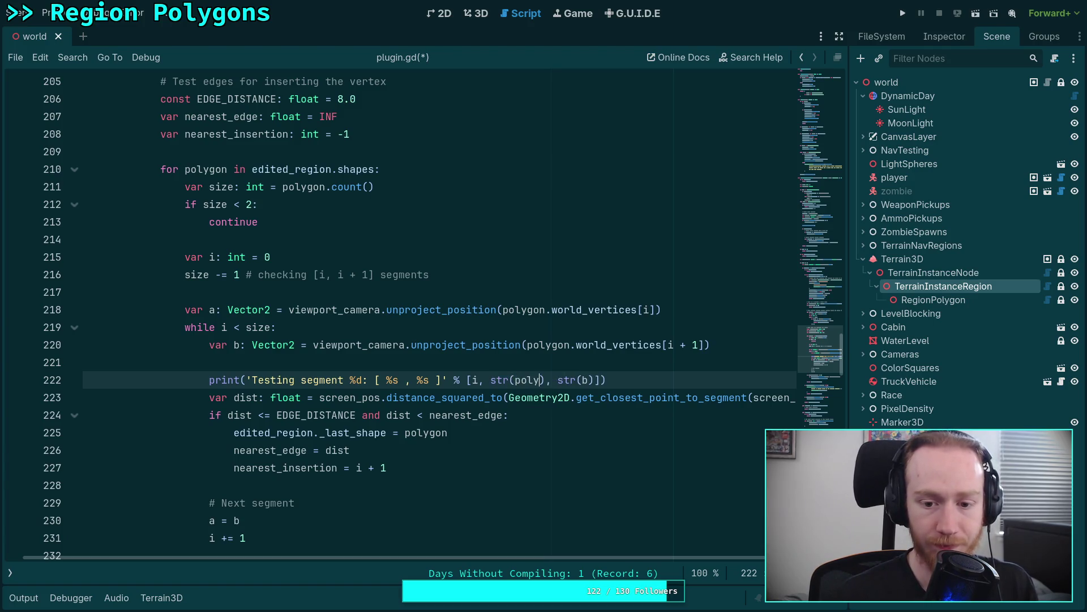
type("on.world_vertices[i]), str(")
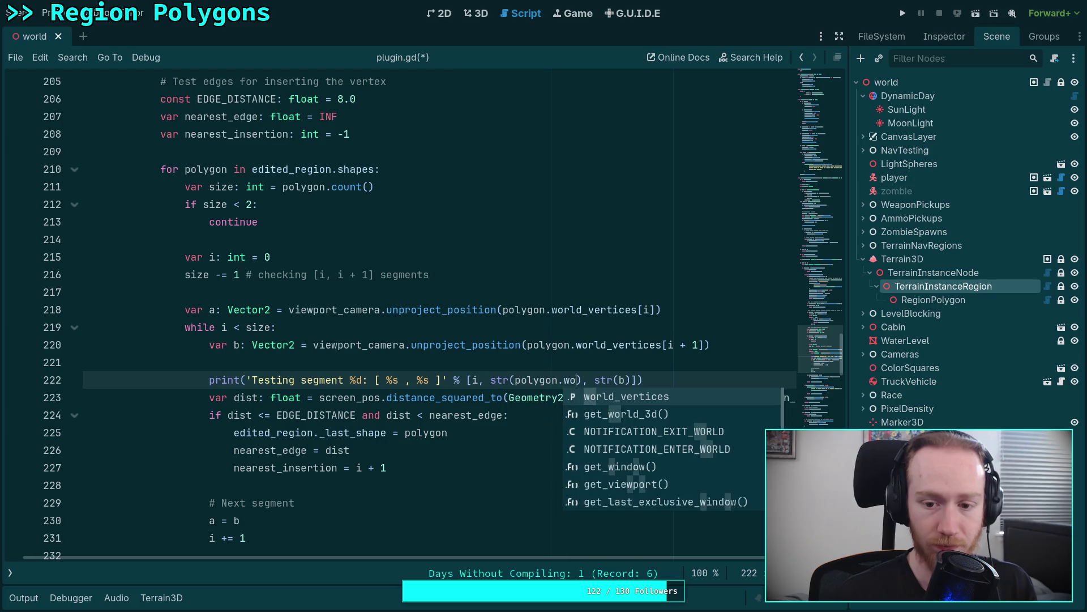
type("polygon.wor")
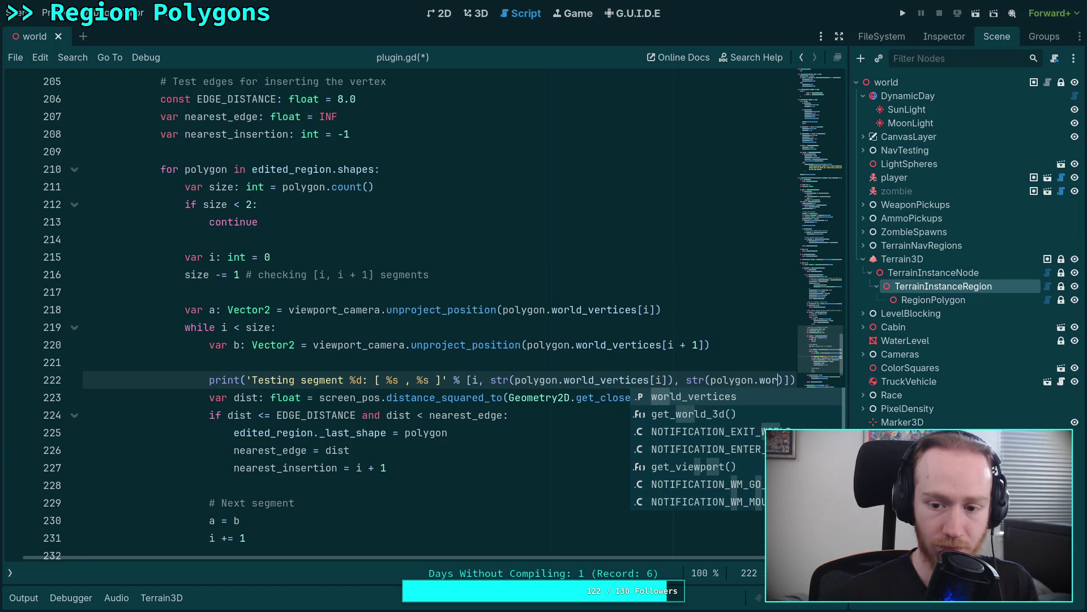
key("Return")
type("[i + 1])")
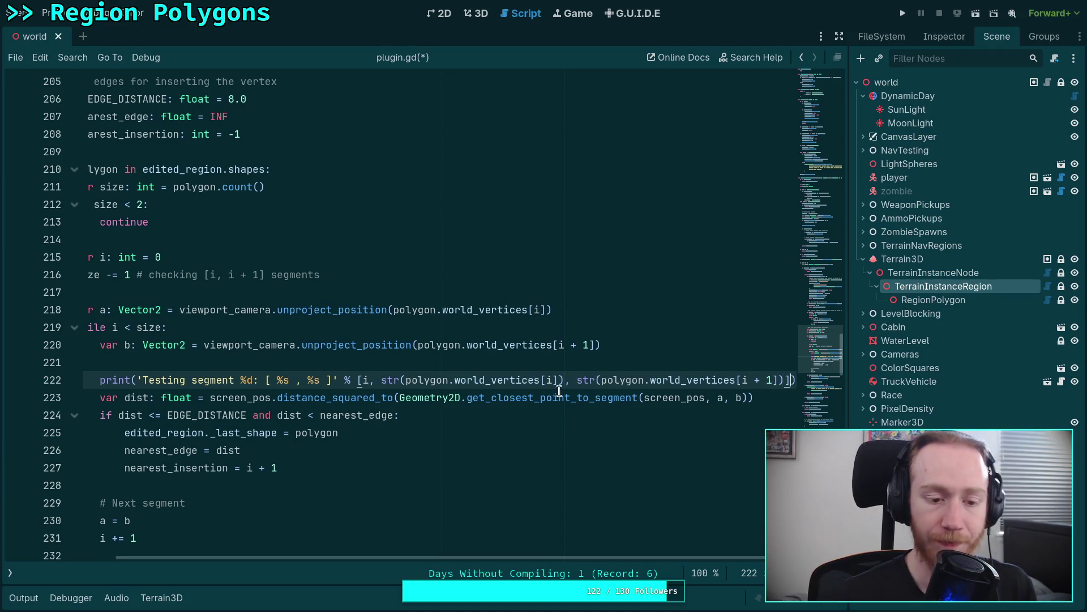
left_click_drag(487, 559, 376, 559)
left_click(554, 432)
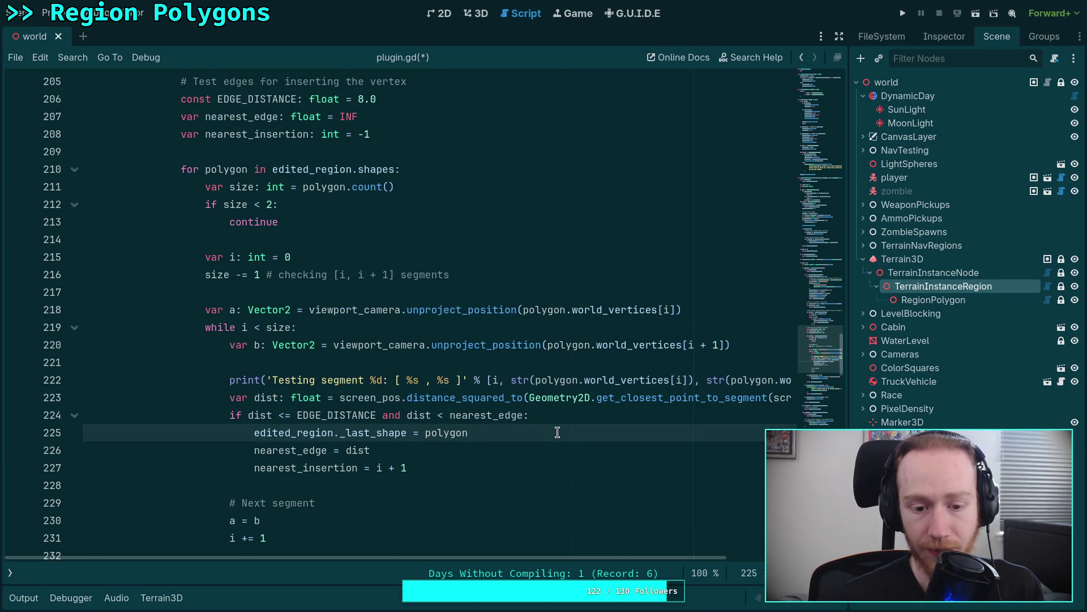
scroll(554, 429, "down", 1)
left_click(504, 421)
After nearest_insertion = i + 1, start print('Within %.0f of segment...' % [EDGE_DISTANCE, ...]).
key("Return")
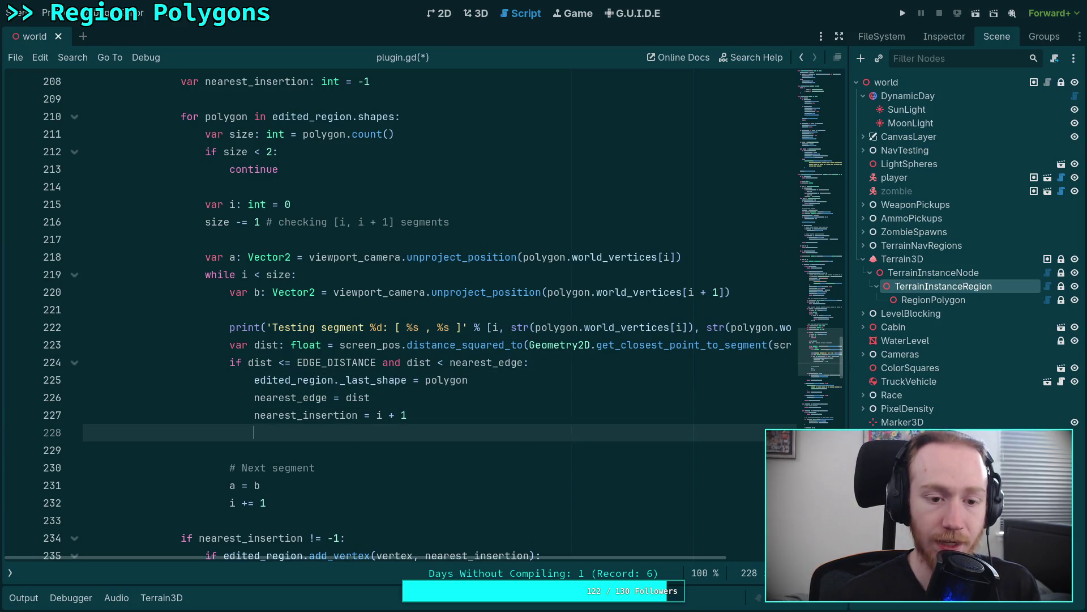
type("print('")
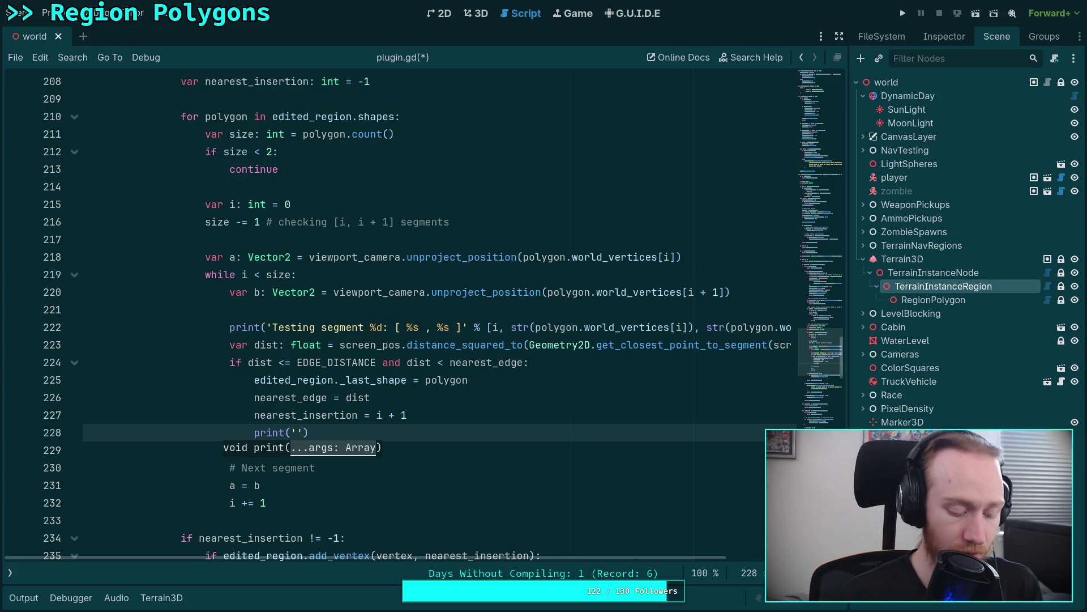
type("Within ")
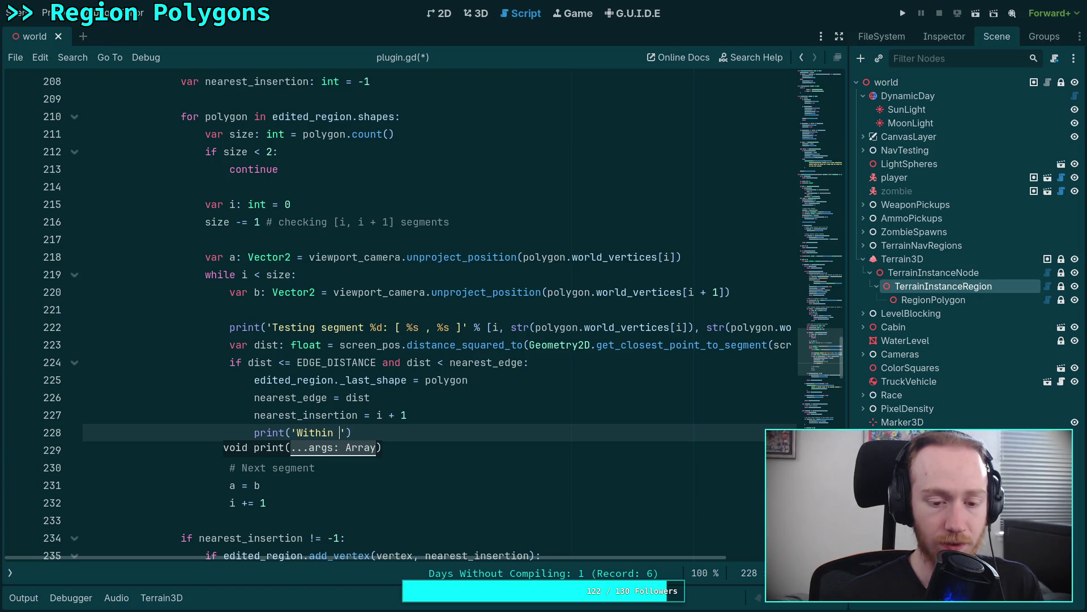
type("%.")
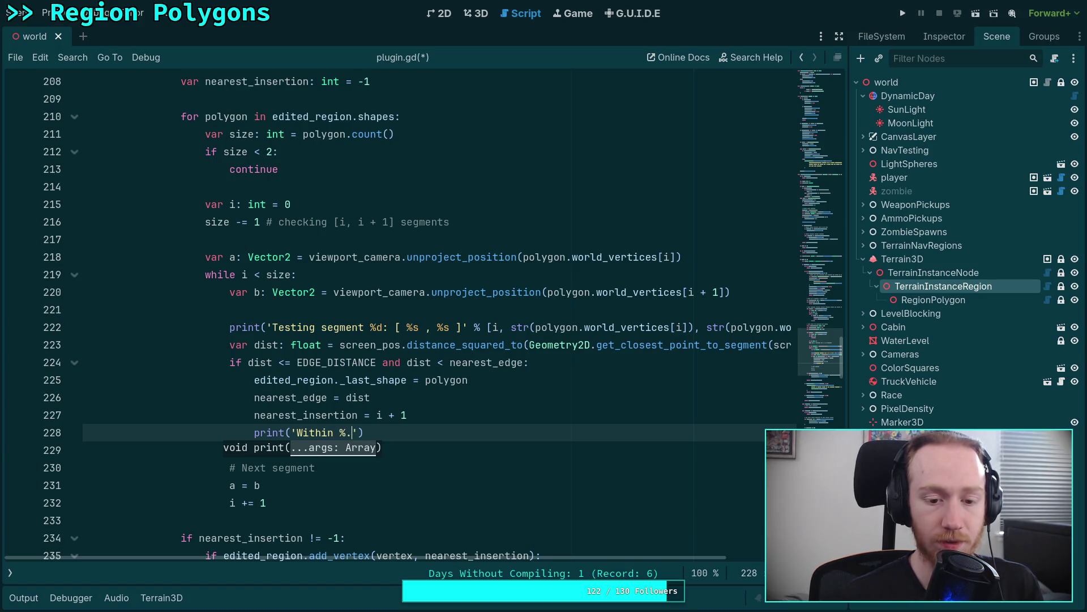
type("0f")
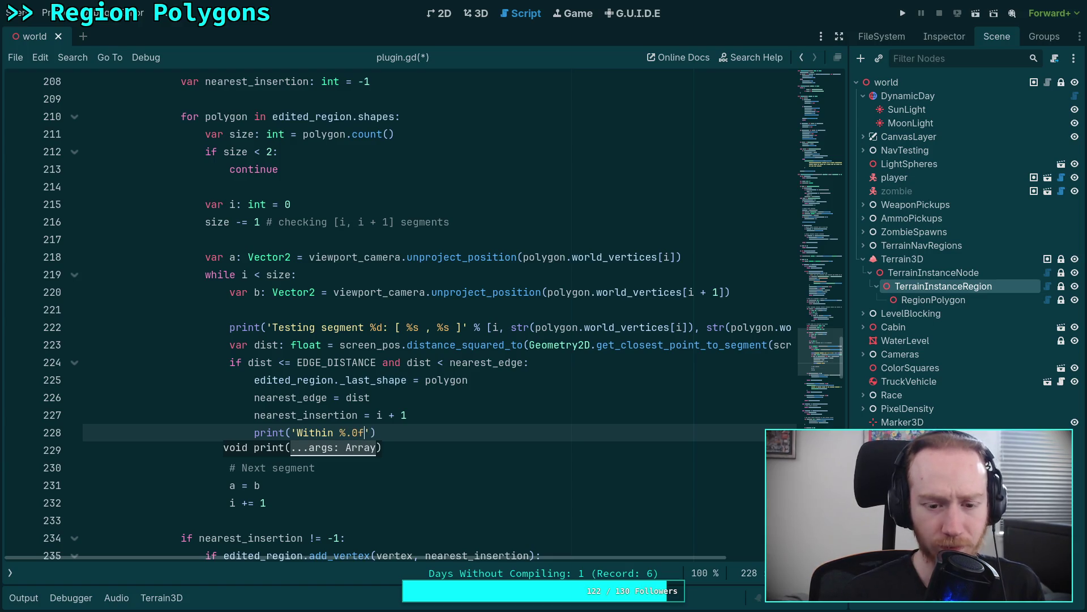
type(" of segment: ")
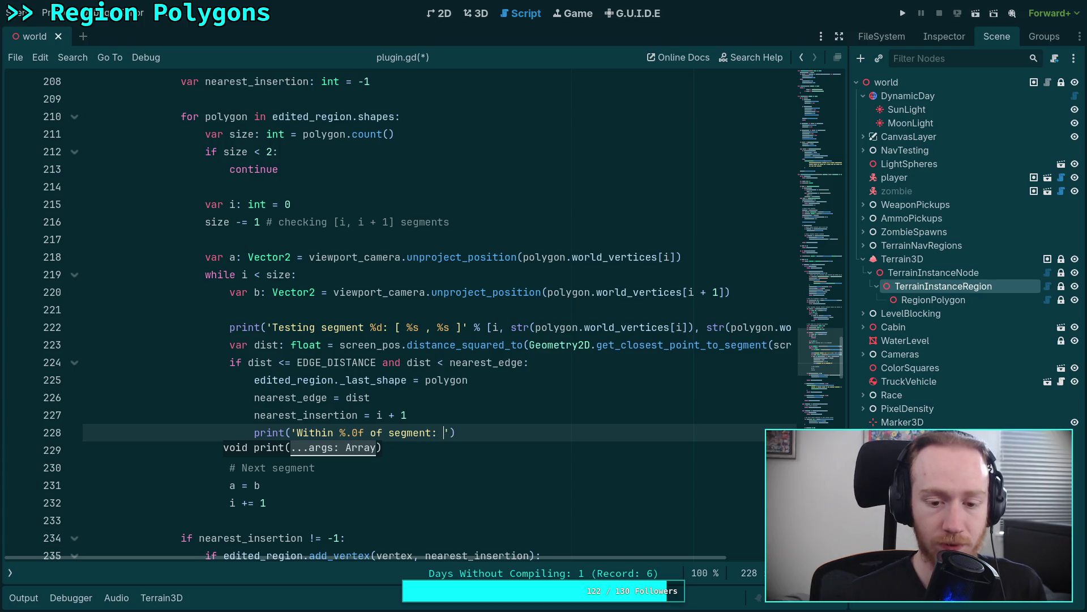
type("%.1f")
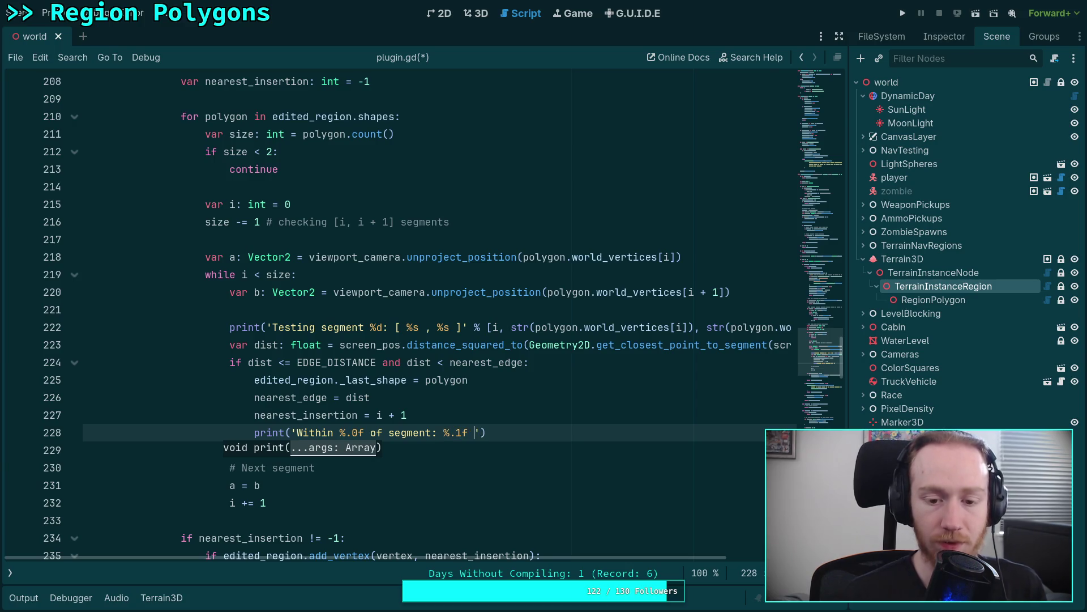
type(" pi")
type("xels")
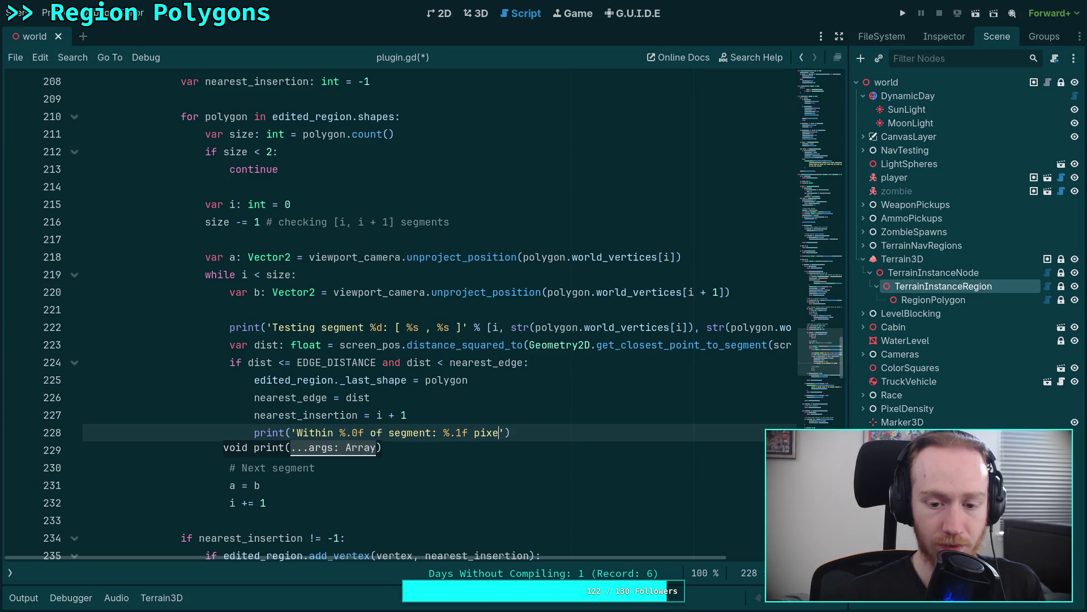
type(", ")
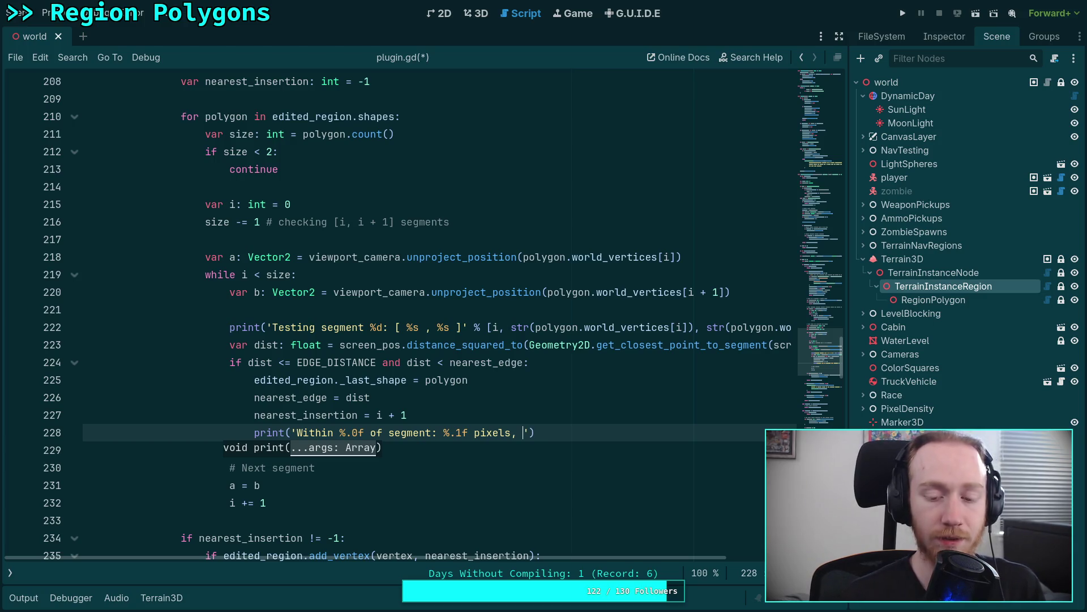
type("screen segmen")
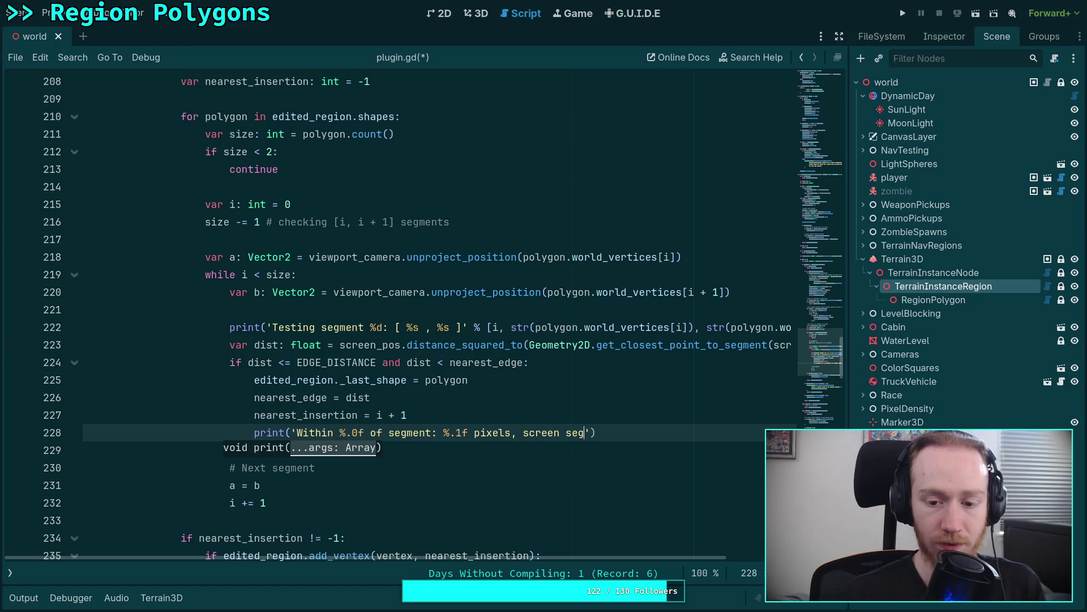
type("t  %s")
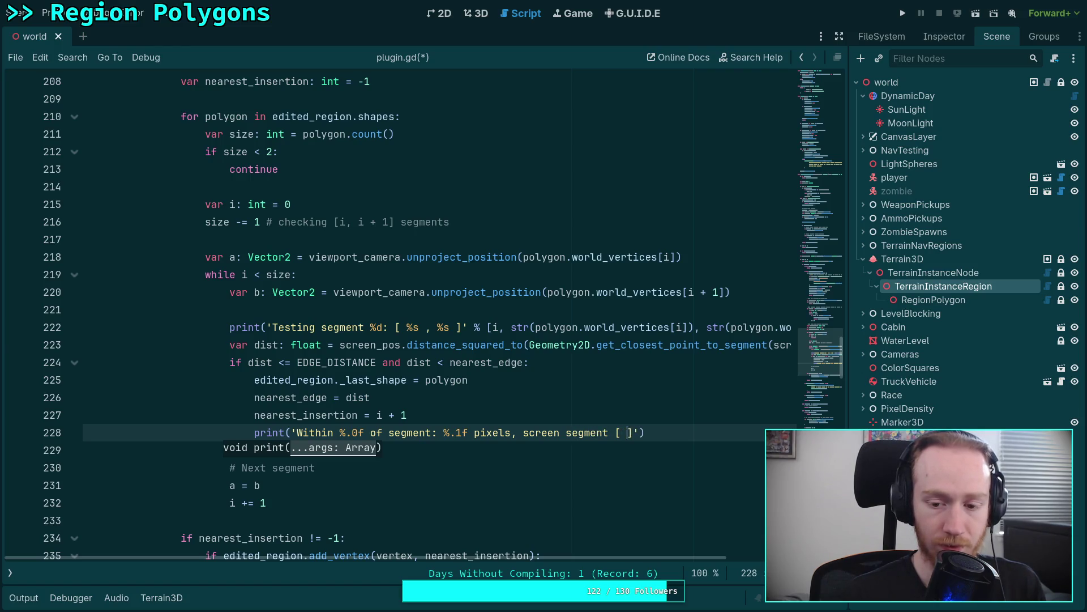
type(" , %s")
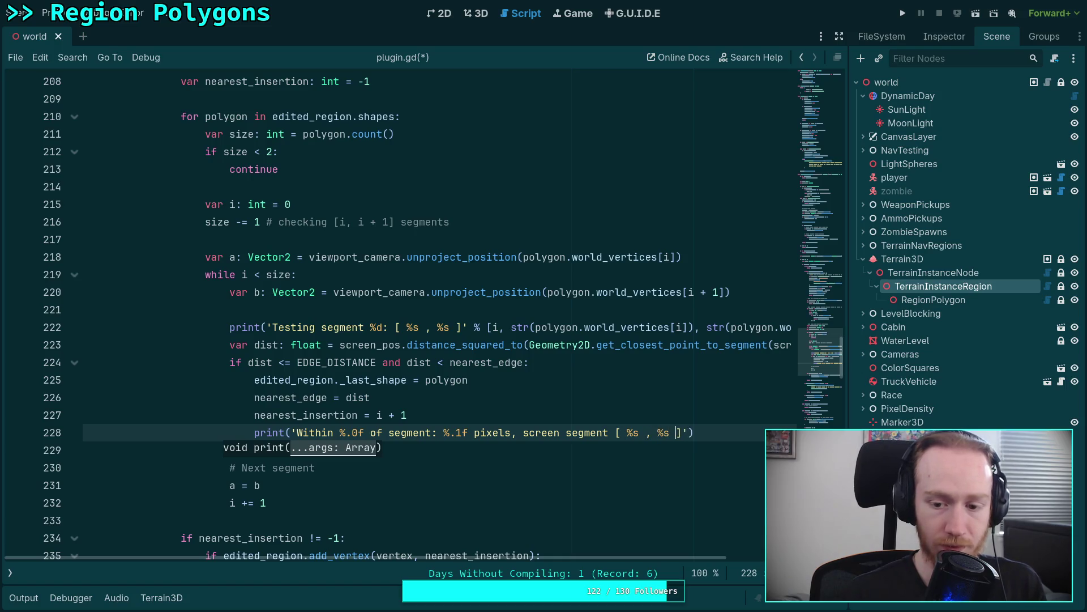
type("  % [")
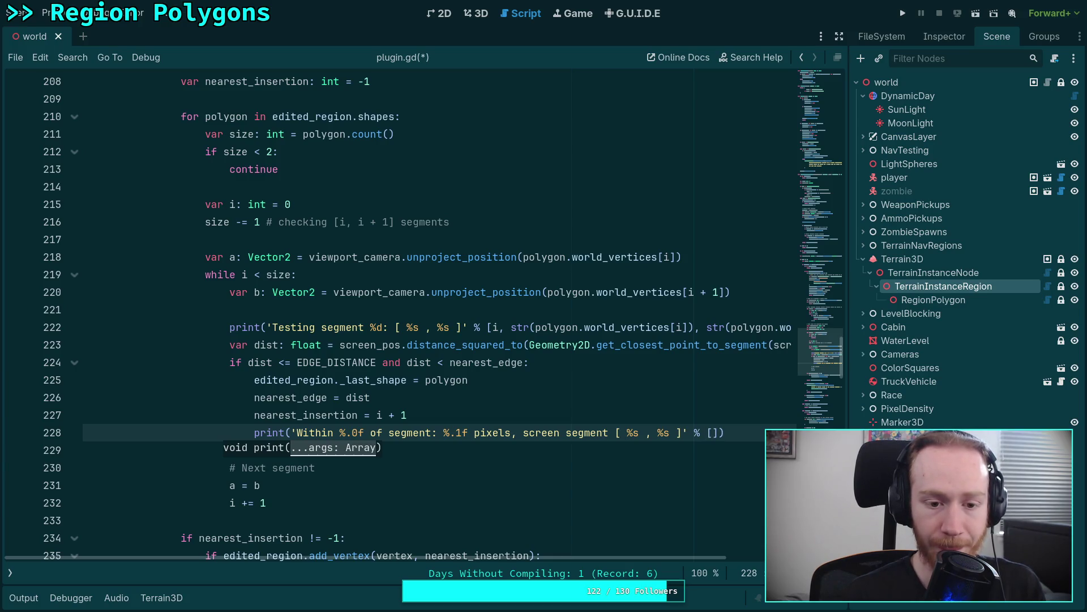
type("EDGE_DISTANC")
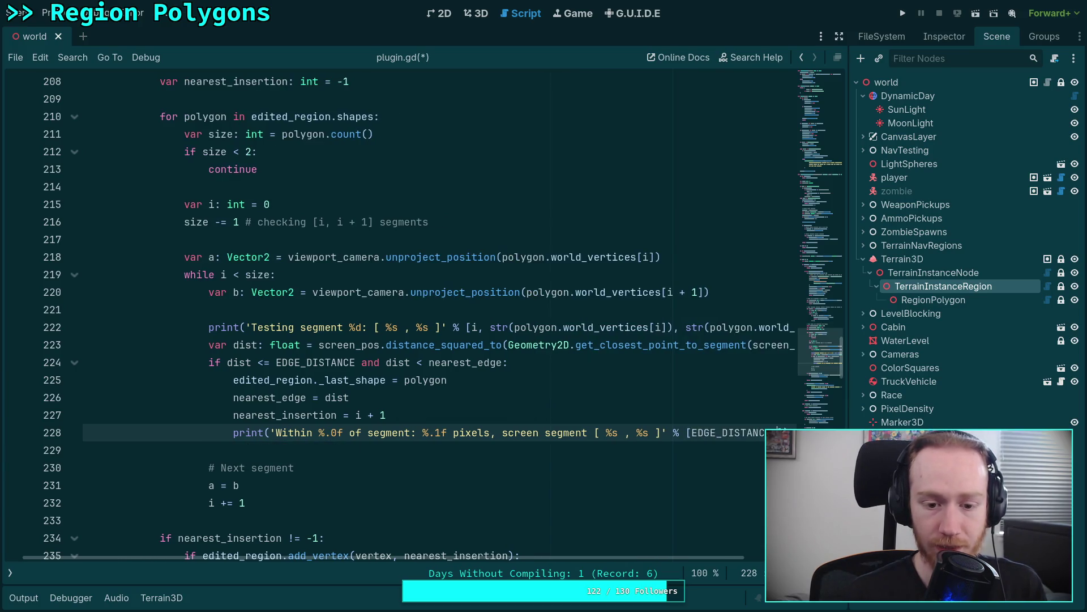
type("E, dist")
key("BackSpace")
key("BackSpace")
key("BackSpace")
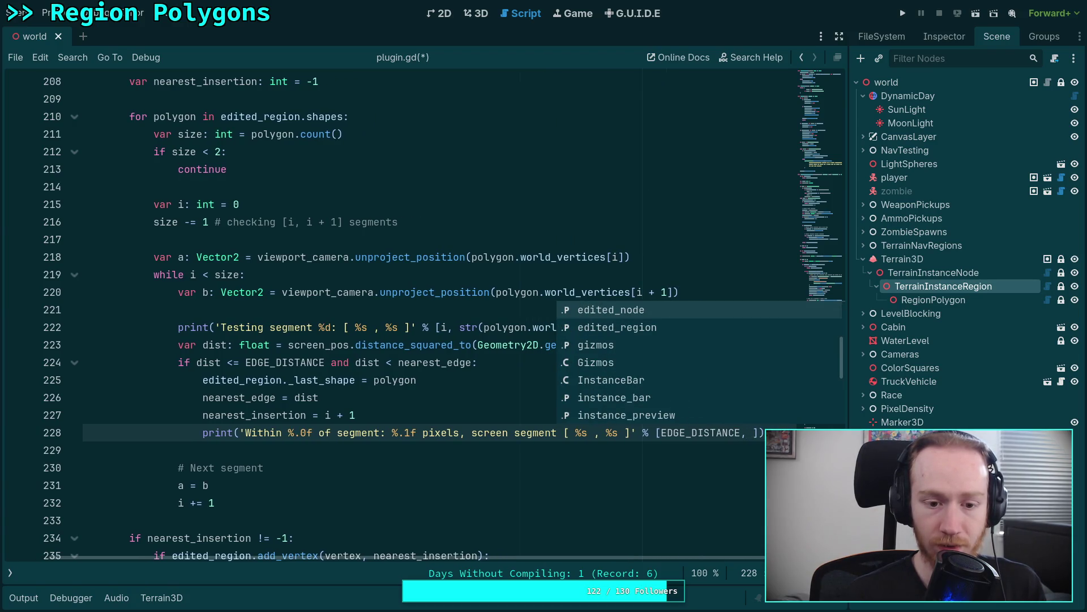
left_click(245, 360)
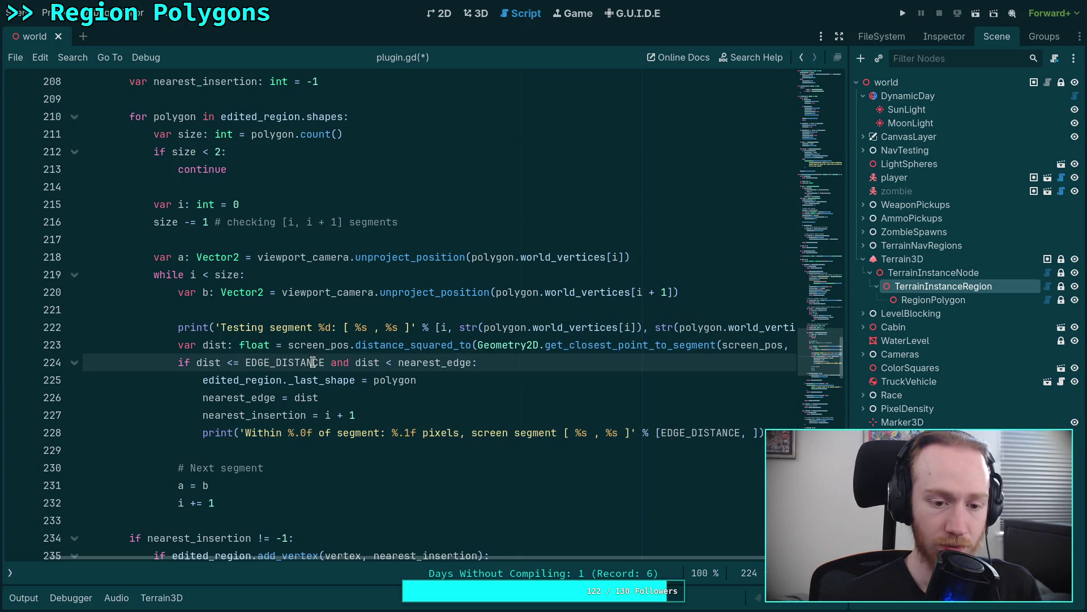
scroll(311, 364, "up", 3)
scroll(311, 364, "up", 2)
left_click(359, 306)
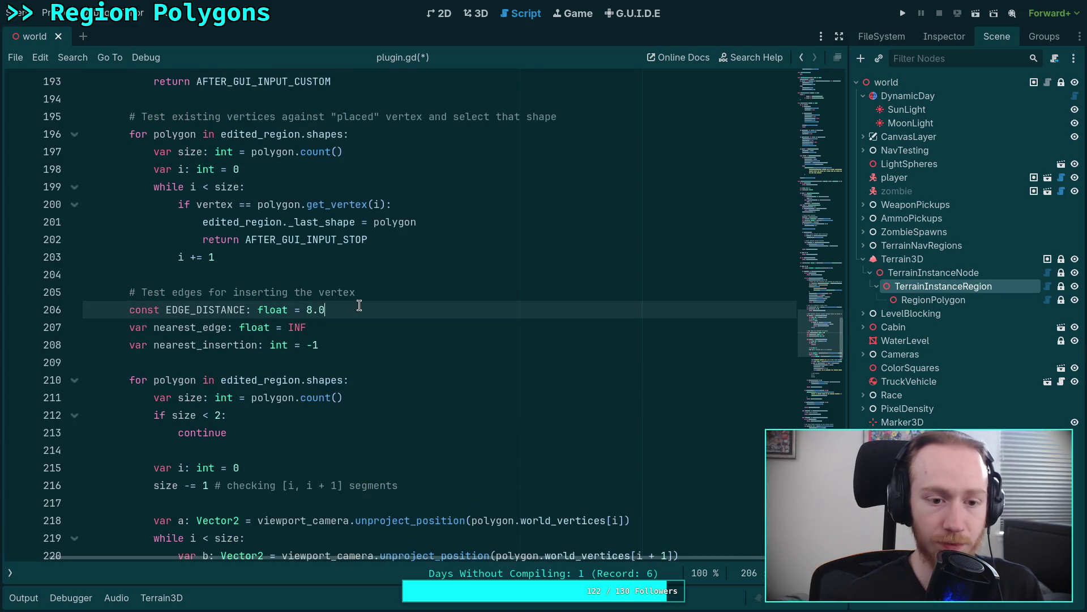
Add an EDGE_DISTANCE_SQ constant equal to EDGE_DISTANCE * EDGE_DISTANCE below EDGE_DISTANCE.
key("Return")
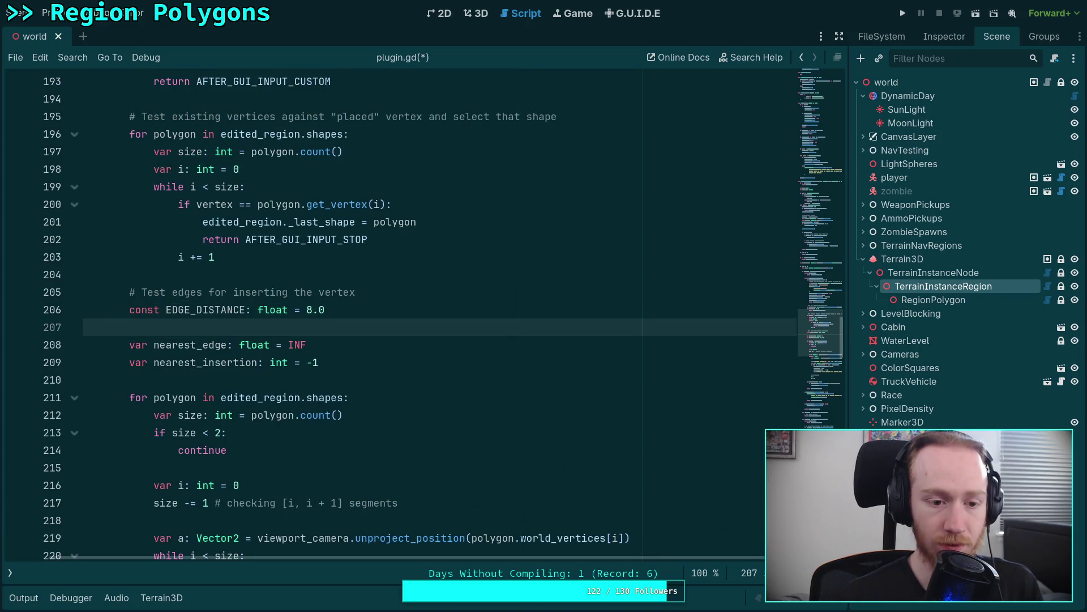
key("BackSpace")
key("BackSpace")
key("BackSpace")
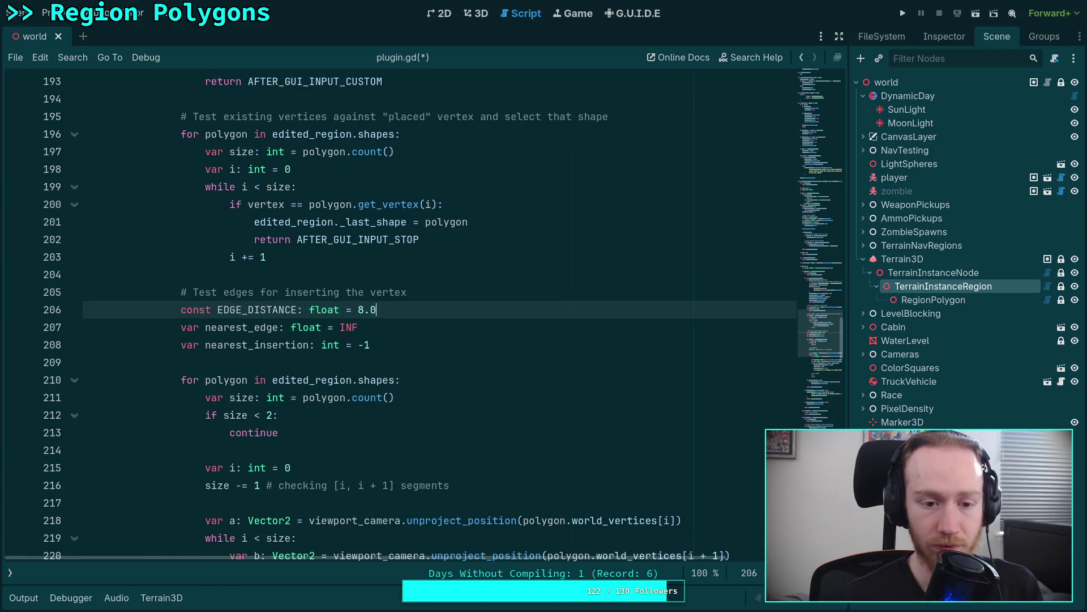
scroll(396, 318, "down", 4)
left_click(298, 415)
scroll(379, 430, "up", 1)
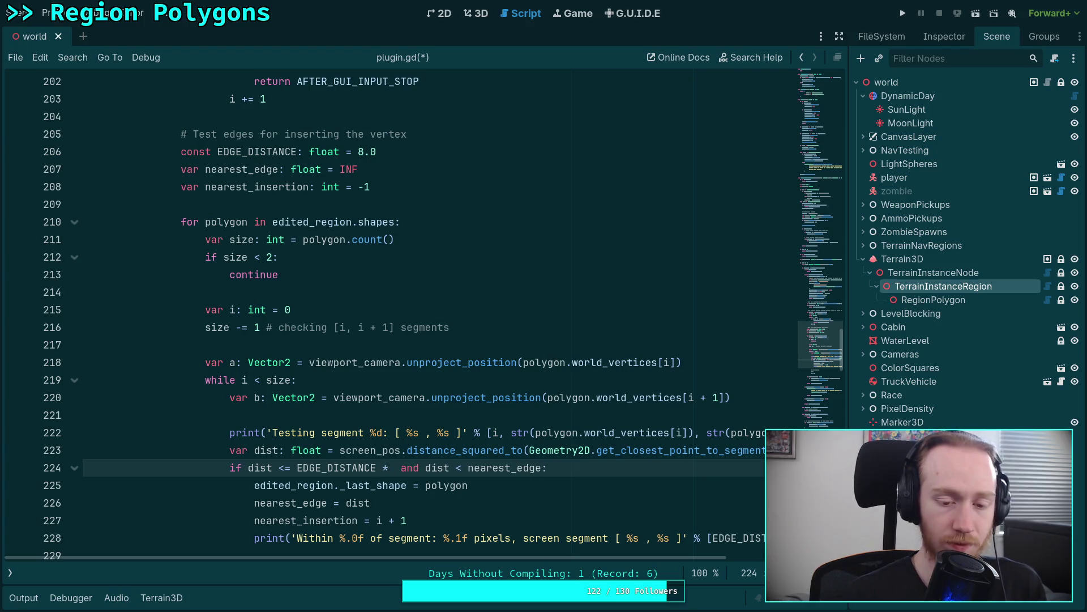
left_click(425, 151)
key("Return")
type("const EDI")
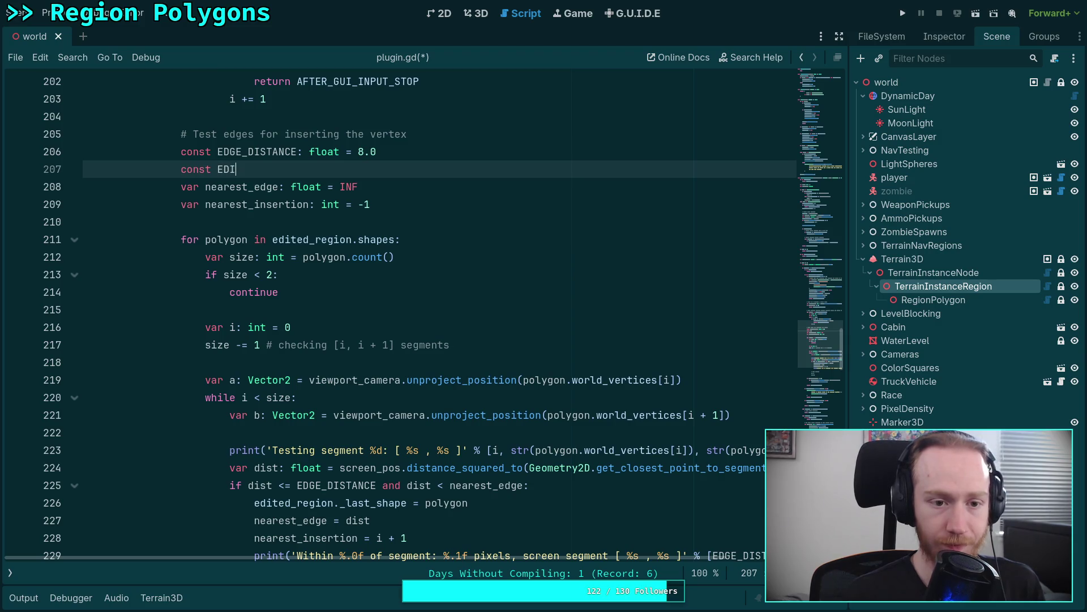
type("GE_DIST_SQ")
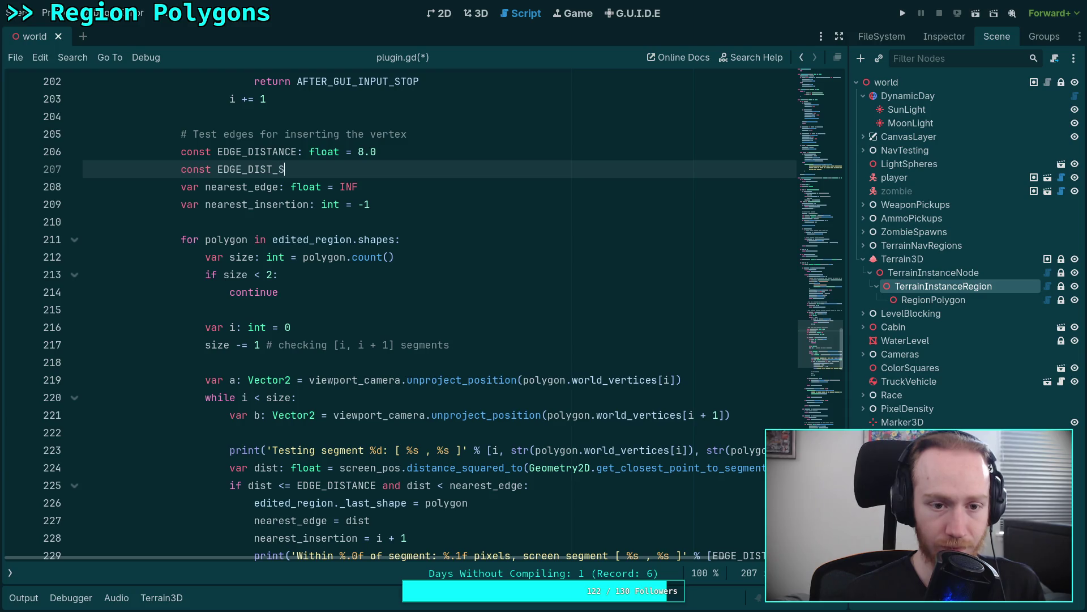
type(": float ")
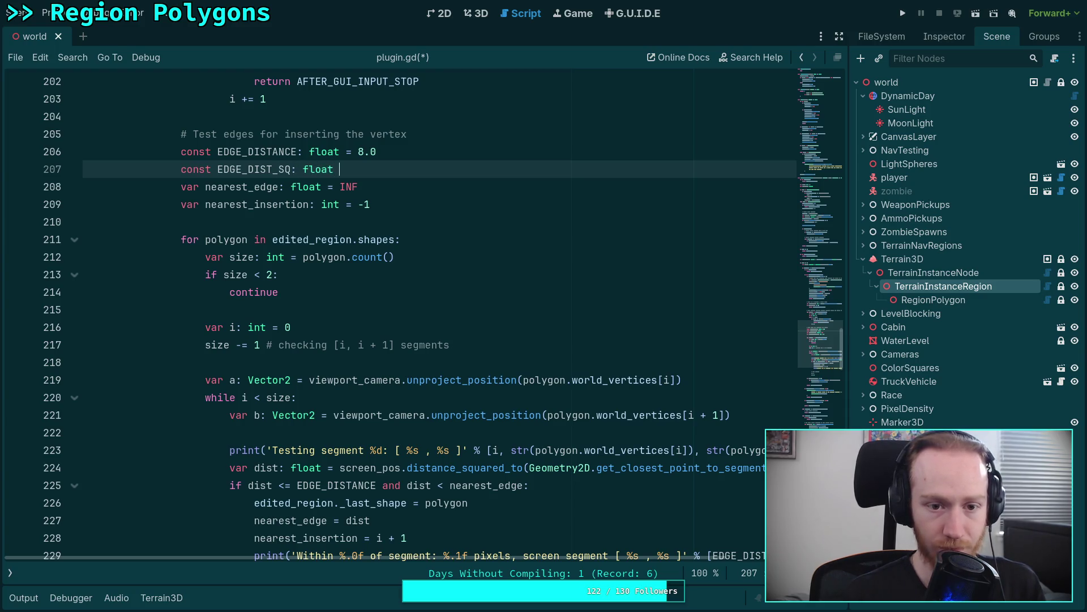
type("= ED")
key("Return")
type("* ED")
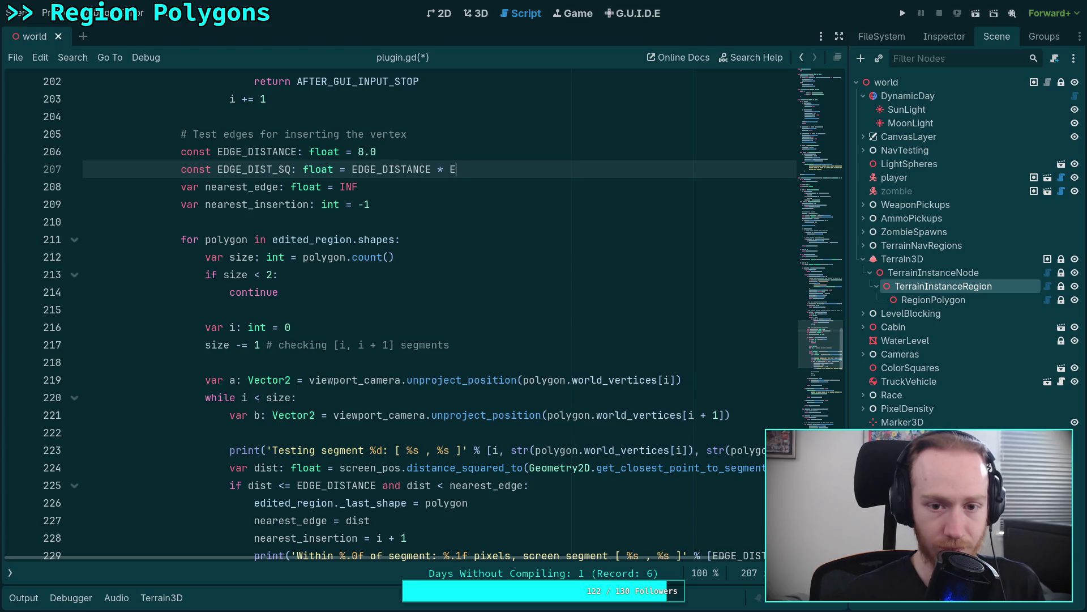
key("Return")
Rename dist to dist_sq on lines 224–227 and compare it against EDGE_DISTANCE_SQ.
mouse_move(376, 486)
left_mouse_down()
mouse_move(340, 486)
mouse_move(352, 485)
left_mouse_up()
type("_SQ")
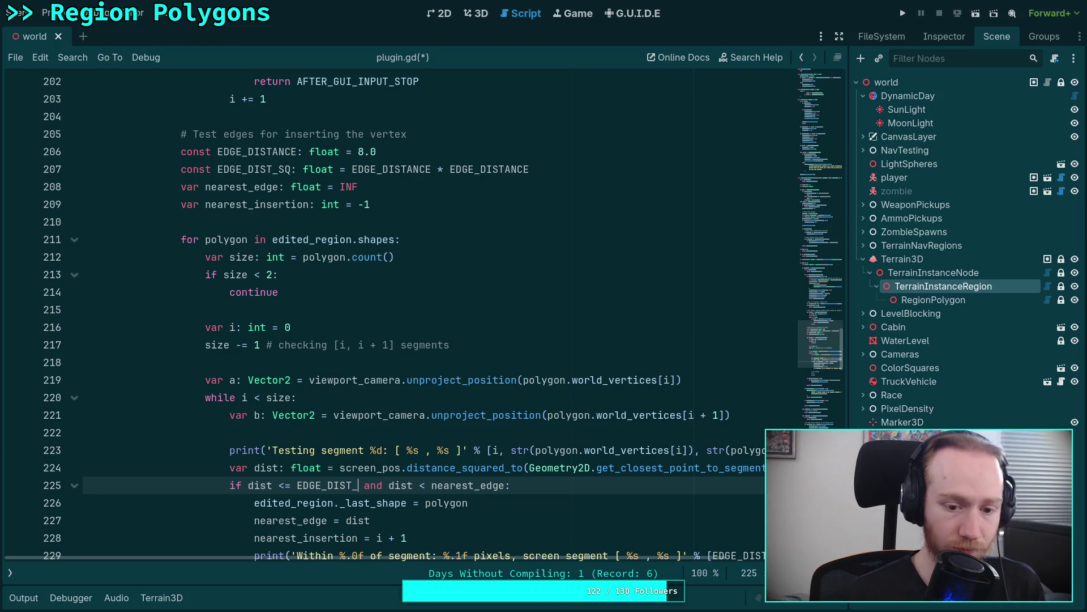
left_click(278, 468)
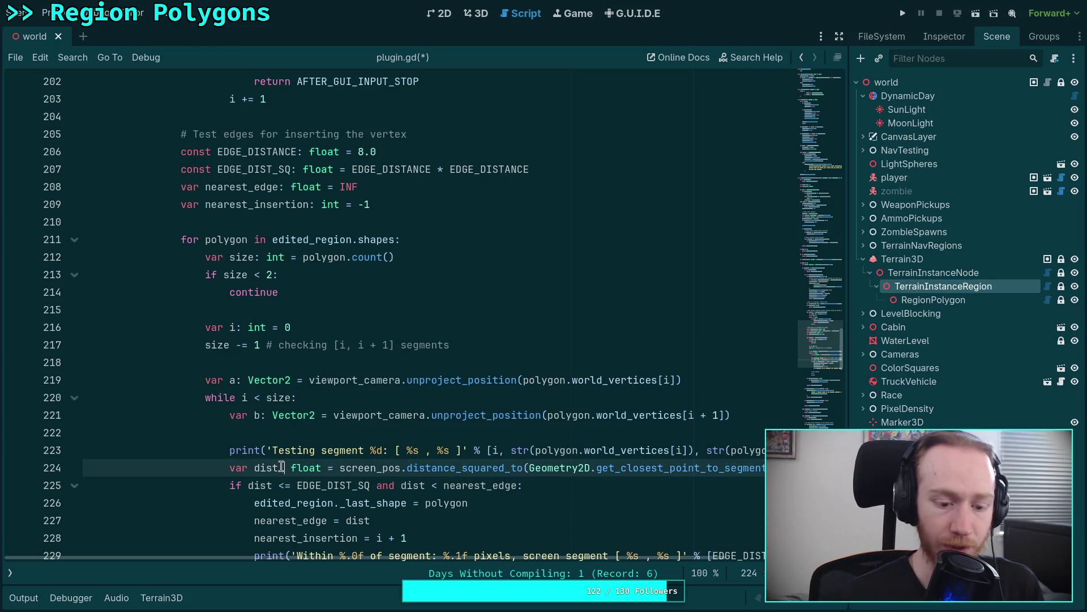
type("_s")
type("q")
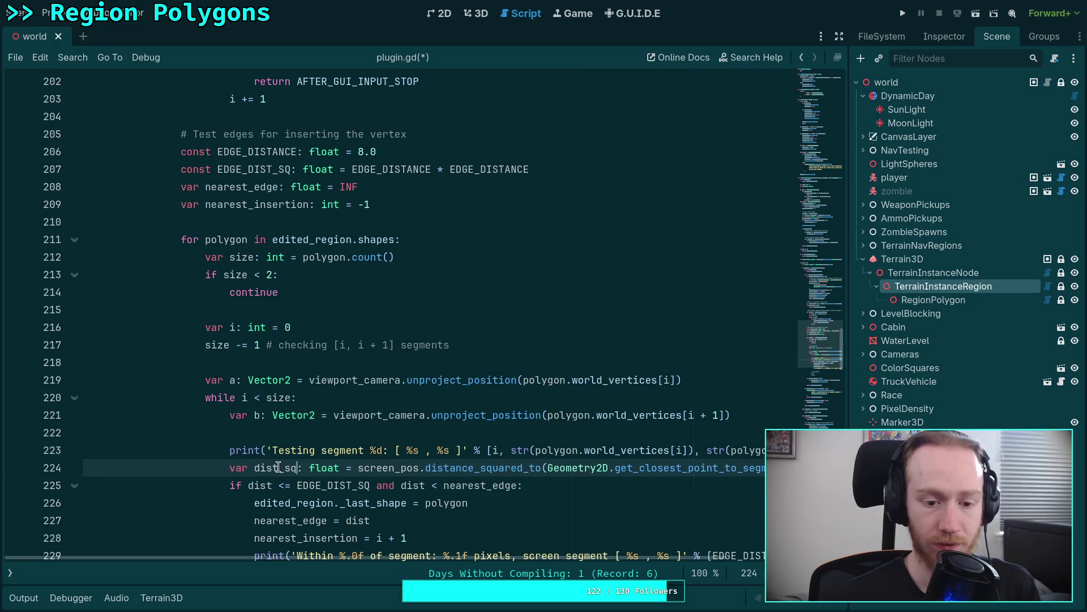
left_click(273, 485)
type("_sq")
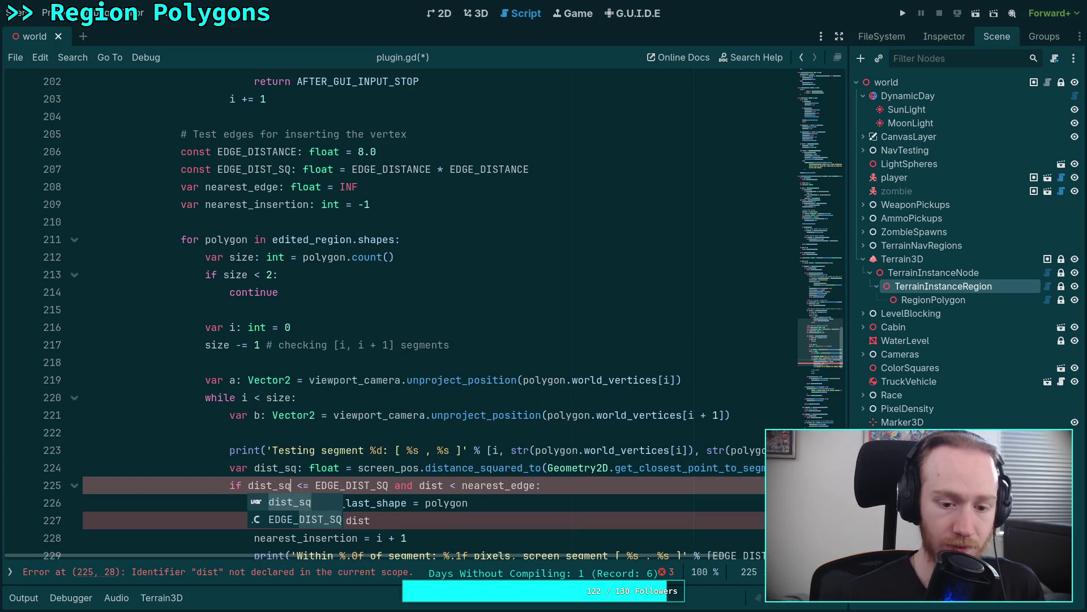
left_click(444, 485)
type("_sq")
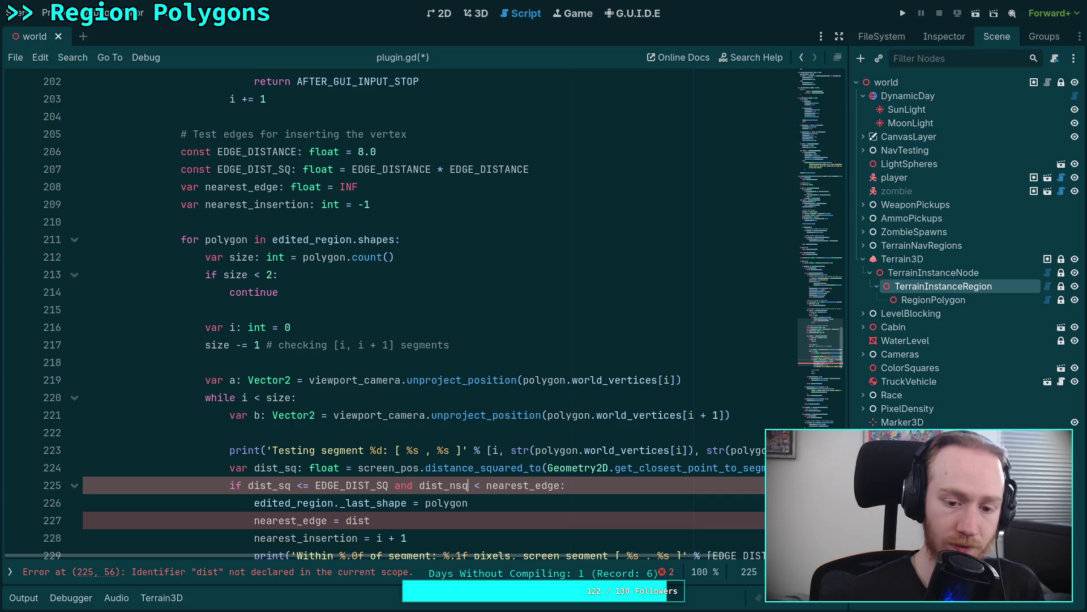
scroll(432, 482, "down", 2)
left_click(427, 415)
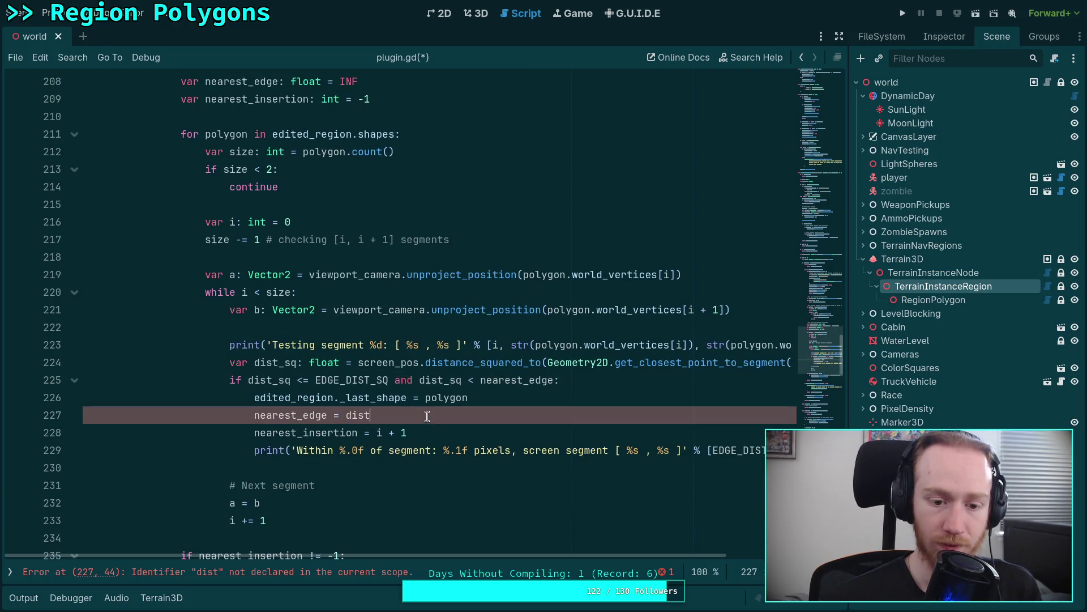
type("_sq")
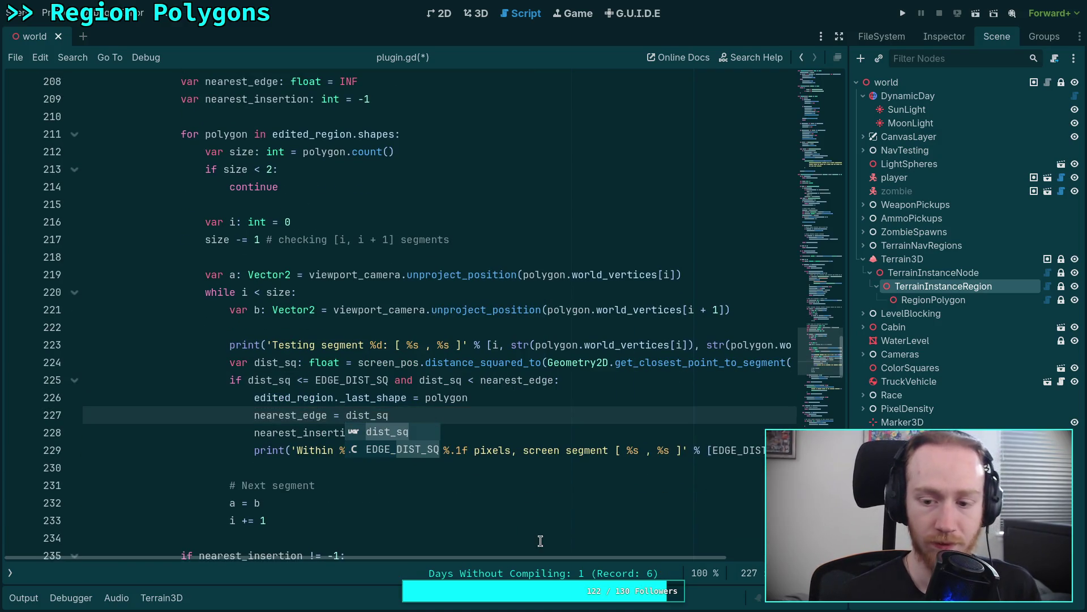
Add sqrt(dist_sq), str(a) and str(b) to the debug print on line 229, then save.
scroll(549, 557, "right", 3)
left_click(672, 450)
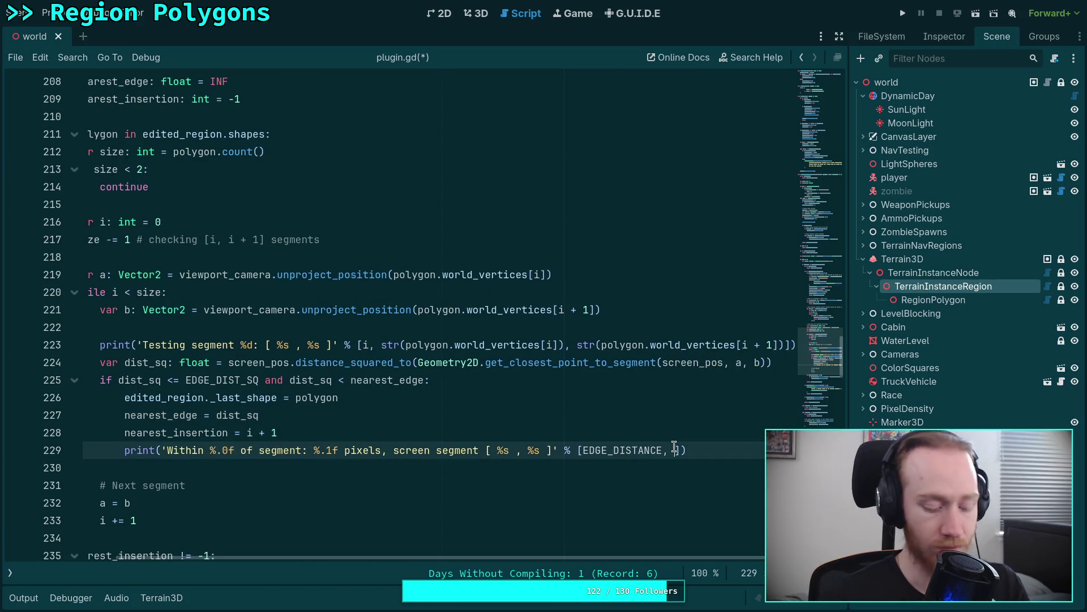
type("sqrt")
key("Return")
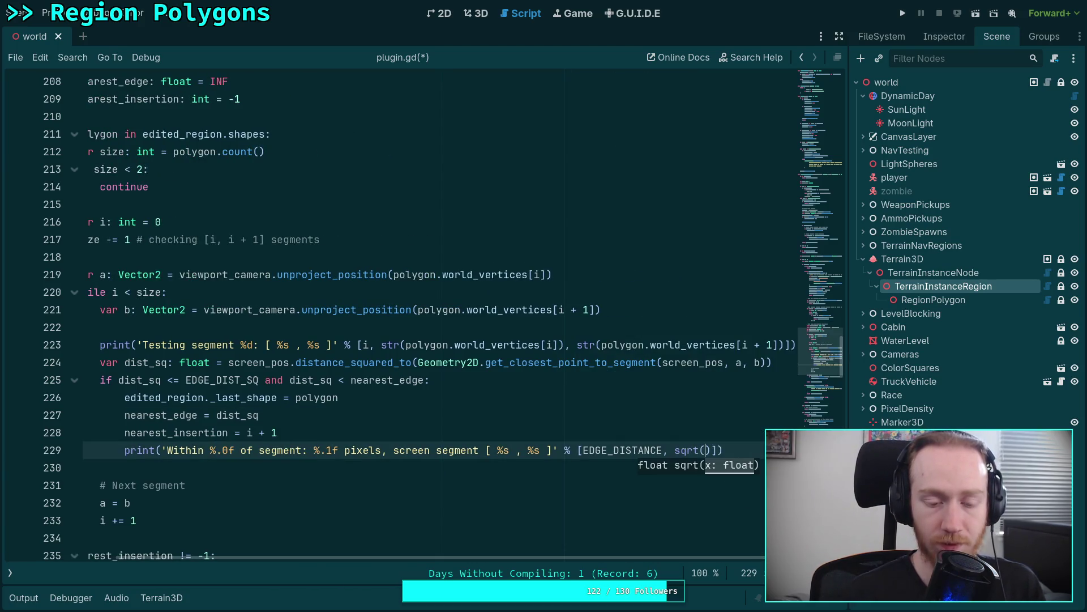
type("dist_")
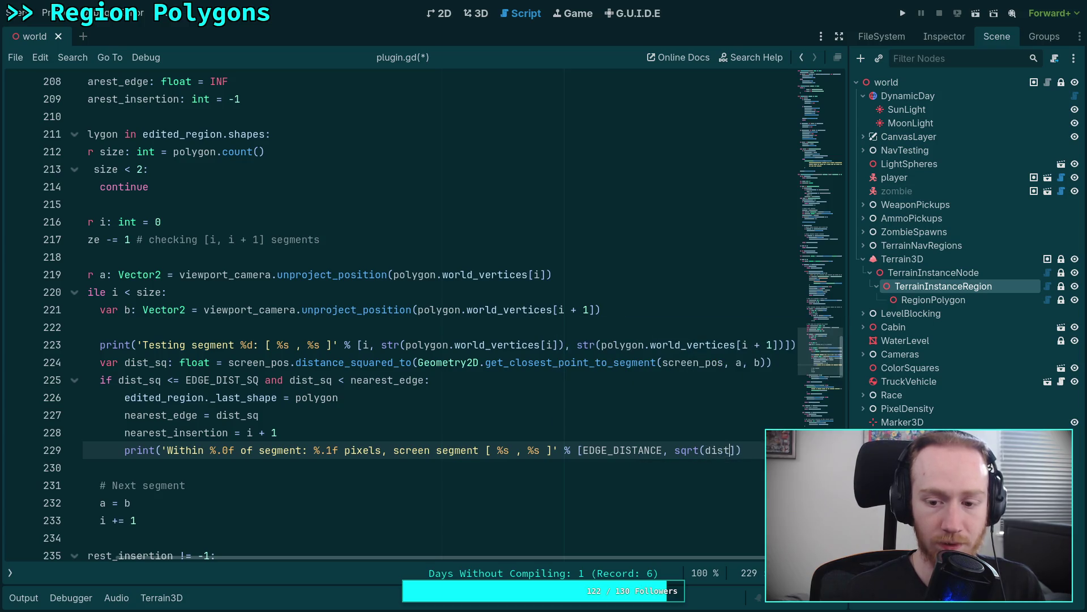
type("sq), ")
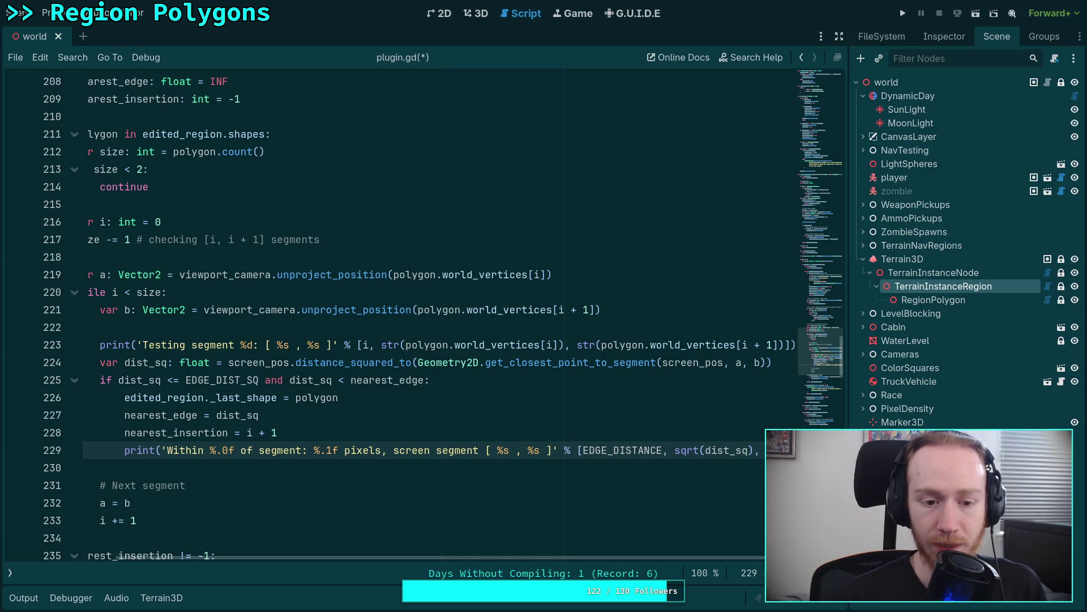
type("str")
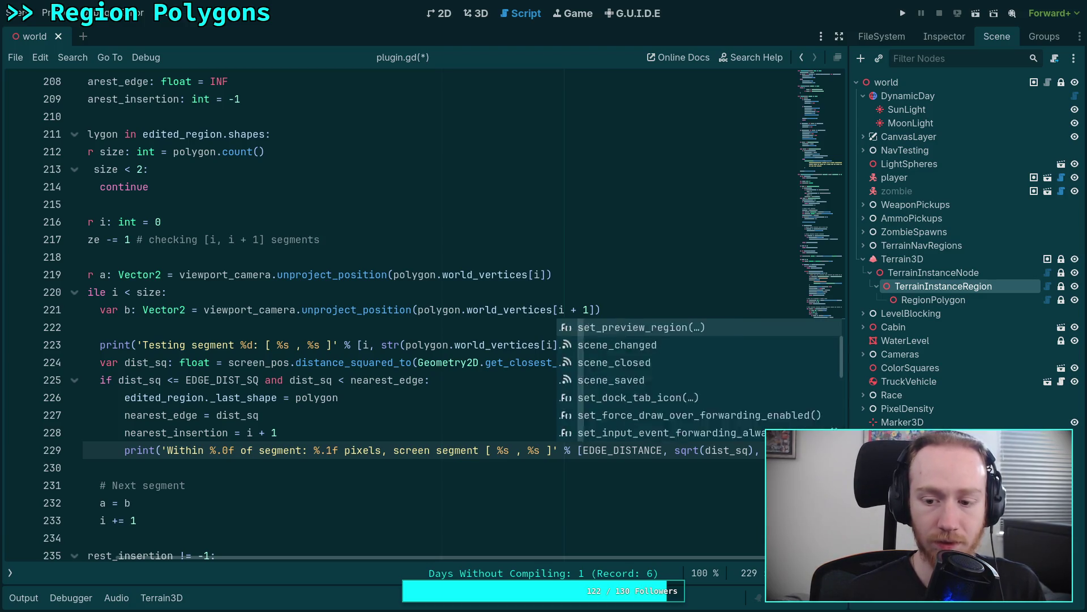
type("(a), str")
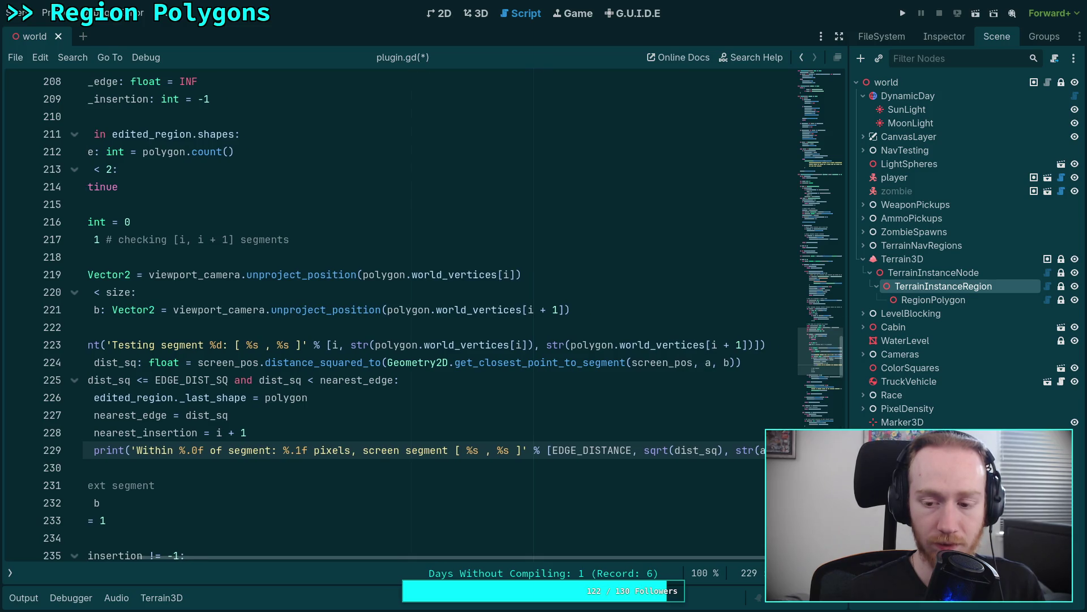
key("Down")
key("Down")
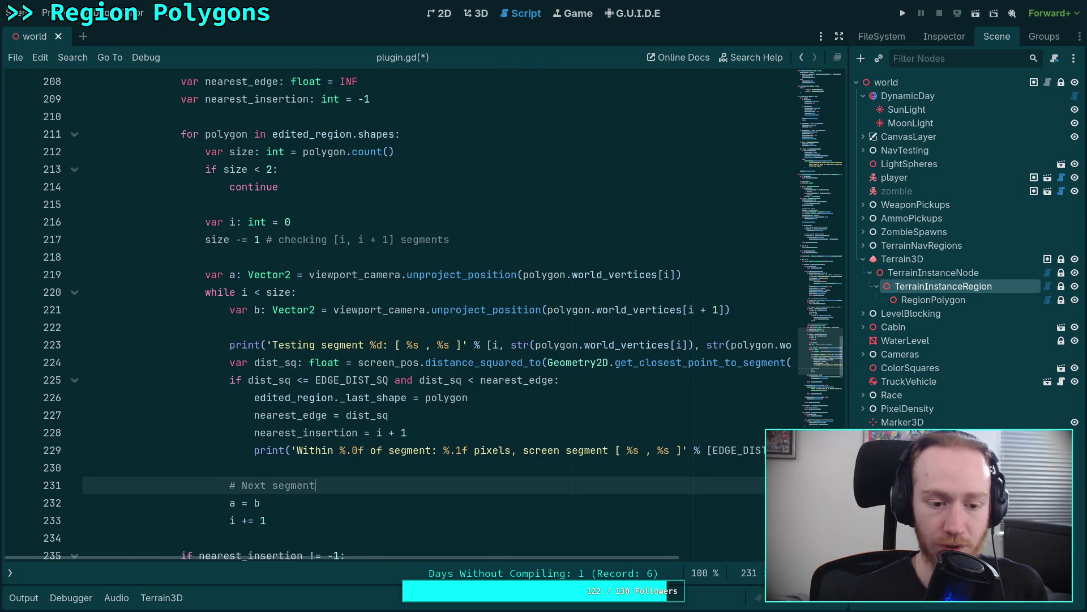
key("Up")
scroll(475, 429, "down", 2)
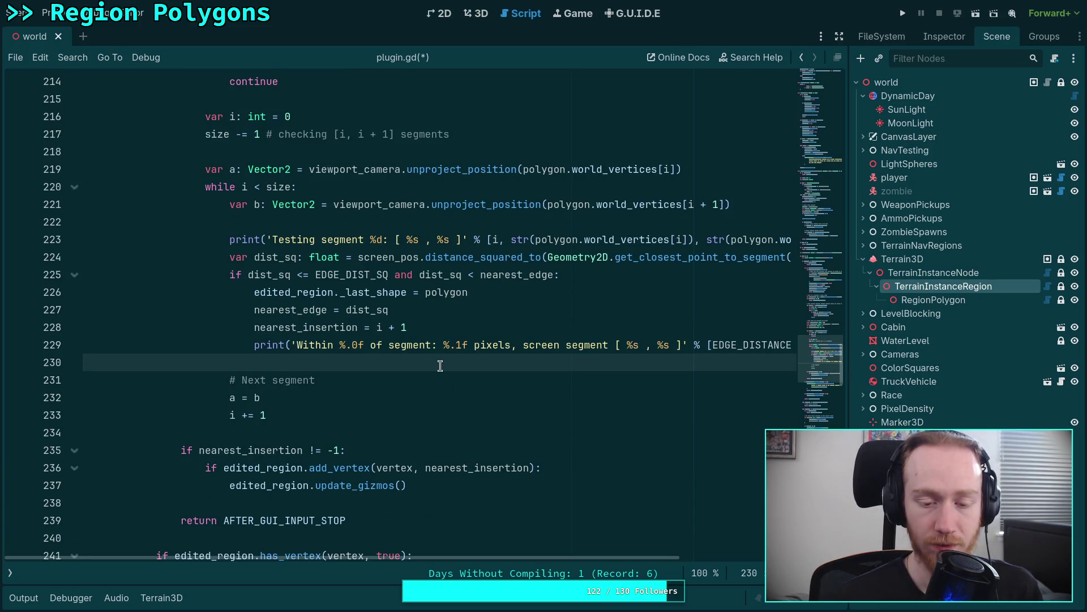
scroll(450, 368, "down", 1)
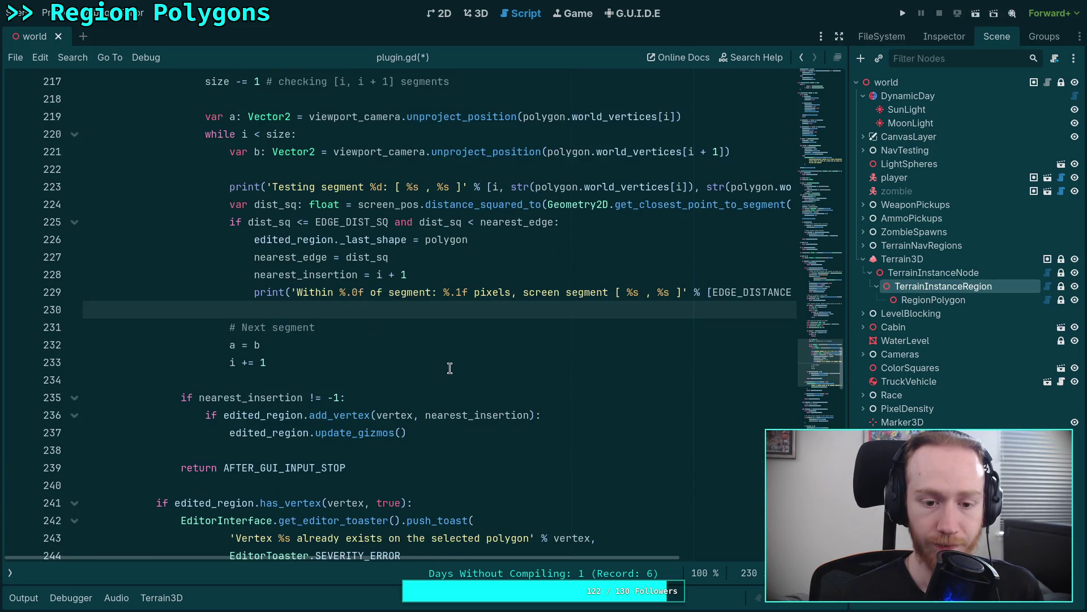
key("ctrl+s")
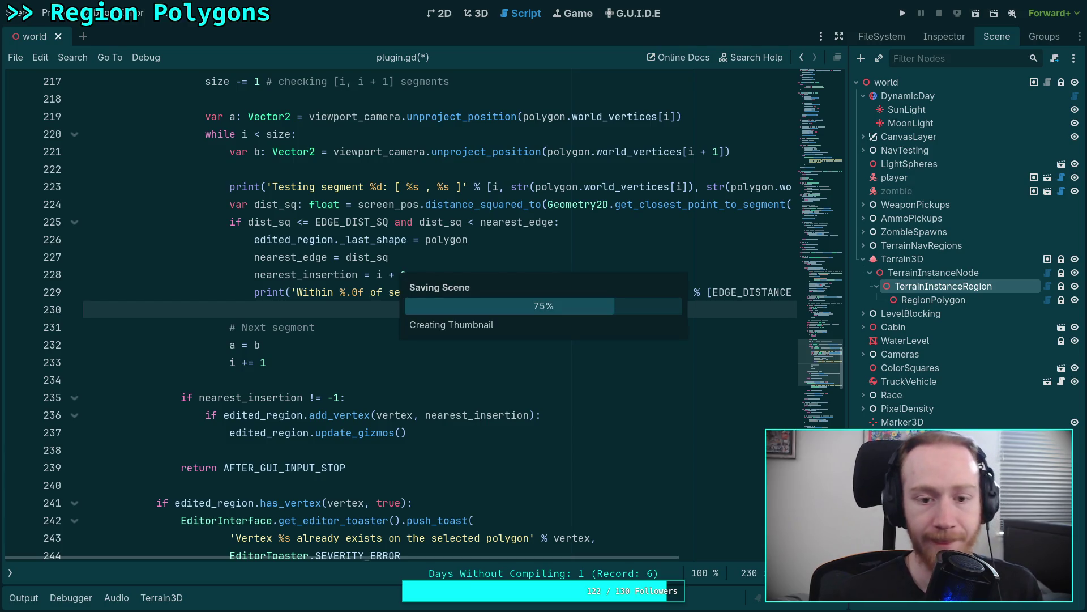
Show the 3D viewport with the Output log and close the region polygon into a filled shape.
left_click(476, 13)
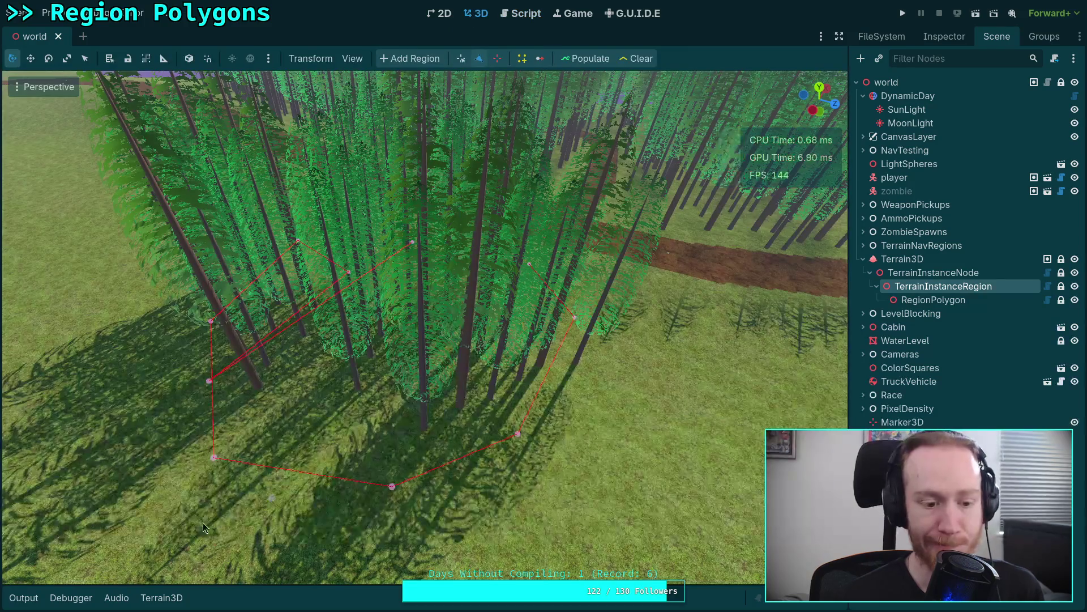
left_click(23, 598)
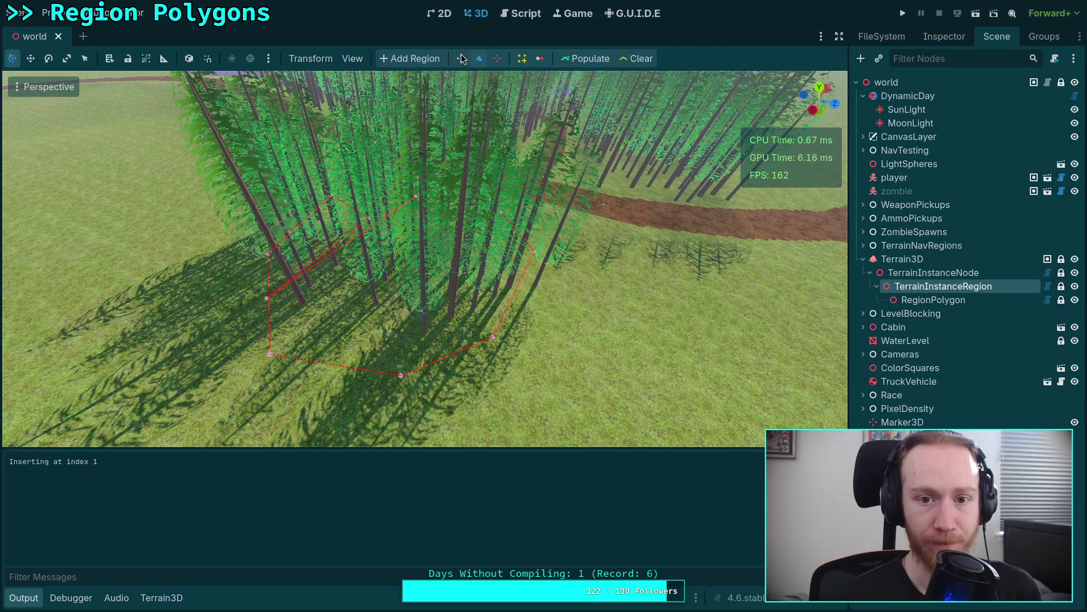
left_click(498, 58)
left_click(267, 300)
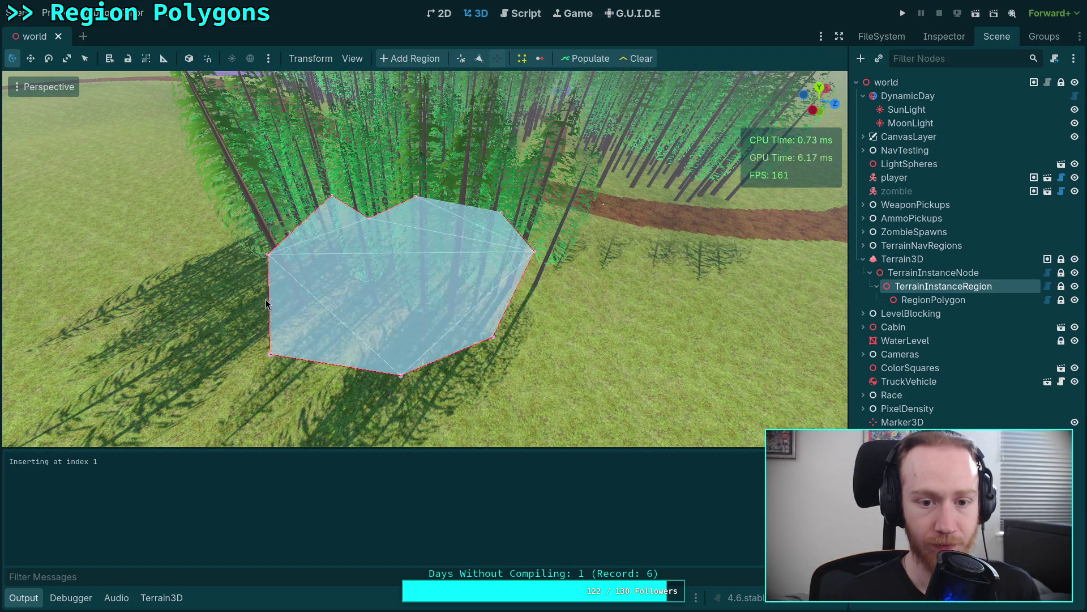
Remove five polygon vertices, then insert a new vertex on a polygon edge.
right_click(367, 218)
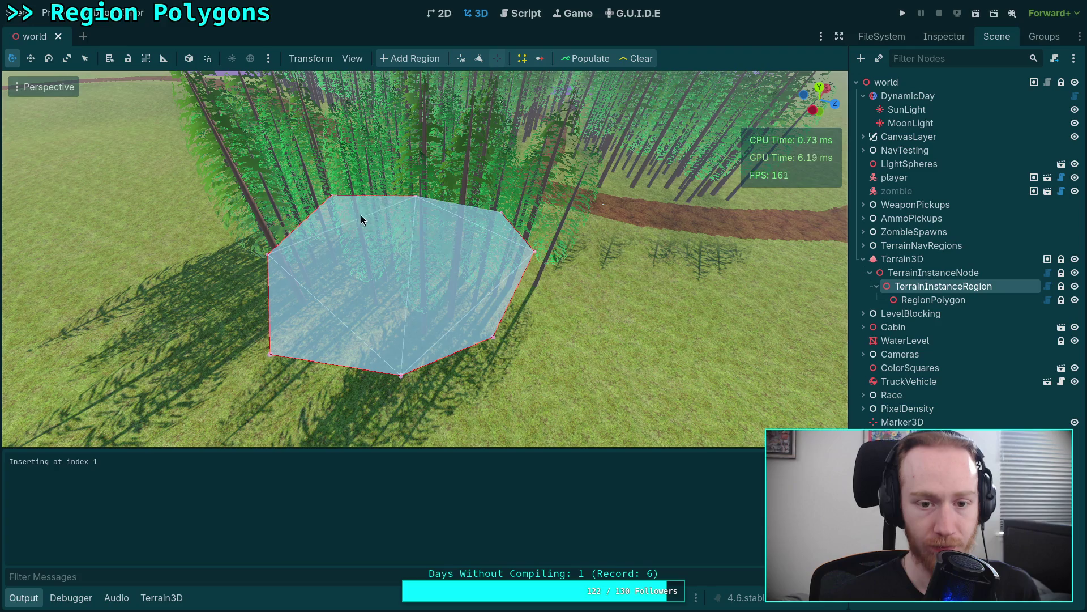
right_click(331, 196)
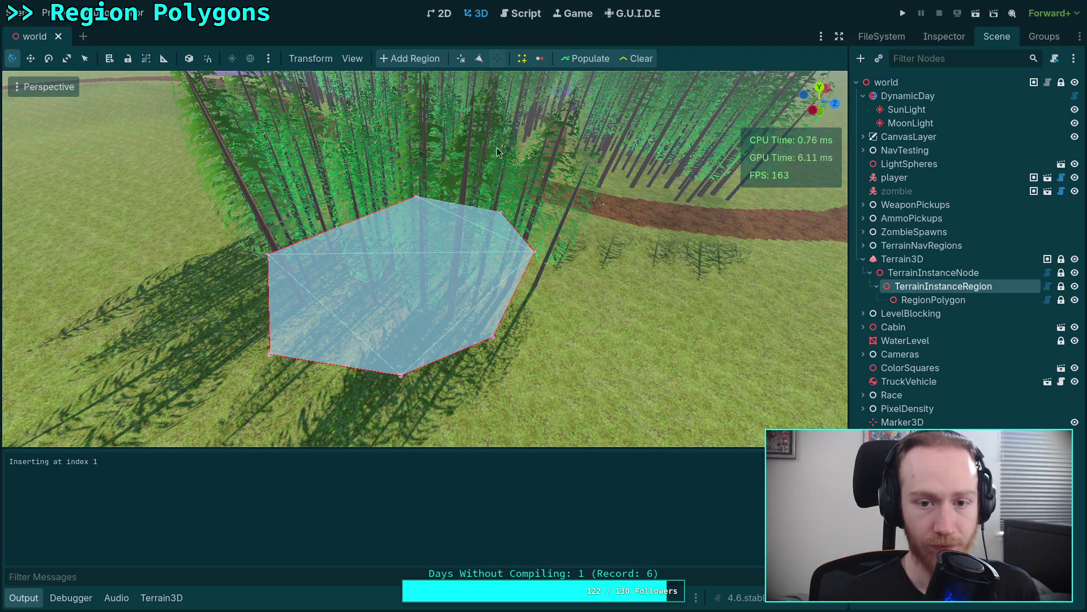
left_click(498, 59)
left_click(492, 336)
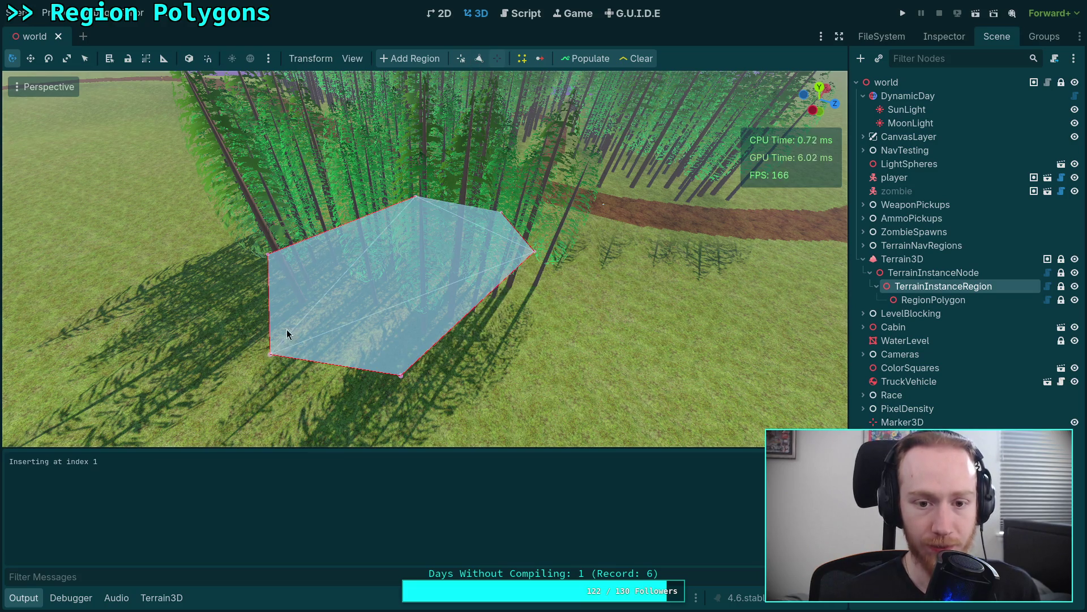
left_click(270, 355)
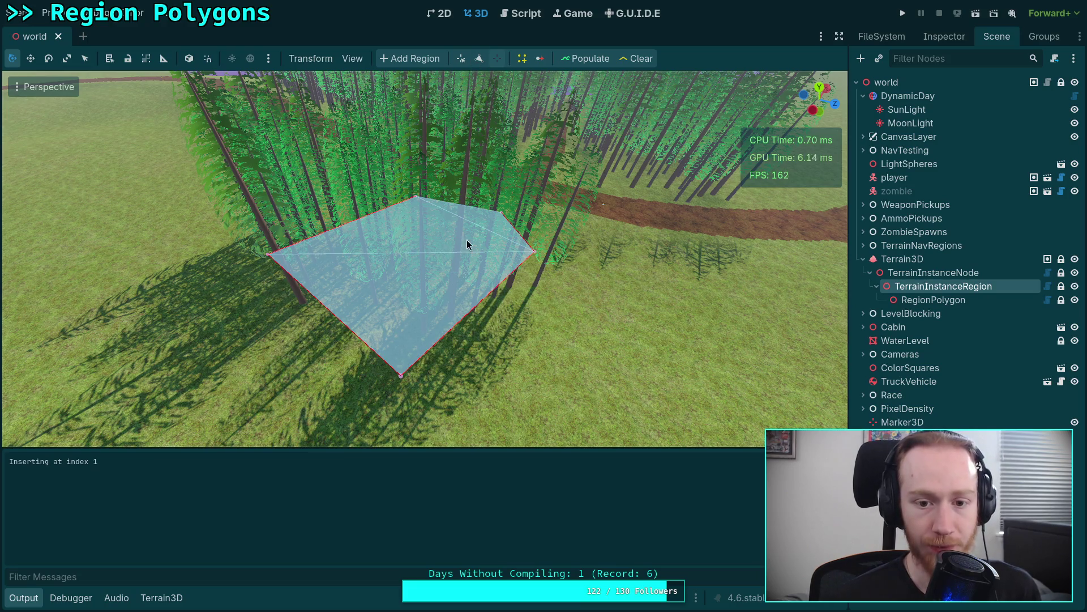
left_click(501, 215)
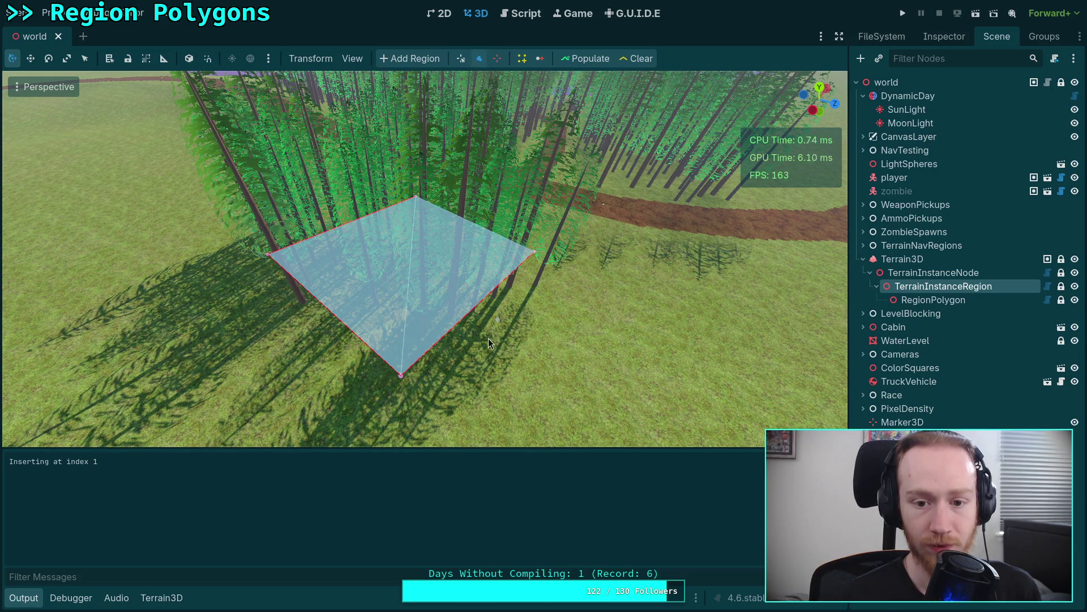
left_click(464, 319)
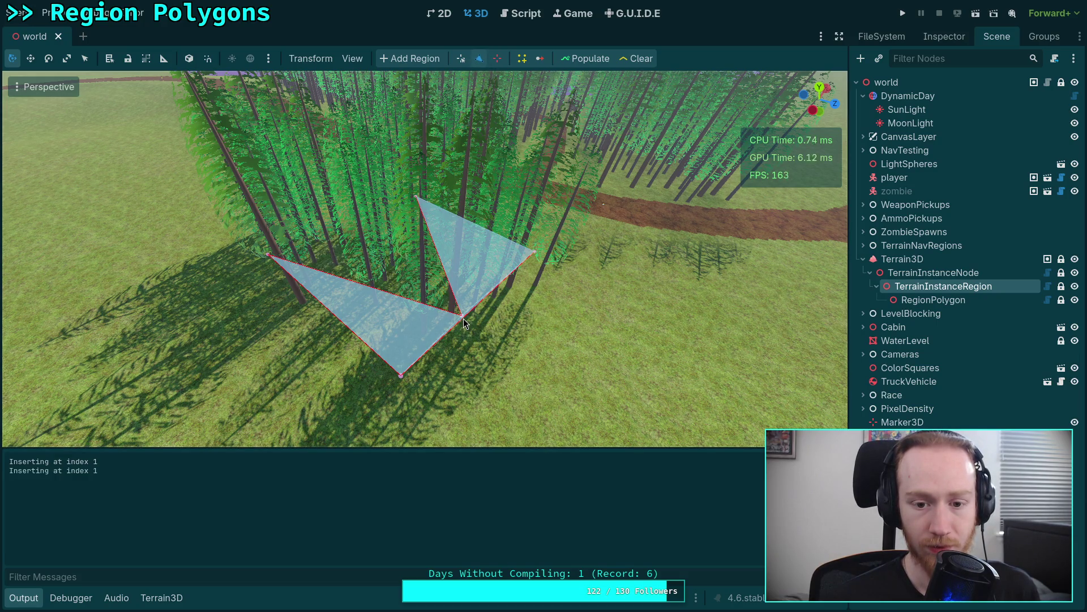
Return to plugin.gd and save the script.
left_click(515, 15)
left_click(409, 274)
key("ctrl+s")
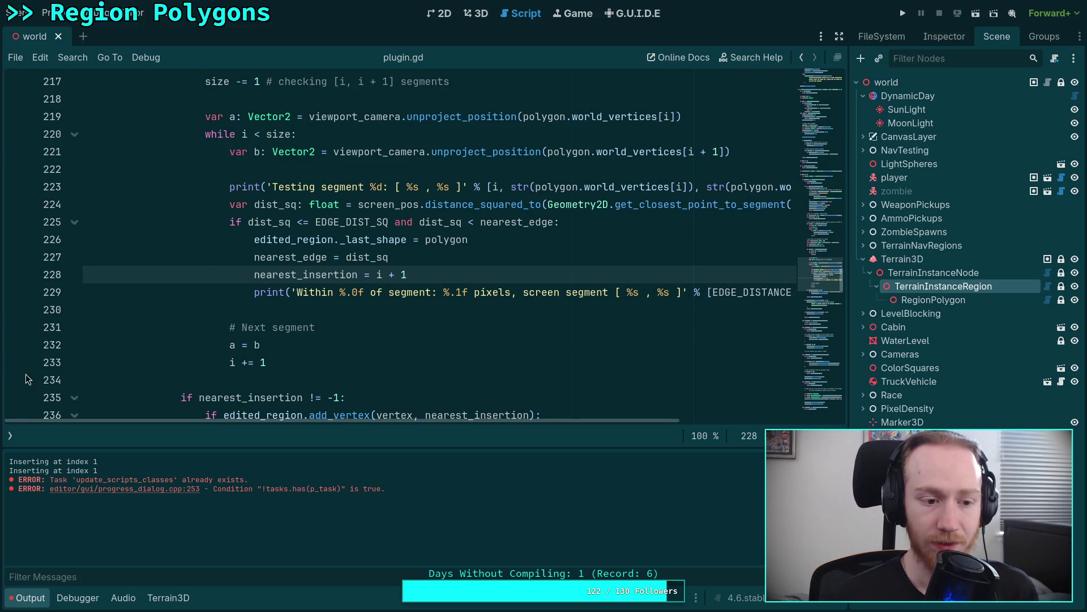
In the 3D viewport, drag the pinched vertex back out to the polygon's outer edge.
left_click(10, 435)
left_click(12, 436)
left_click(476, 16)
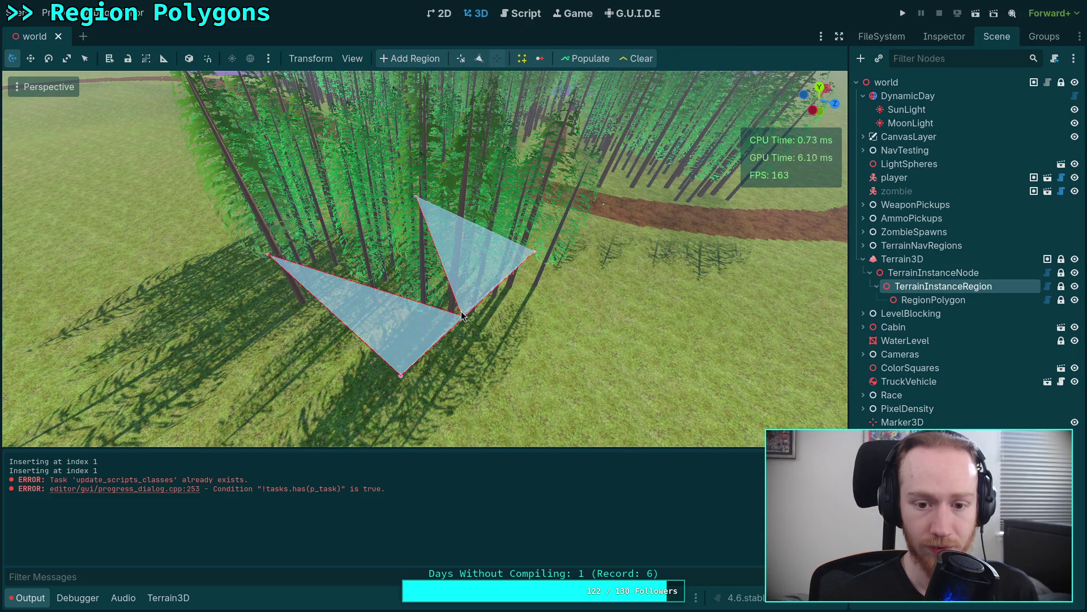
left_click_drag(461, 315, 462, 320)
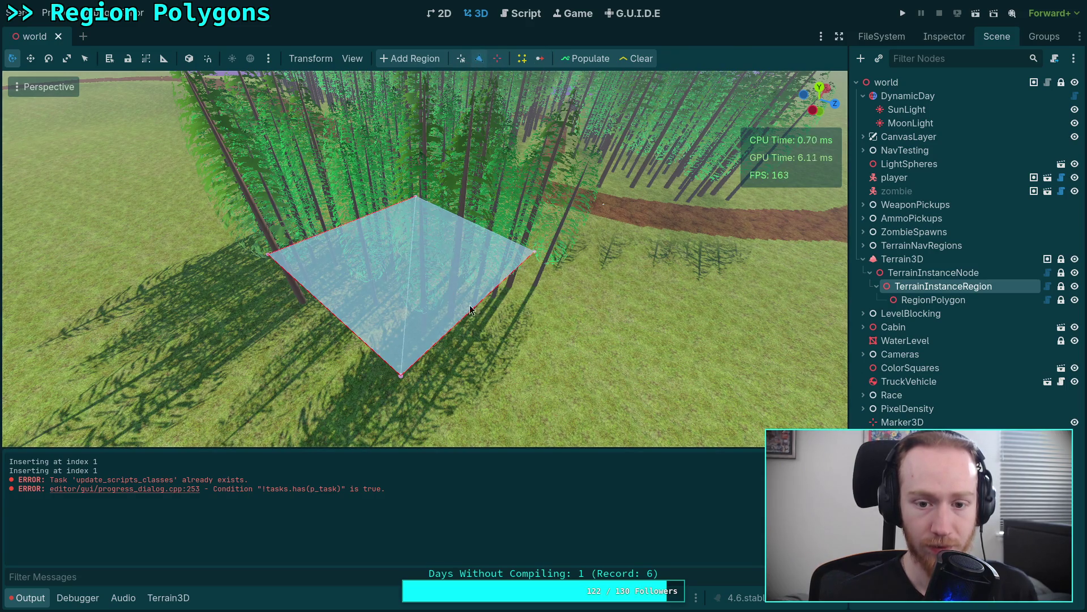
Insert a vertex on the lower-right edge, delete it to restore the quad, and open the Project menu.
left_click(470, 311)
left_click(497, 59)
left_click(470, 312)
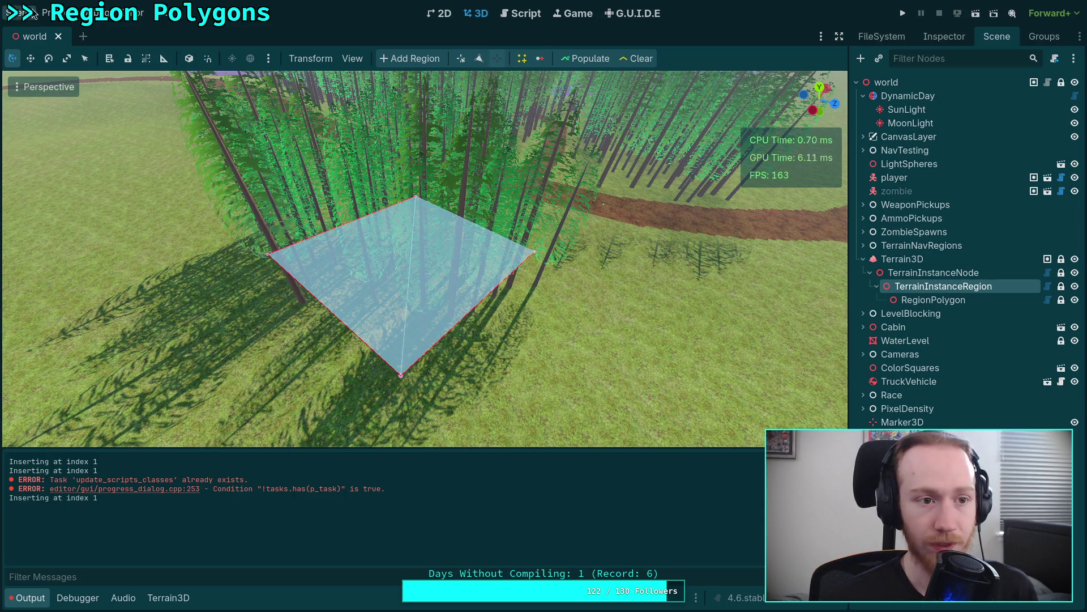
left_click(33, 12)
Reload the current project and remove the inner vertex to restore a four-sided polygon.
mouse_move(54, 13)
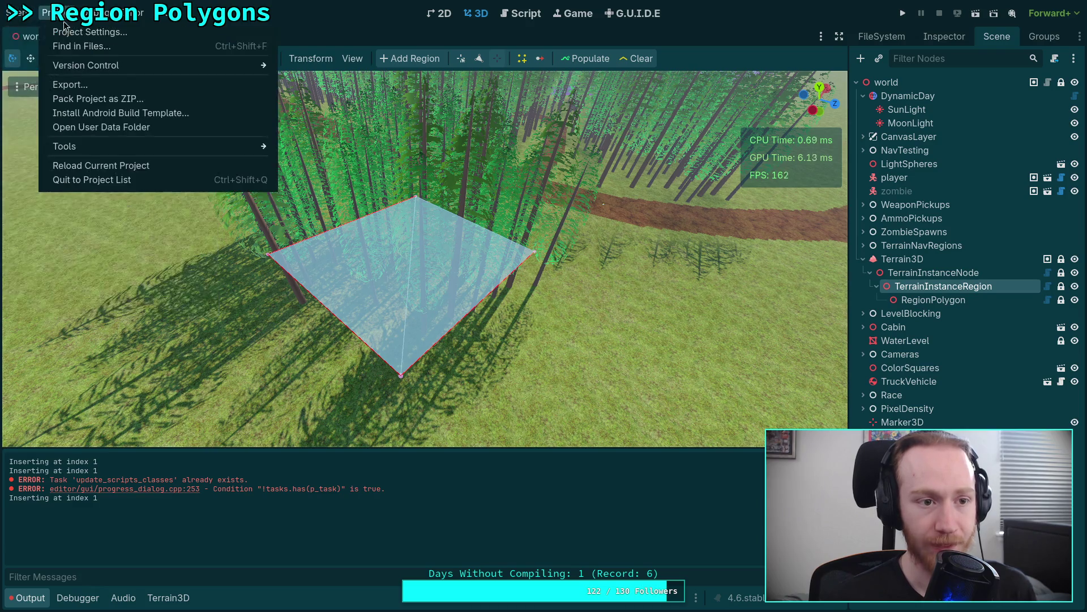
left_click(115, 165)
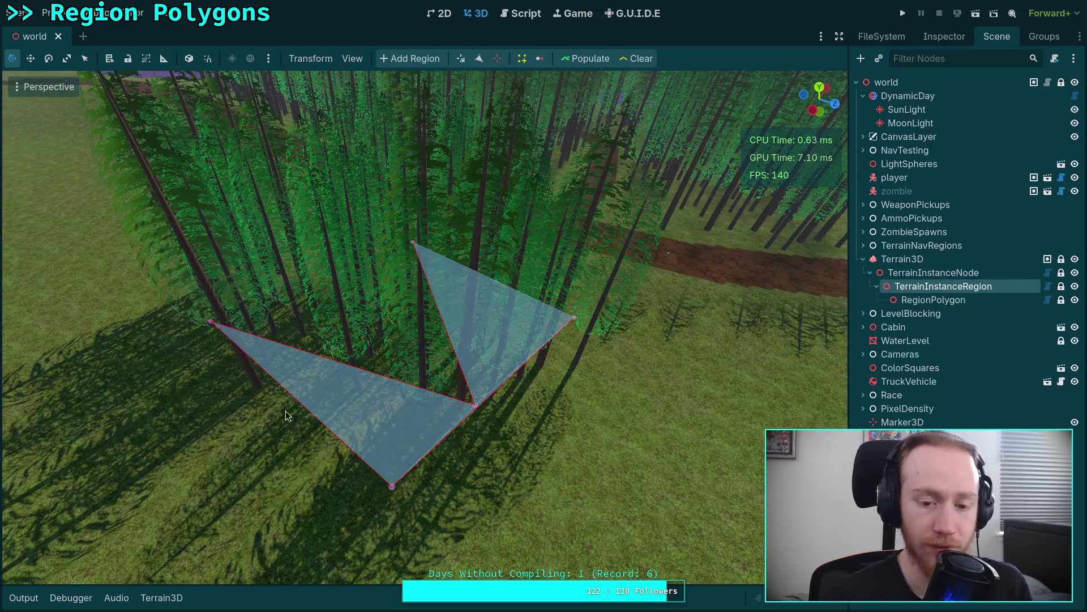
left_click(498, 58)
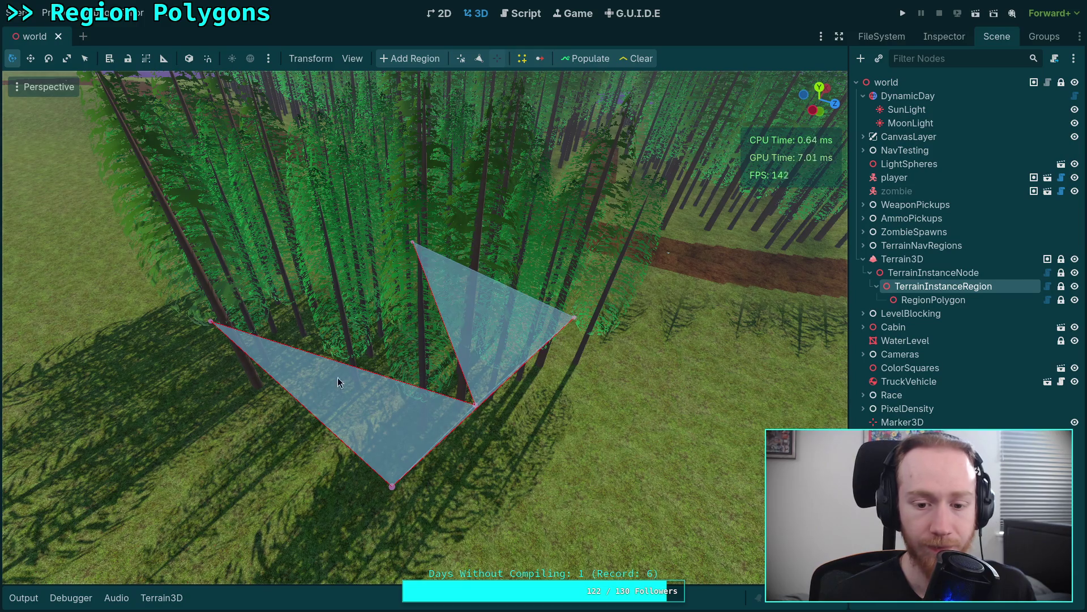
right_click(476, 405)
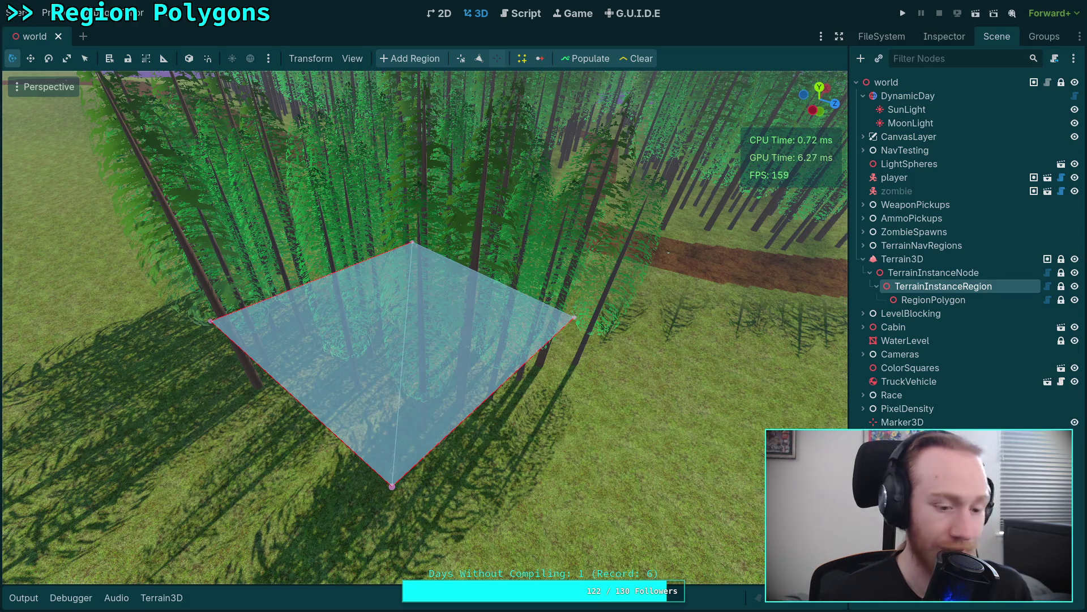
Clear the Output log and insert a vertex on the polygon's edge.
left_click(32, 598)
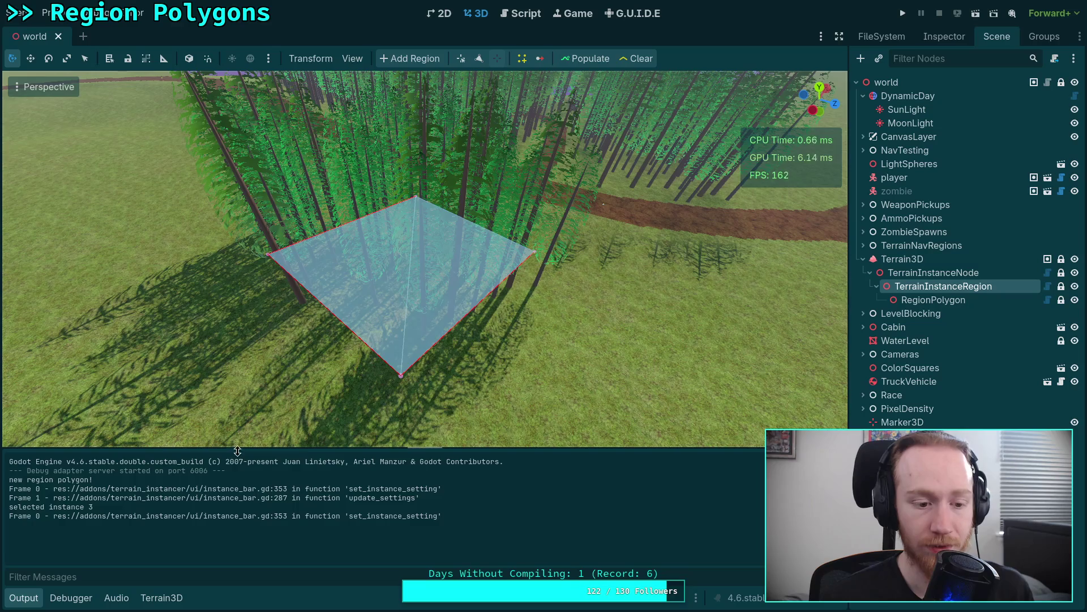
left_click(835, 462)
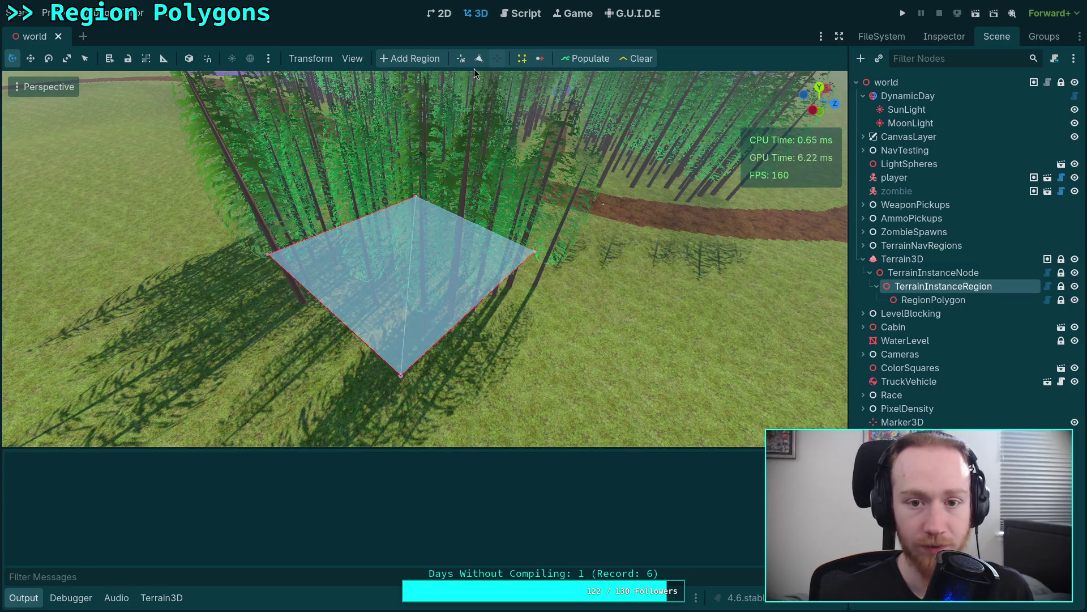
left_click(459, 321)
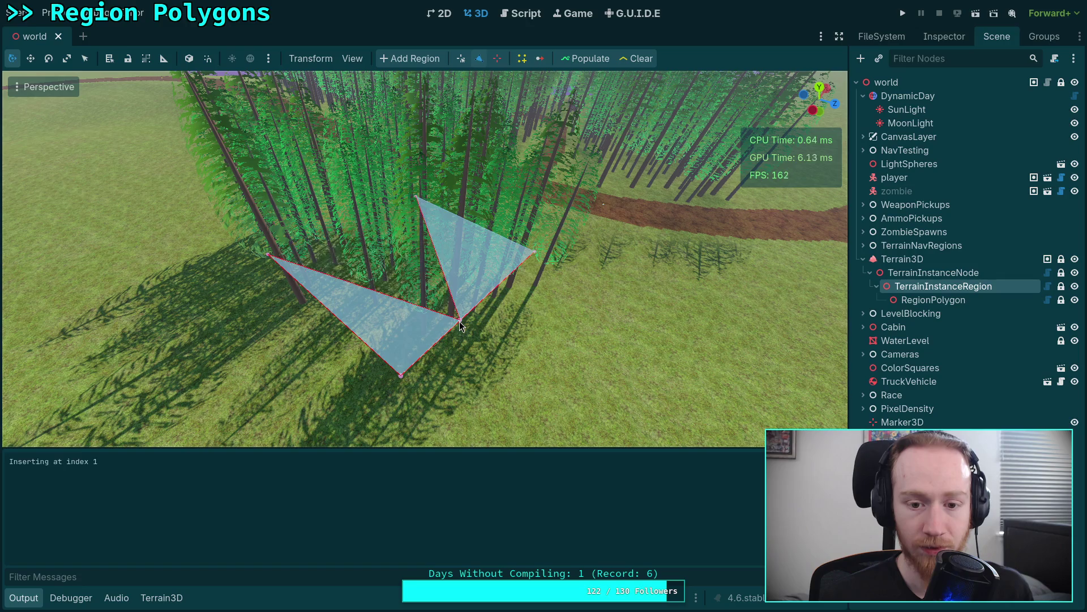
left_click(527, 21)
Scroll plugin.gd down to the add_vertex and update_gizmos calls, then open TerrainRegionPolygon.gd.
scroll(493, 318, "down", 10)
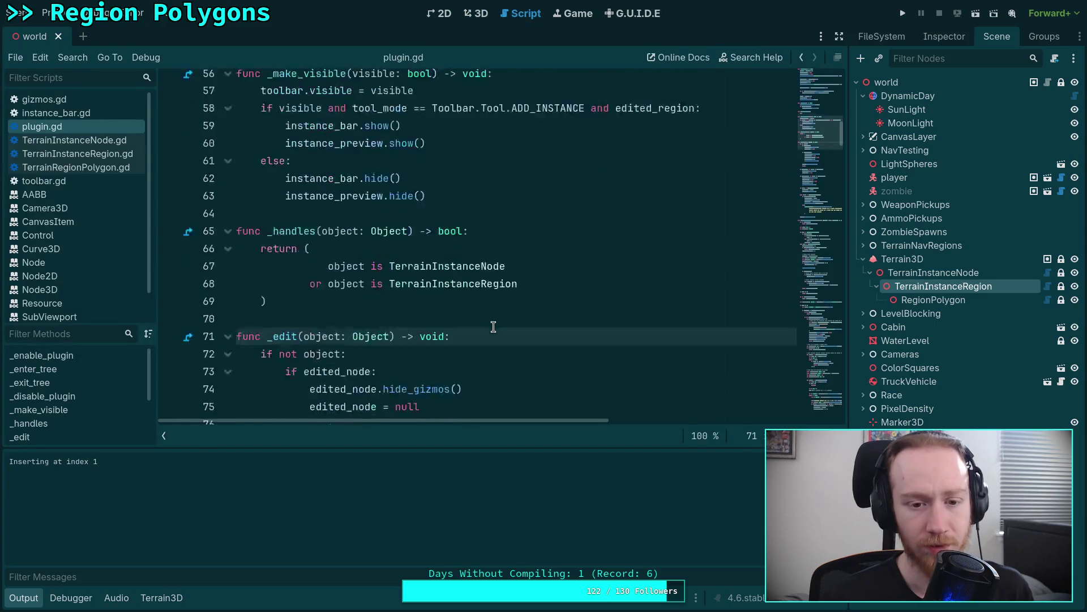
left_click(98, 168)
left_click(42, 126)
scroll(361, 295, "down", 20)
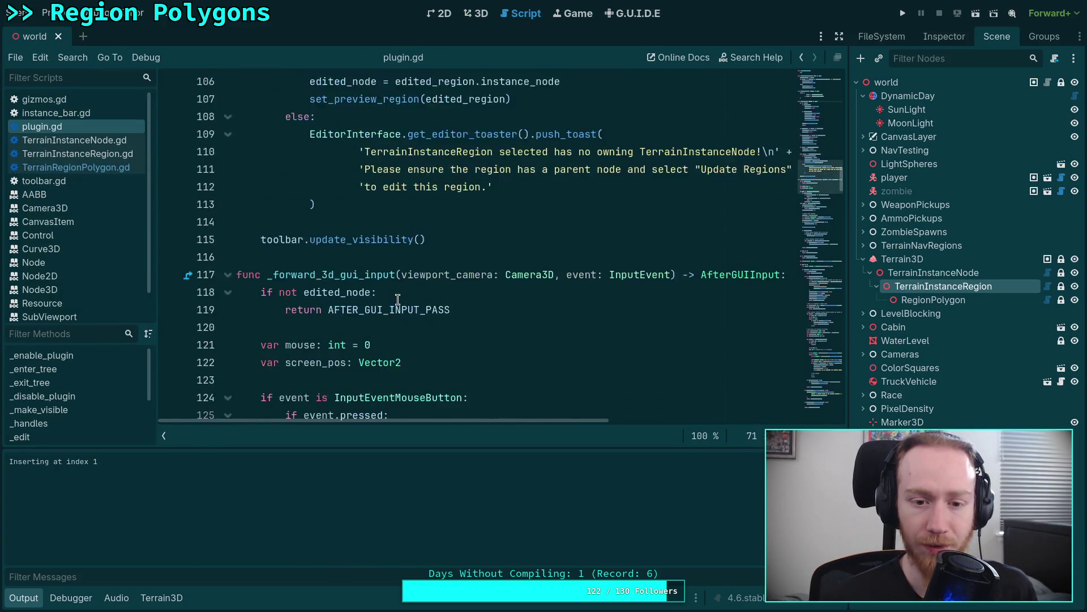
scroll(420, 289, "down", 3)
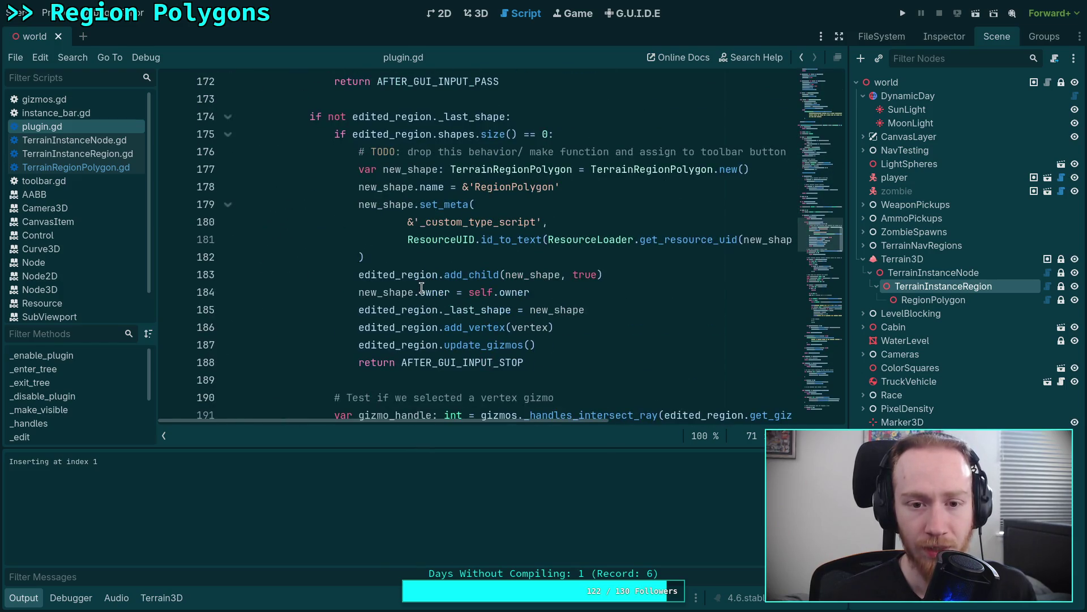
scroll(462, 272, "down", 6)
scroll(461, 271, "down", 13)
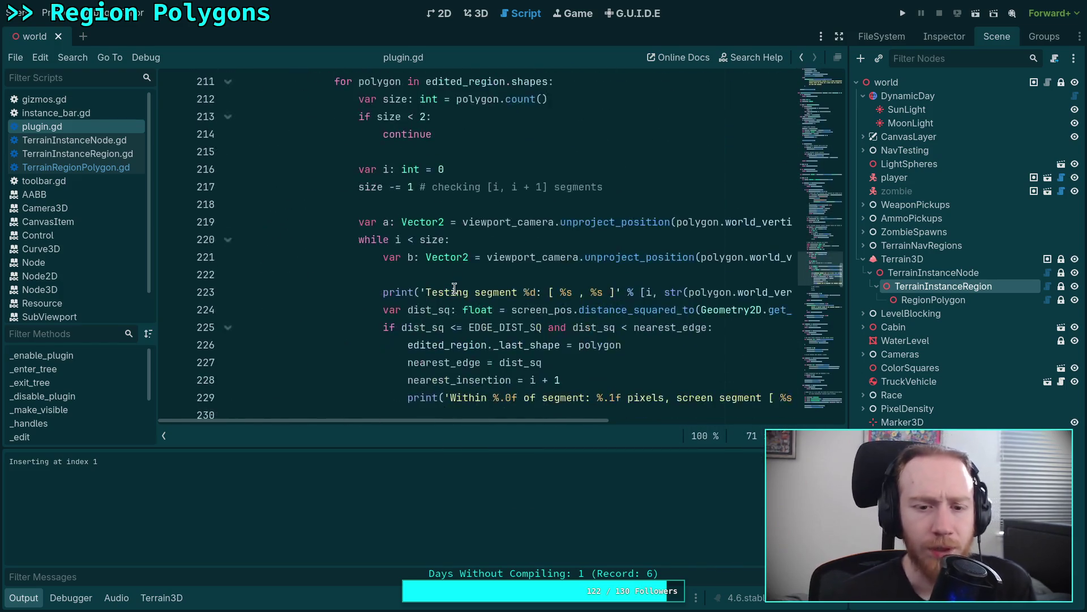
double_click(509, 216)
left_click(500, 204)
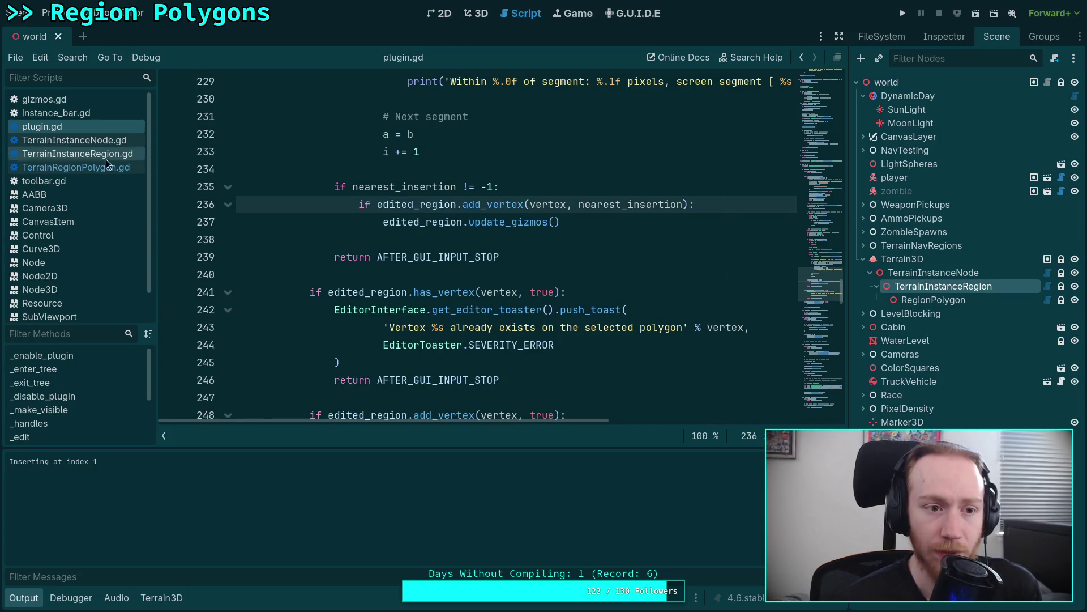
left_click(68, 101)
left_click(66, 168)
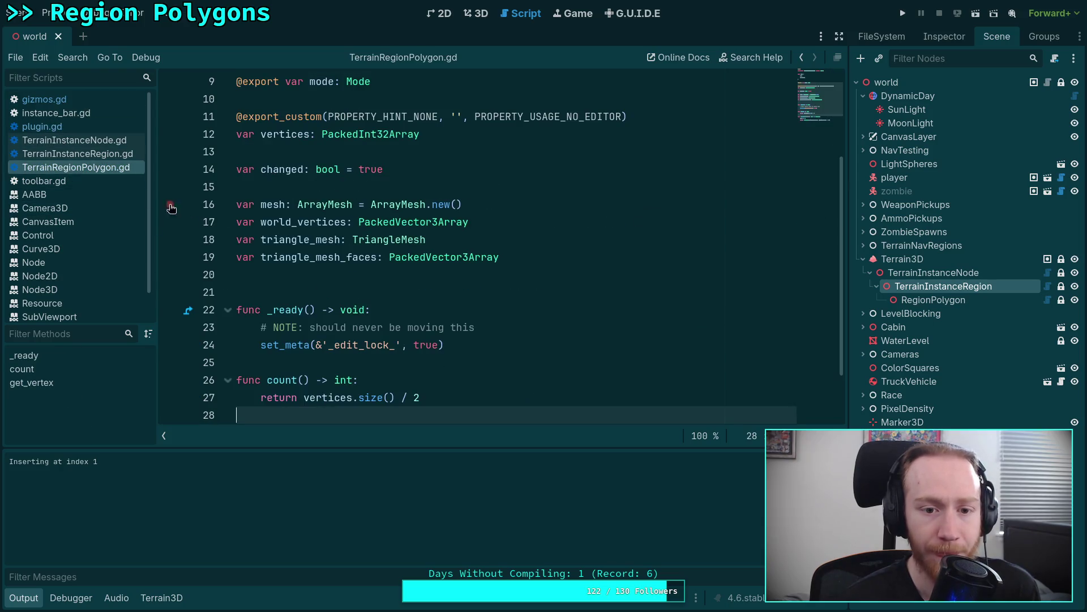
Change print to print_debug on line 137 of TerrainInstanceRegion.gd and save.
left_click(90, 154)
scroll(318, 270, "down", 1)
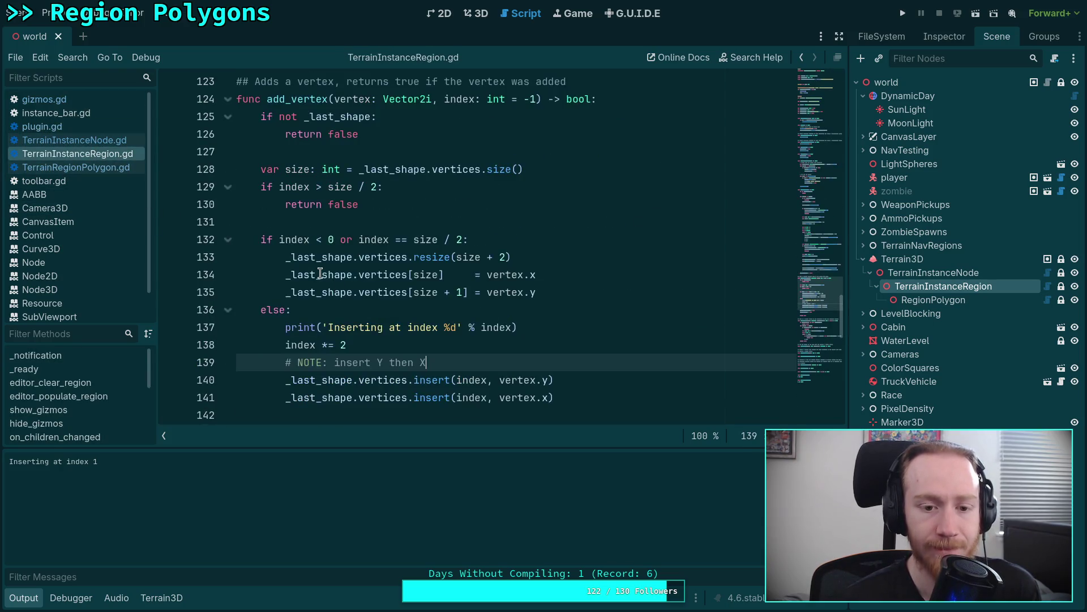
left_click(317, 327)
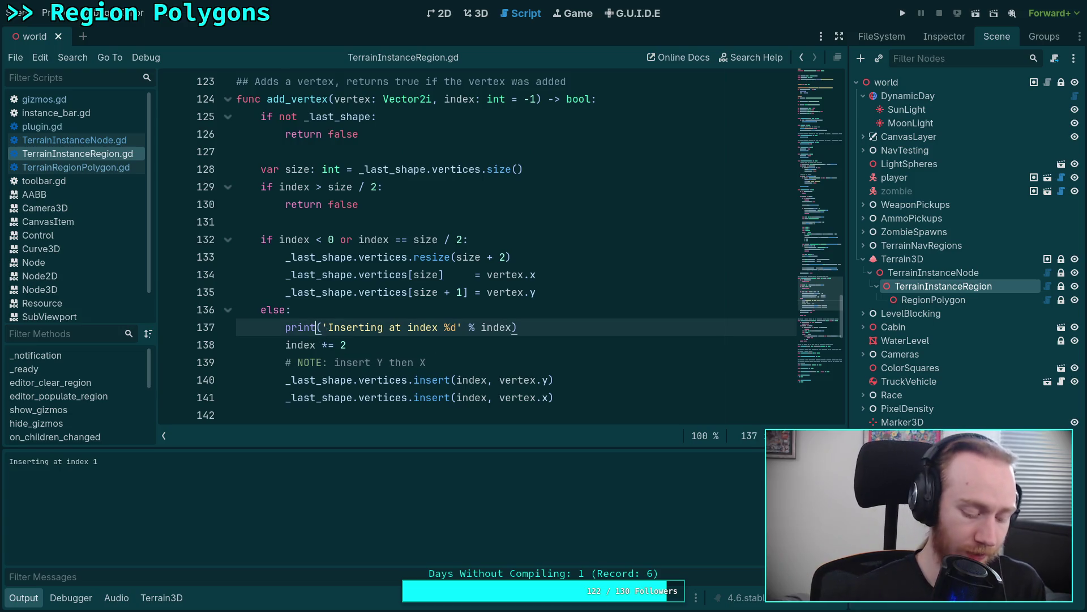
type("_d")
key("Return")
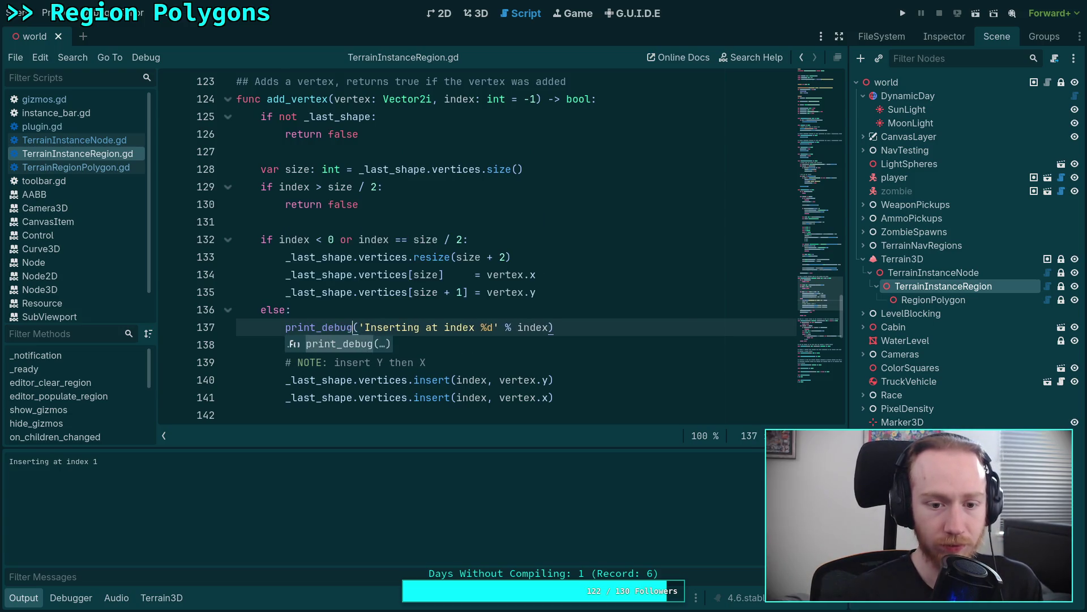
key("ctrl+s")
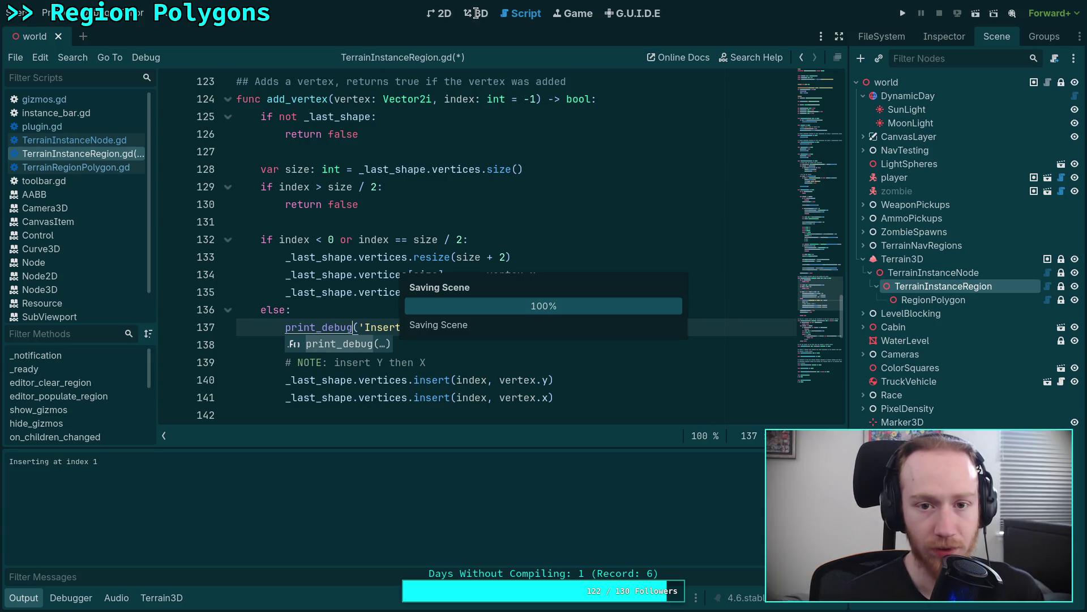
In the 3D scene, undo the last vertex and insert a new one on the polygon edge.
left_click(475, 13)
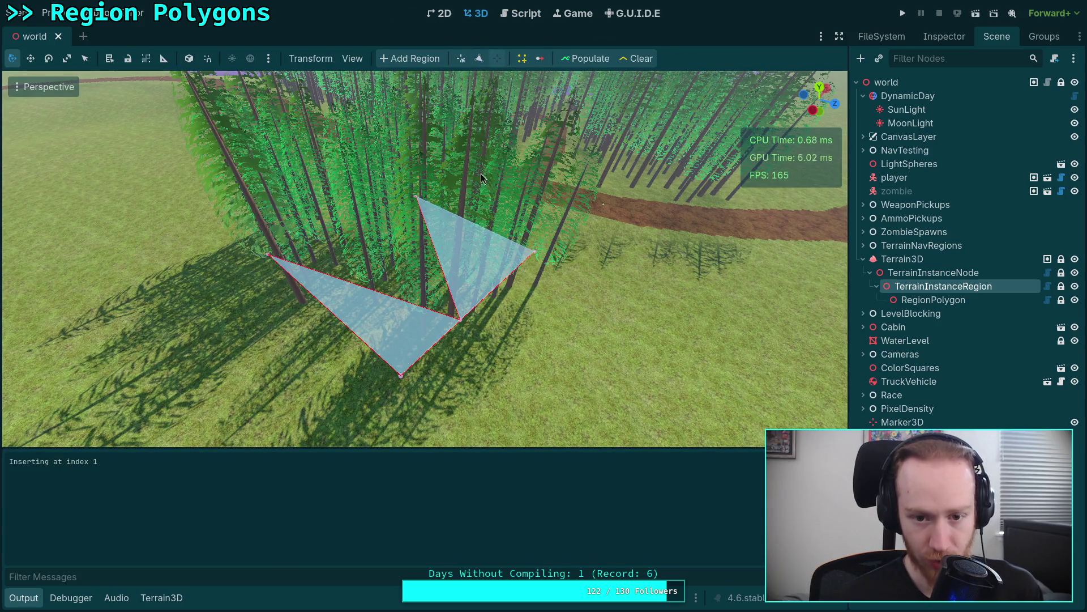
key("ctrl+z")
left_click(476, 59)
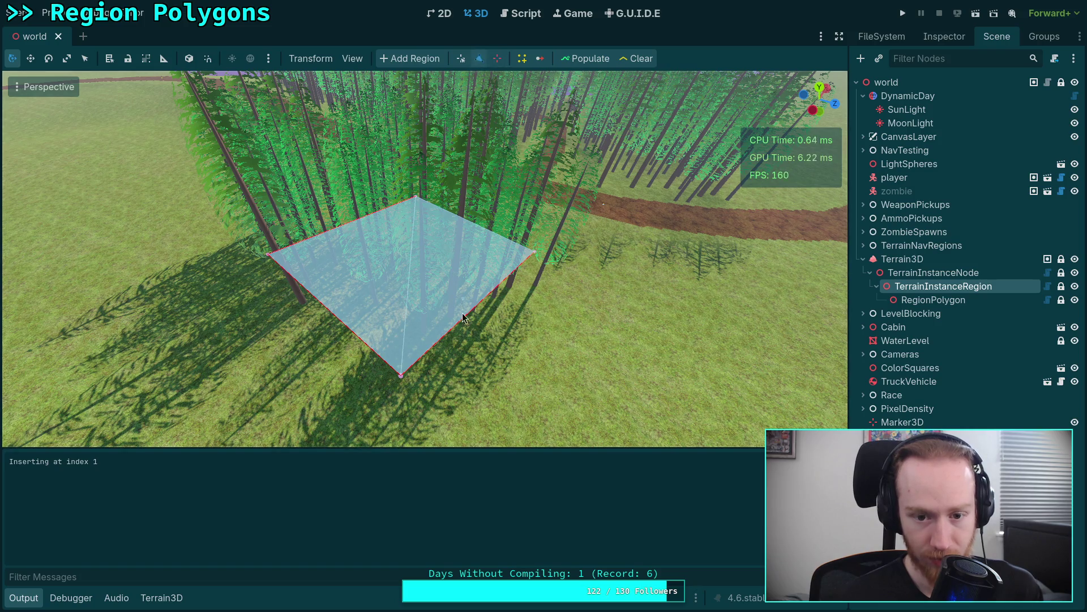
left_click(460, 320)
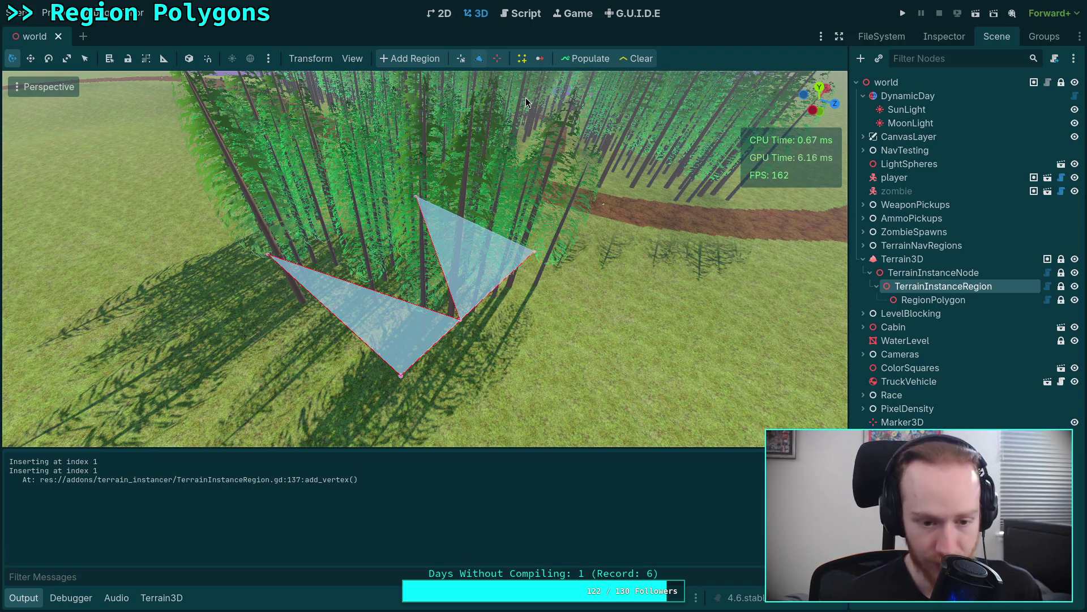
left_click(526, 14)
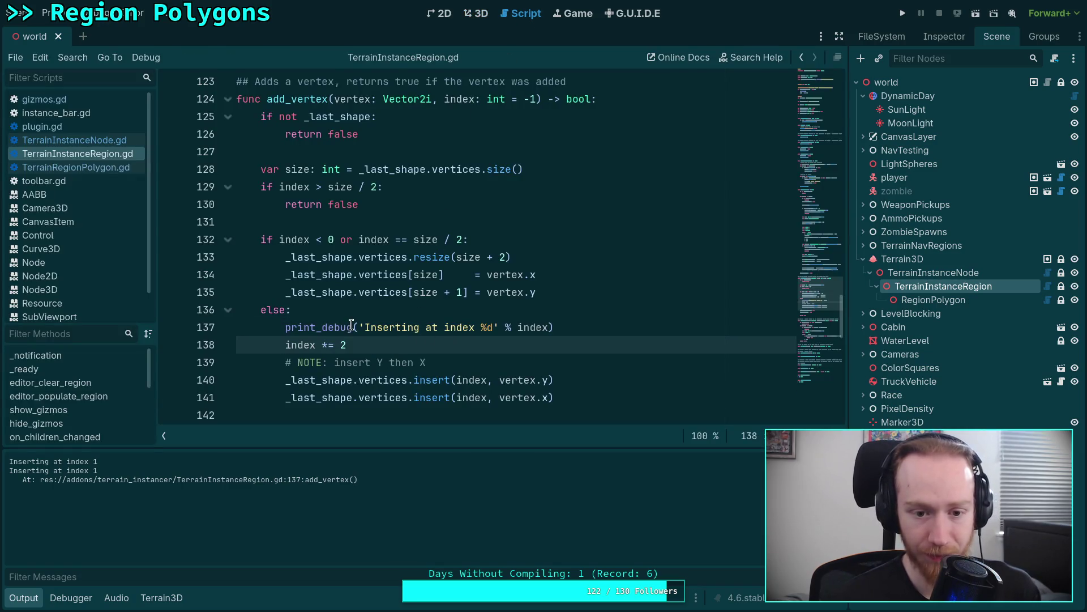
Replace print_debug with push_error on line 137 and save the script.
left_click_drag(352, 327, 316, 328)
key("BackSpace")
left_click(574, 325)
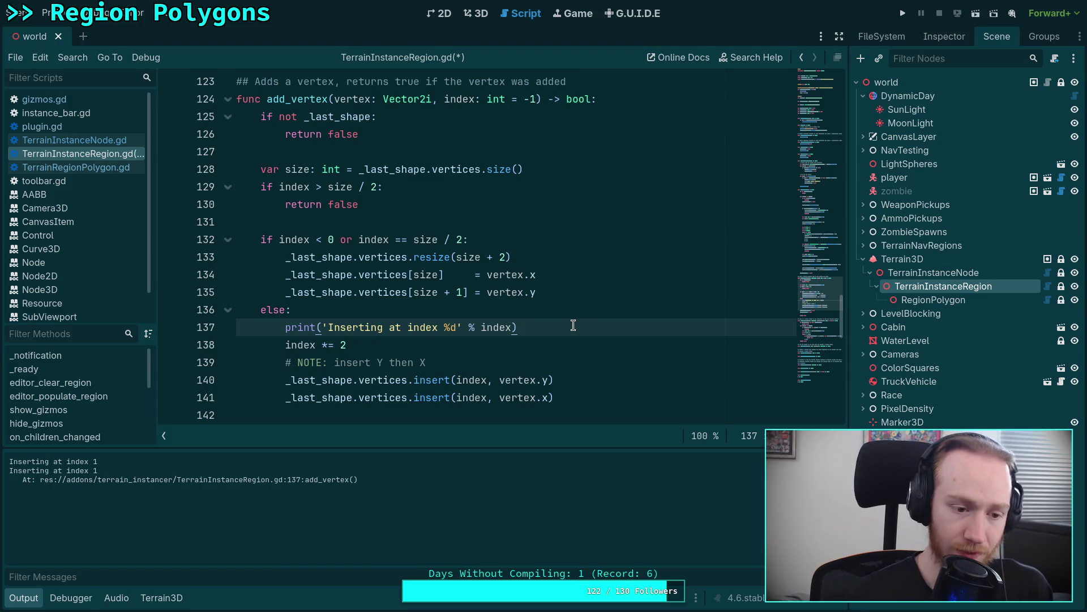
left_click(316, 327)
type("_")
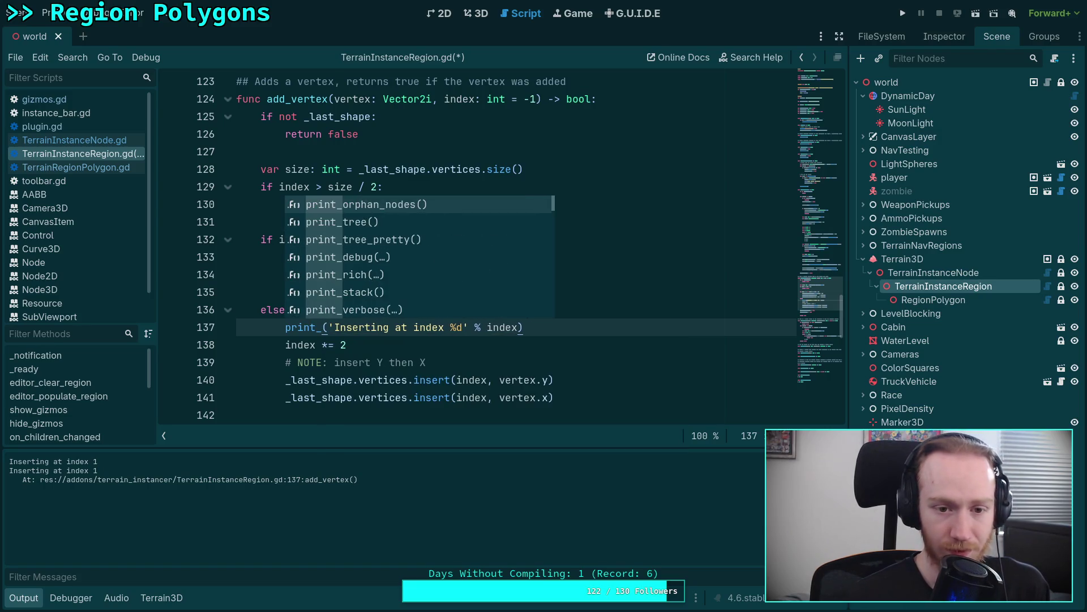
type("ell")
key("BackSpace")
key("BackSpace")
type("r")
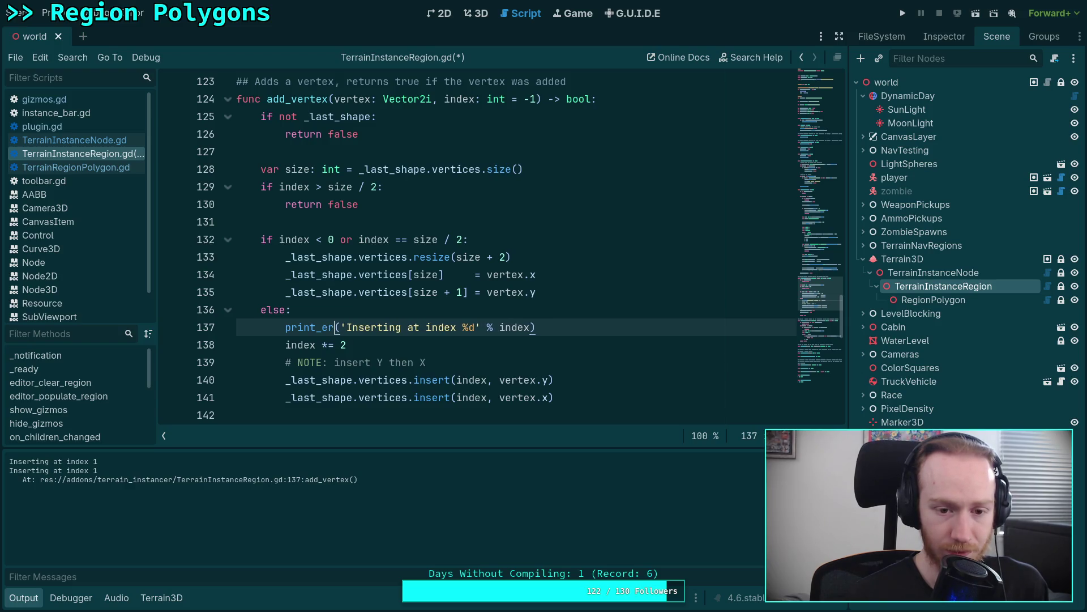
key("BackSpace")
key("BackSpace")
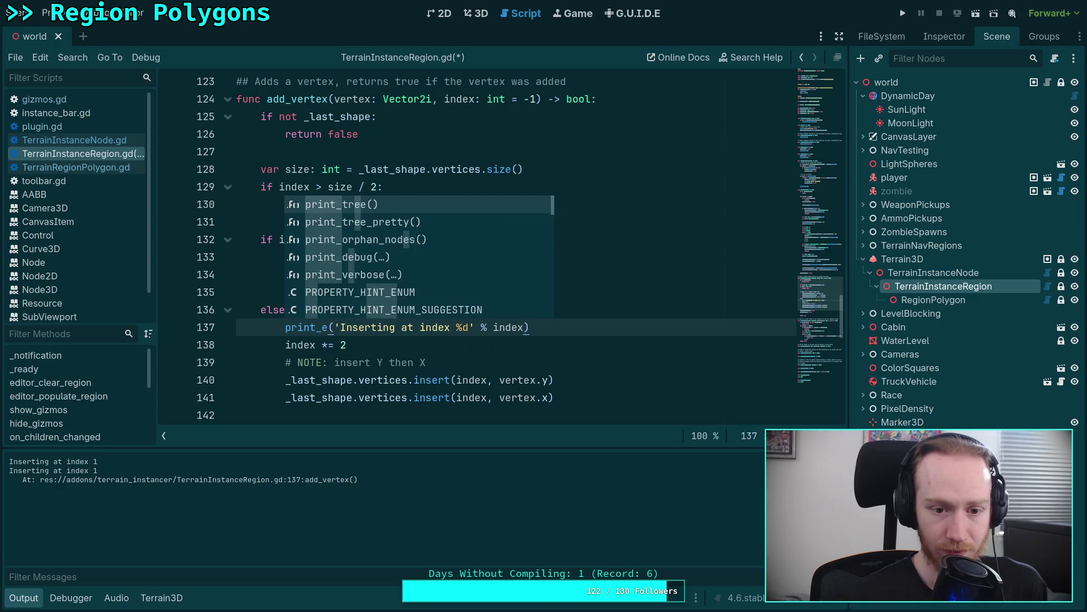
key("BackSpace")
key("BackSpace")
key("BackSpace")
type("push_error")
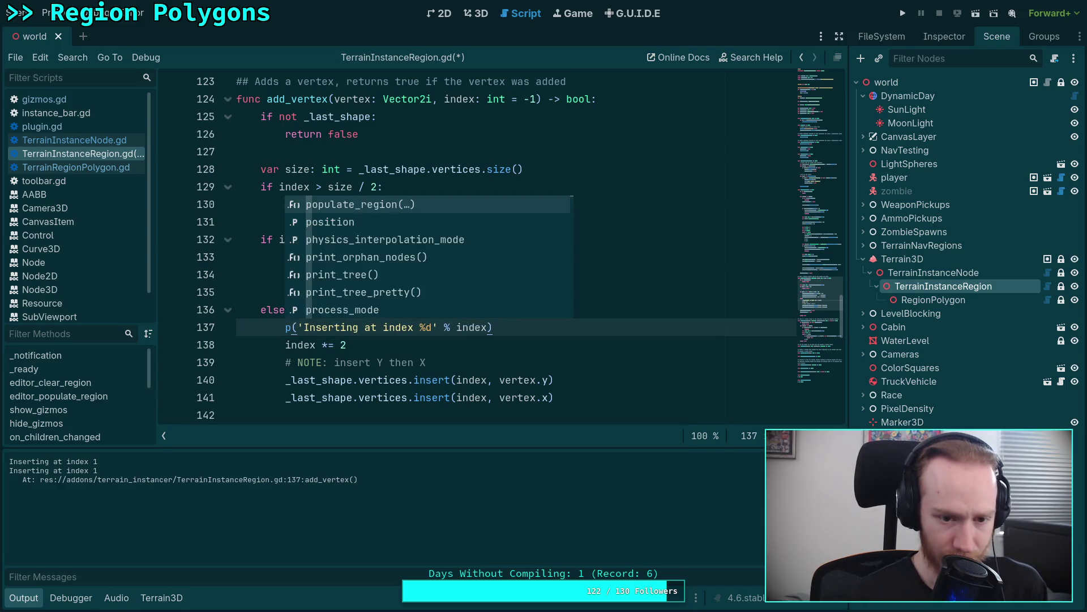
key("ctrl+s")
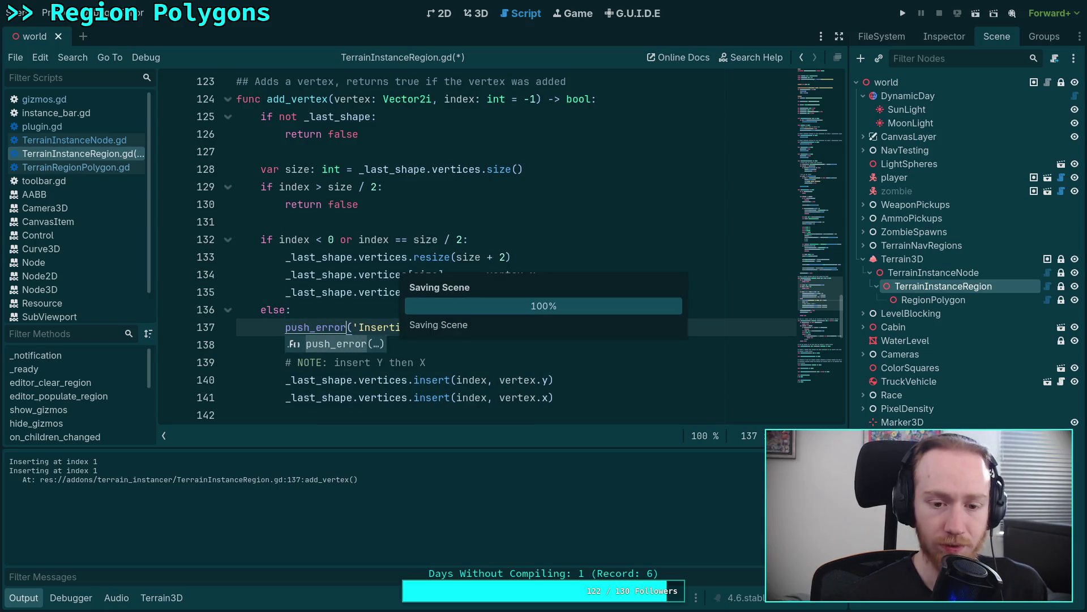
Retest in 3D by removing the inner vertex and adding a vertex on the polygon edge.
left_click(476, 13)
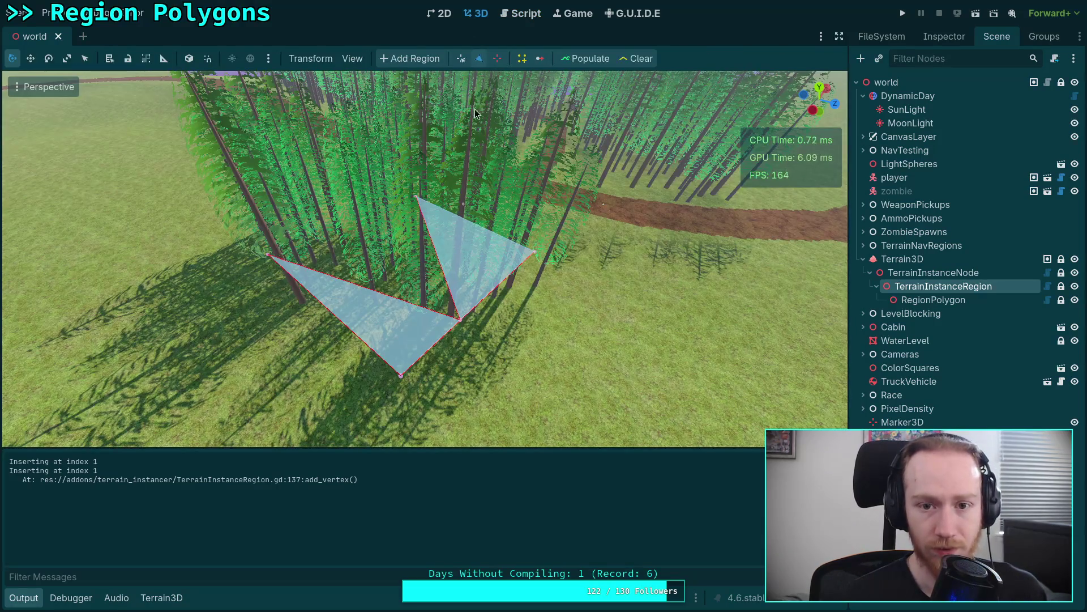
right_click(460, 319)
left_click(479, 58)
left_click(464, 318)
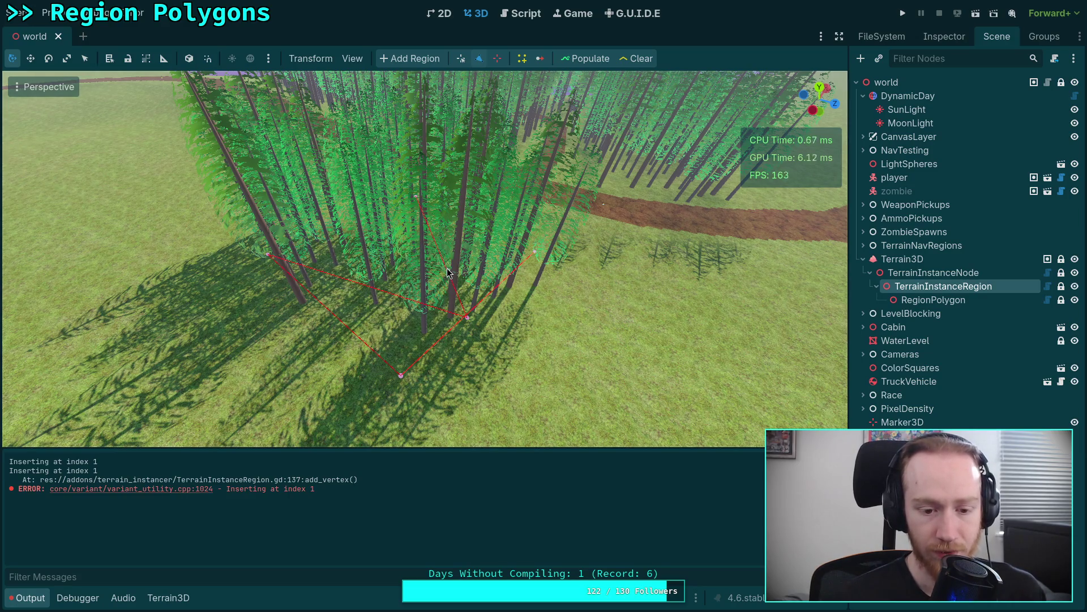
left_click(526, 19)
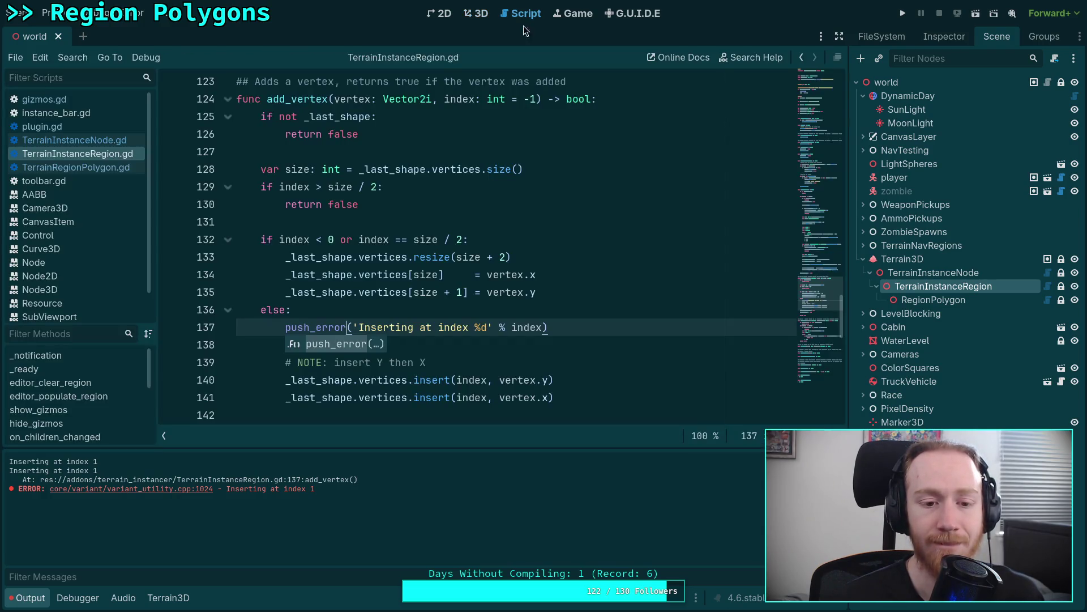
Switch line 137 back to print_debug, add print_stack() on line 138, and save.
left_click(417, 338)
left_click_drag(346, 327, 309, 327)
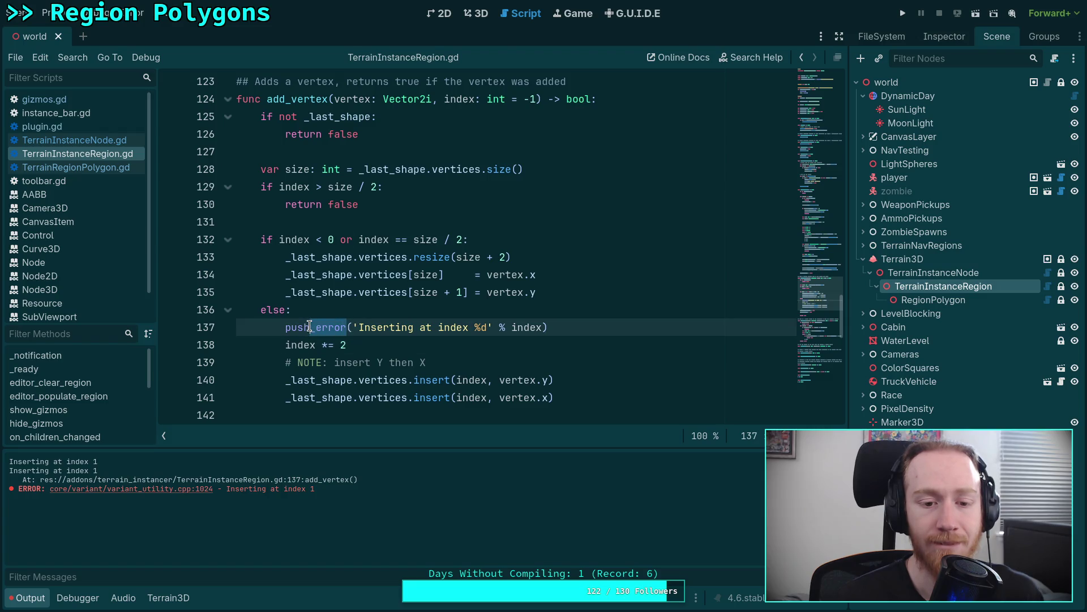
key("BackSpace")
key("BackSpace")
key("BackSpace")
key("BackSpace")
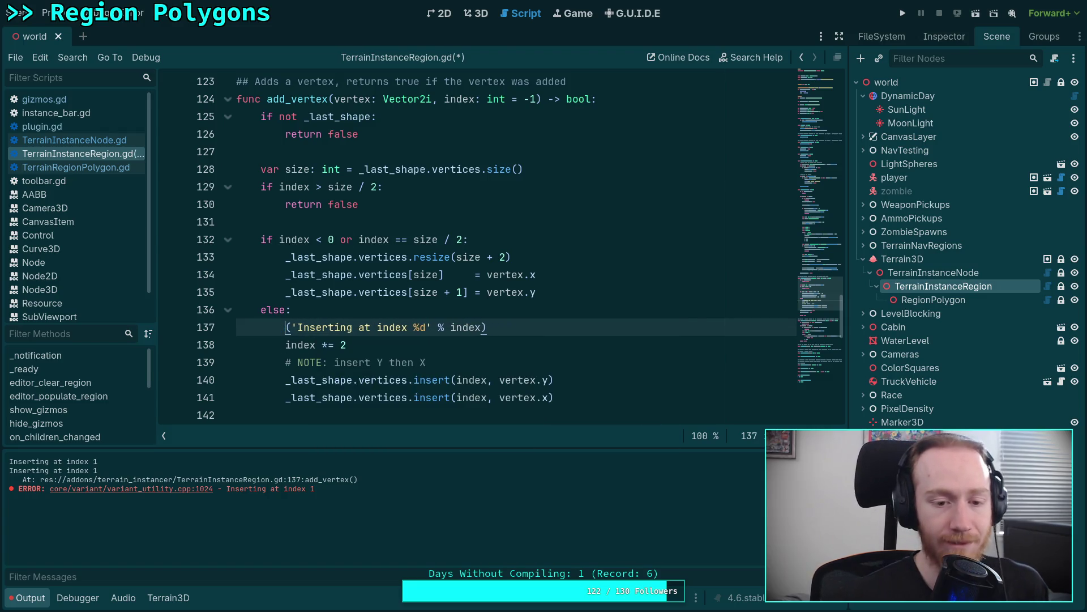
type("print")
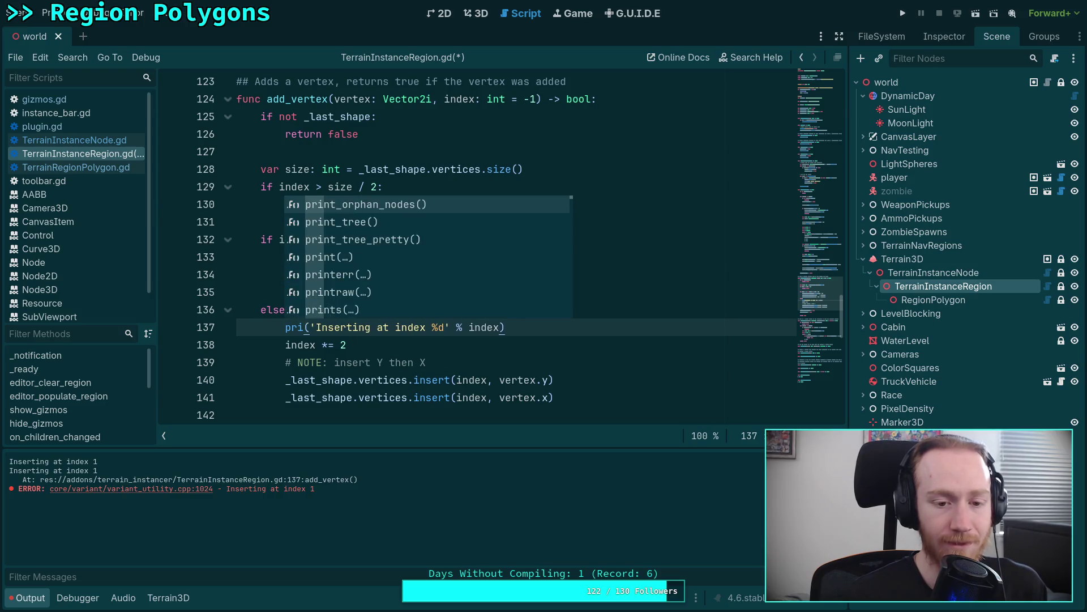
type("_debufg")
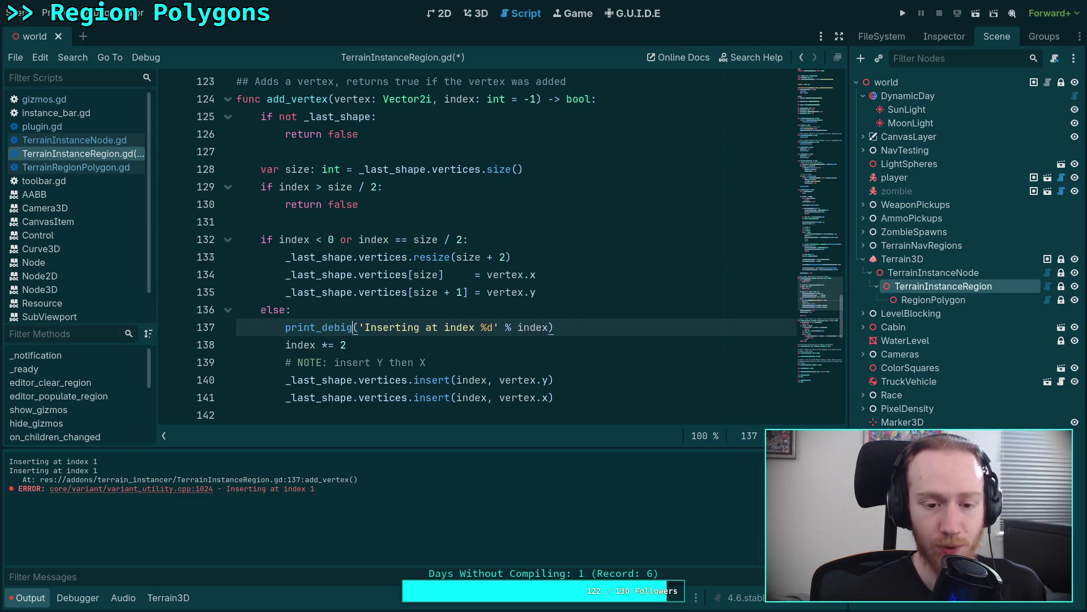
key("BackSpace")
key("BackSpace")
type("g")
left_click(588, 324)
key("Return")
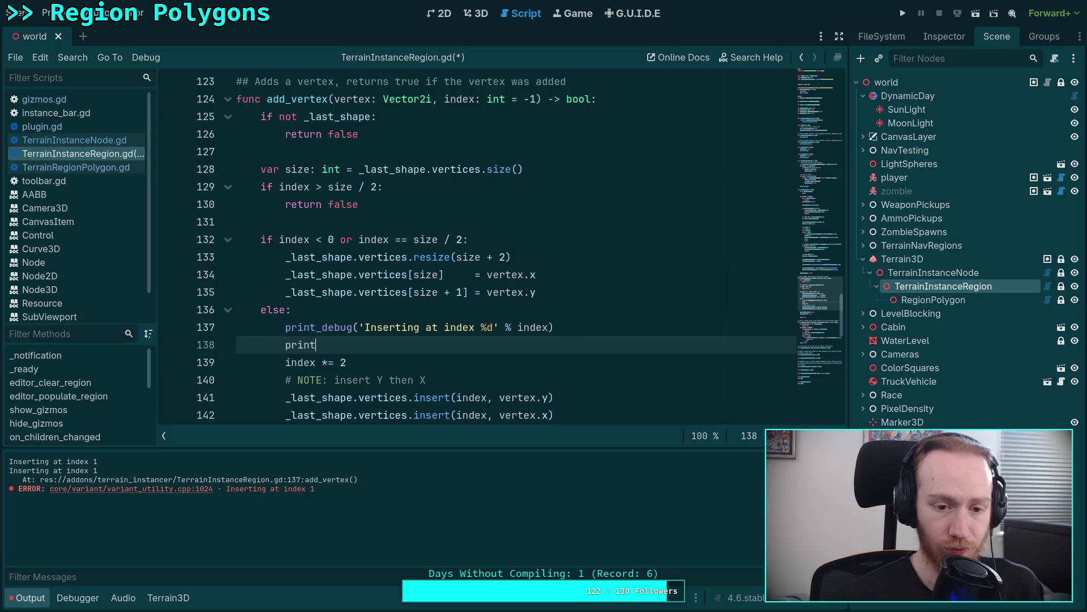
type("_st")
key("Return")
key("ctrl+s")
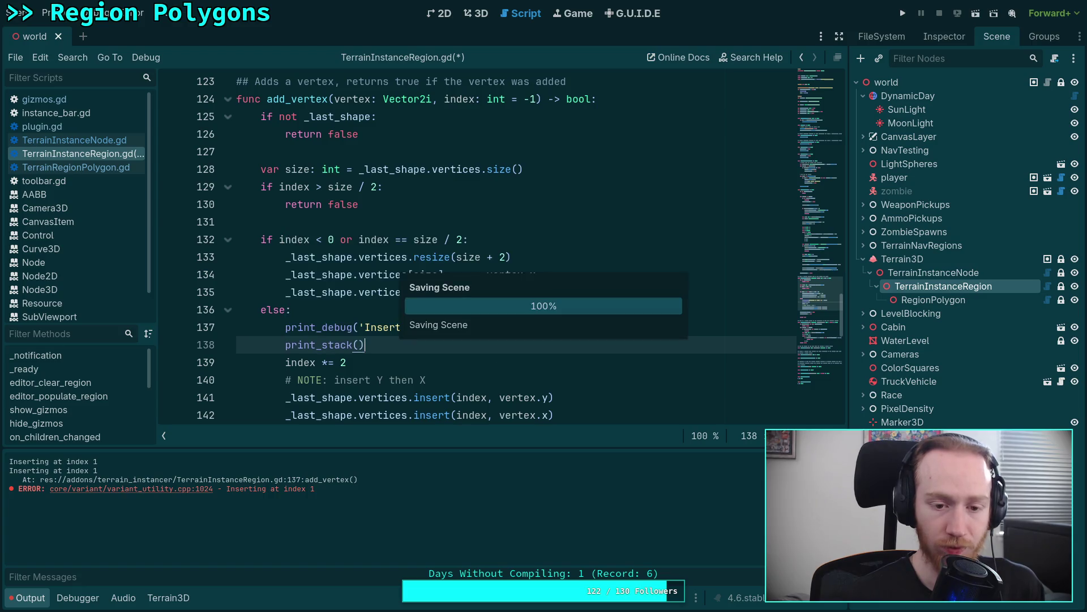
In 3D, remove the extra vertex, insert one on the lower-right edge, then open plugin.gd.
left_click(476, 13)
left_click(497, 59)
left_click(465, 318)
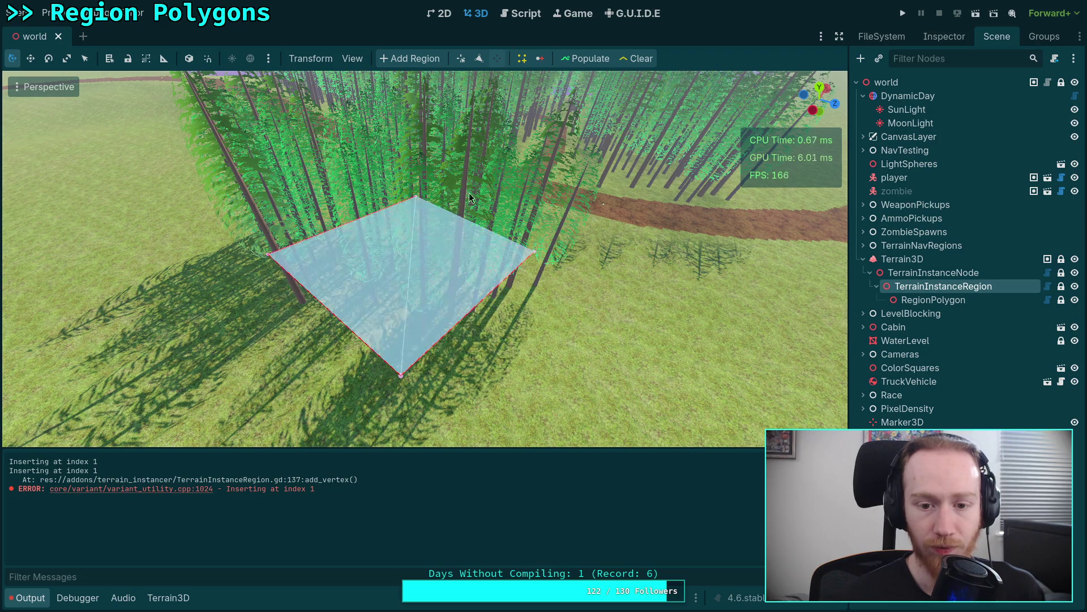
left_click(480, 57)
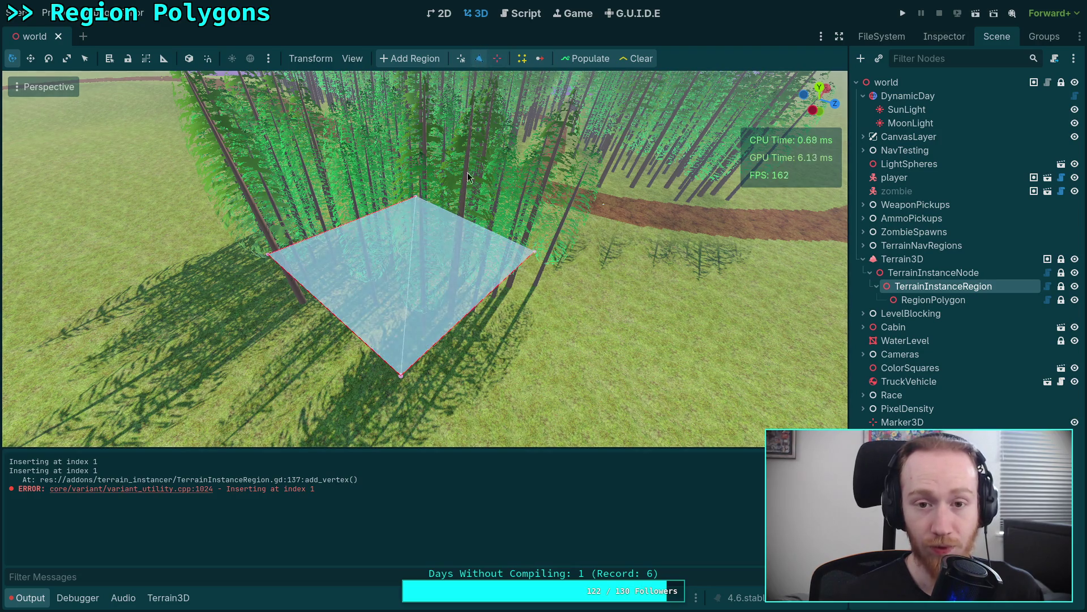
left_click(458, 321)
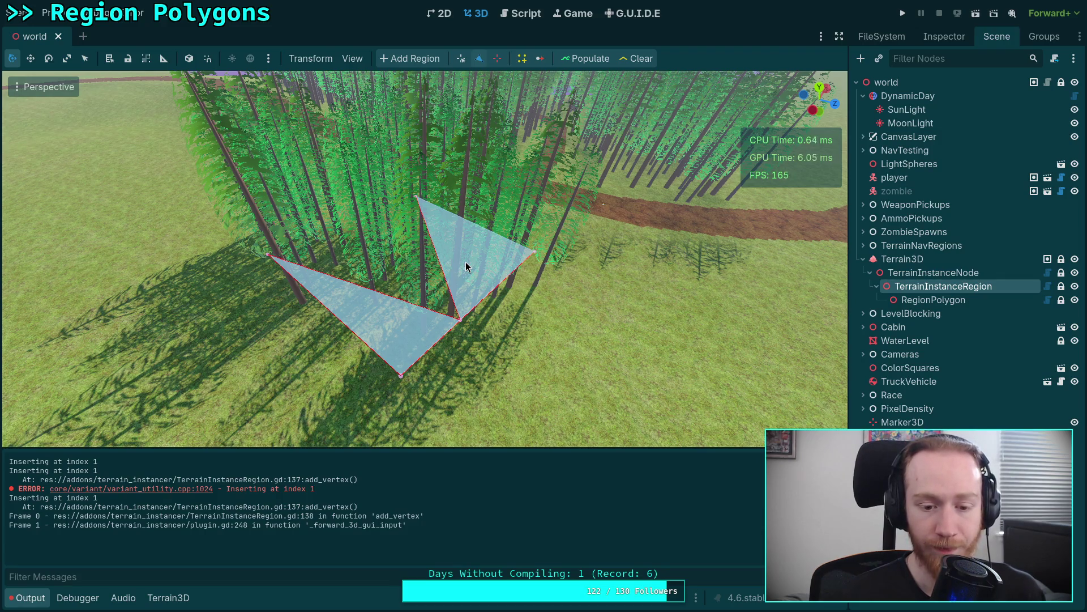
left_click(513, 14)
left_click(54, 127)
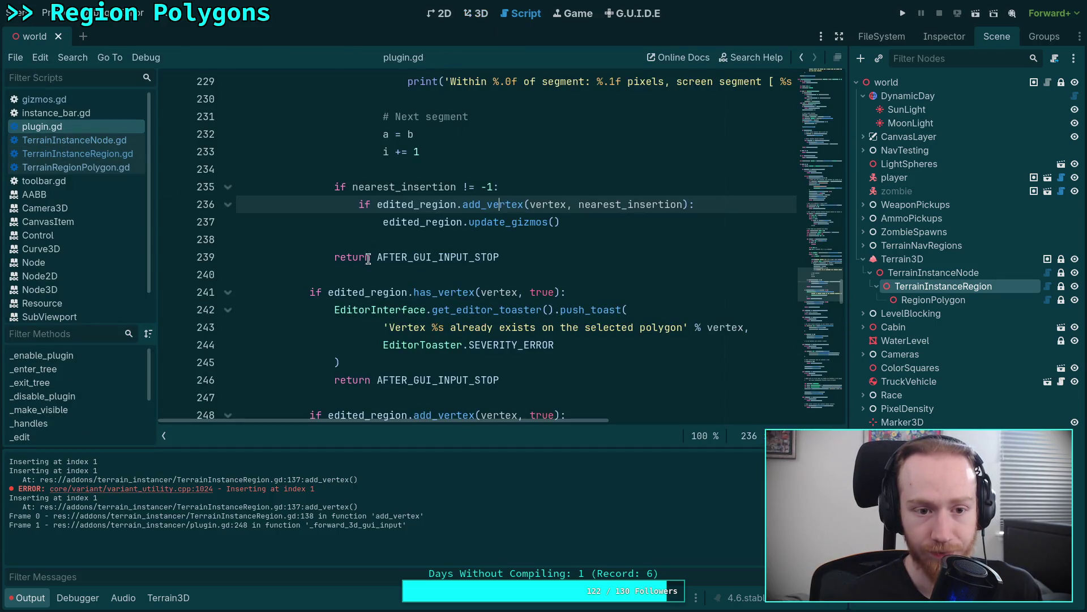
Delete the true argument from the add_vertex(vertex, true) call on line 248.
scroll(459, 378, "down", 1)
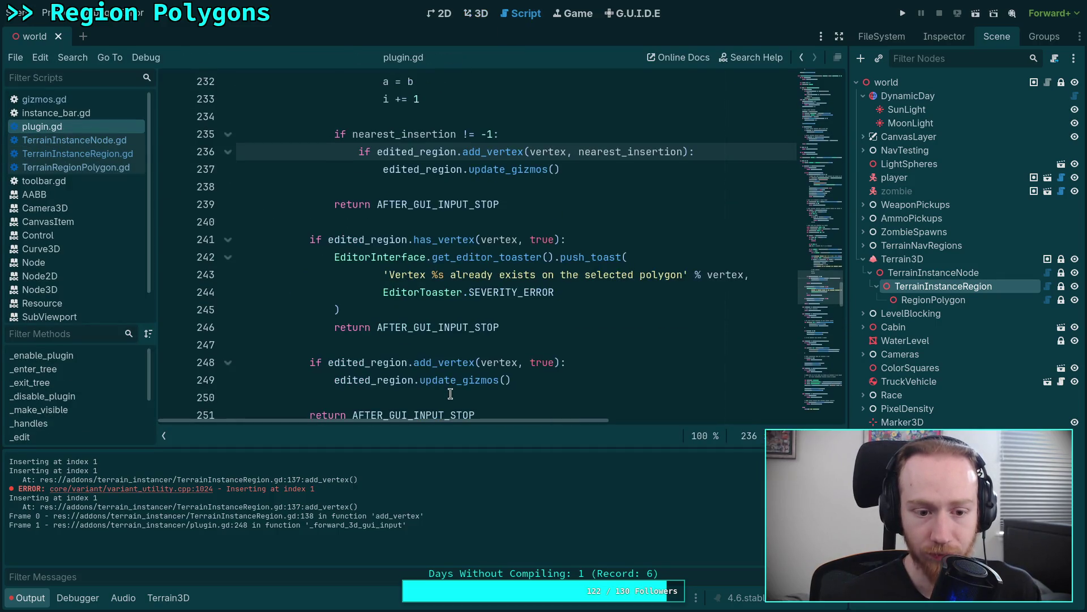
left_click(438, 363)
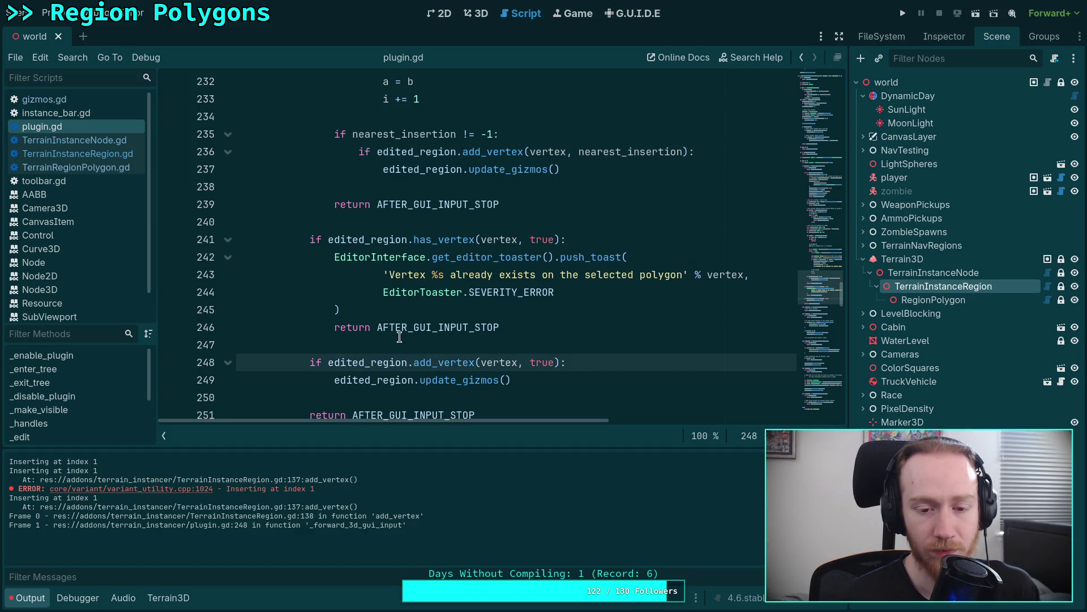
scroll(426, 310, "up", 15)
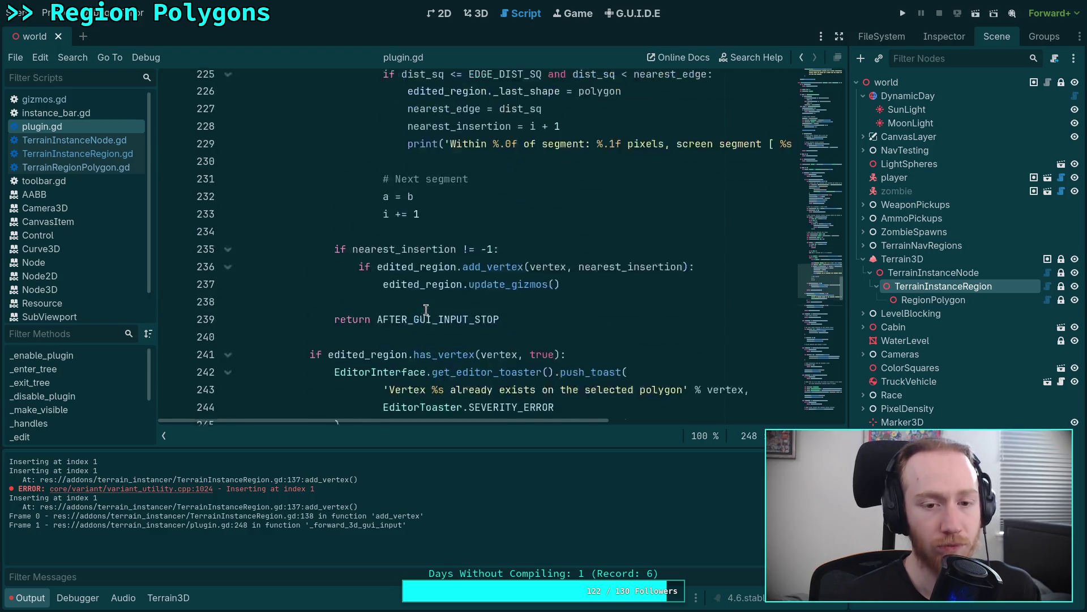
scroll(426, 310, "up", 5)
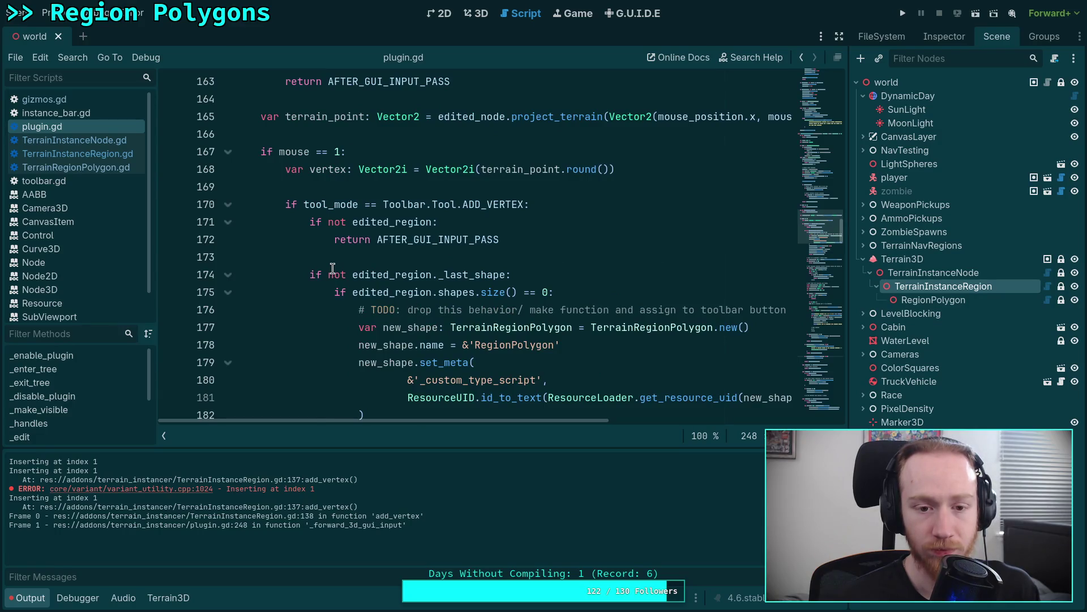
scroll(332, 268, "down", 14)
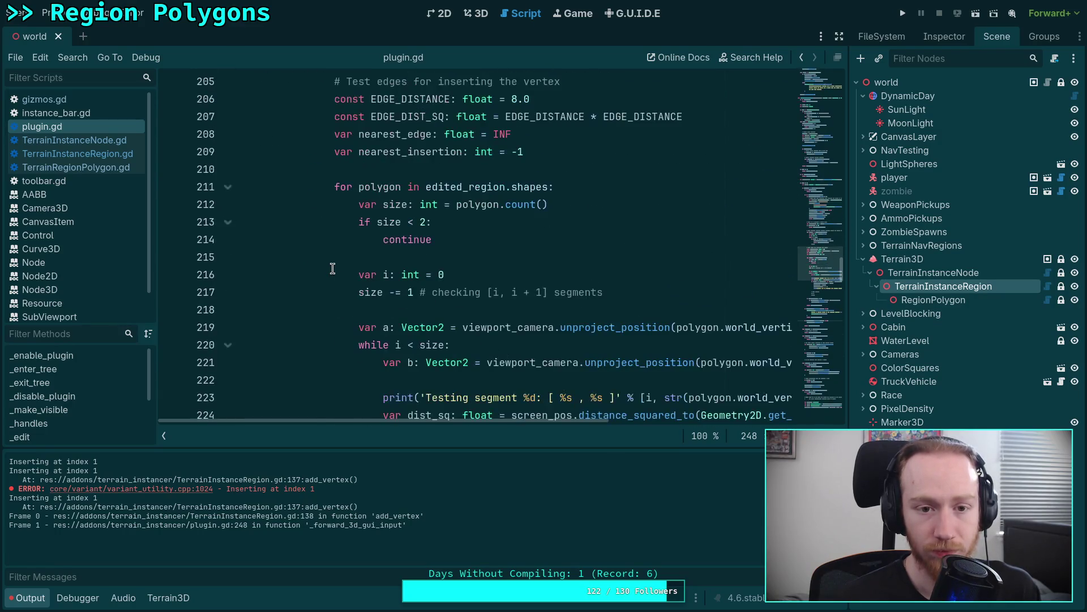
scroll(333, 267, "down", 11)
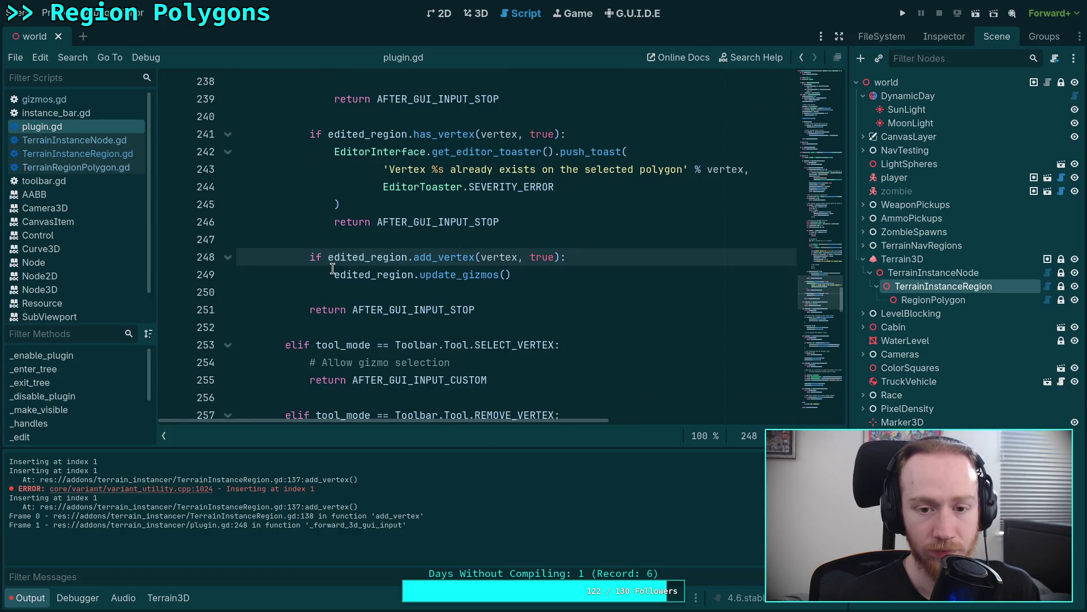
key("ctrl+j")
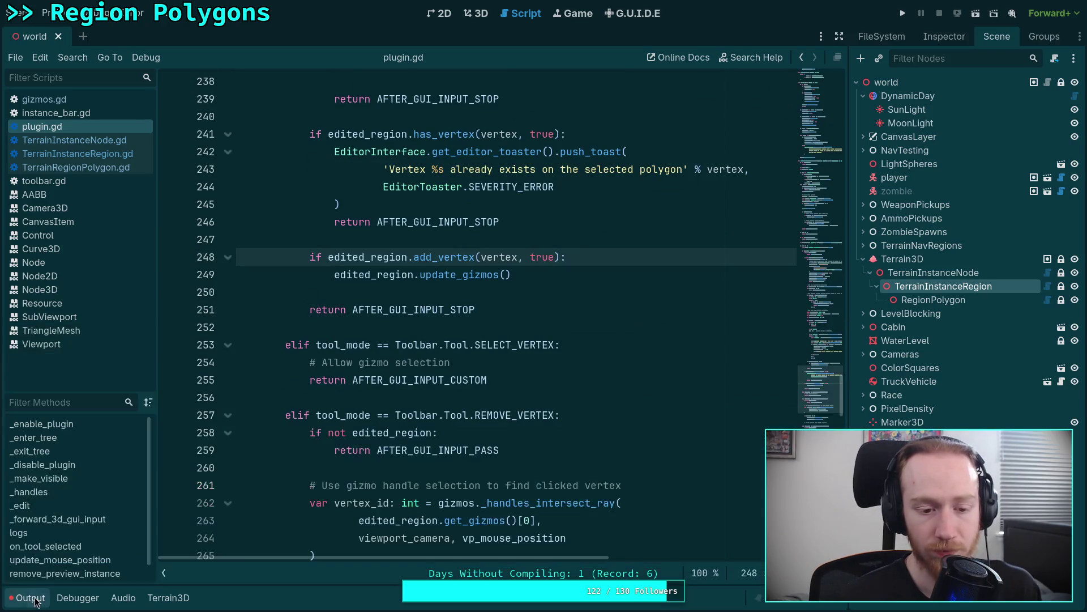
scroll(388, 374, "up", 3)
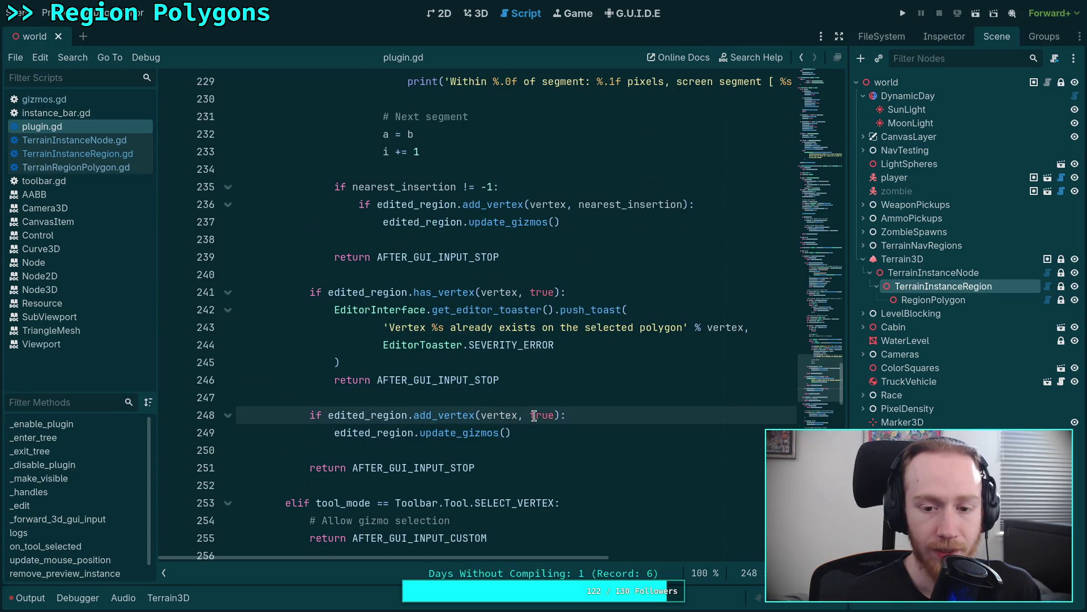
mouse_move(436, 416)
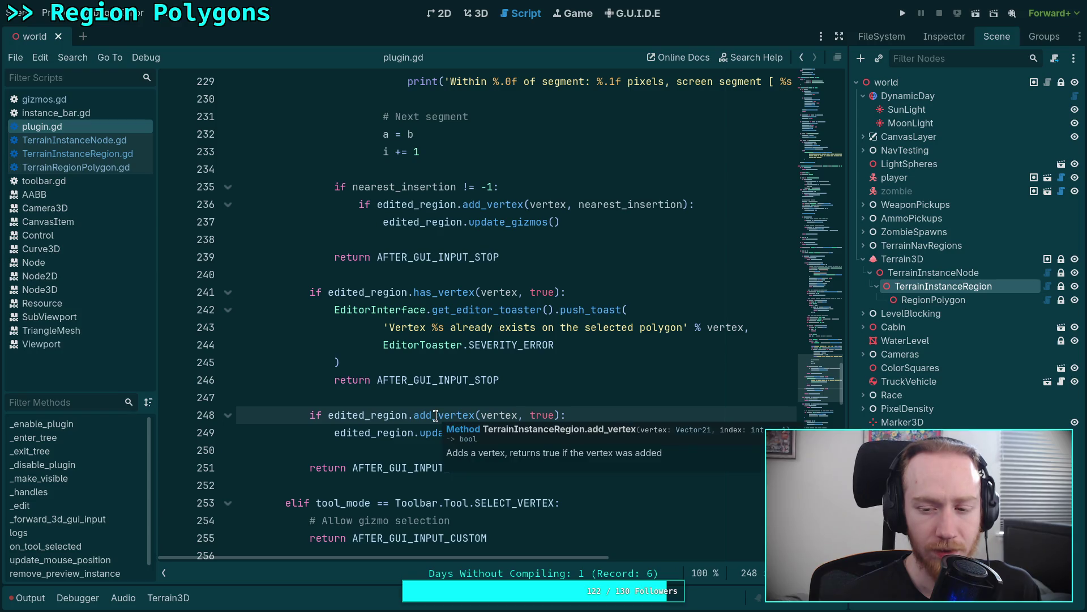
left_click_drag(520, 416, 559, 416)
key("BackSpace")
Save plugin.gd and return to the 3D scene with Ctrl+F2.
mouse_move(427, 418)
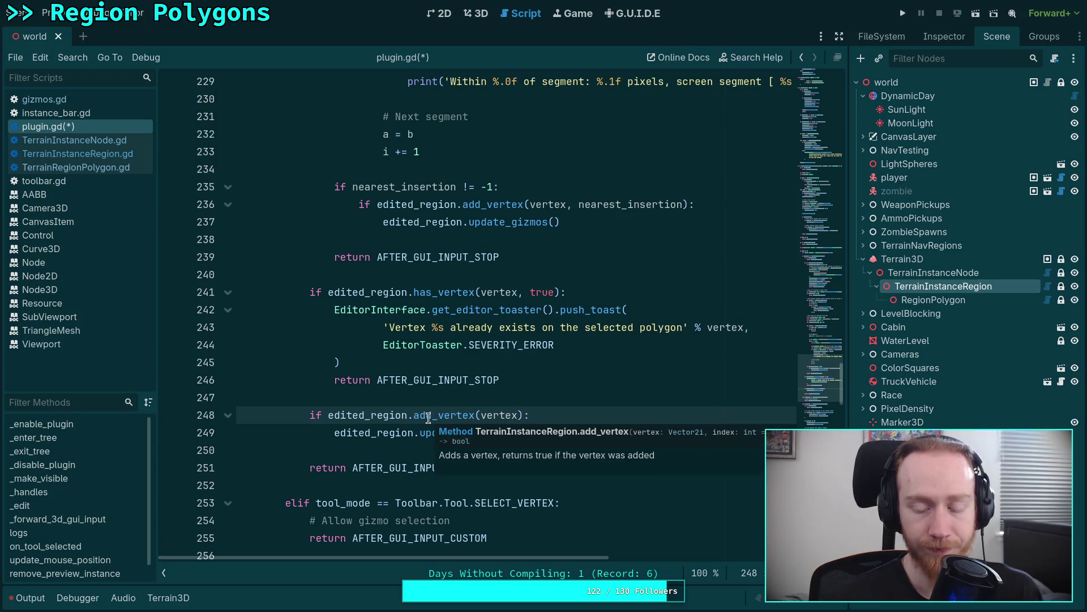
mouse_move(443, 339)
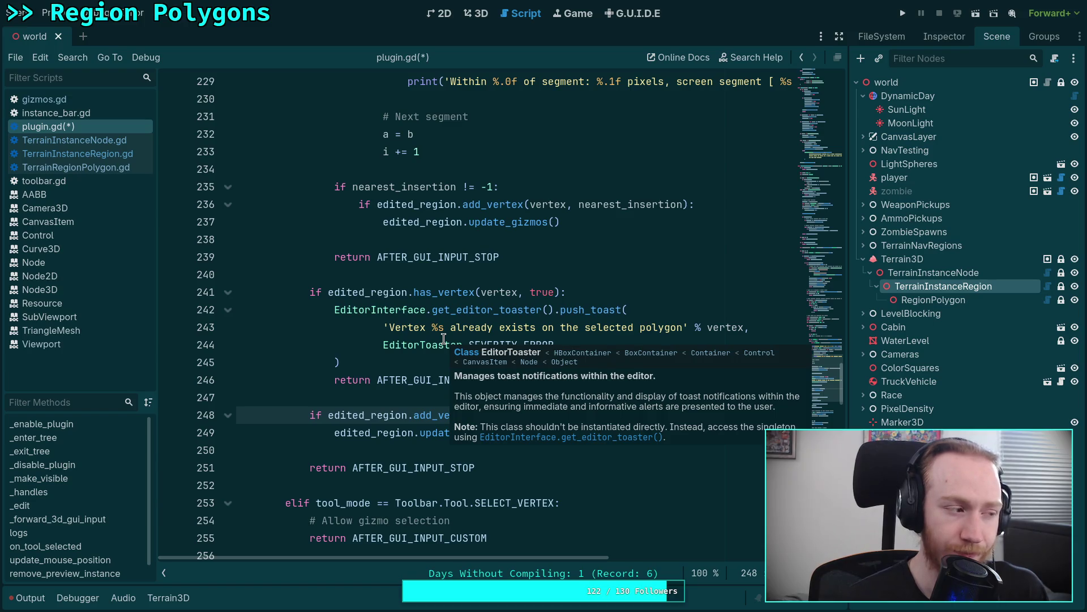
scroll(445, 339, "down", 4)
scroll(488, 338, "up", 3)
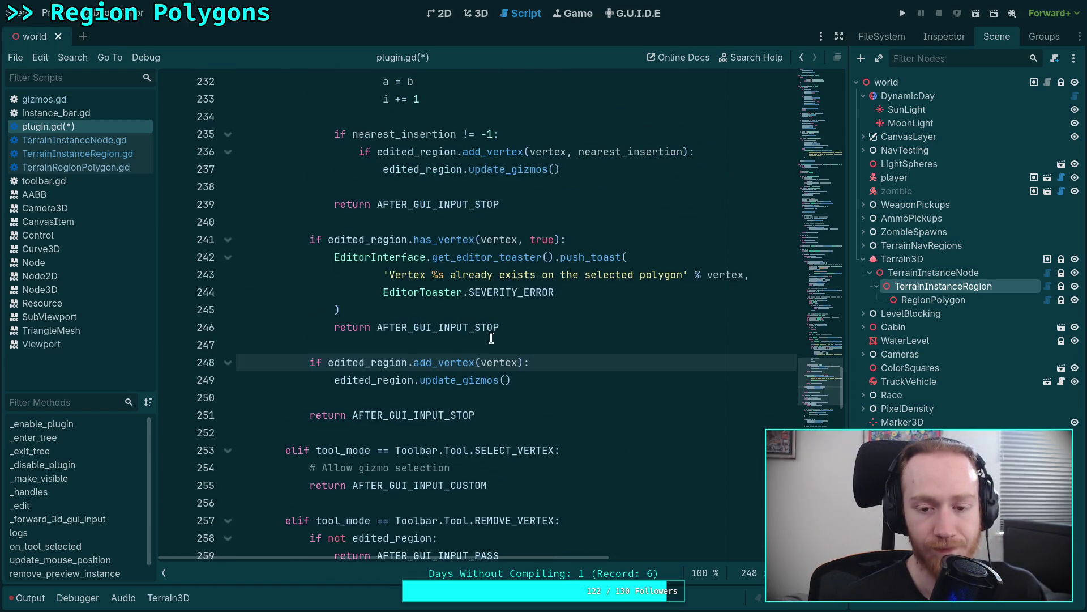
scroll(535, 338, "up", 10)
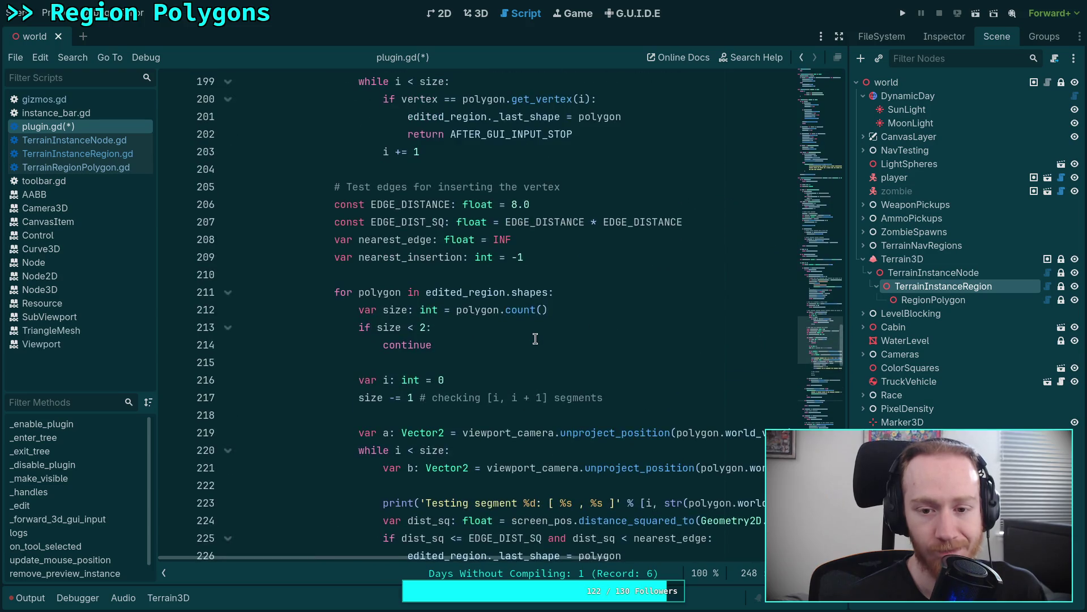
scroll(535, 339, "up", 3)
scroll(535, 339, "up", 3)
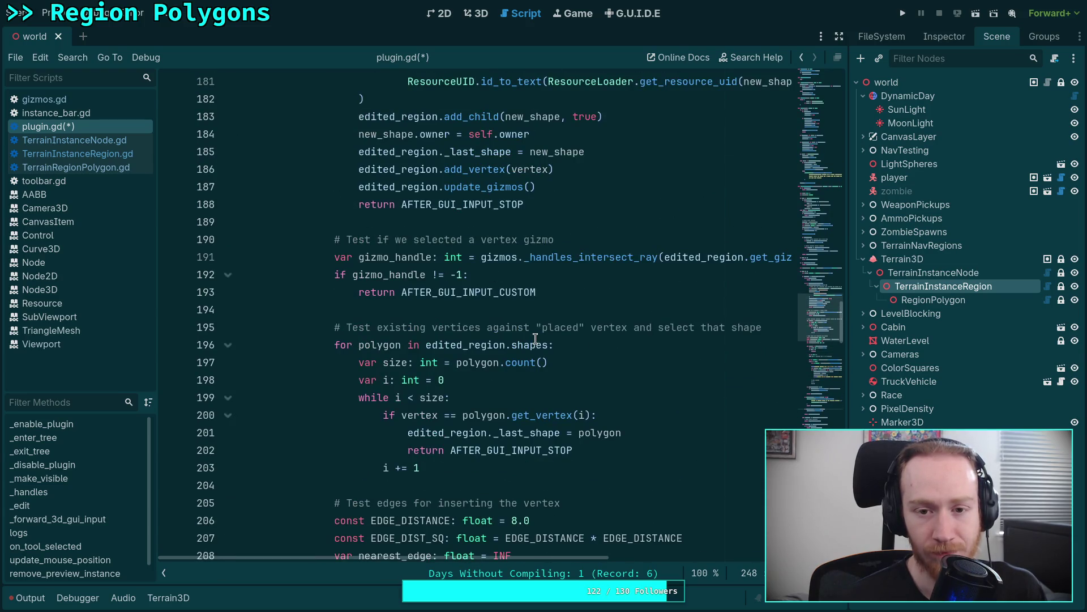
scroll(536, 338, "up", 4)
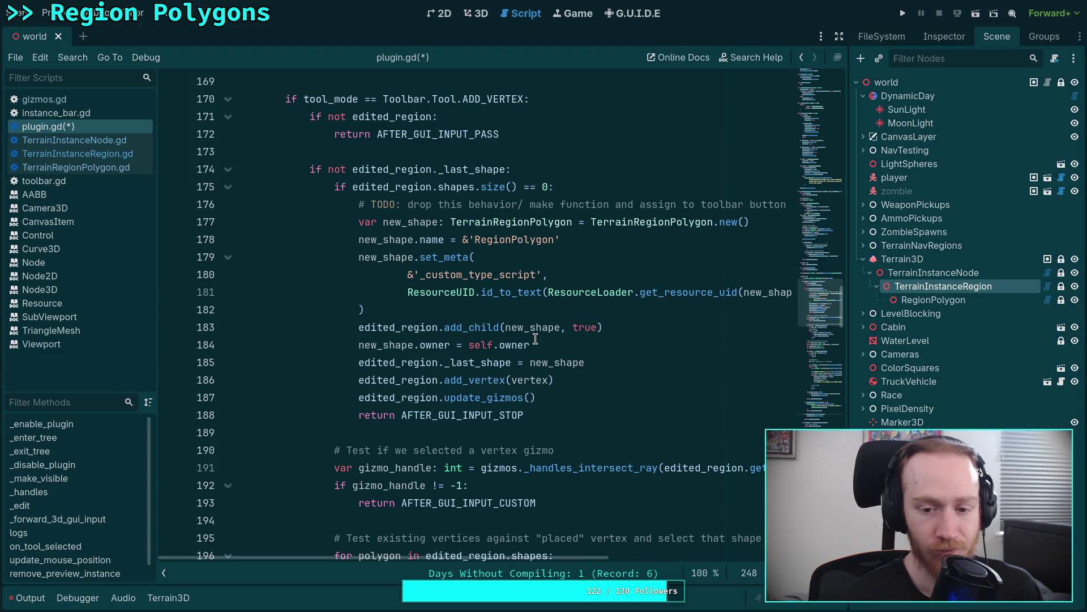
key("ctrl+s")
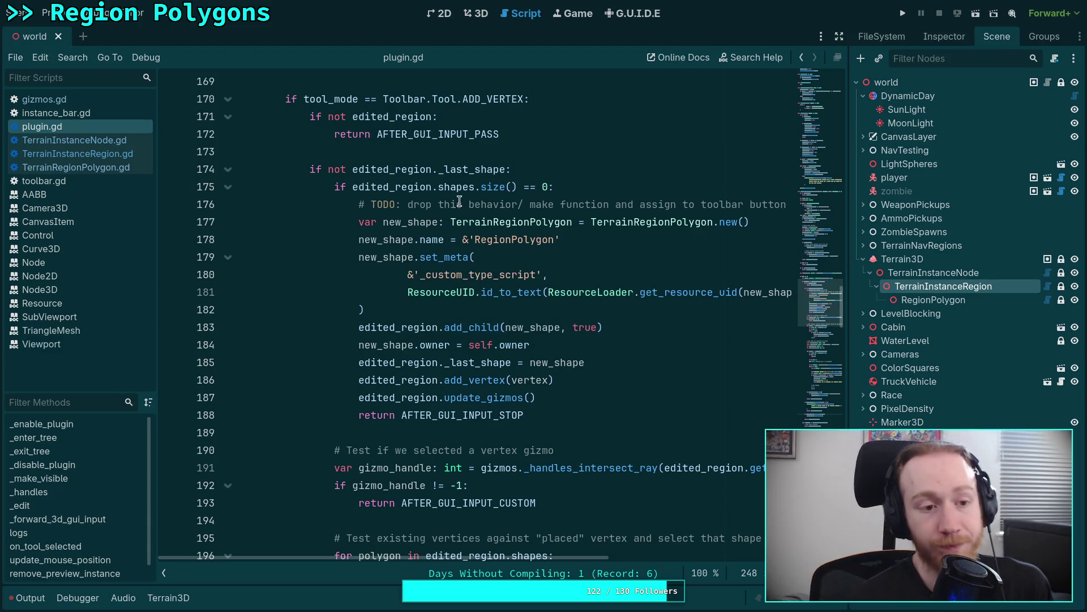
key("ctrl+F2")
Delete the inner vertex to restore the quad, then insert a vertex on its lower-right edge.
left_click(498, 59)
left_click(473, 409)
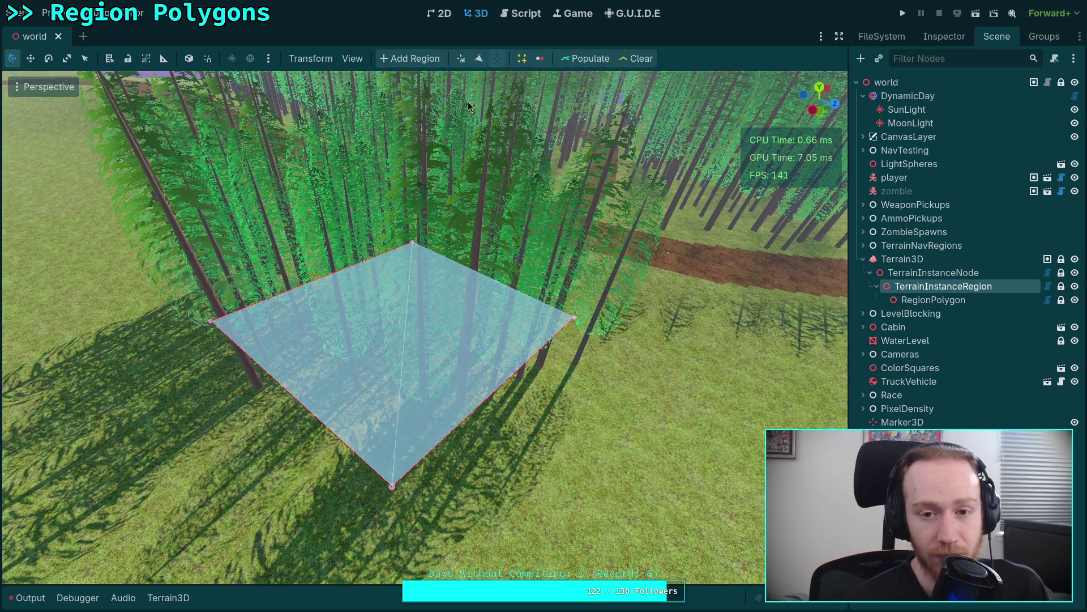
left_click(479, 59)
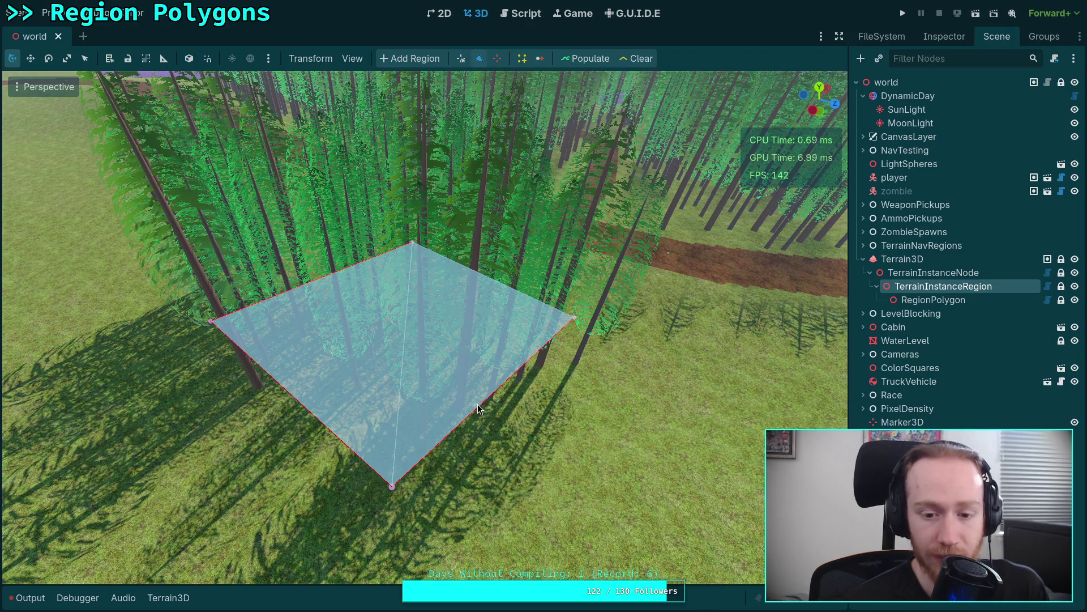
left_click(477, 405)
Remove the newly inserted edge vertex and go back to the script editor.
left_click(500, 57)
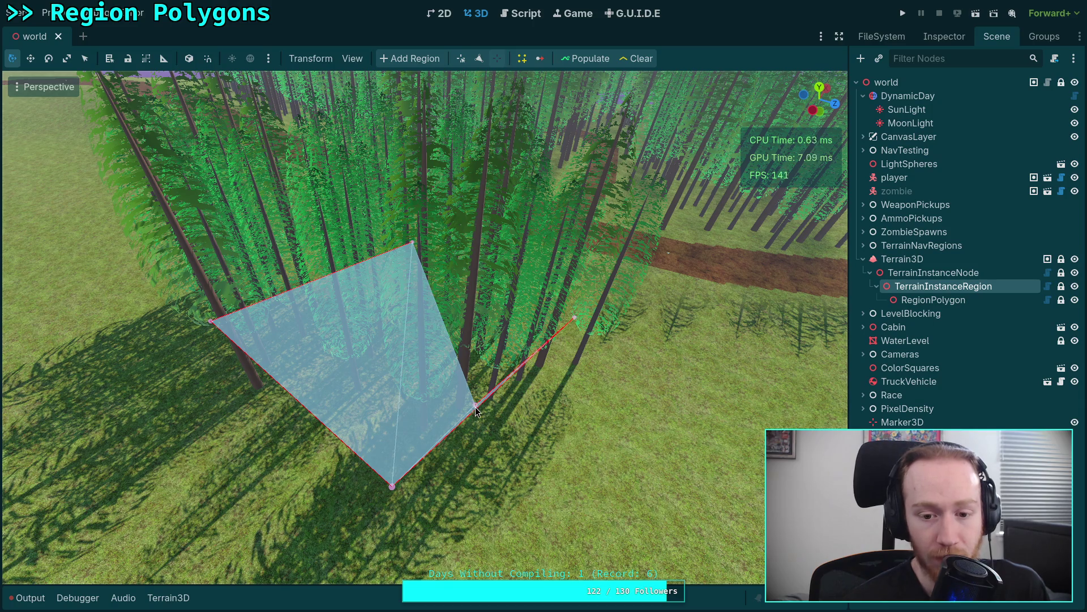
left_click(474, 406)
left_click(517, 16)
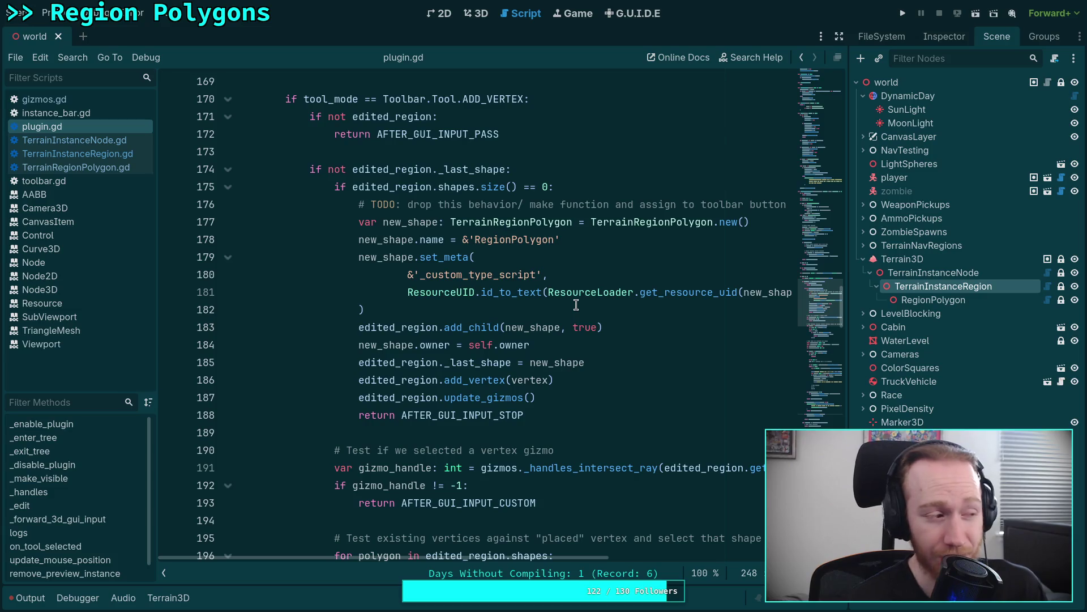
left_click(68, 167)
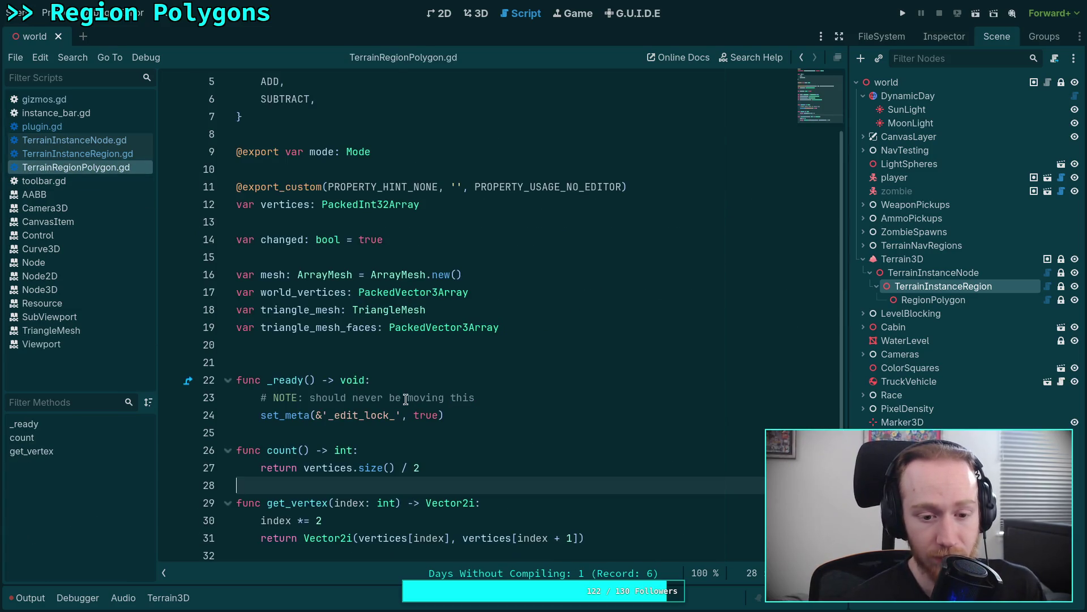
key("alt+Left")
key("alt+Left")
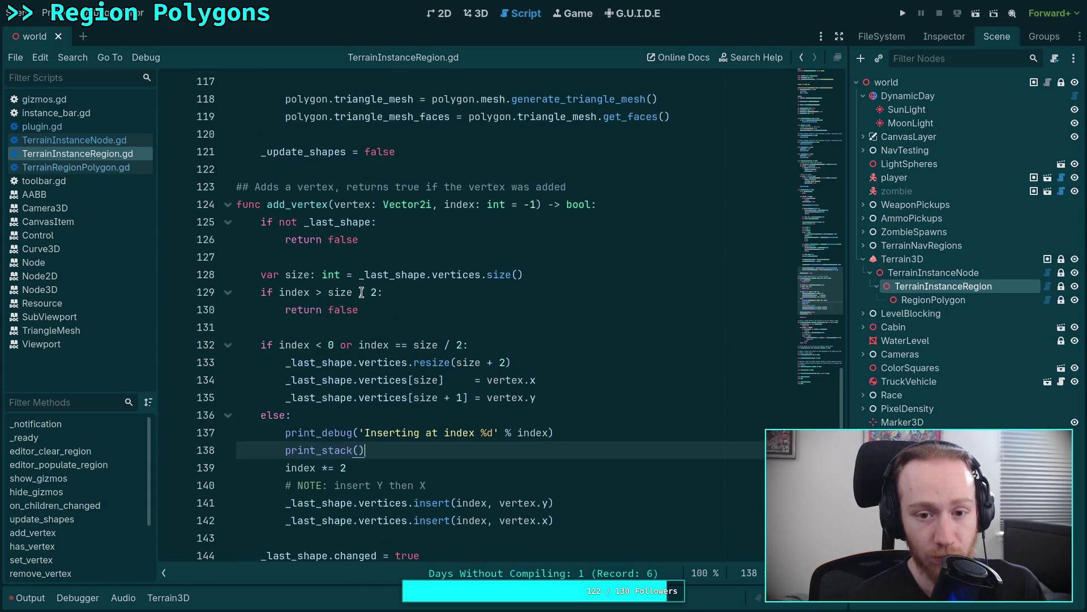
left_click_drag(445, 203, 508, 205)
double_click(494, 207)
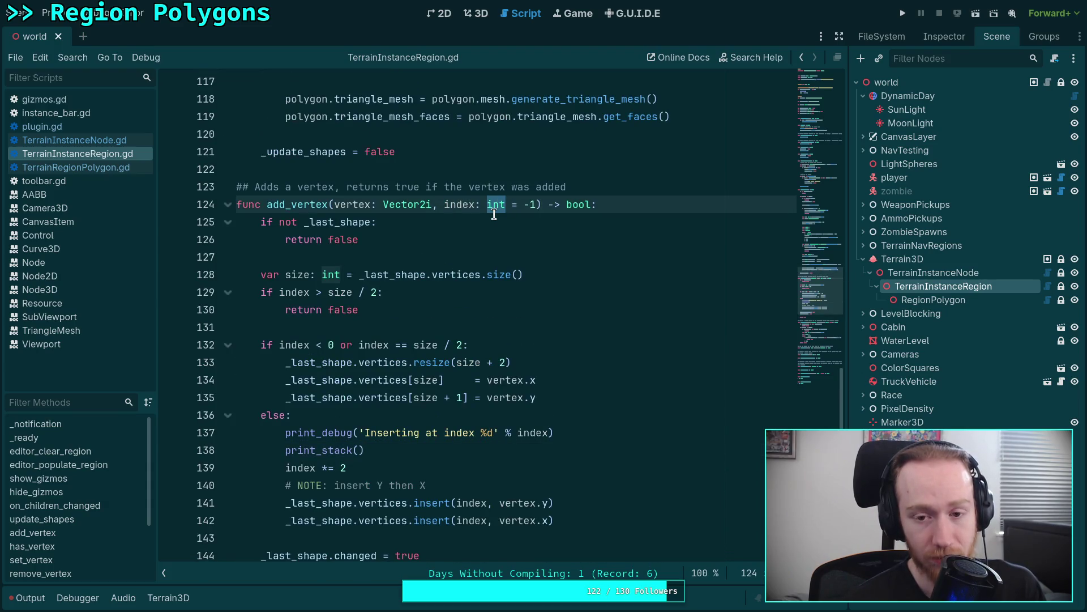
left_click(42, 126)
left_click(93, 142)
left_click(42, 126)
scroll(461, 334, "down", 9)
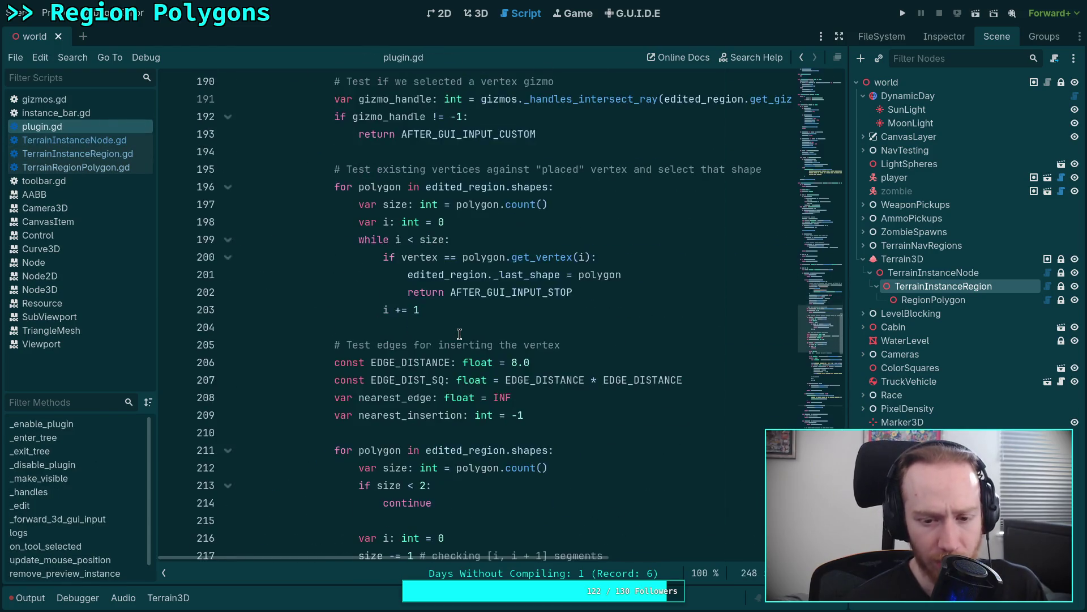
scroll(462, 334, "down", 10)
left_click(519, 380)
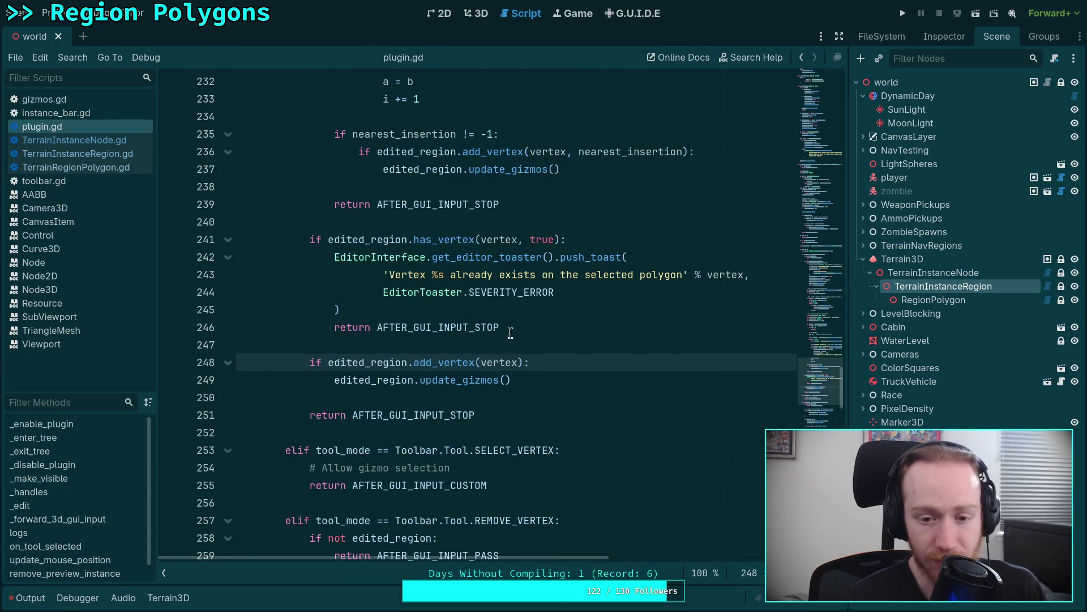
mouse_move(517, 361)
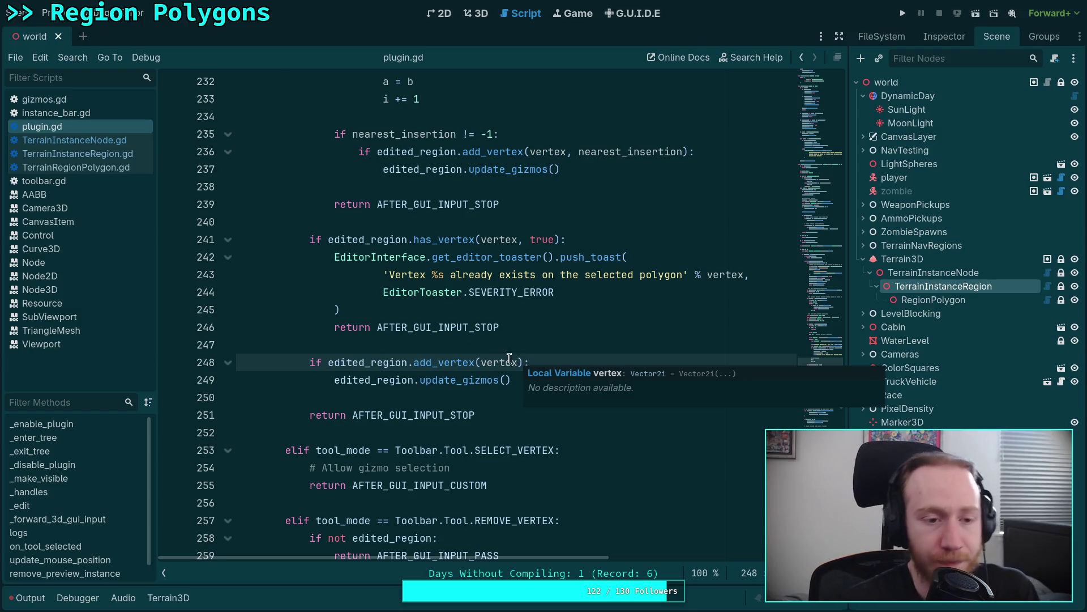
left_click(399, 344)
left_click(142, 172)
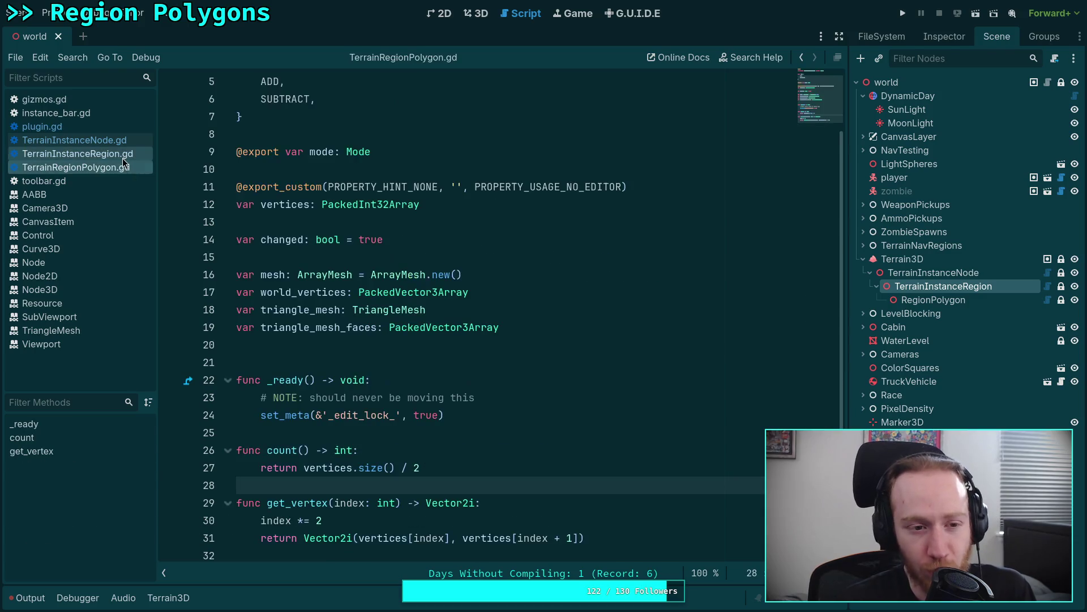
left_click(122, 157)
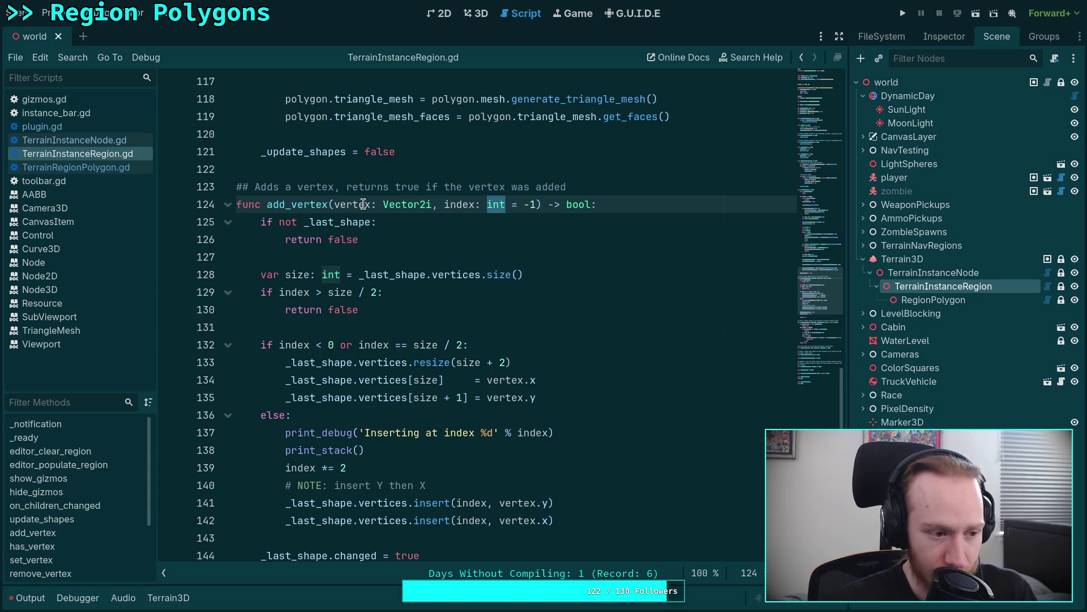
left_click(120, 143)
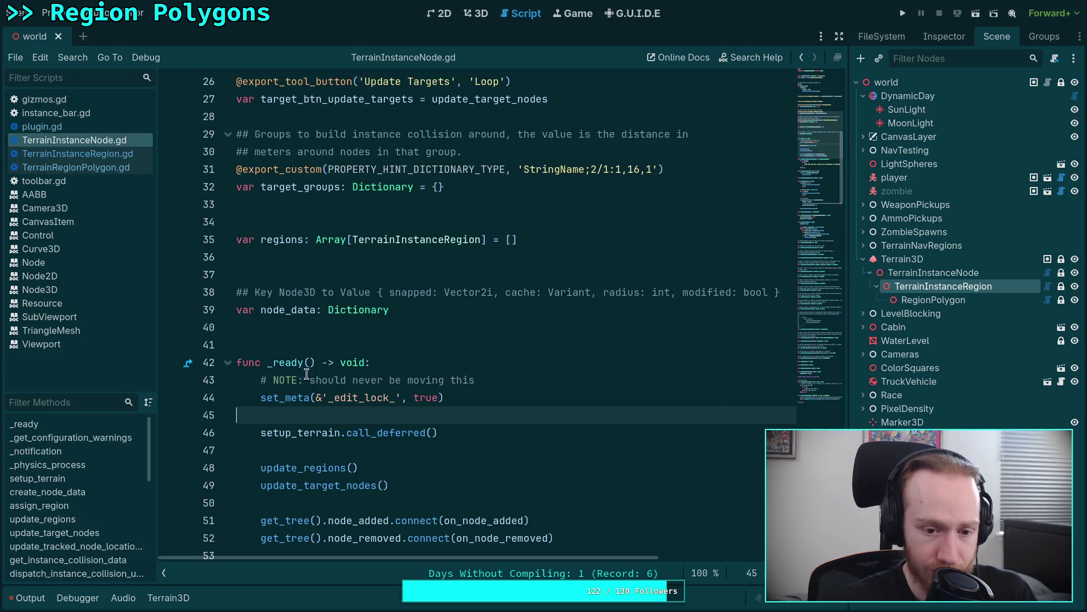
left_click(103, 125)
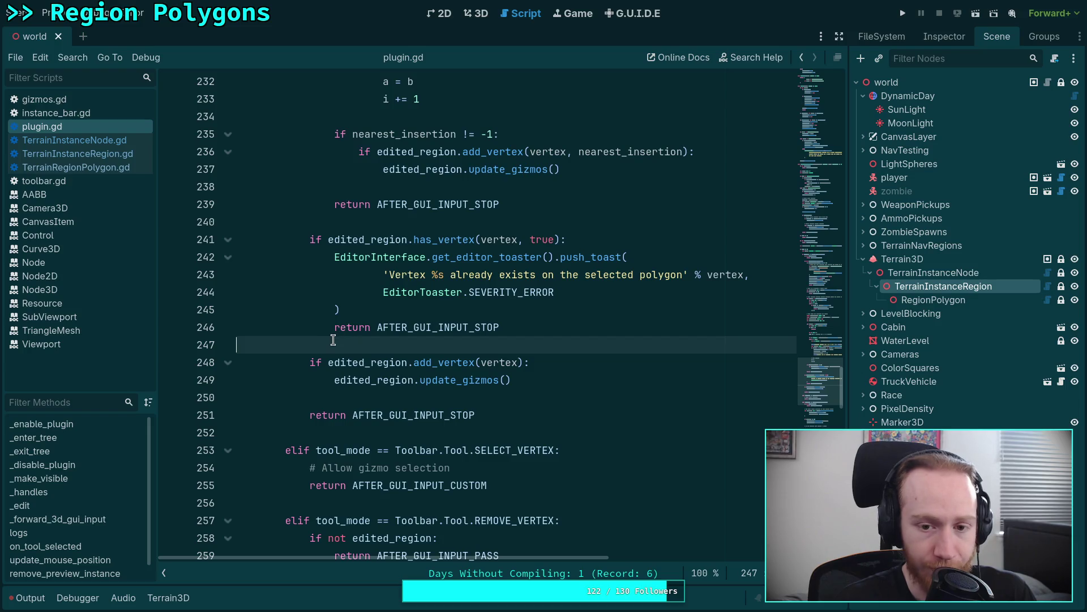
left_click(106, 156)
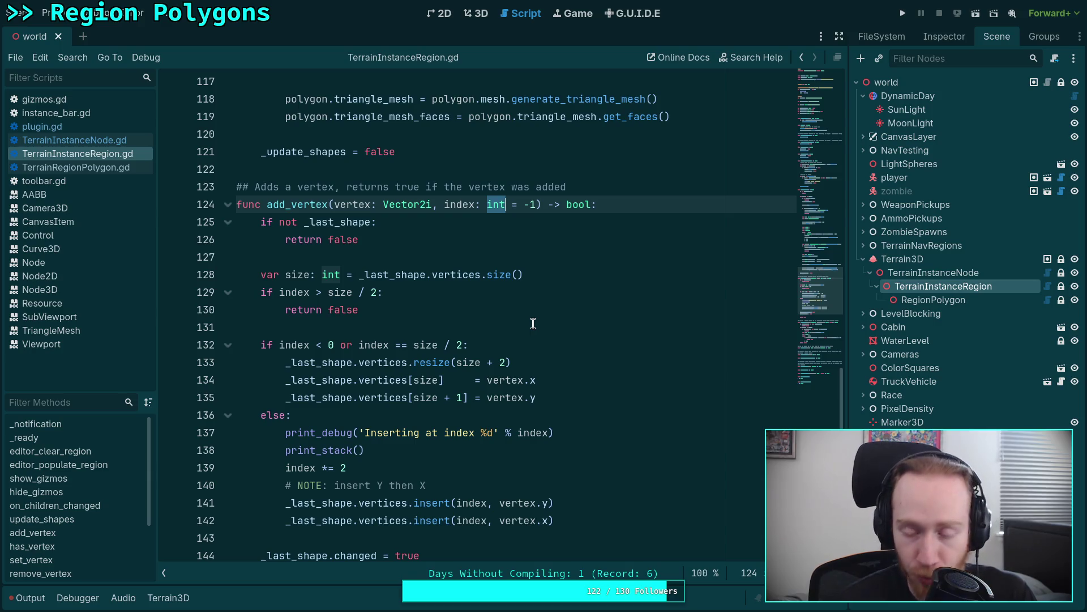
left_click(533, 324)
type("i")
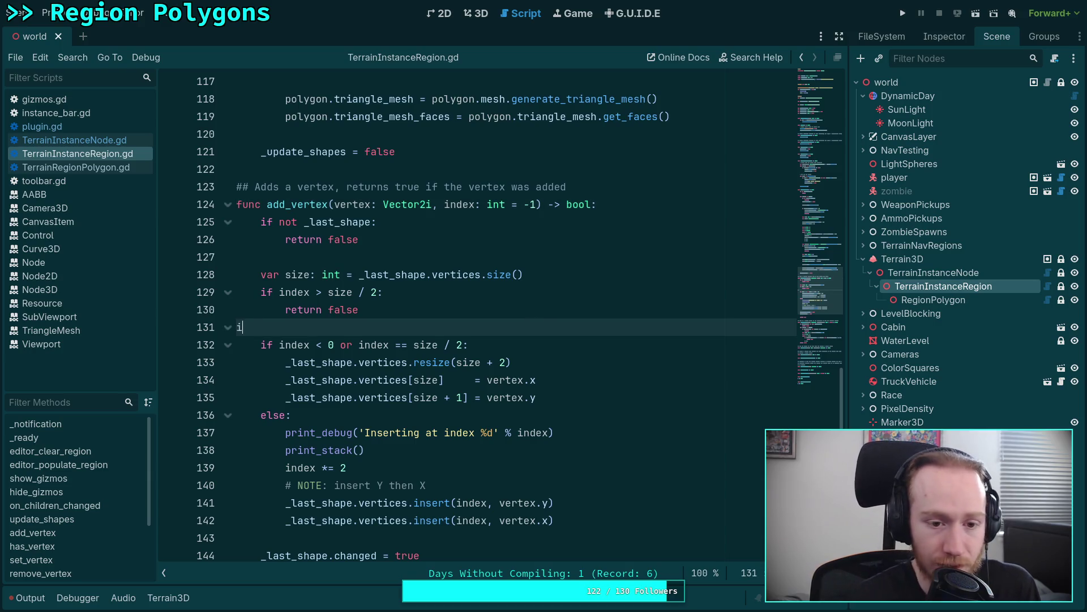
type("nt(true)")
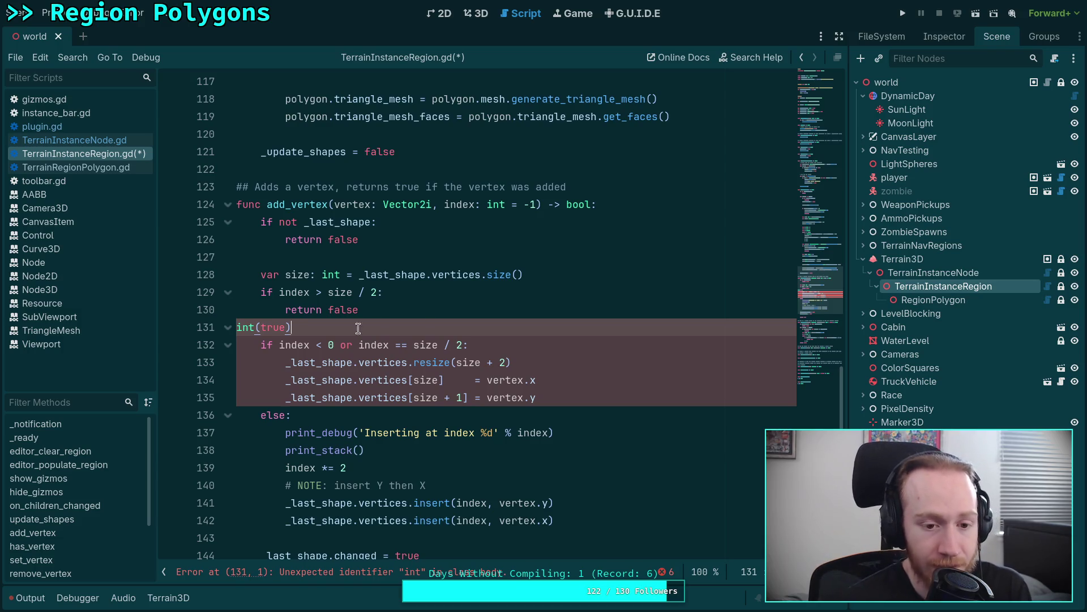
left_click_drag(312, 328, 227, 327)
key("BackSpace")
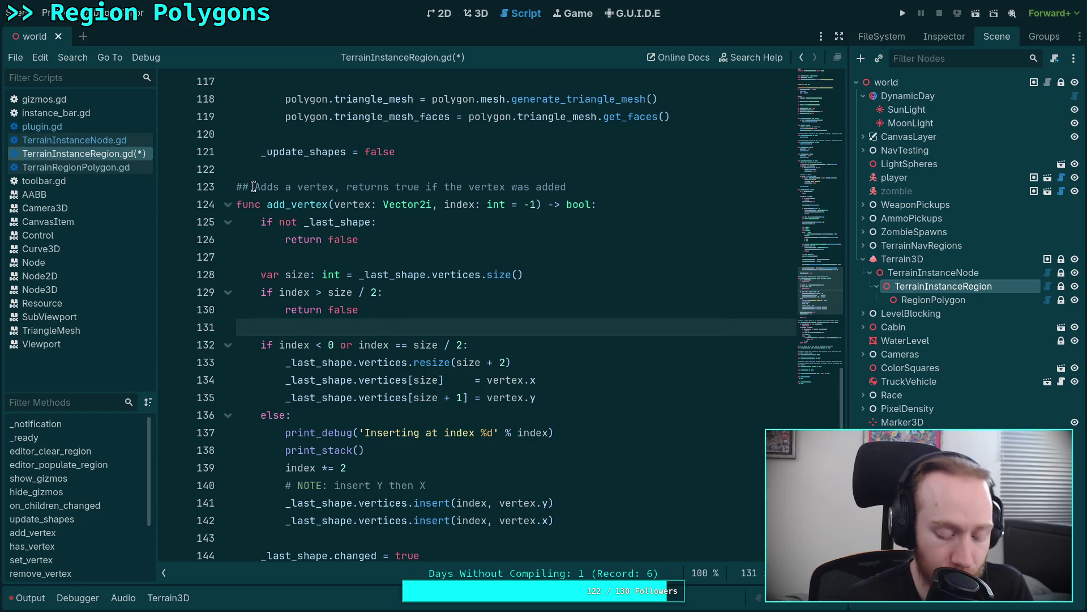
key("ctrl+s")
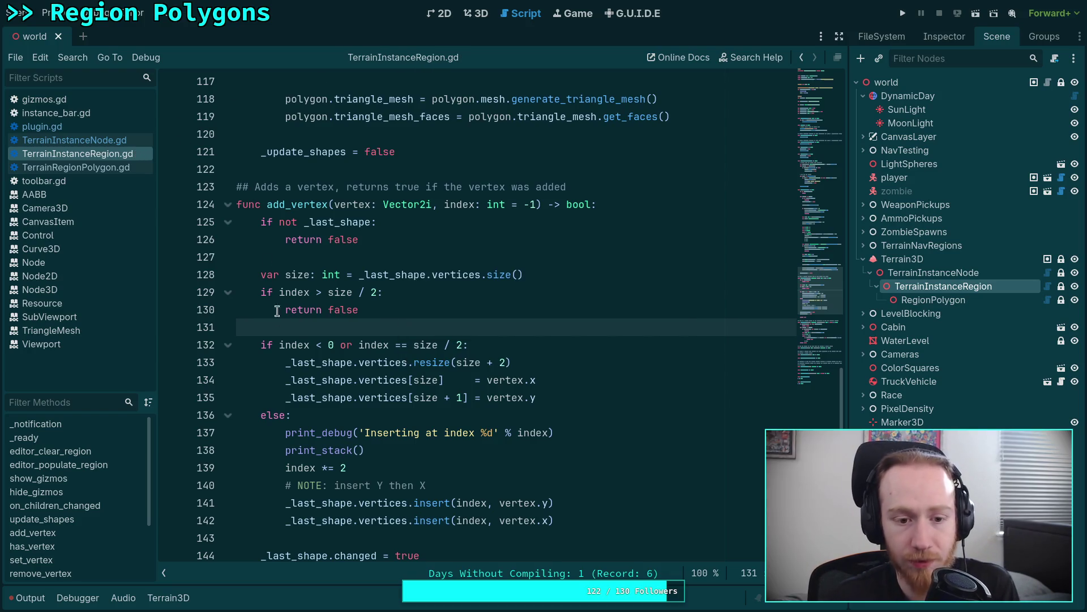
Open plugin.gd and inspect the has_vertex duplicate-vertex check in the ADD_VERTEX branch.
left_click(103, 139)
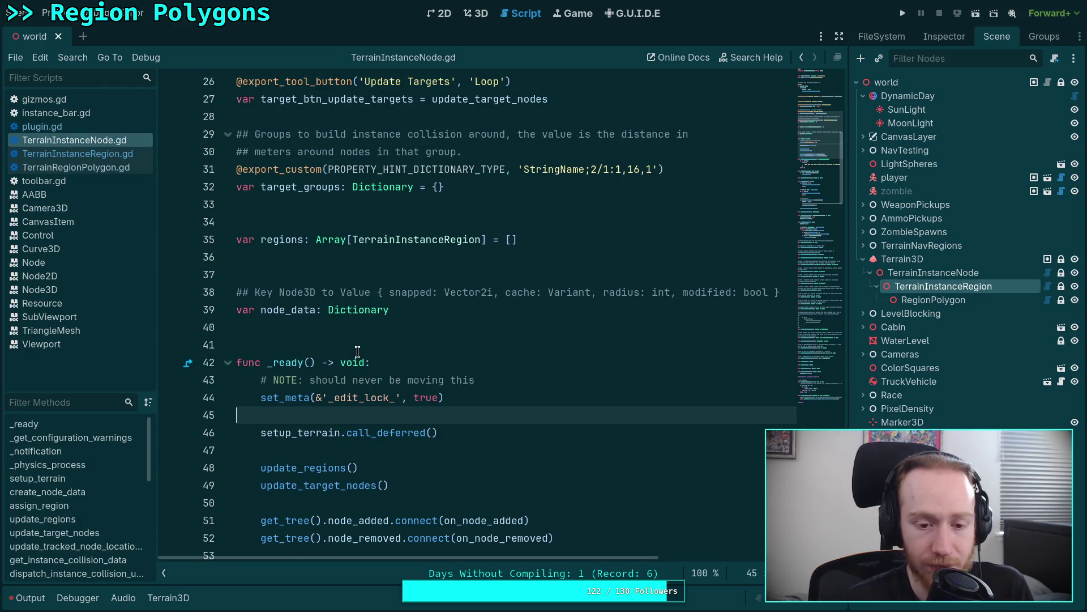
left_click(45, 126)
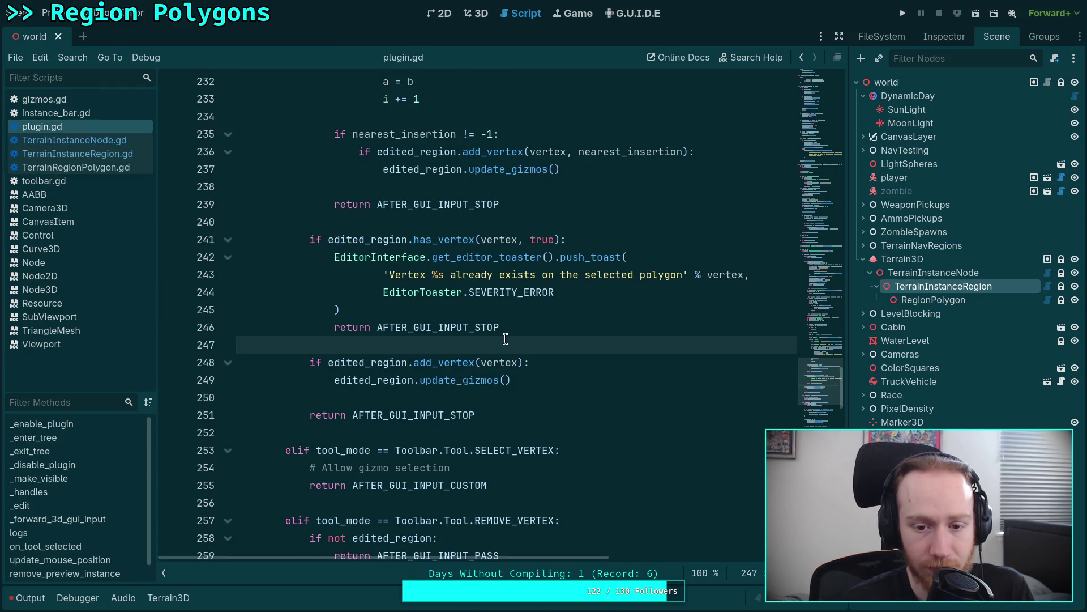
left_click(450, 238)
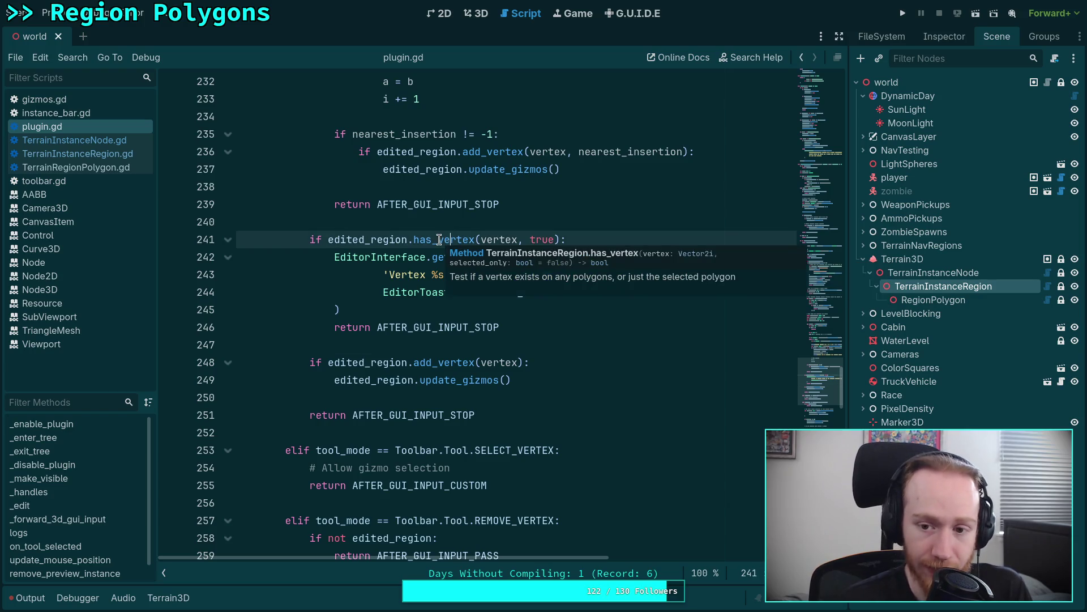
left_click(418, 344)
scroll(419, 344, "up", 3)
left_click(361, 383)
scroll(363, 381, "up", 12)
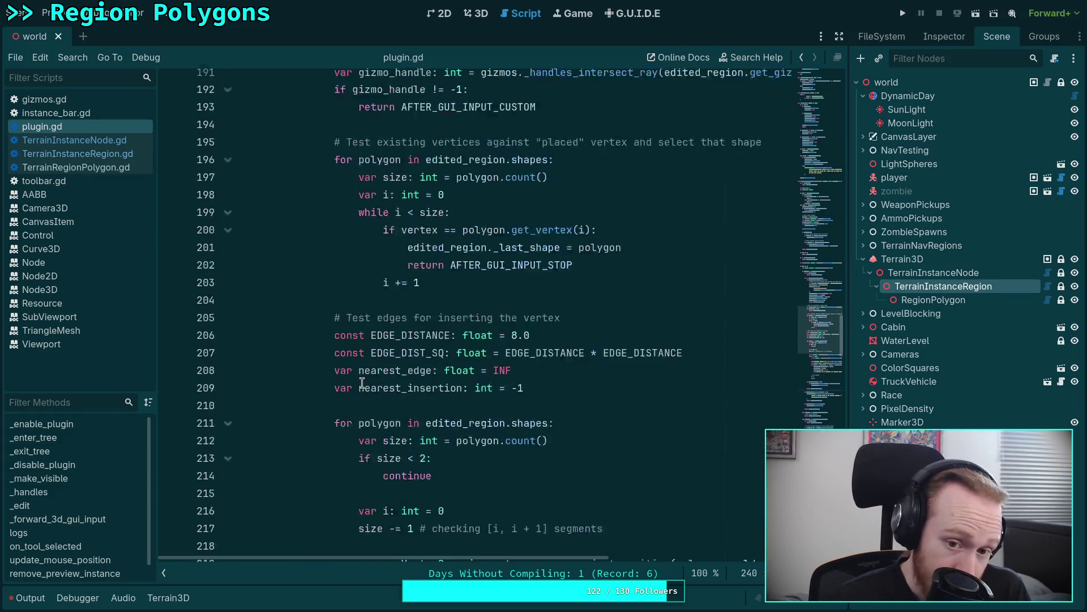
scroll(365, 378, "down", 6)
Review the segment-distance edge test lines around line 221 of plugin.gd.
left_click_drag(376, 384, 518, 467)
left_click_drag(571, 507, 366, 362)
left_click(366, 362)
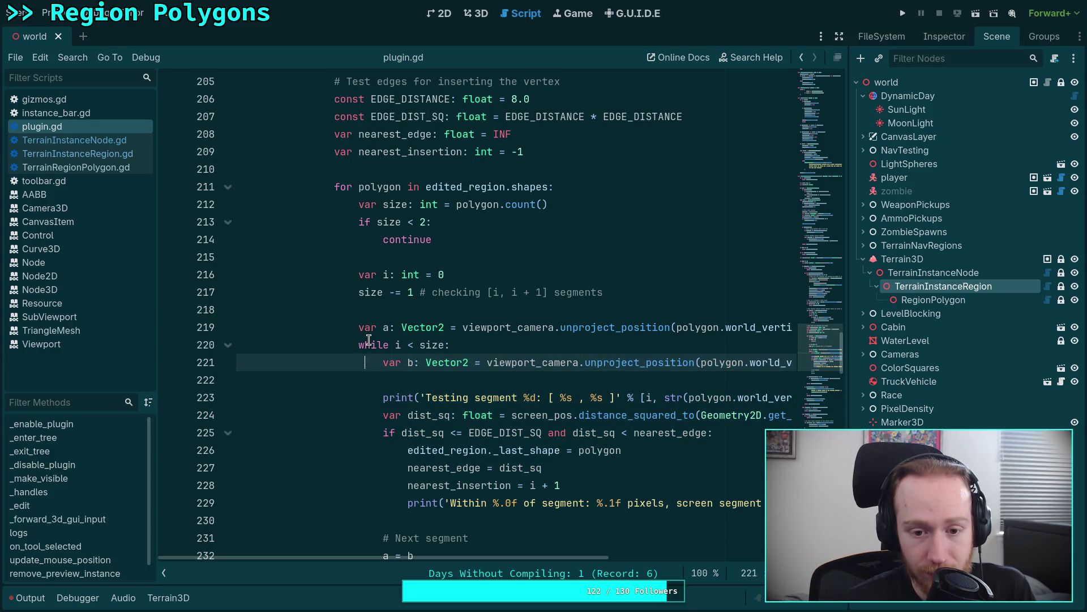
scroll(368, 339, "up", 13)
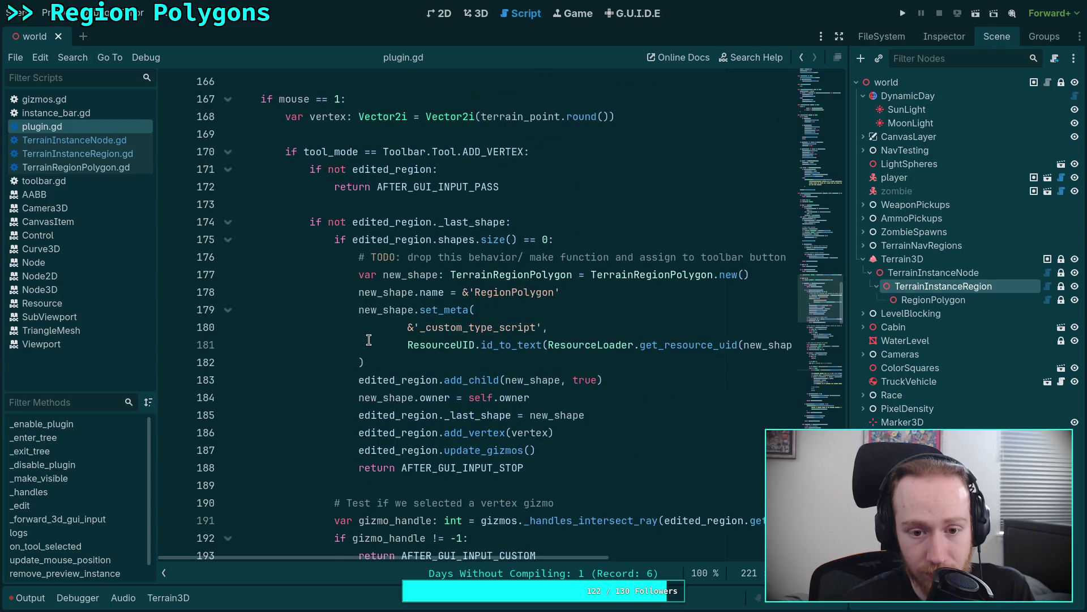
scroll(369, 340, "down", 9)
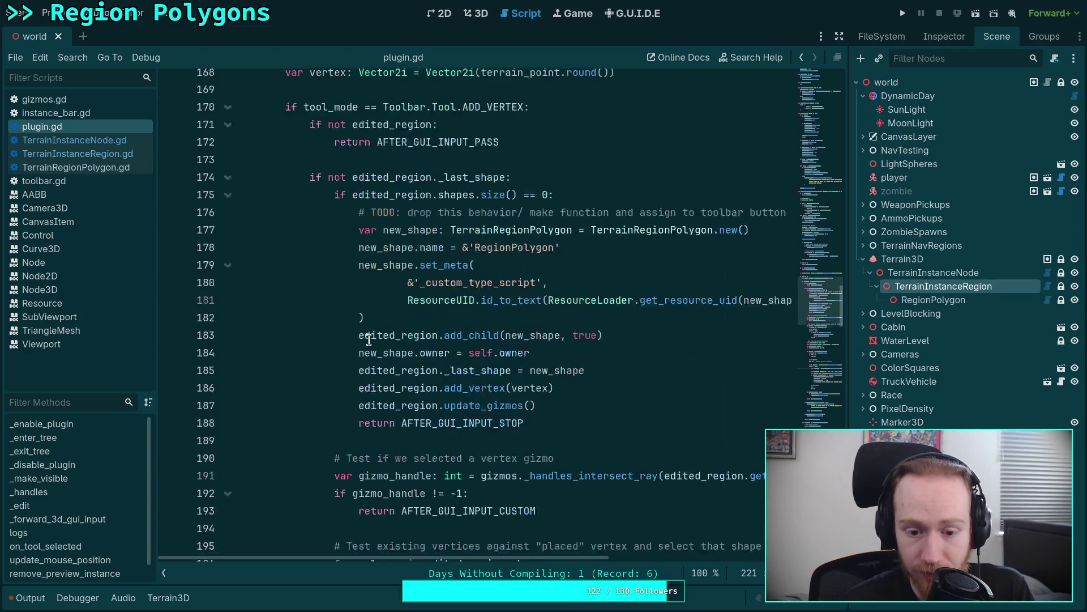
scroll(368, 340, "down", 11)
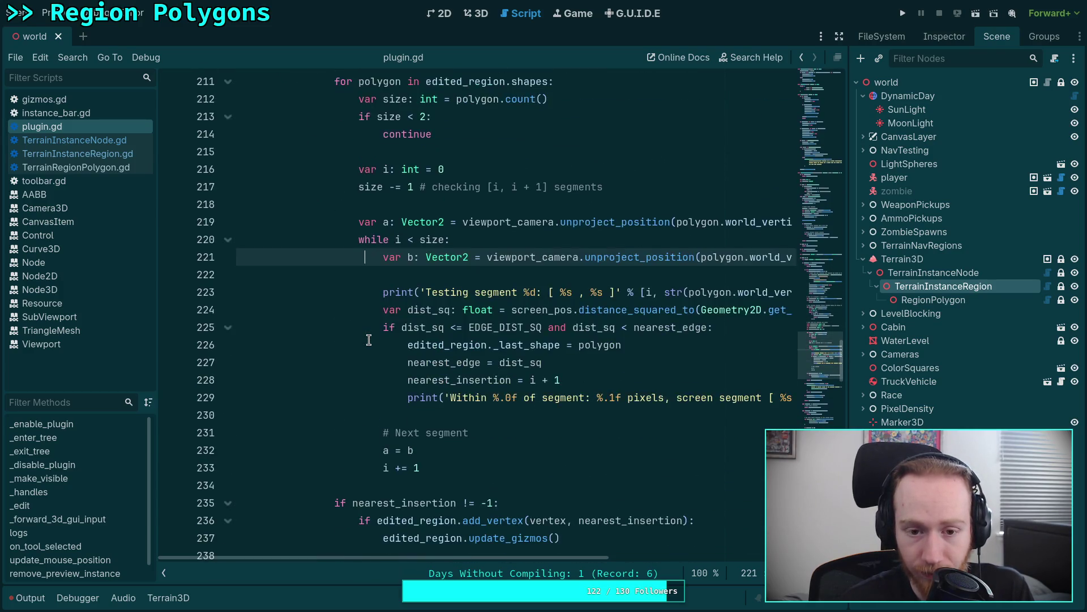
scroll(369, 340, "down", 1)
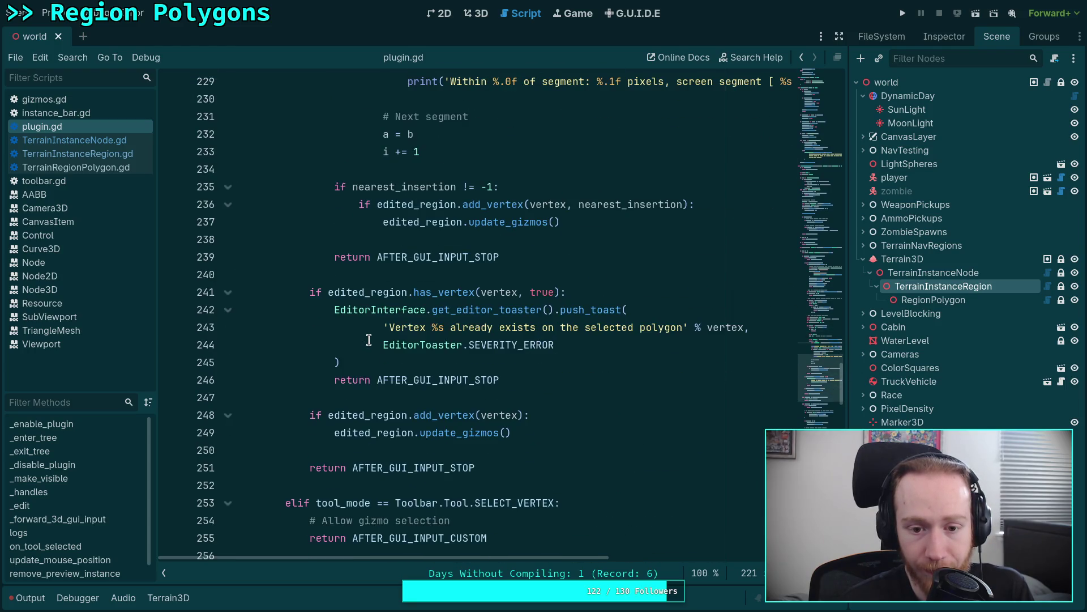
mouse_move(518, 381)
left_mouse_down()
mouse_move(339, 379)
mouse_move(311, 295)
left_mouse_up()
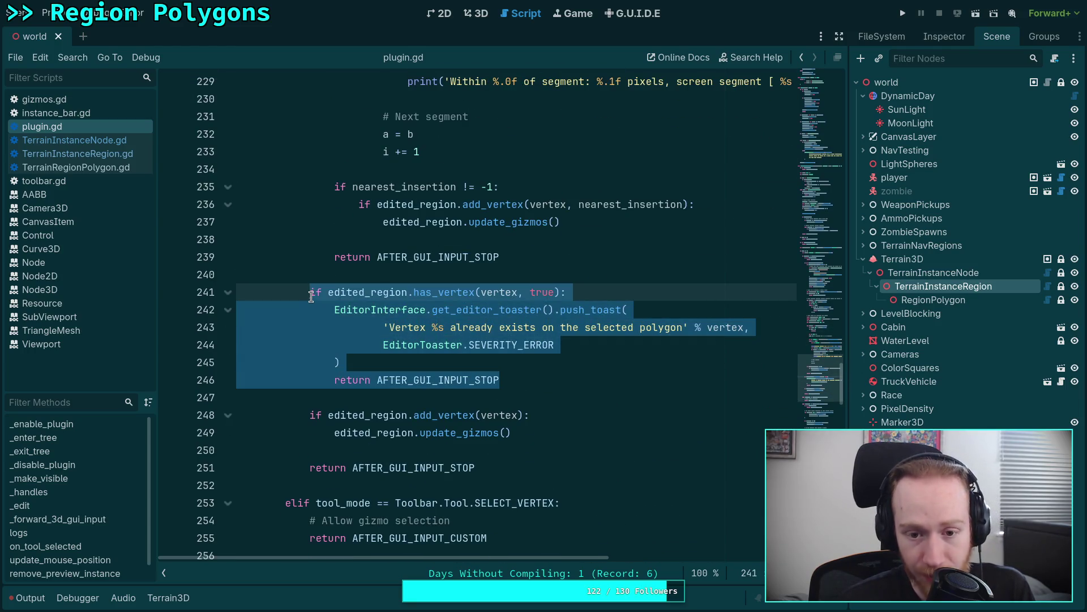
Add blank lines at line 247, after the duplicate-vertex check.
left_click(561, 394)
key("Return")
key("Return")
key("Up")
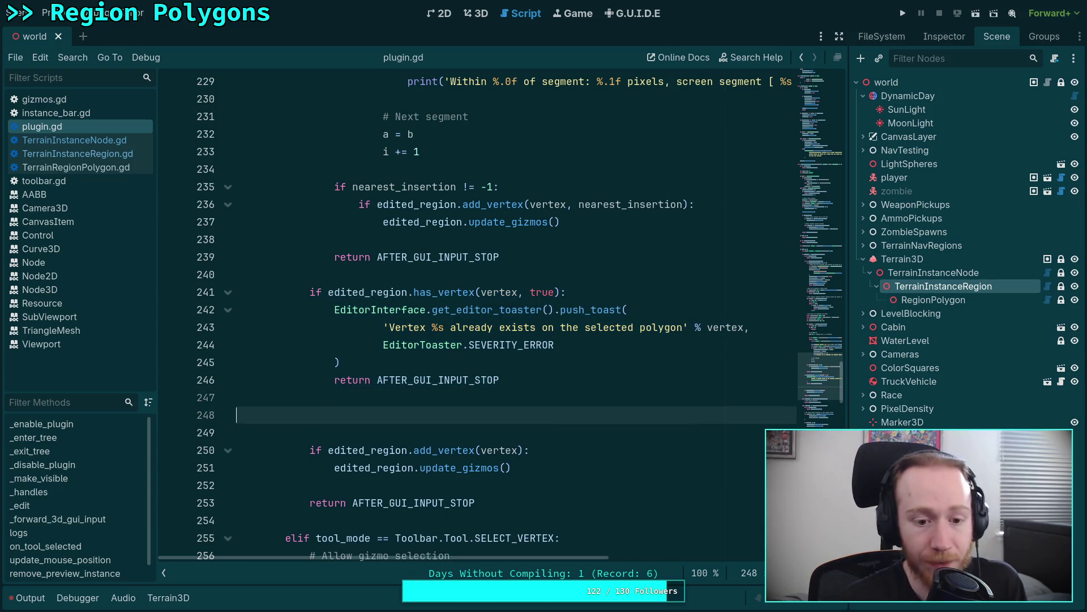
Review edge-test setup lines 205–208: EDGE_DISTANCE 8.0, nearest_edge INF, nearest_insertion -1.
scroll(344, 205, "up", 9)
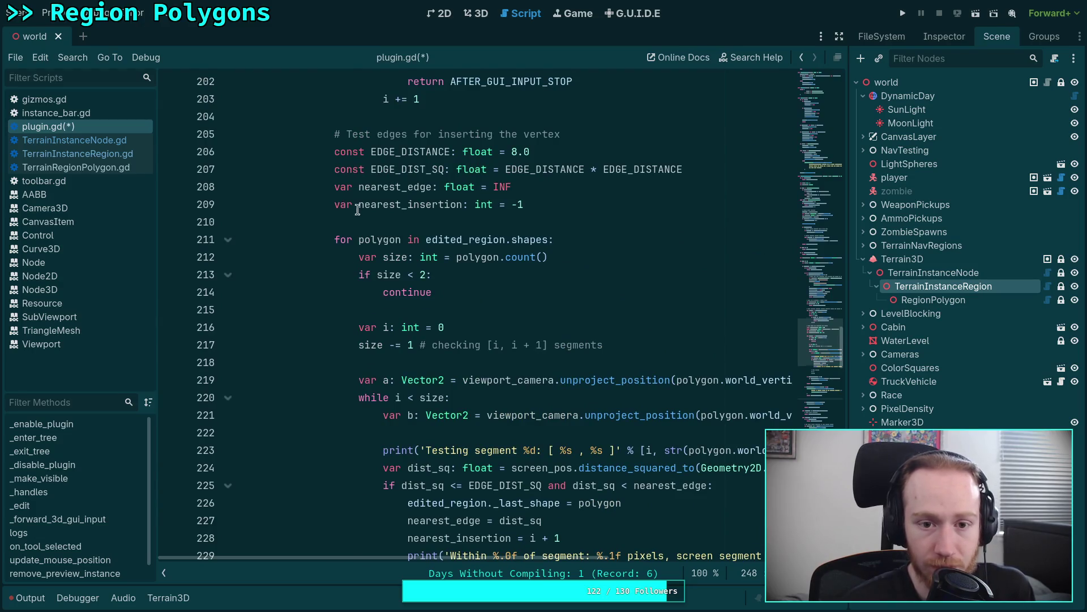
scroll(351, 205, "up", 4)
mouse_move(334, 345)
left_mouse_down()
mouse_move(437, 434)
mouse_move(478, 400)
left_mouse_up()
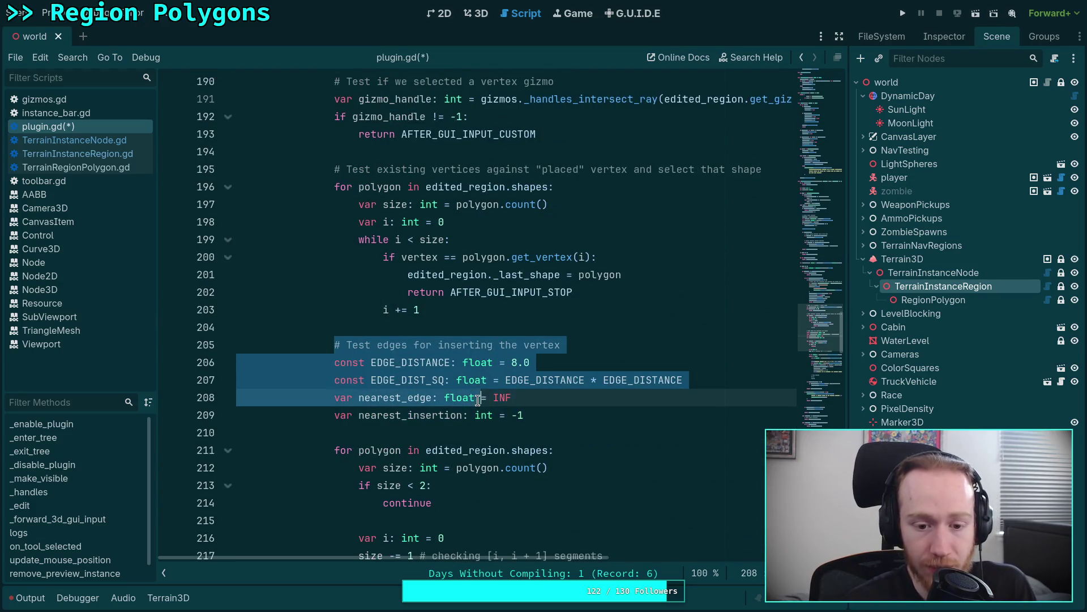
left_click(480, 445)
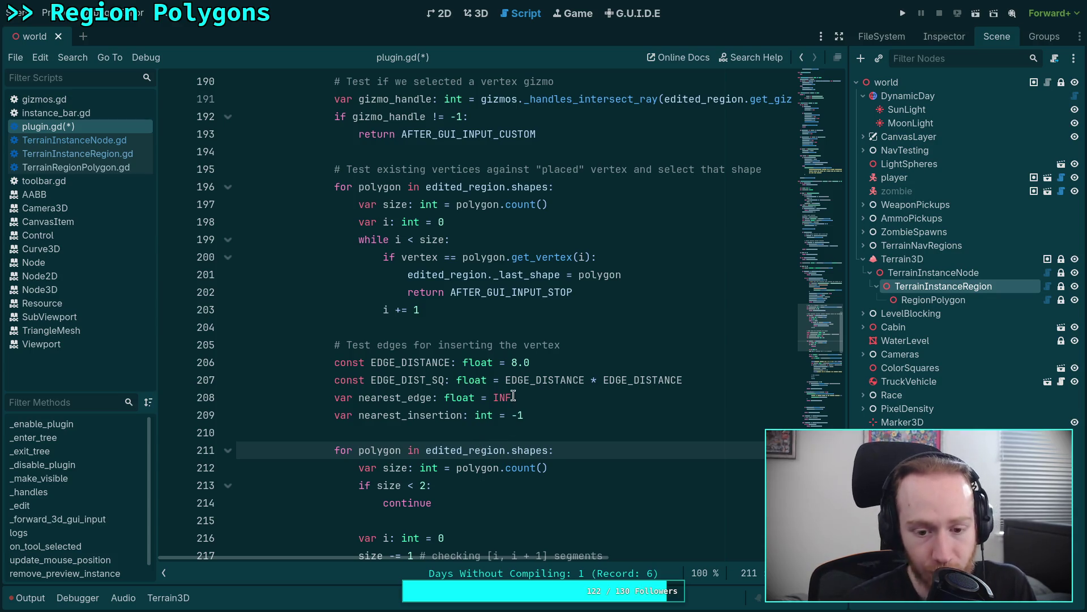
mouse_move(509, 406)
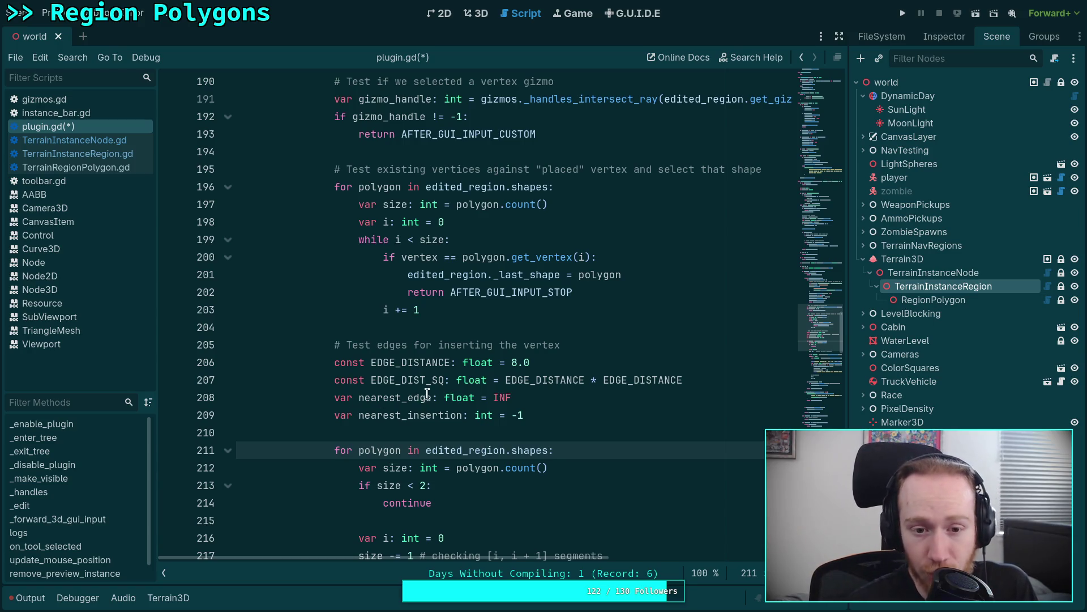
scroll(345, 355, "down", 4)
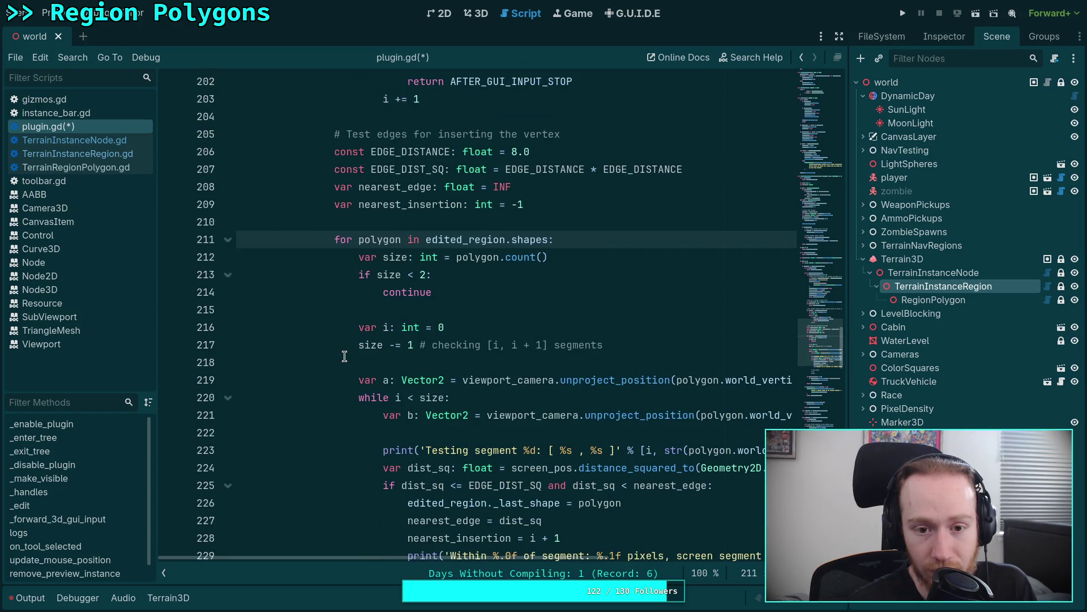
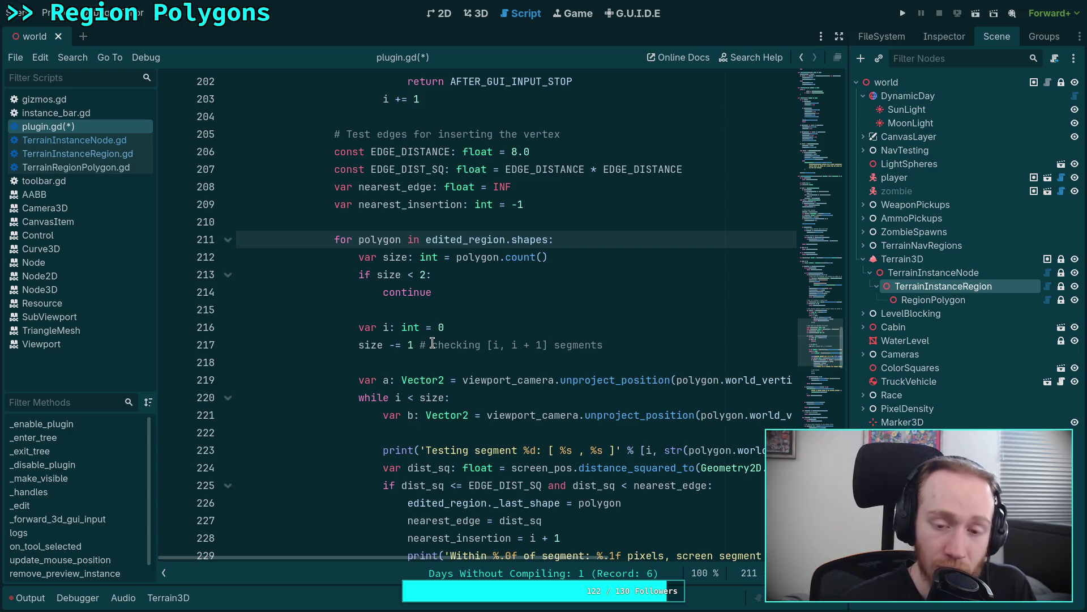
Collapse the remove_preview_instance and set_preview_region functions in plugin.gd.
scroll(431, 272, "down", 7)
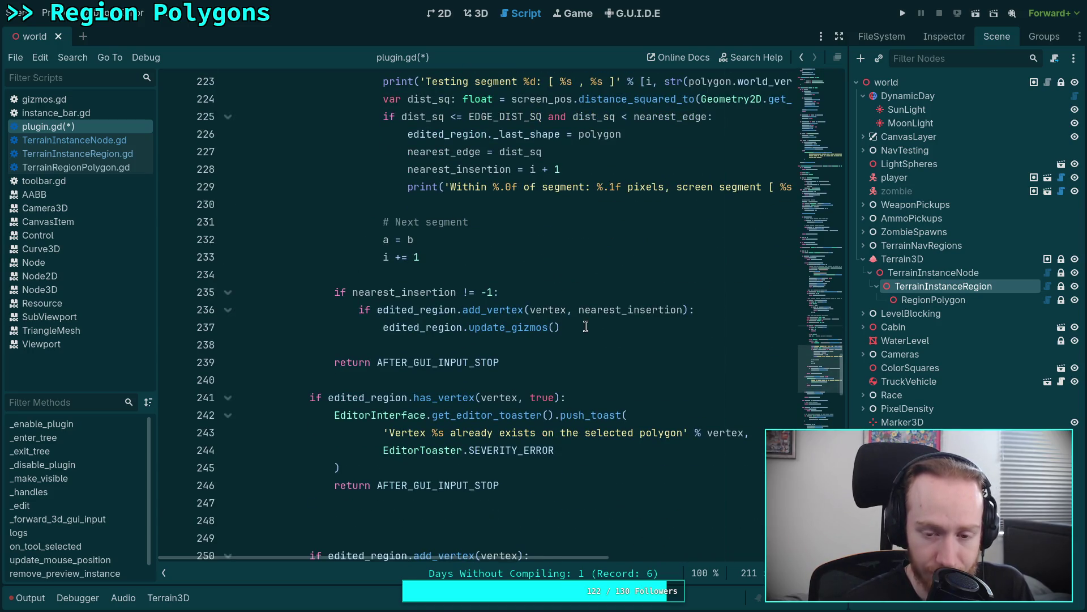
scroll(586, 327, "down", 3)
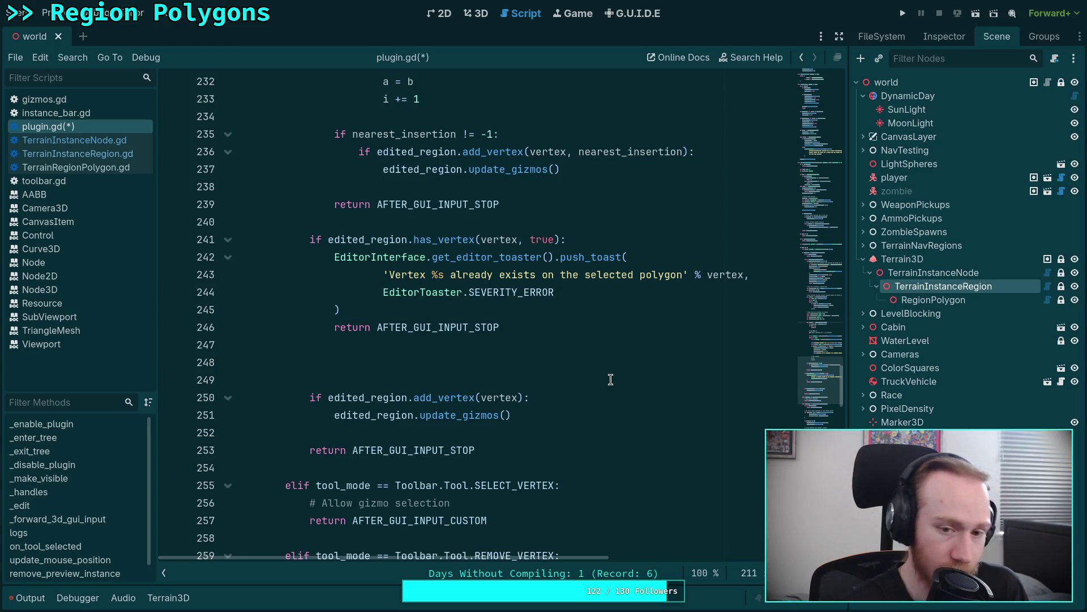
scroll(610, 379, "down", 20)
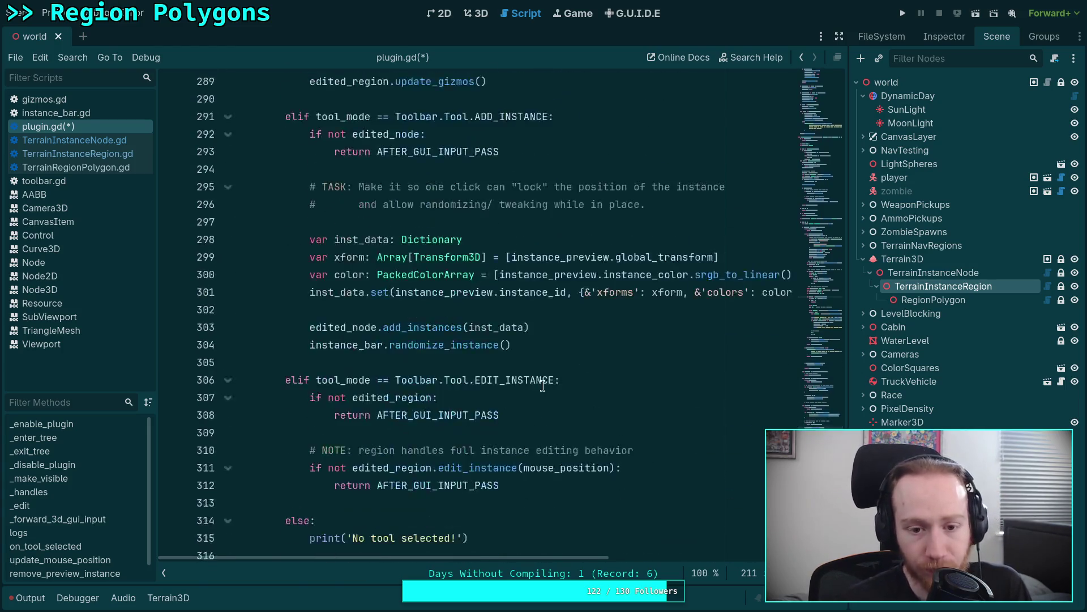
scroll(534, 387, "down", 2)
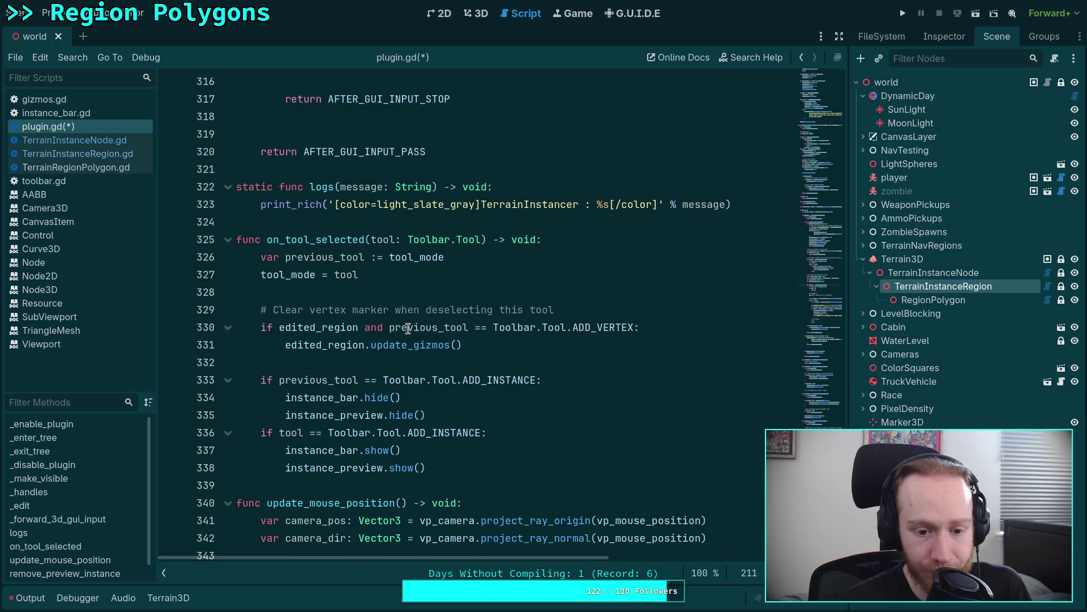
scroll(408, 328, "down", 8)
scroll(219, 251, "up", 1)
left_click(227, 257)
left_click(226, 299)
Collapse update_mouse_position and on_tool_selected, then re-expand update_mouse_position to check its body.
scroll(224, 341, "up", 10)
scroll(325, 336, "down", 5)
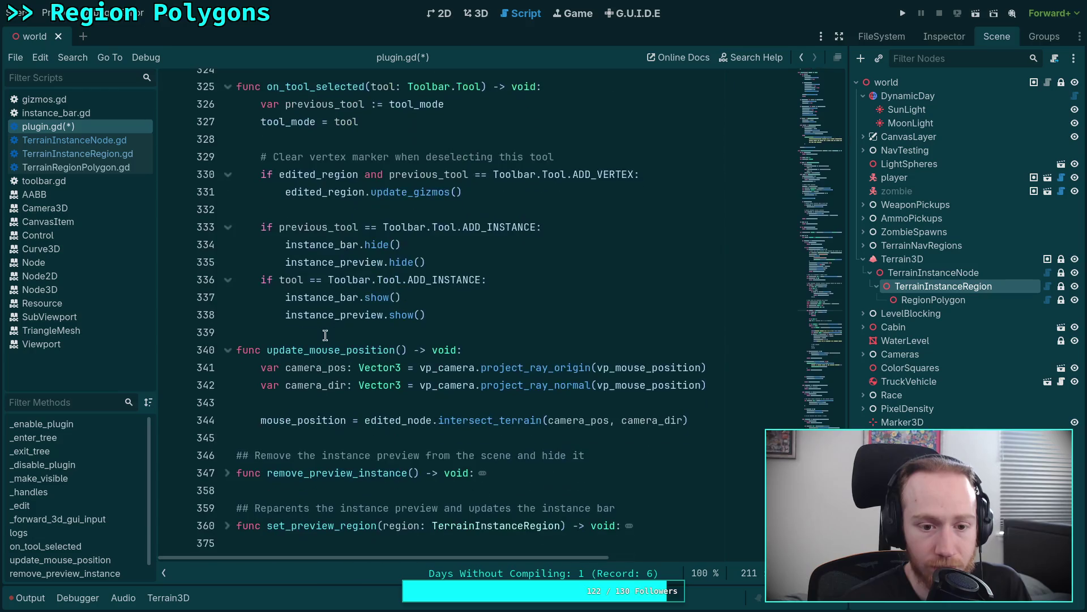
left_click(227, 349)
left_click(219, 86)
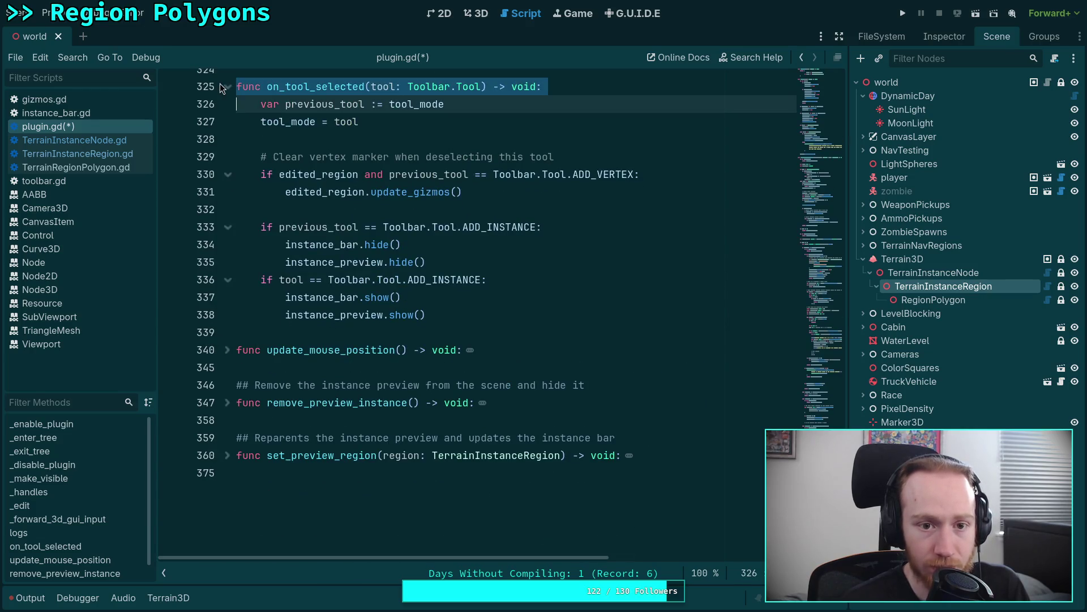
scroll(276, 173, "up", 3)
left_click(227, 261)
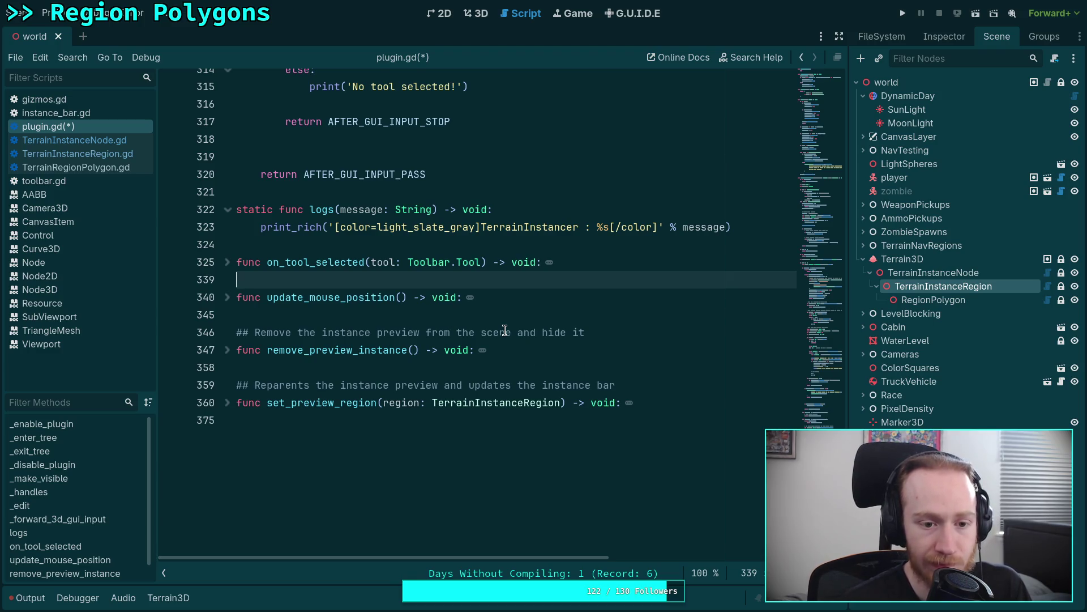
left_click(226, 297)
Below on_tool_selected, start insert_vertex with vertex: Vector2i and shapes: Array[TerrainRegionPolygon] parameters.
left_click(226, 297)
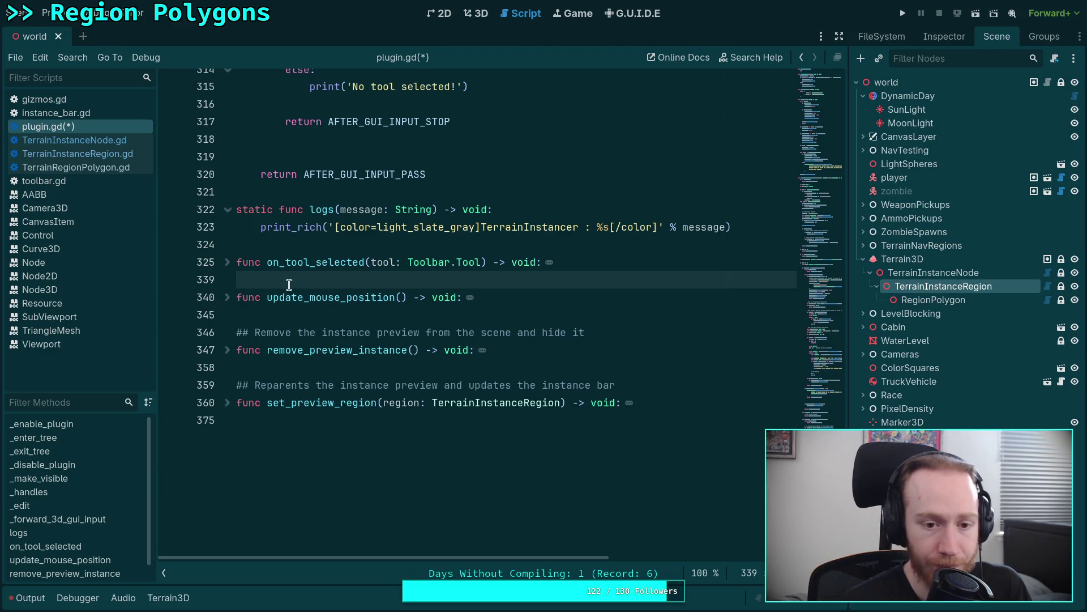
key("Return")
key("Return")
key("Up")
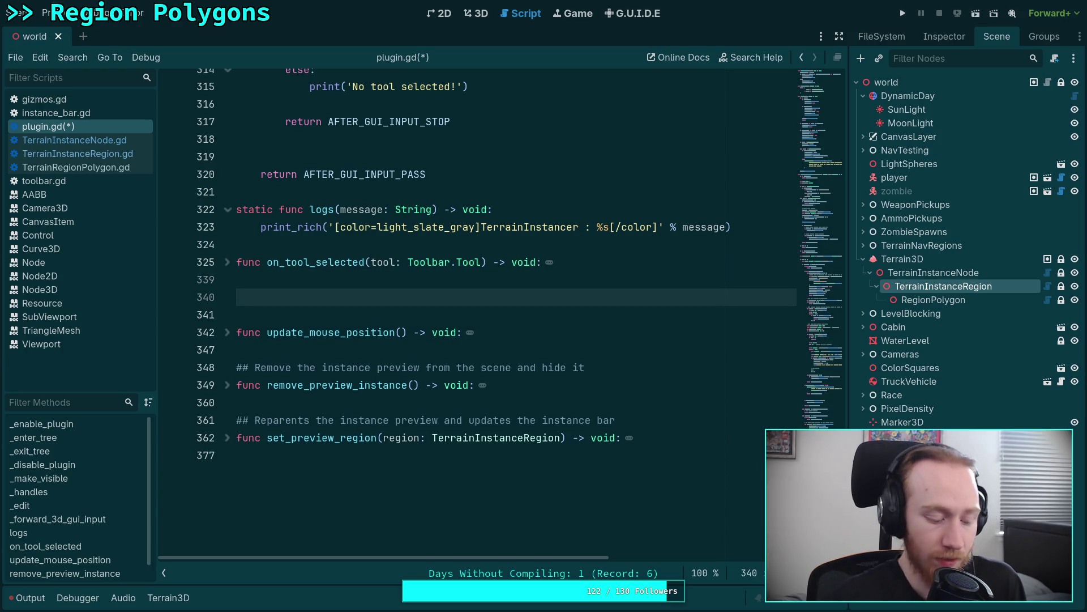
type("func")
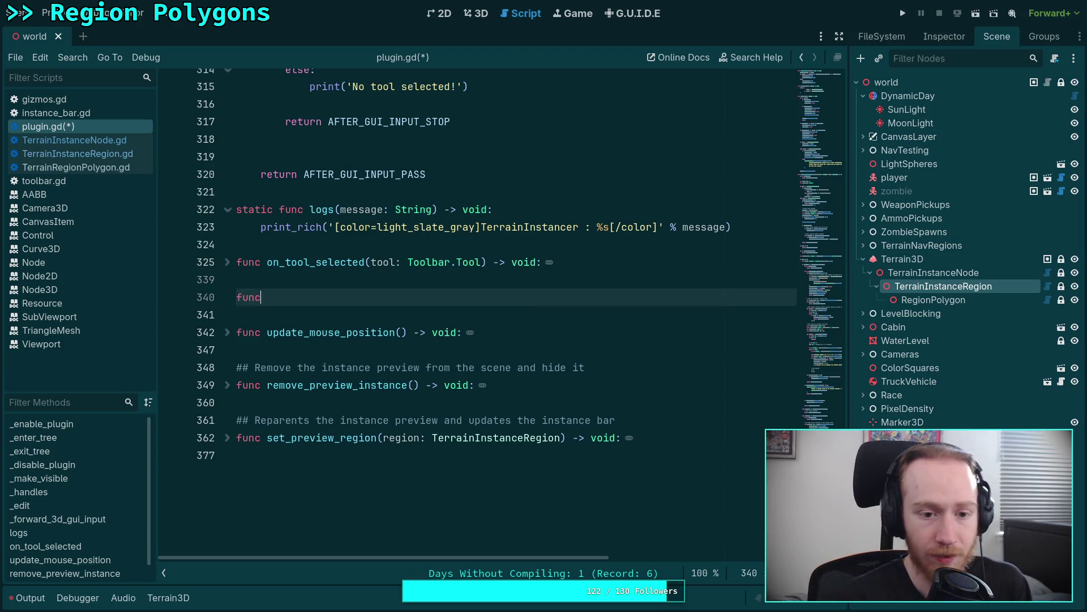
type(" inse")
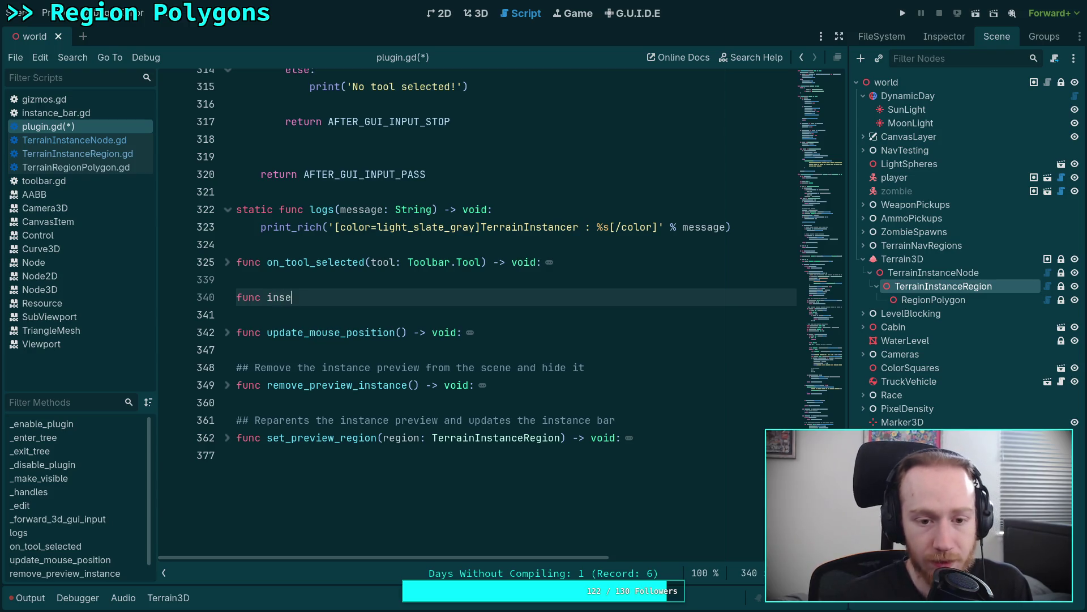
type("rt_vertex(")
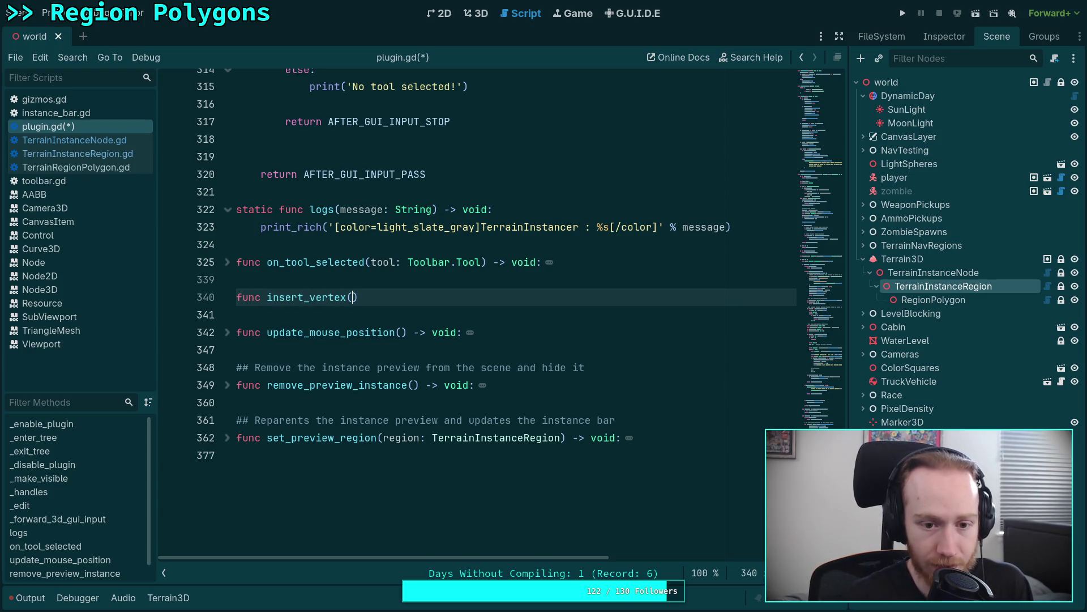
type("vertex,")
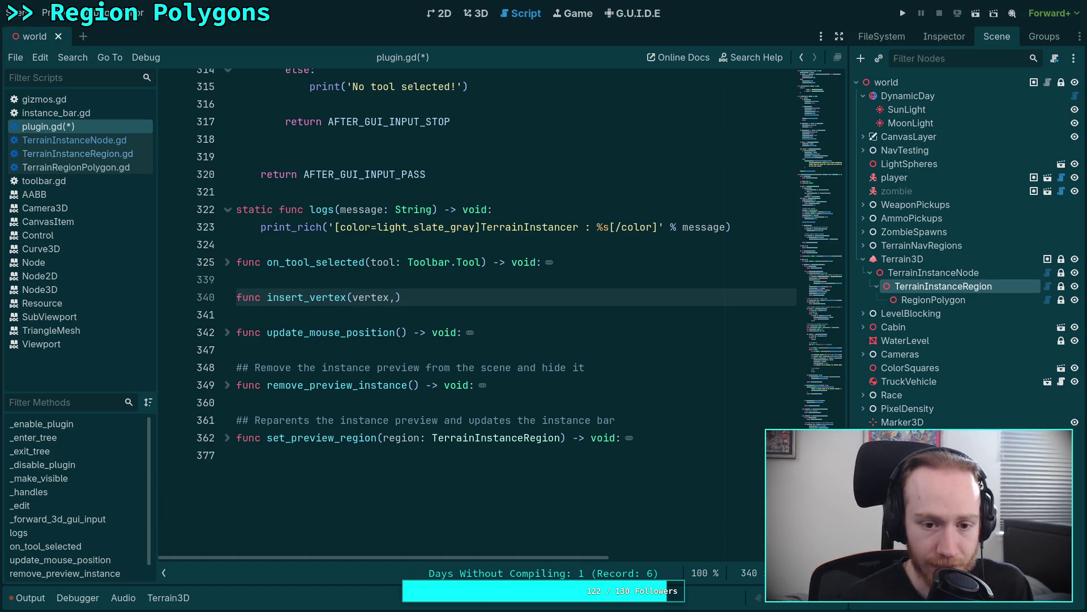
type(" Vector2i")
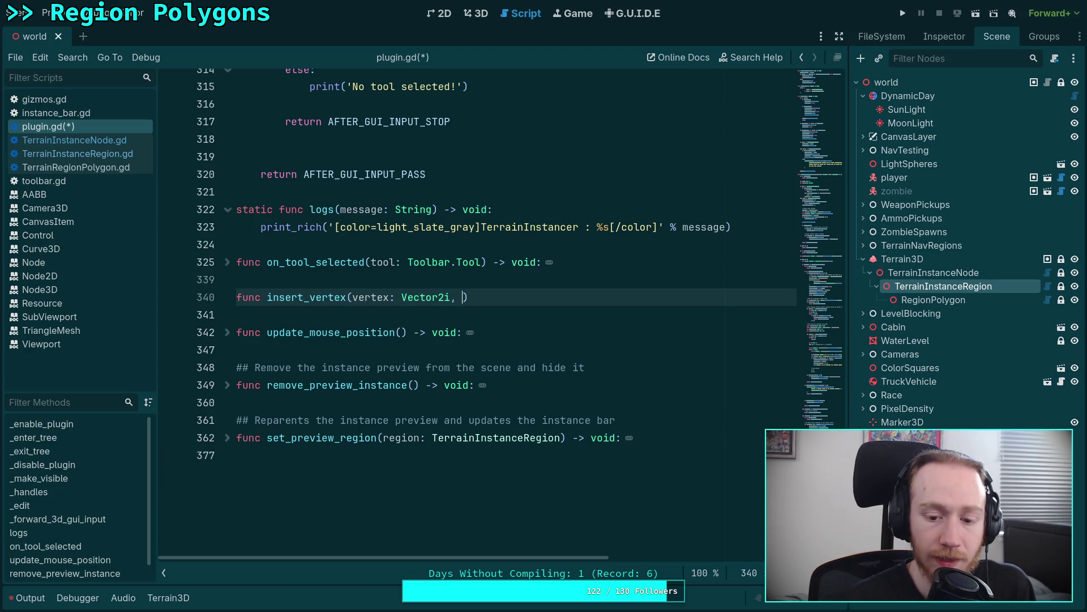
scroll(487, 312, "up", 2)
type("shapes:")
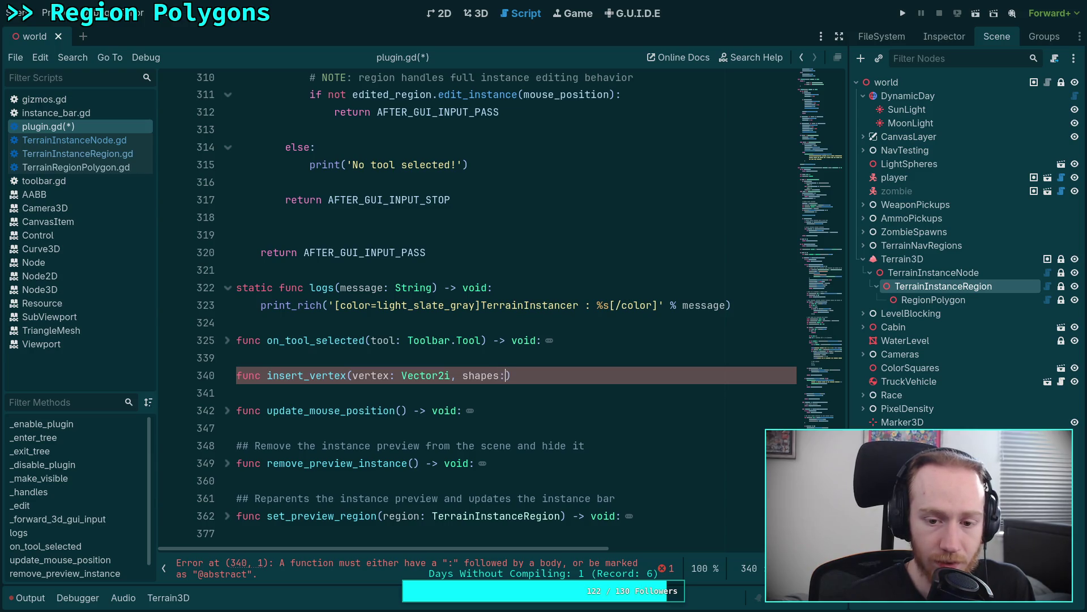
type("Arra")
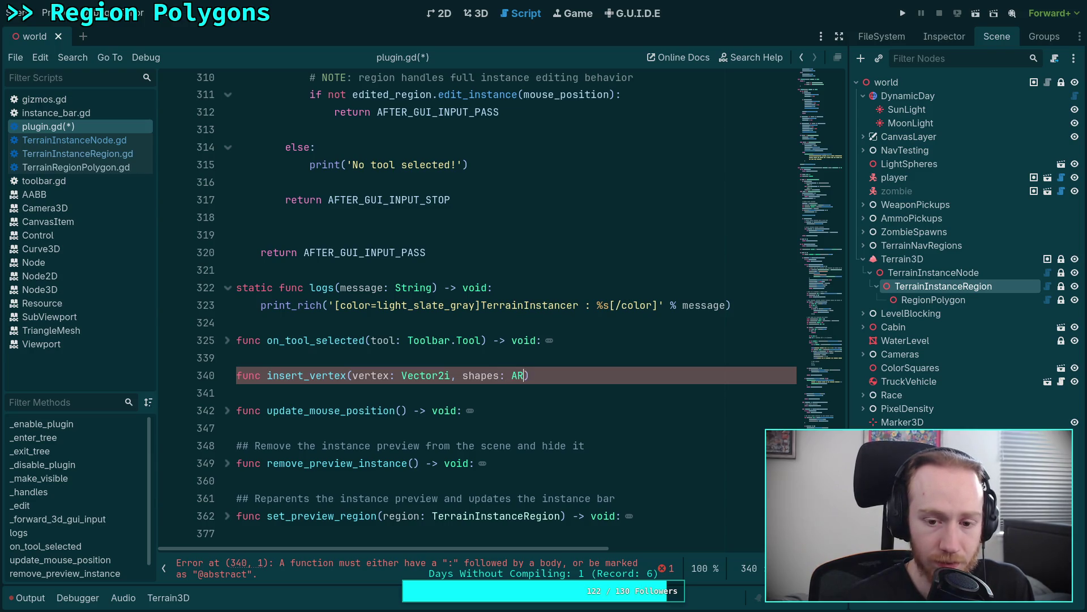
key("BackSpace")
key("BackSpace")
type("ray[T")
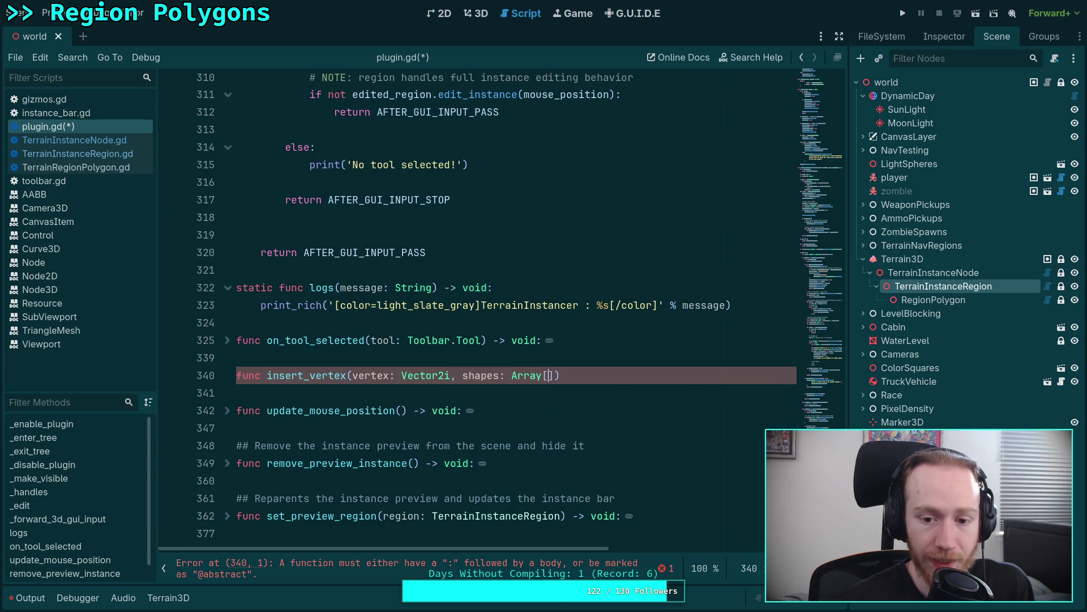
type("errainR")
key("Return")
Finish the signature with -> bool, add a 'return false' body, and save the script.
type(",")
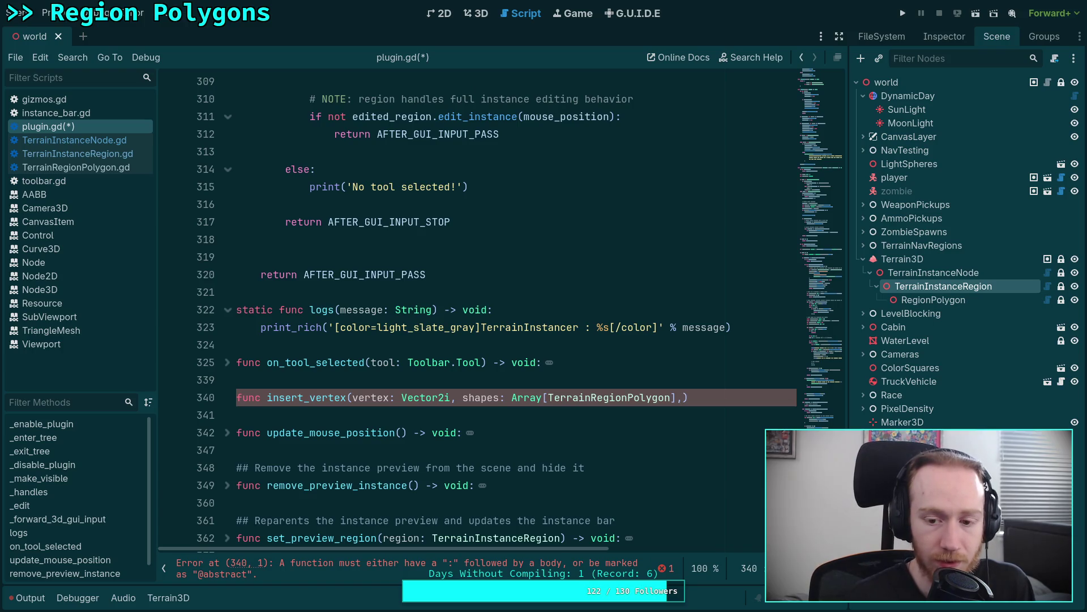
type(") ")
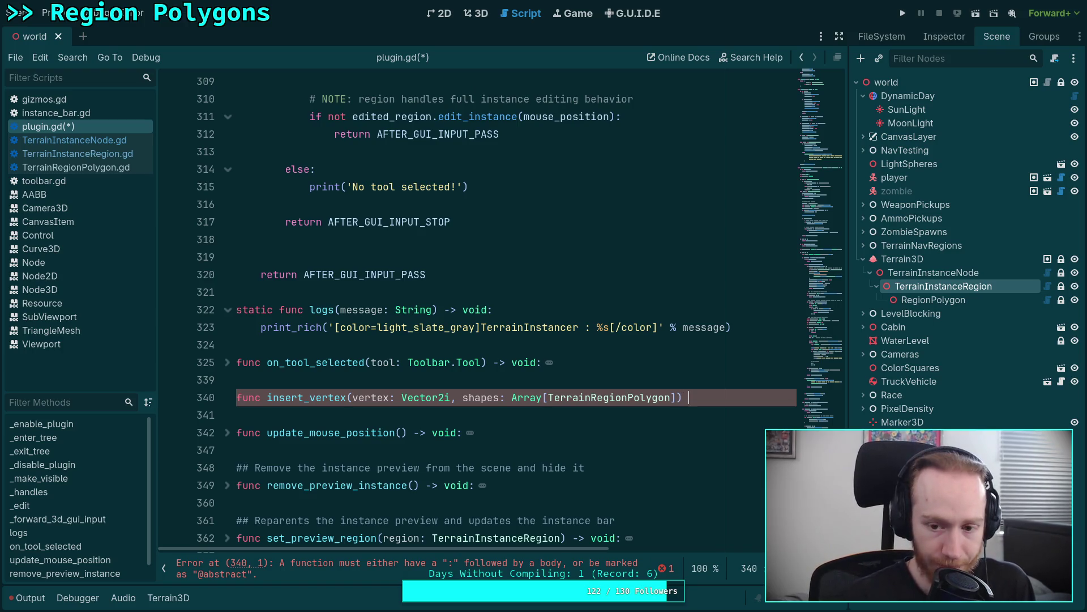
type("bool:")
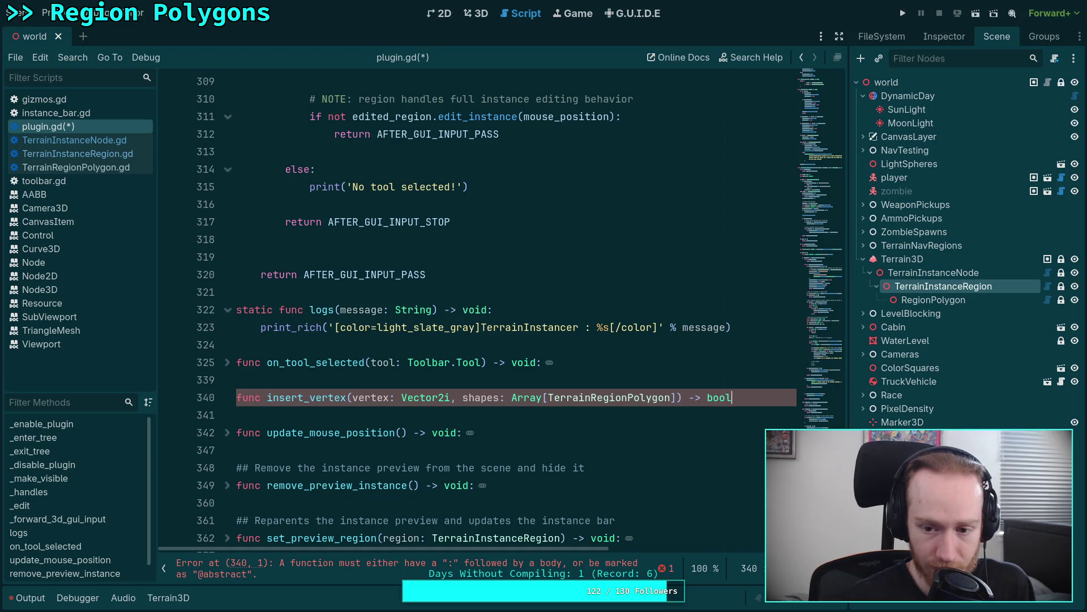
key("Return")
key("BackSpace")
type("return")
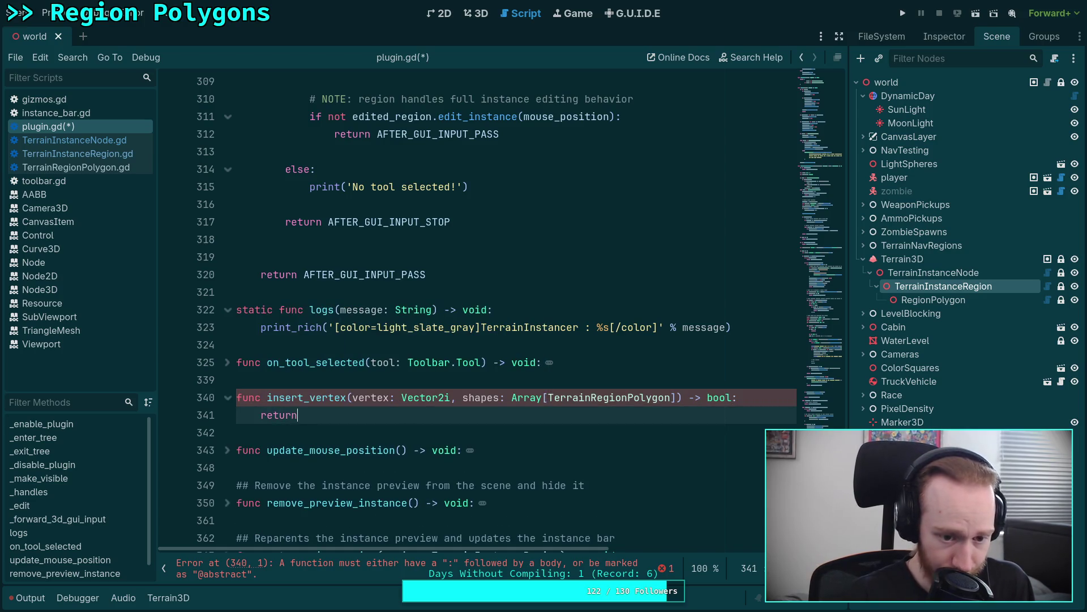
type(" false")
key("ctrl+s")
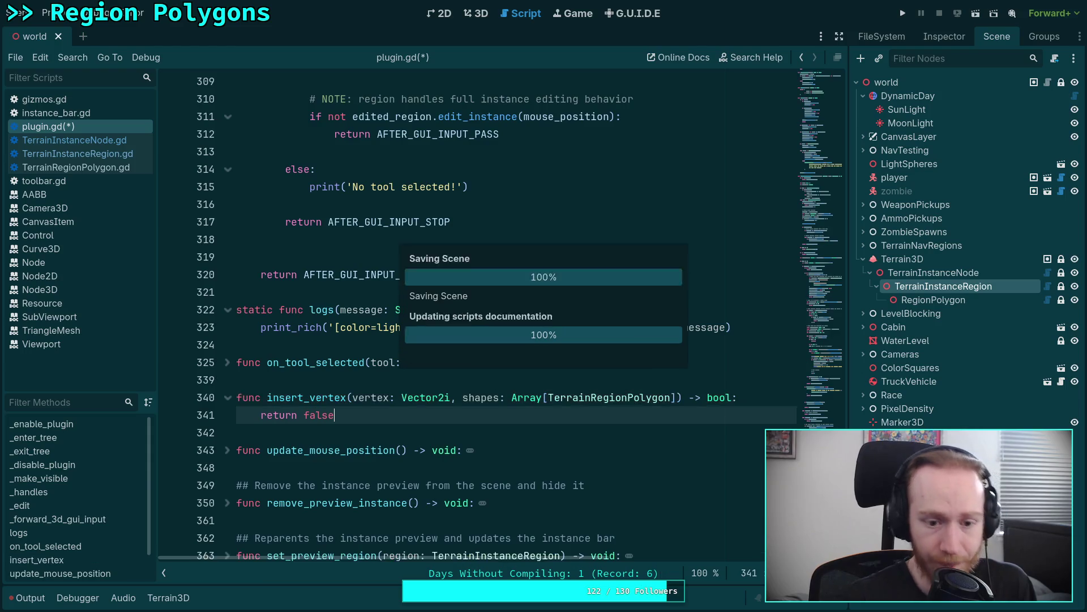
scroll(310, 354, "up", 15)
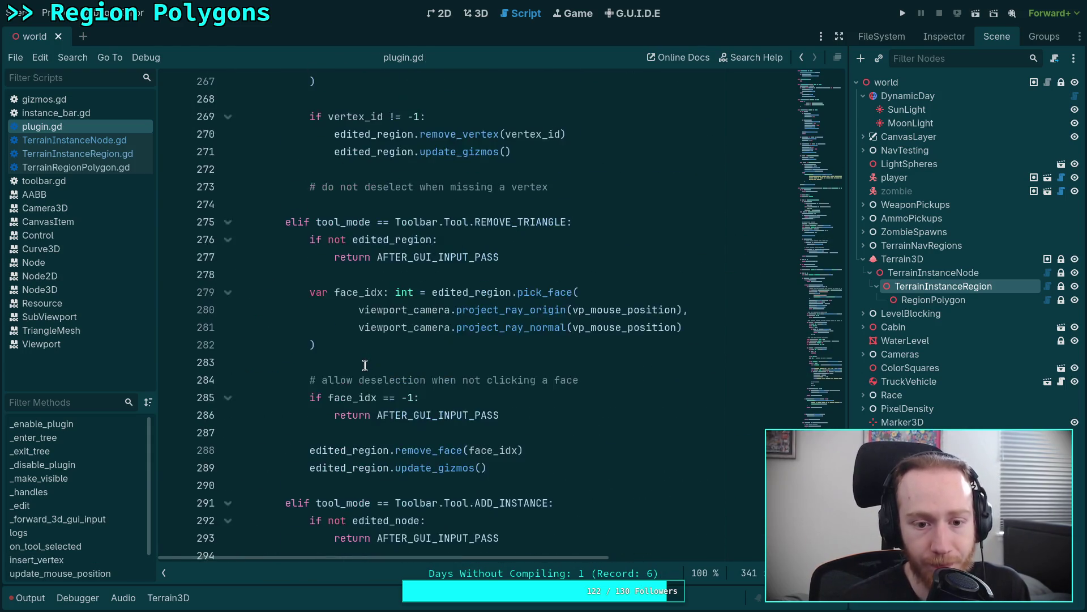
Cut the edge-testing vertex insertion block from the input handler and select insert_vertex's 'return false' line.
scroll(365, 366, "up", 18)
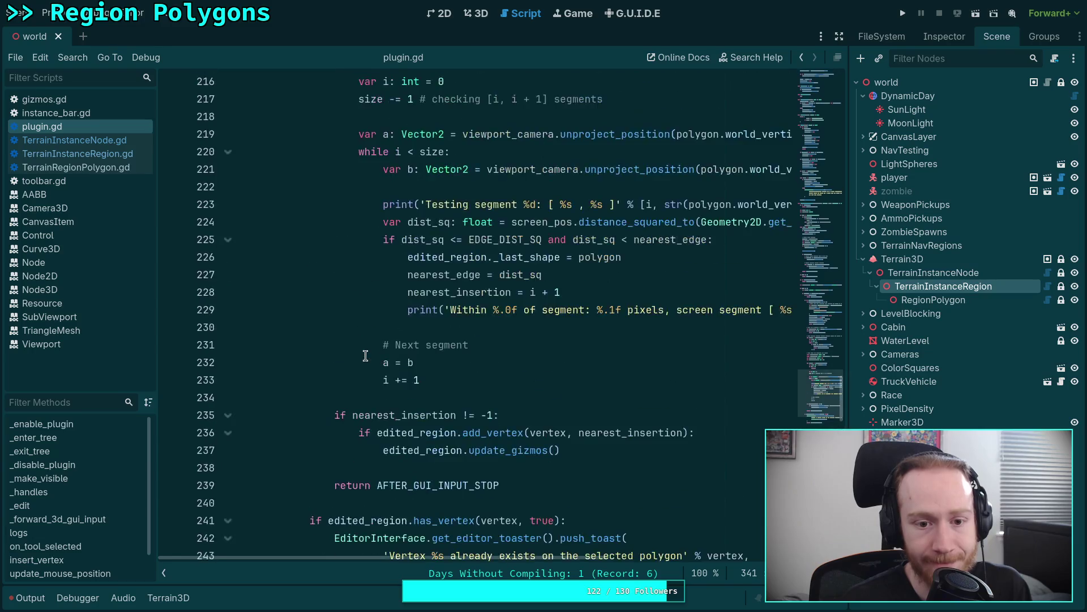
scroll(368, 351, "up", 13)
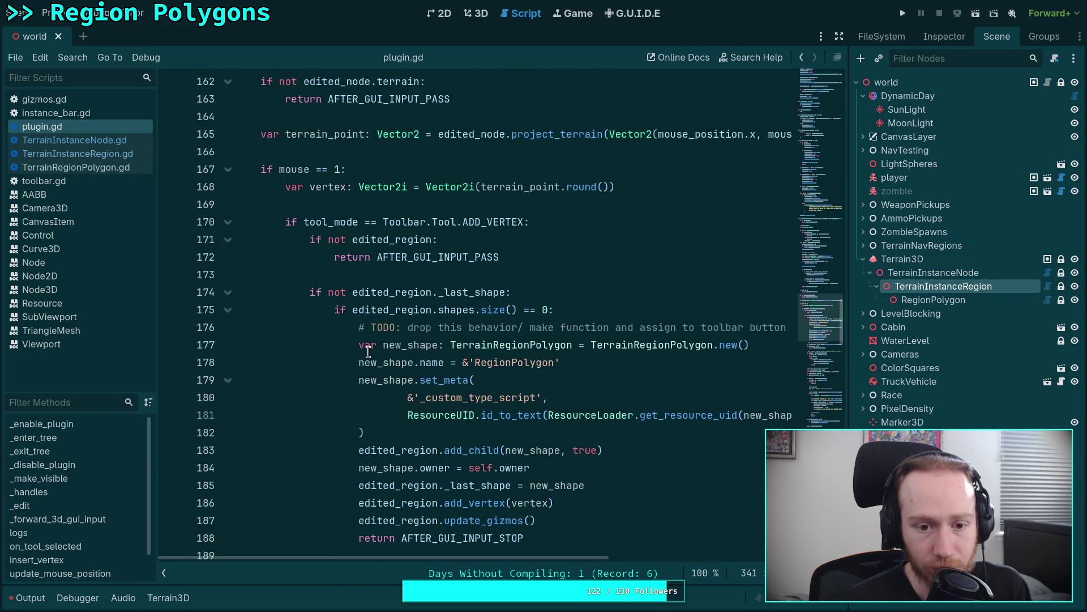
scroll(338, 334, "down", 9)
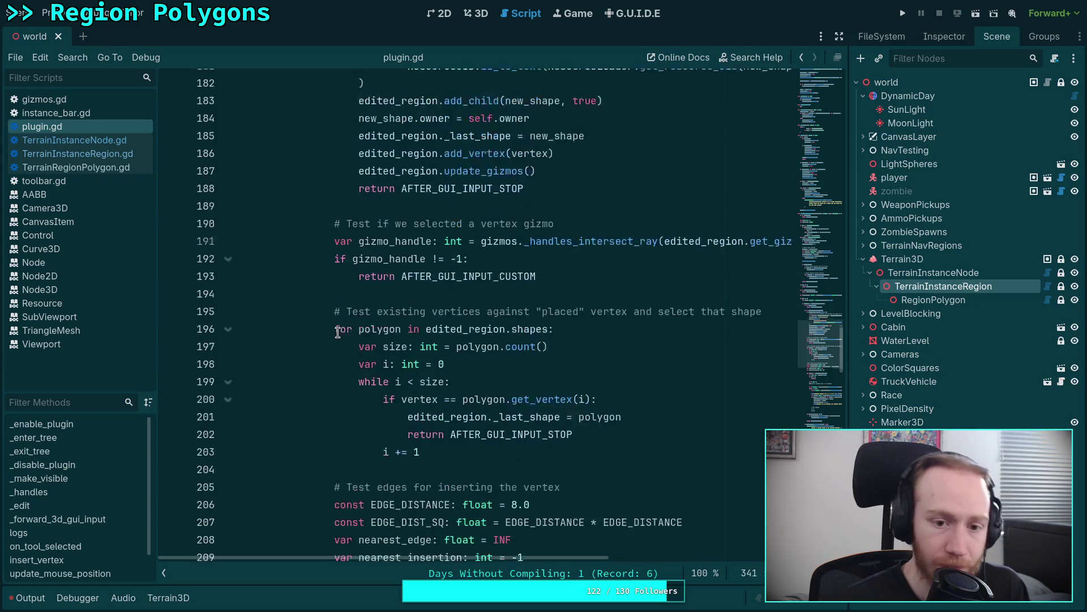
scroll(337, 333, "down", 2)
mouse_move(340, 257)
left_mouse_down()
mouse_move(397, 331)
mouse_move(340, 257)
mouse_move(396, 310)
mouse_move(448, 298)
mouse_move(579, 352)
left_mouse_up()
scroll(397, 311, "down", 6)
scroll(447, 298, "down", 4)
scroll(517, 323, "up", 1)
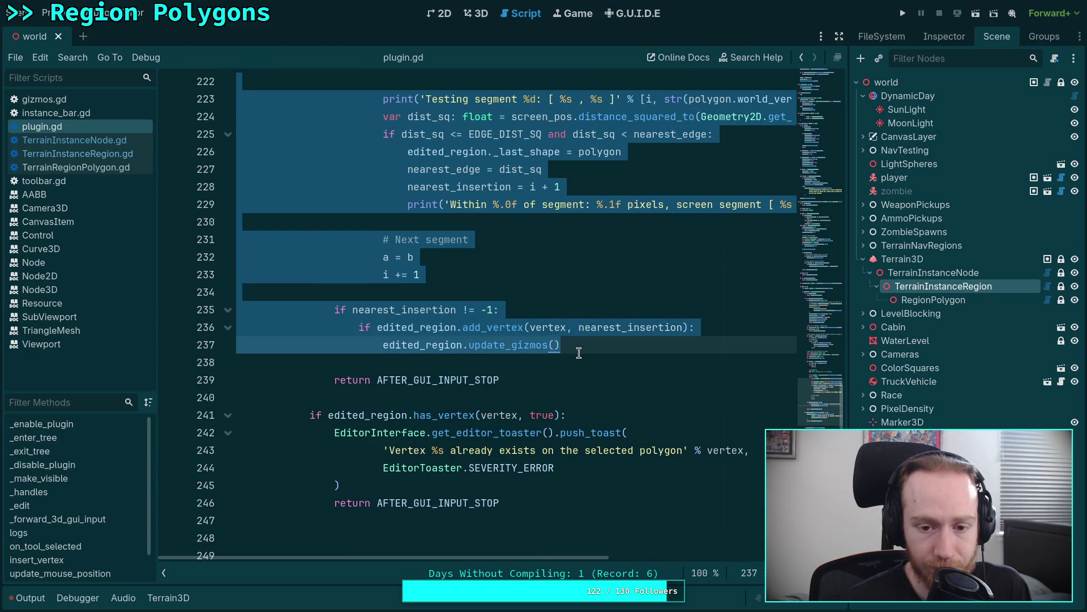
right_click(516, 346)
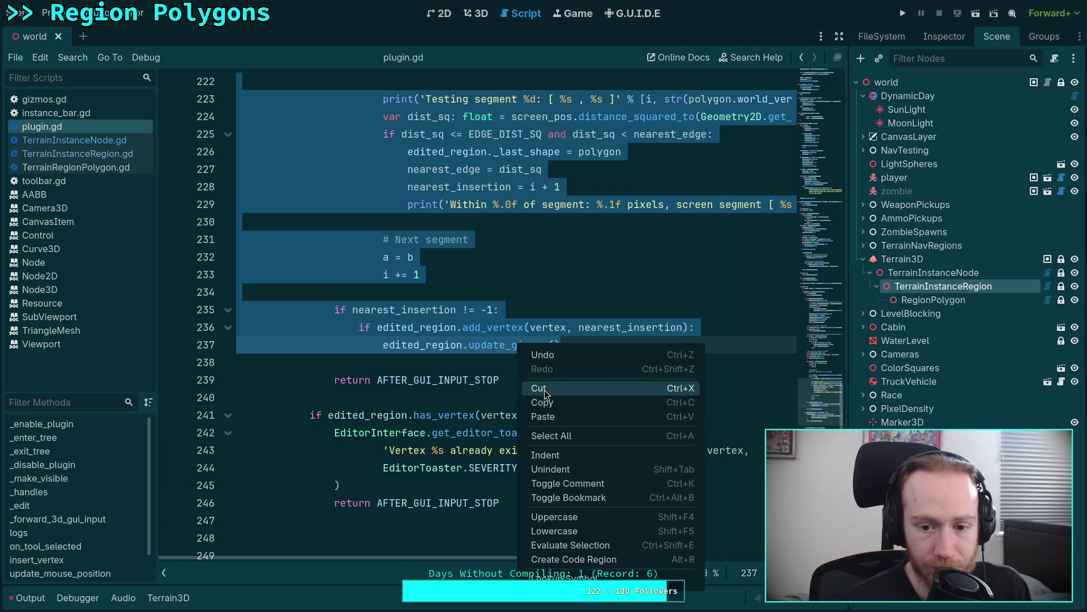
left_click(545, 391)
scroll(474, 347, "down", 20)
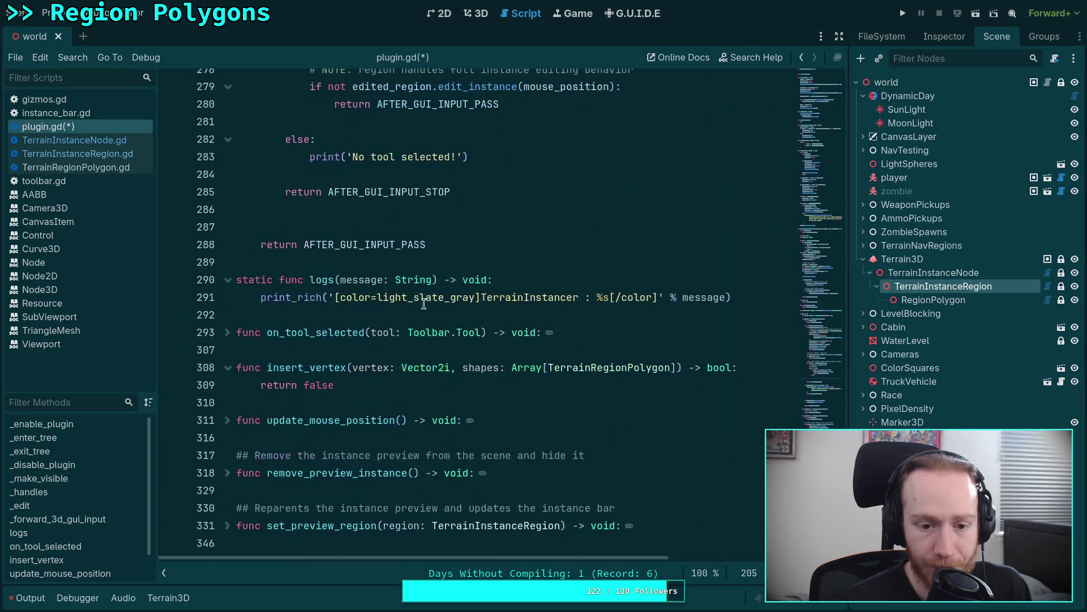
triple_click(317, 385)
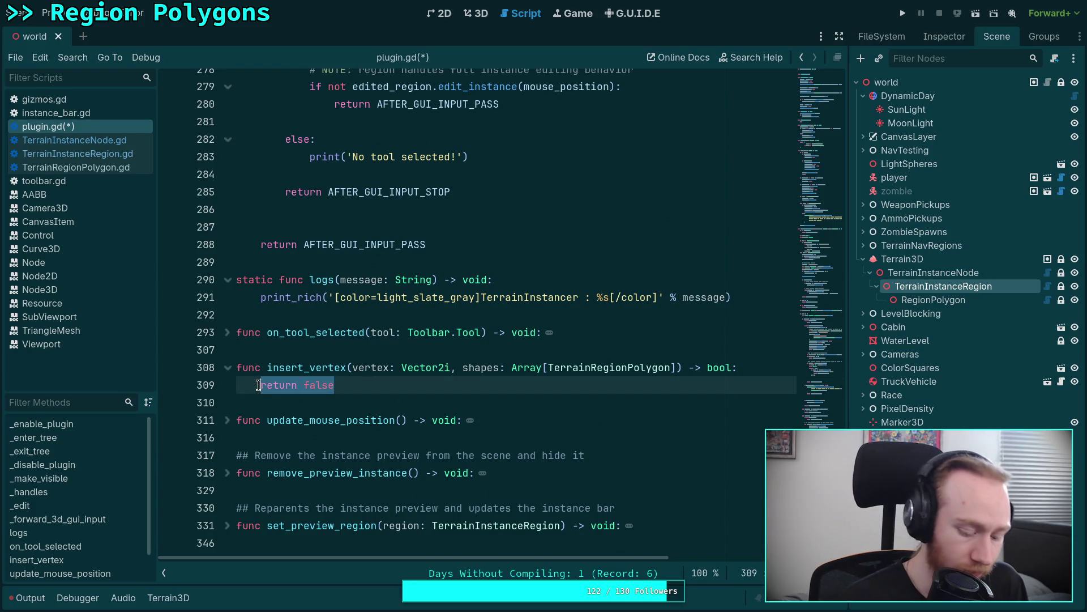
Replace 'return false' with the pasted edge-testing code and dedent it to function level.
key("ctrl+v")
scroll(391, 339, "up", 8)
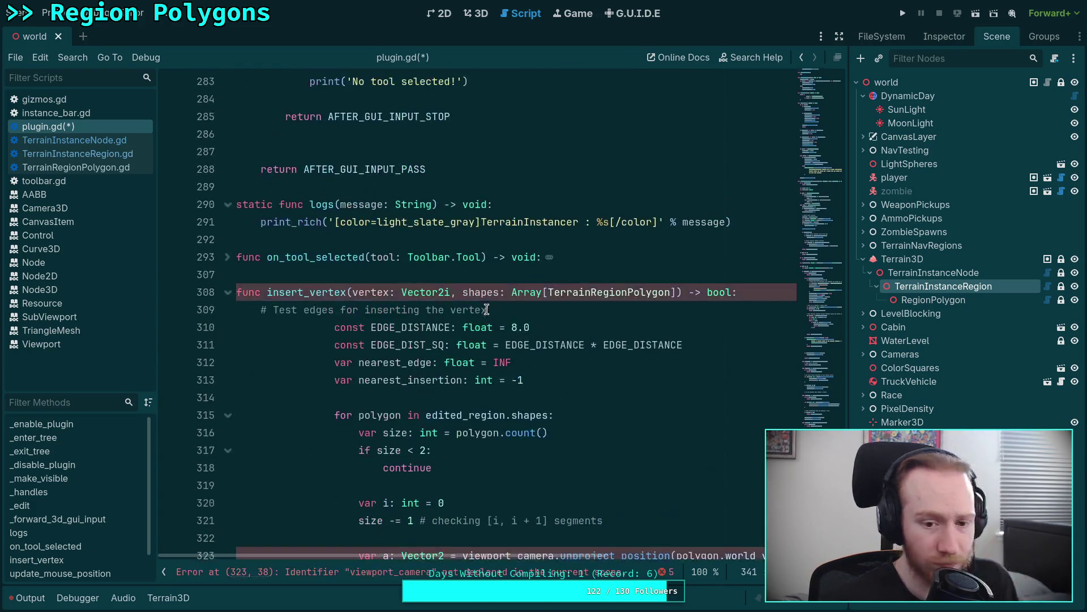
mouse_move(238, 222)
left_mouse_down()
mouse_move(397, 238)
mouse_move(413, 392)
left_mouse_up()
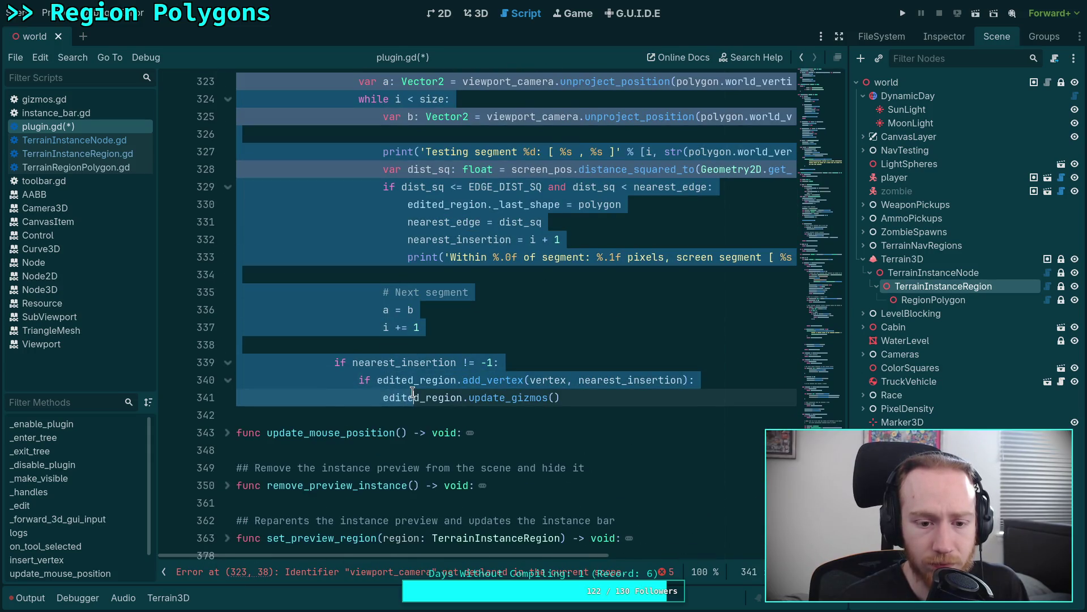
key("shift+Tab")
key("shift+Tab")
key("shift+Tab")
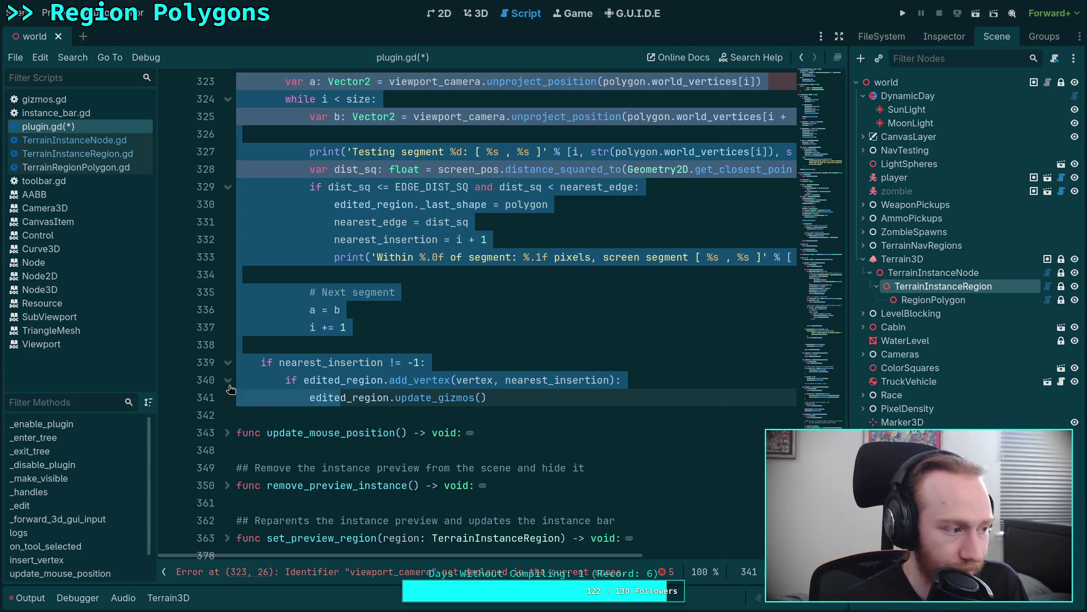
scroll(430, 361, "up", 4)
left_click(431, 362)
Add a viewport_camera: Camera3D parameter to the insert_vertex signature.
scroll(431, 362, "up", 4)
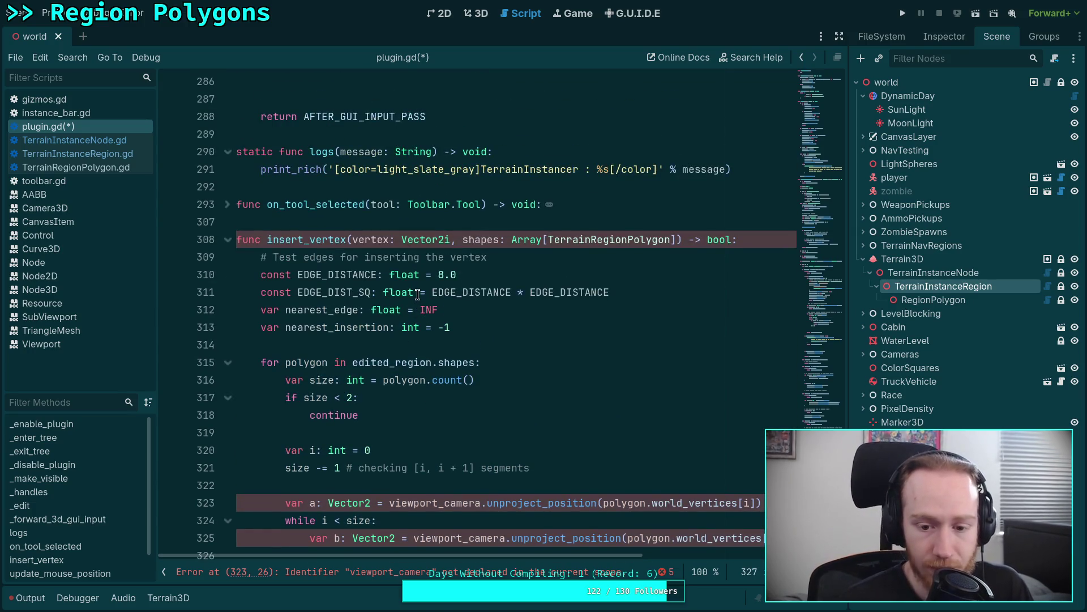
scroll(416, 297, "down", 1)
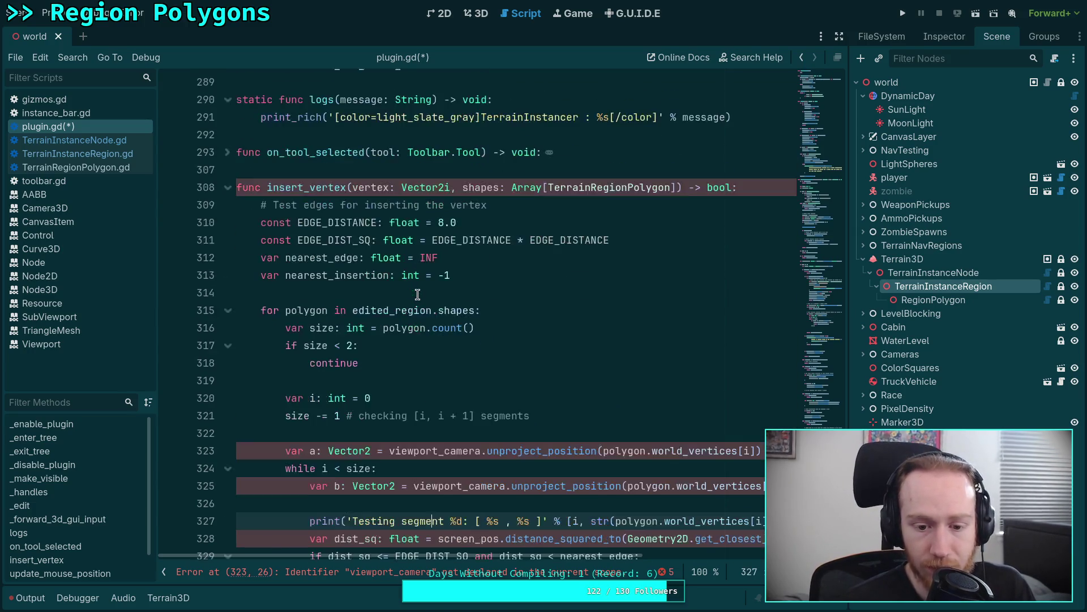
left_click(459, 189)
type("viewport_camera: Camera3D,")
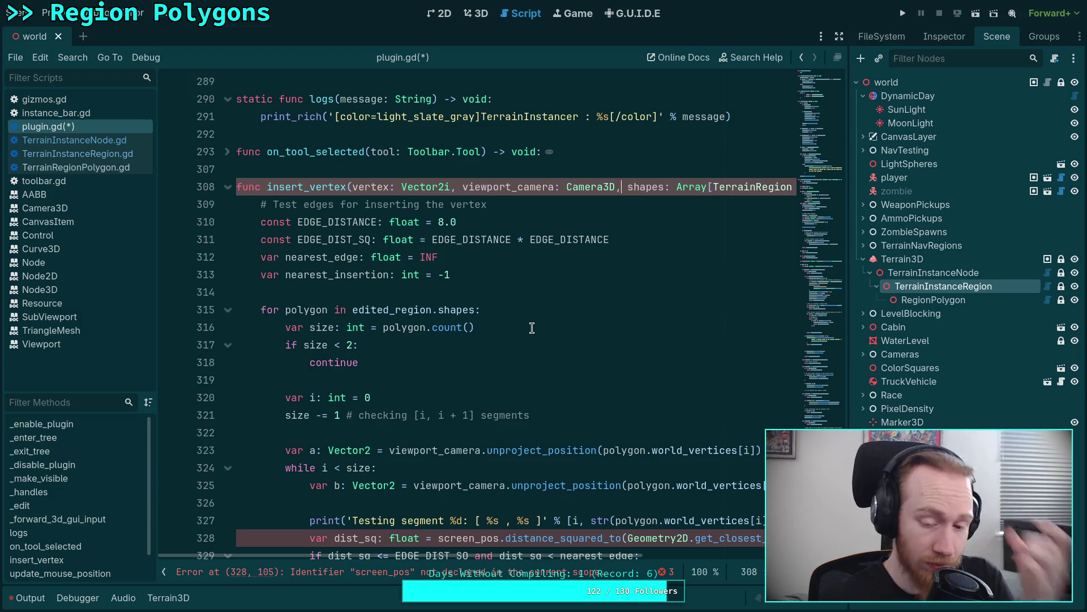
left_click(538, 379)
Reorder the parameters to viewport_camera, screen_pos: Vector2, vertex: Vector2i, shapes, and save.
scroll(539, 527, "down", 1)
scroll(541, 487, "up", 1)
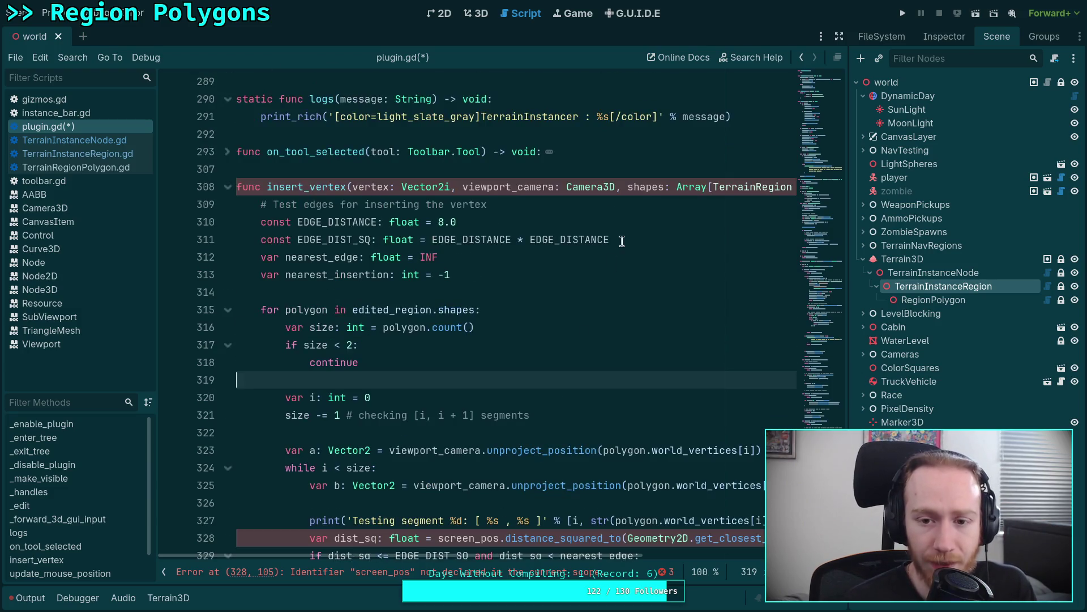
left_click_drag(463, 186, 356, 182)
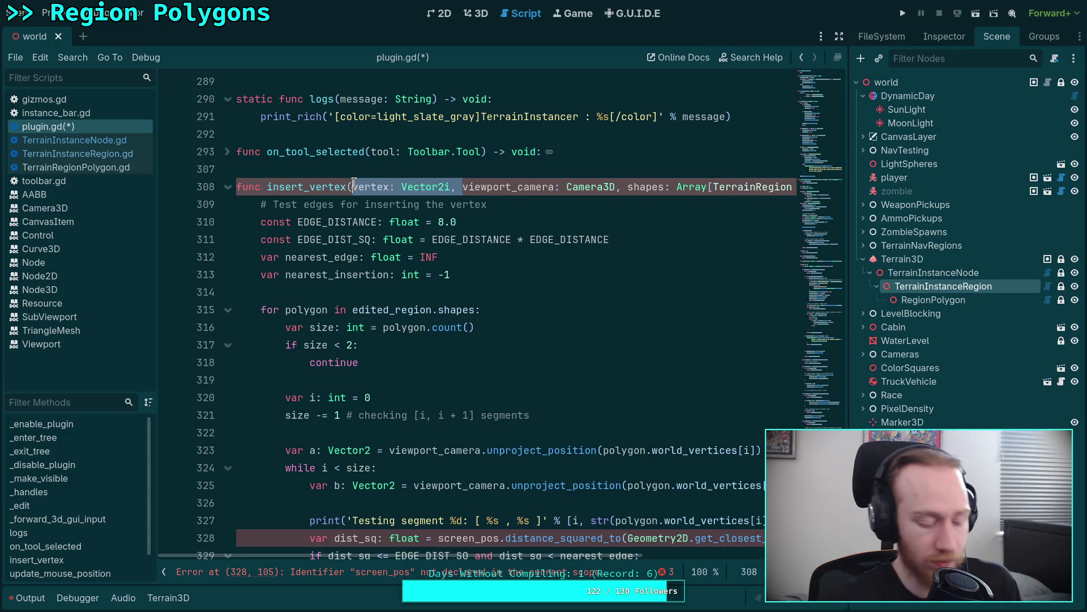
key("BackSpace")
left_click(508, 186)
type("screen_pos: Vector2, vertex: Vector2i,")
key("Delete")
key("ctrl+s")
Put each insert_vertex parameter and the closing parenthesis on its own line.
left_click(351, 187)
key("Return")
key("Tab")
left_click(451, 204)
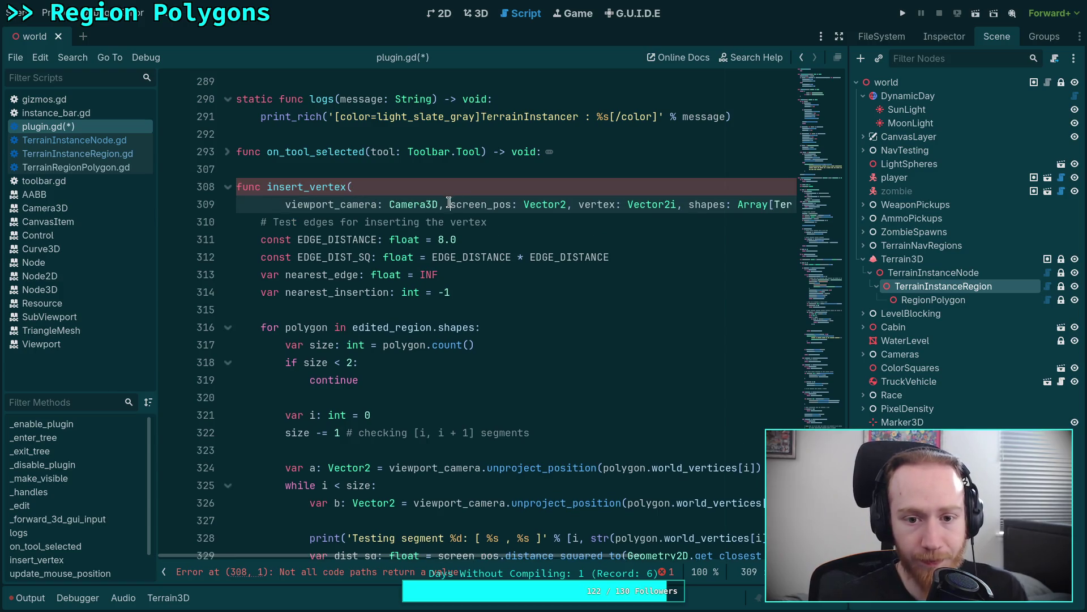
key("Return")
left_click(412, 222)
key("Return")
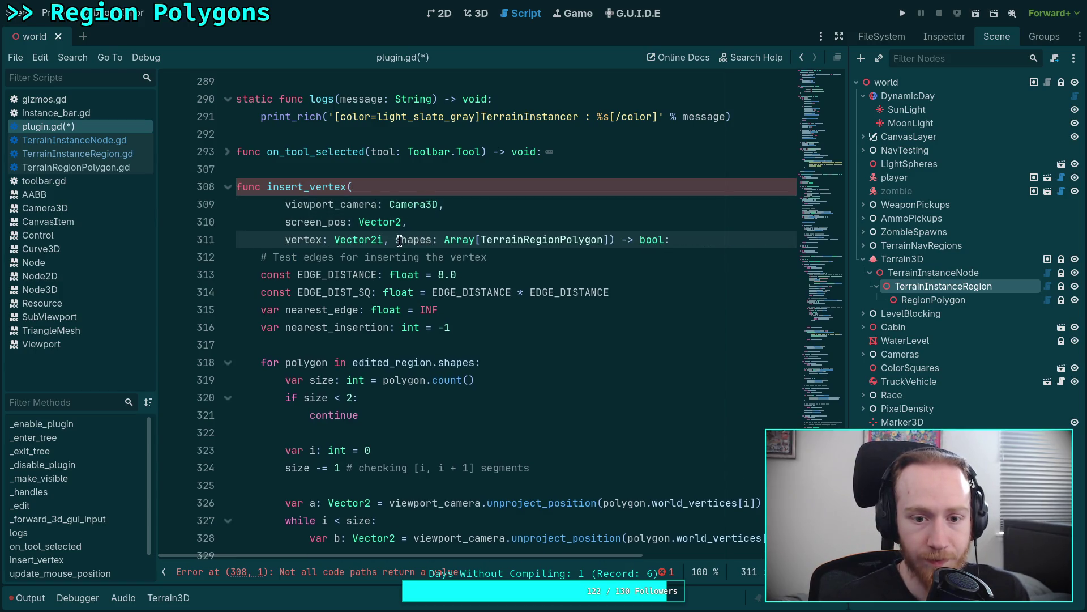
left_click(398, 240)
key("Return")
left_click(500, 256)
key("Return")
key("BackSpace")
key("BackSpace")
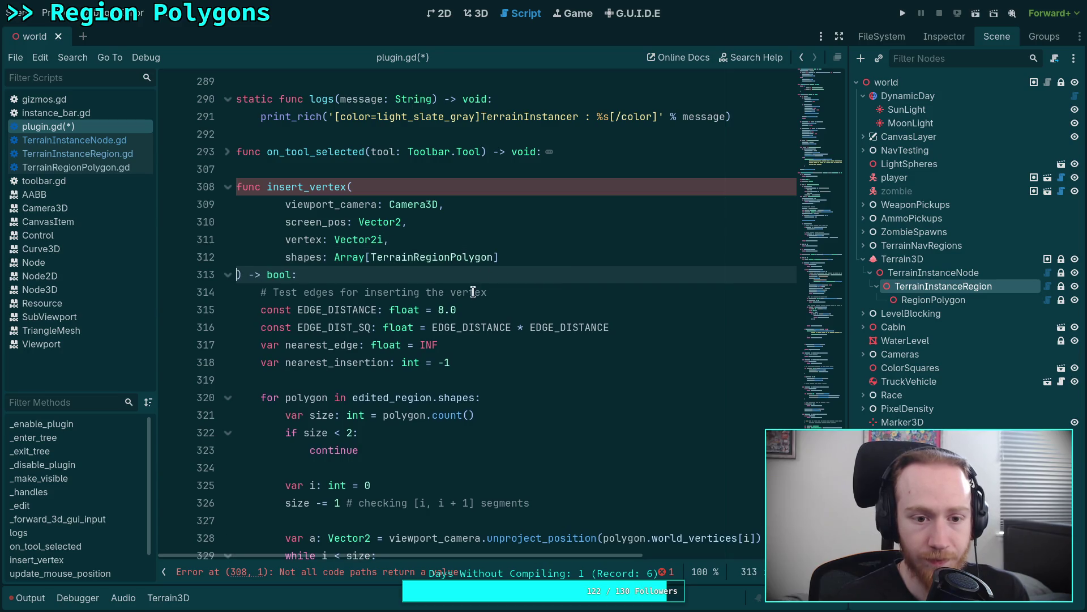
key("Down")
Make the for loop iterate shapes instead of edited_region.shapes.
scroll(515, 327, "down", 1)
scroll(492, 328, "down", 2)
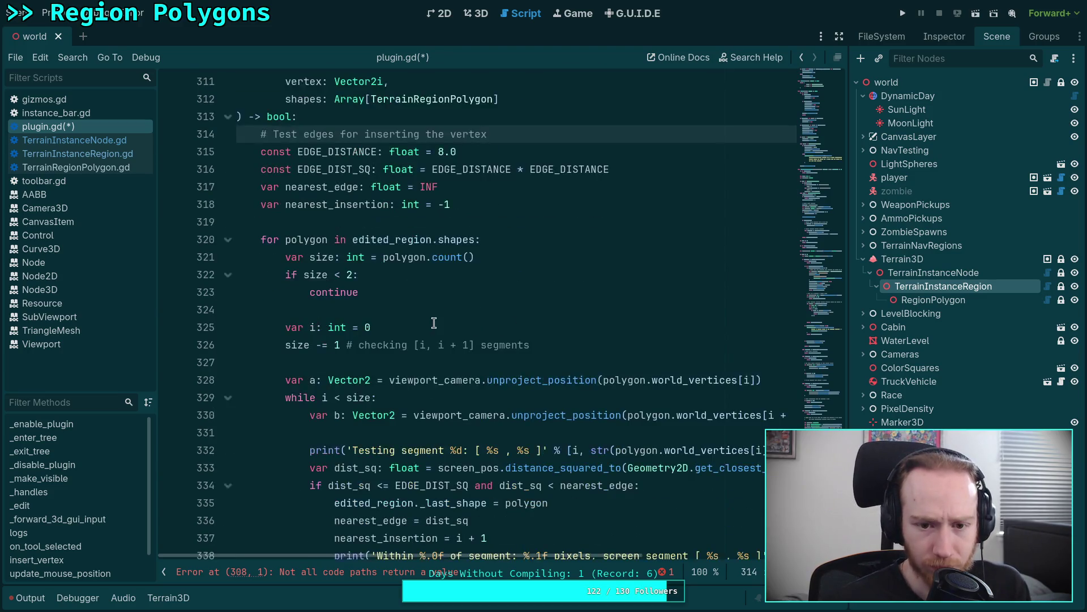
scroll(436, 321, "up", 2)
left_click(361, 346)
left_click_drag(361, 346, 438, 346)
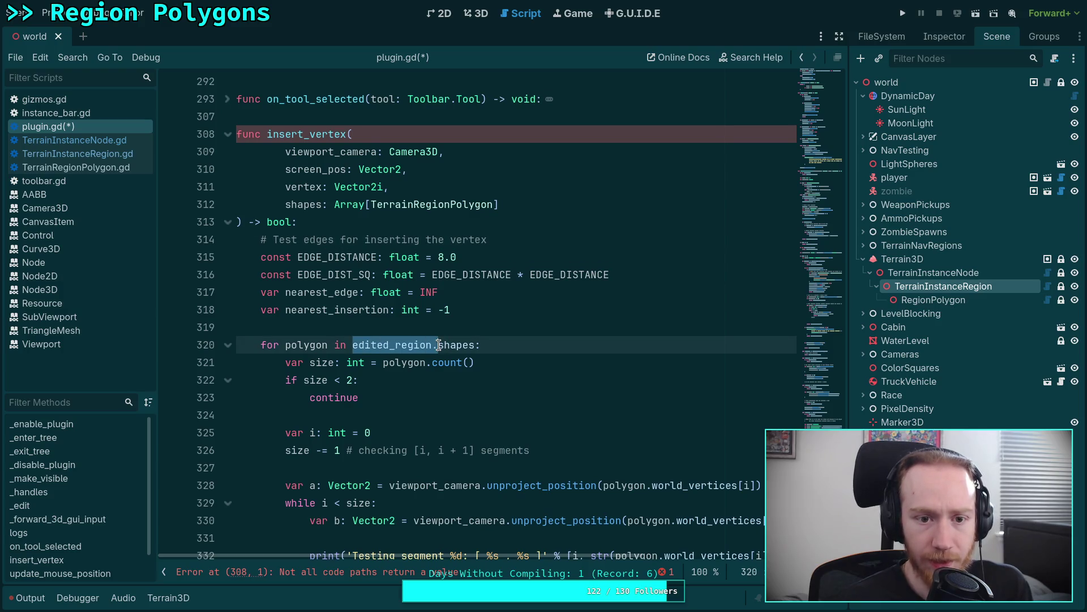
key("BackSpace")
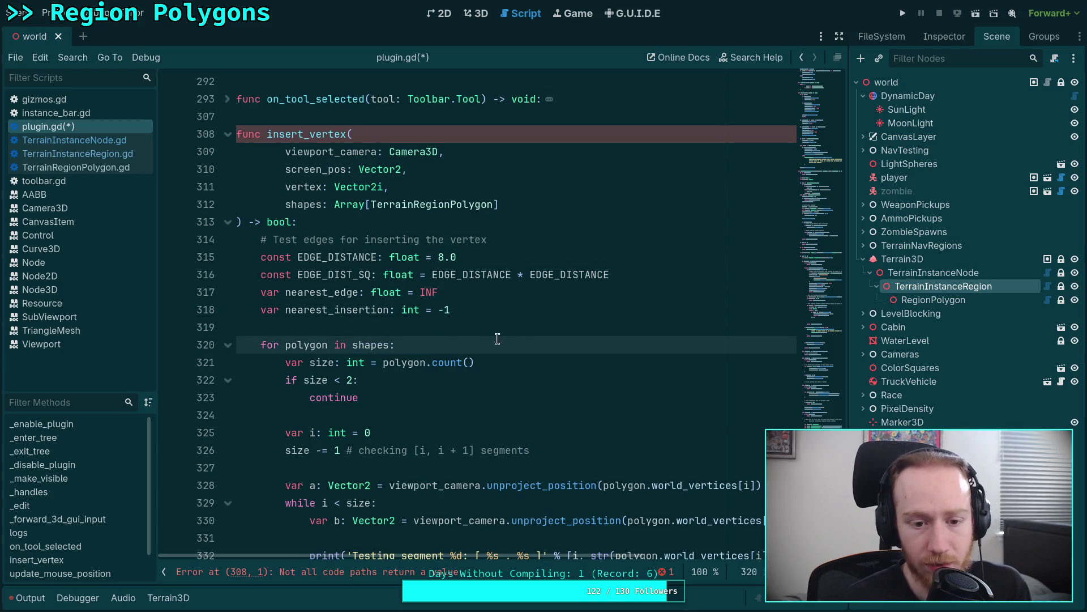
Hide the script list side panel and select the _last_shape assignment line.
left_click(492, 380)
scroll(492, 383, "down", 2)
scroll(503, 368, "down", 1)
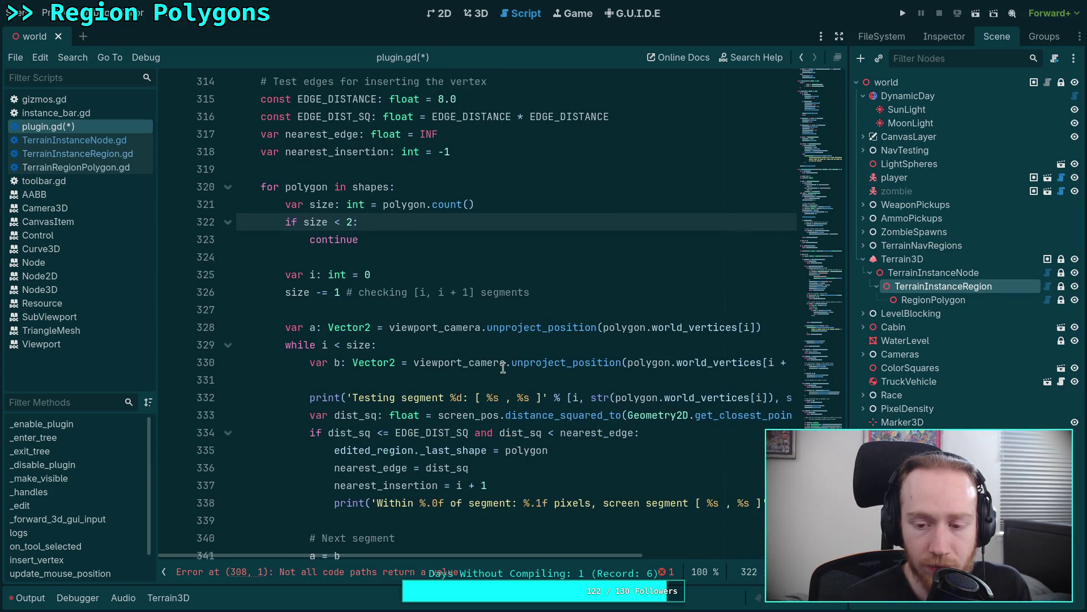
left_click(163, 571)
scroll(370, 450, "down", 1)
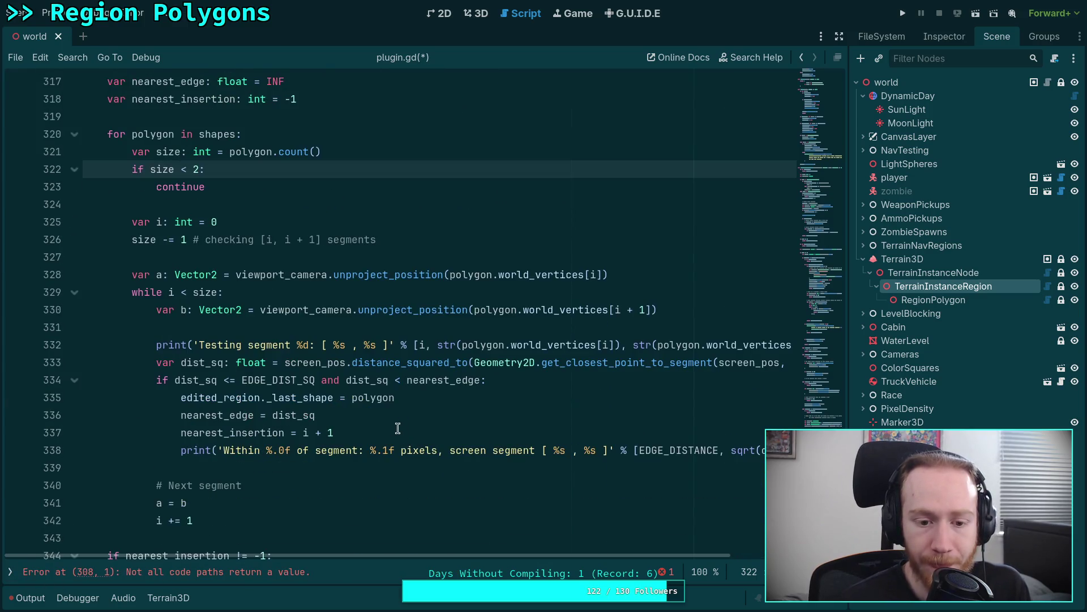
left_click(386, 397)
left_click_drag(418, 397, 181, 400)
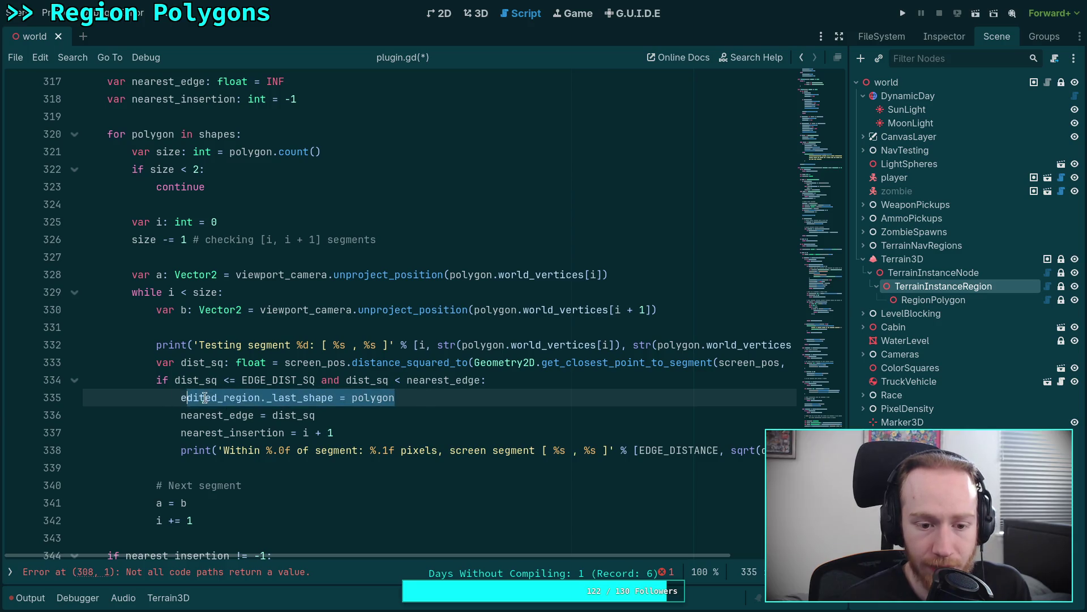
Add an early 'return false' under the edge-distance check in insert_vertex.
scroll(469, 403, "down", 2)
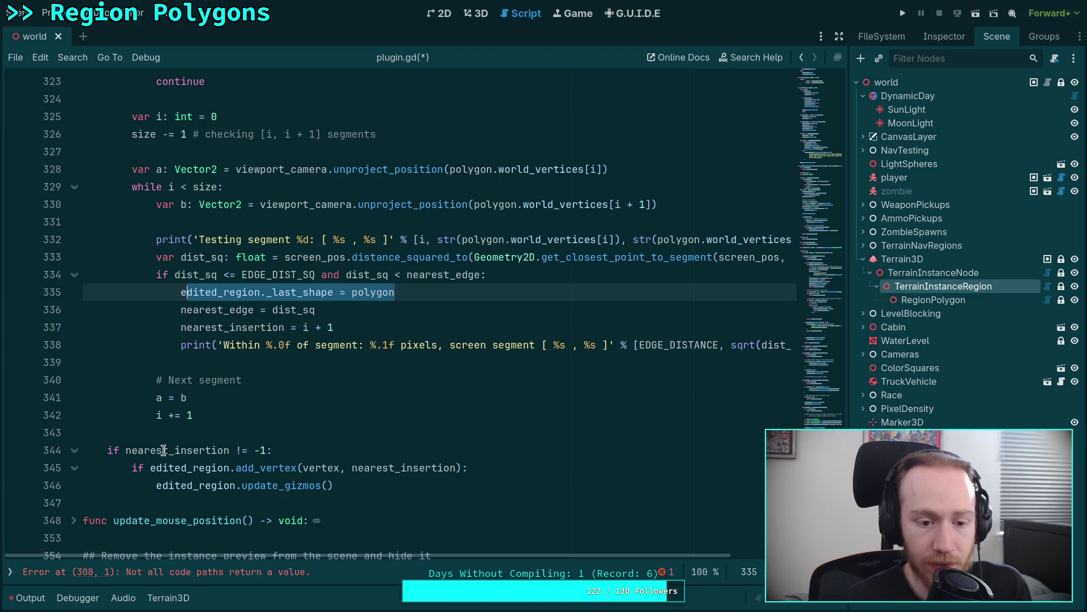
scroll(286, 459, "up", 1)
scroll(297, 478, "down", 1)
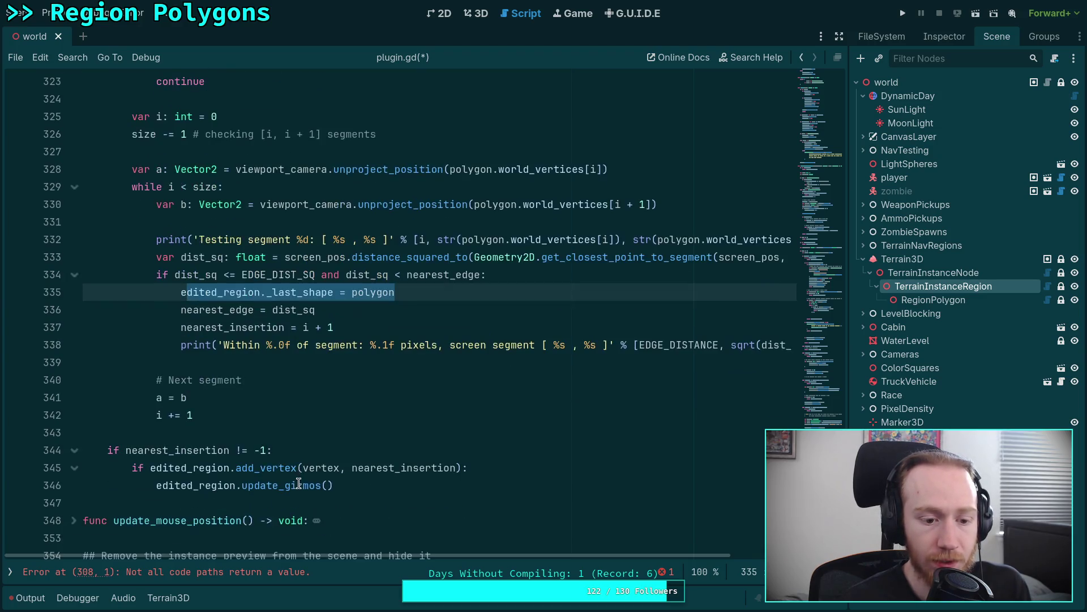
left_click(236, 450)
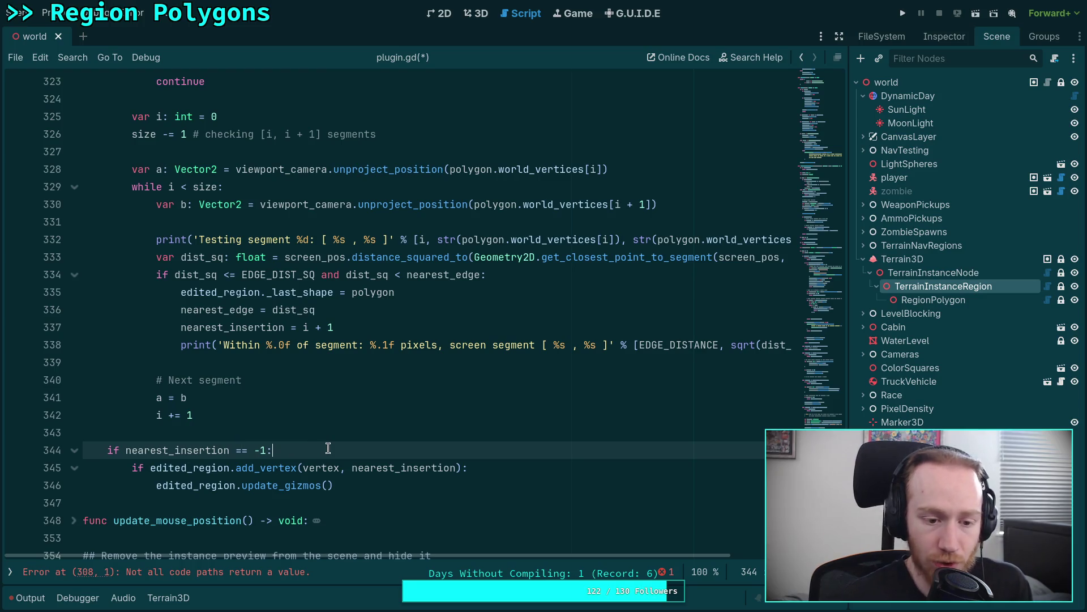
key("Return")
type("return false")
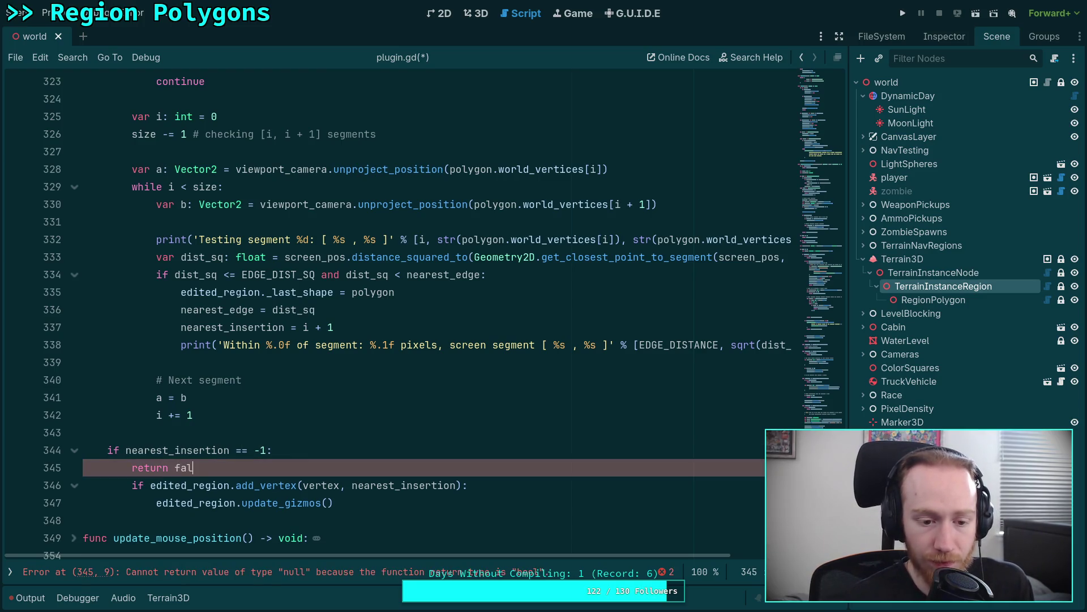
key("Return")
Dedent the add_vertex block to function level.
left_click_drag(240, 503, 237, 521)
key("Tab")
key("Tab")
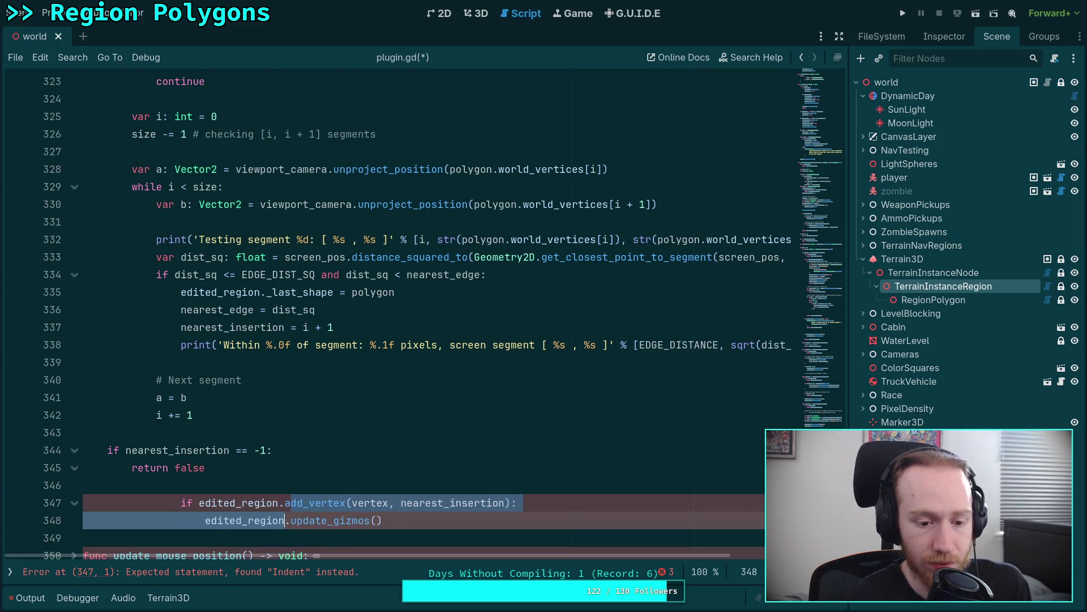
key("shift+Tab")
key("shift+Tab")
key("shift+Tab")
key("Up")
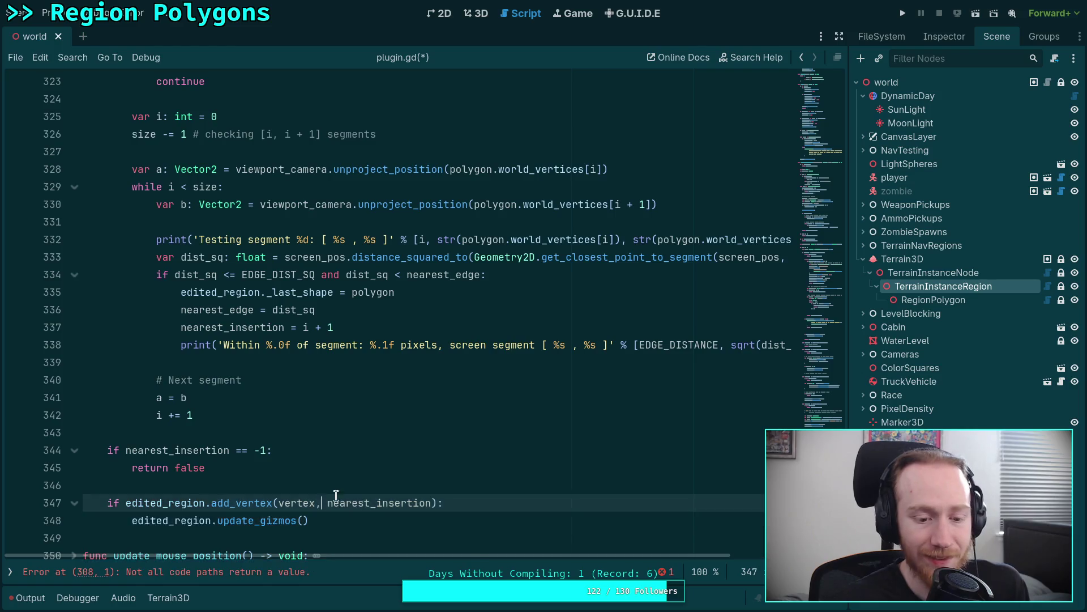
Add 'return true' after update_gizmos and a final 'return false', then save.
scroll(146, 401, "down", 2)
left_click(367, 415)
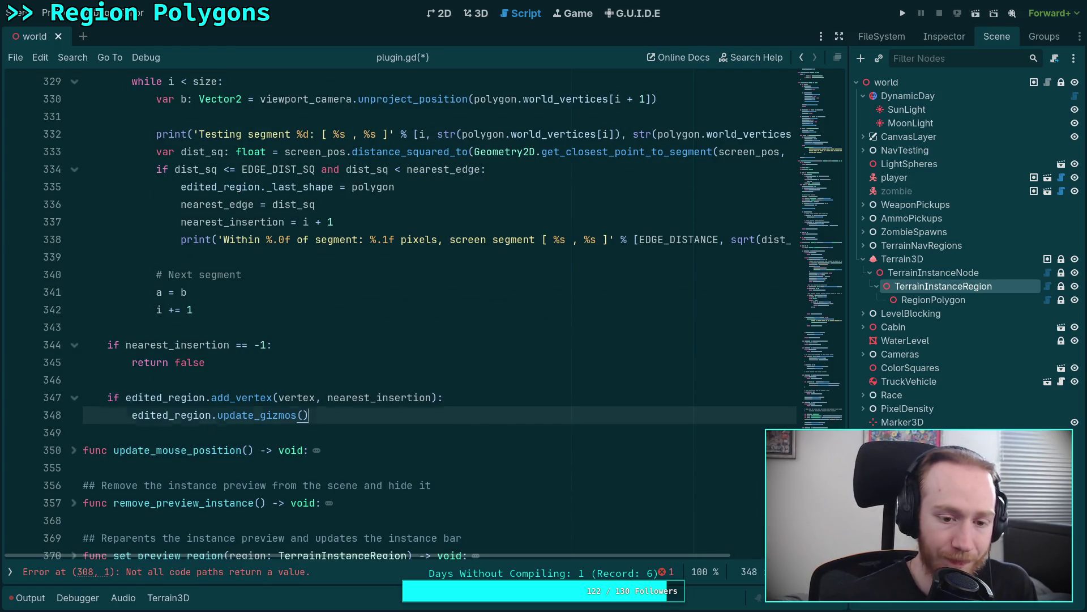
key("Return")
type("retur n true")
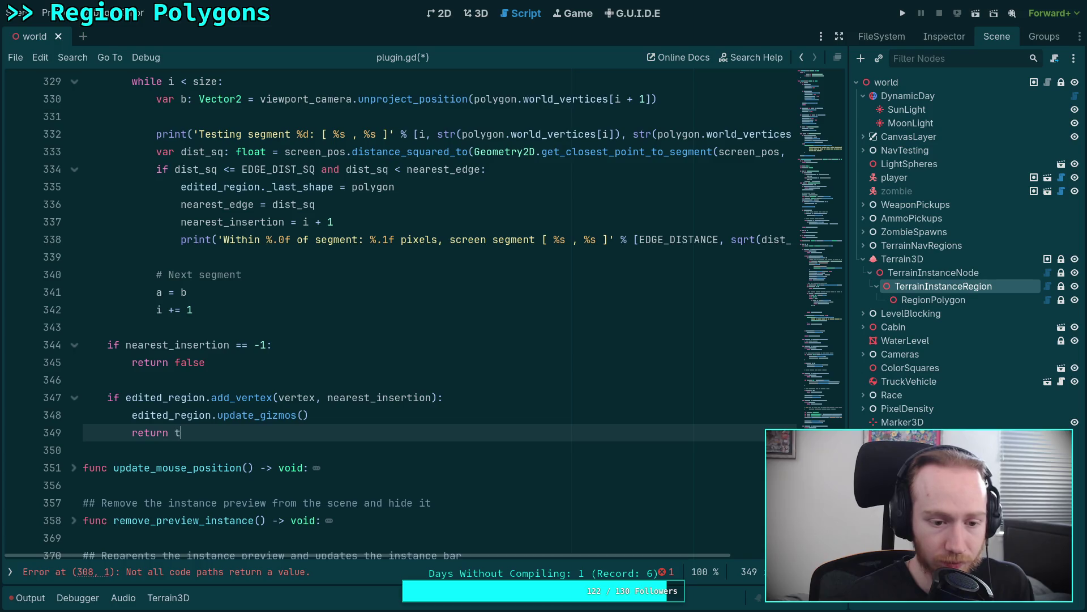
key("Return")
key("Return")
type("return ")
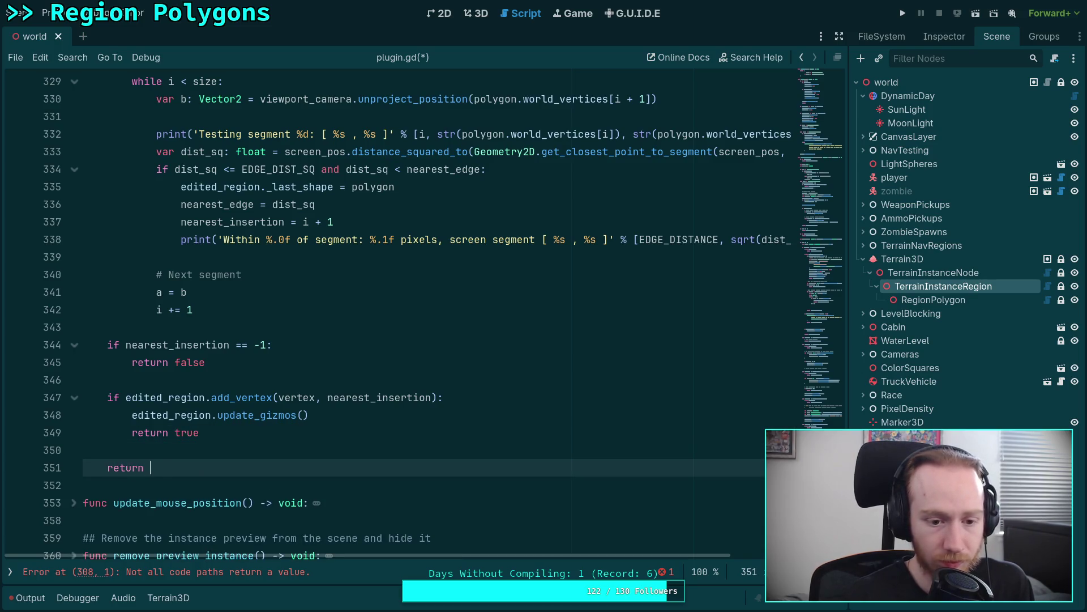
type("false")
key("ctrl+s")
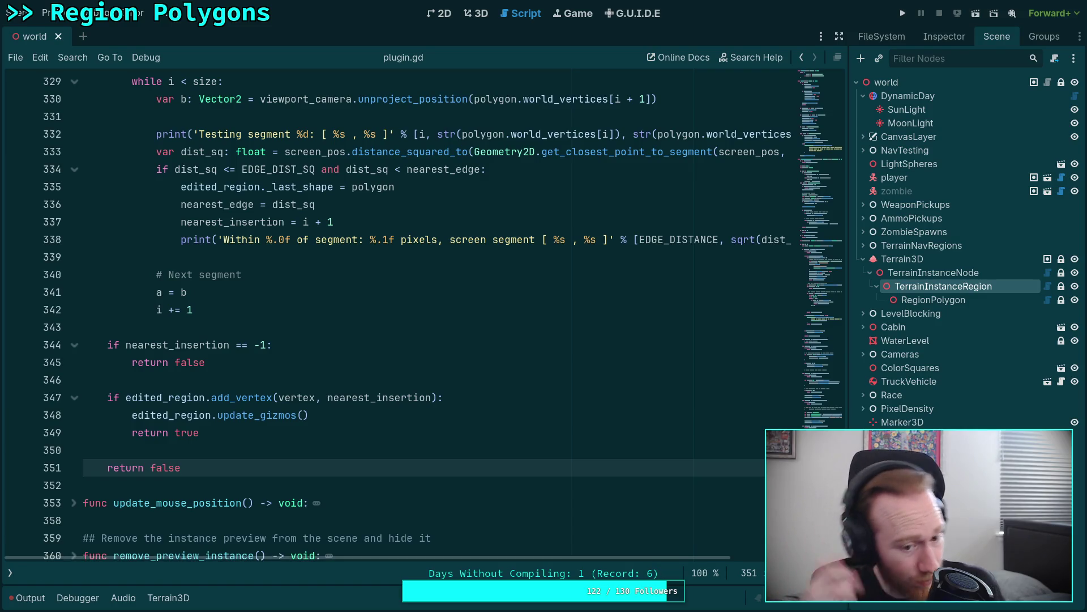
Select the REMOVE_TRIANGLE branch code on lines 242–257 of plugin.gd.
scroll(288, 412, "up", 4)
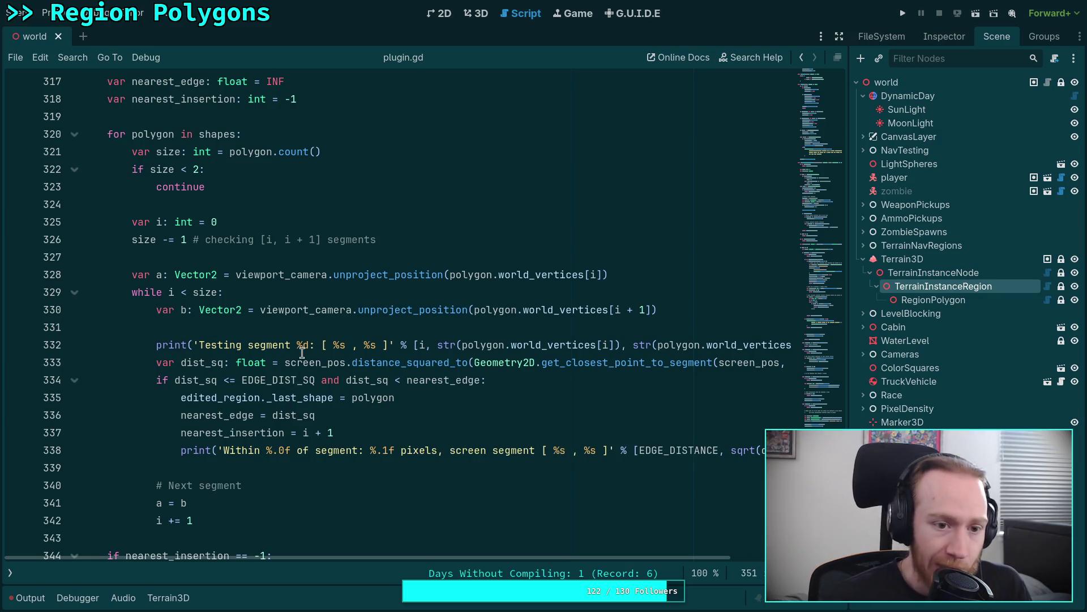
scroll(291, 369, "down", 2)
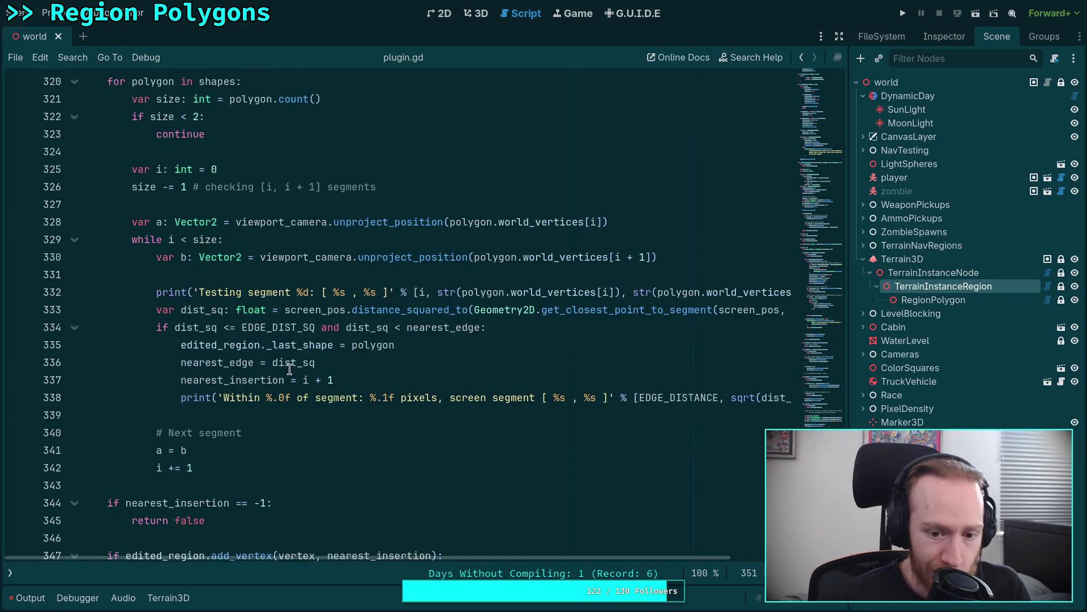
scroll(418, 443, "up", 1)
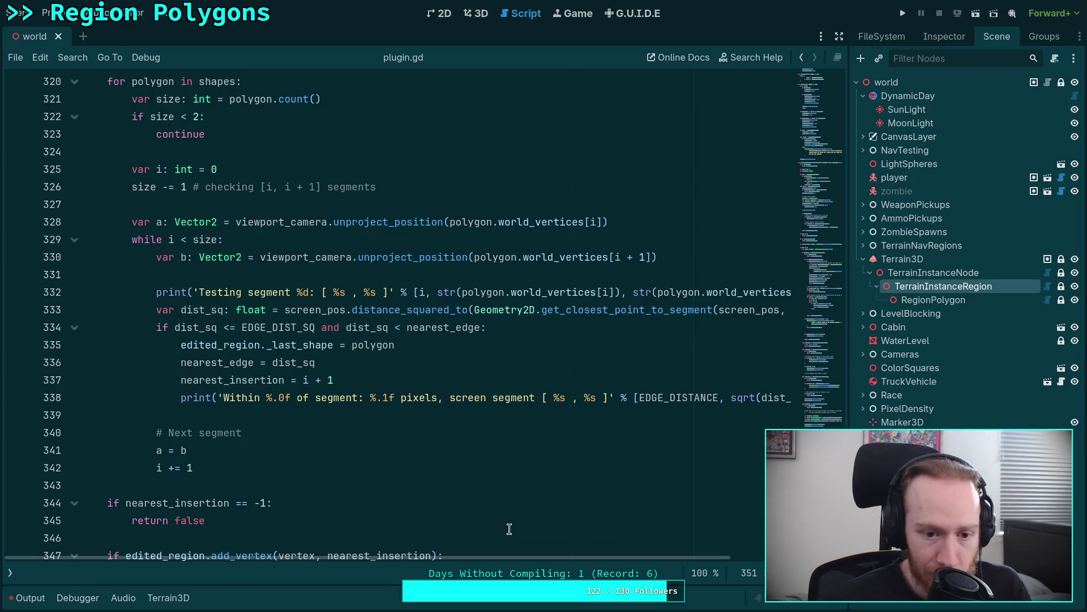
scroll(559, 560, "right", 5)
scroll(716, 546, "left", 5)
scroll(499, 441, "up", 1)
scroll(498, 441, "up", 10)
scroll(437, 434, "up", 13)
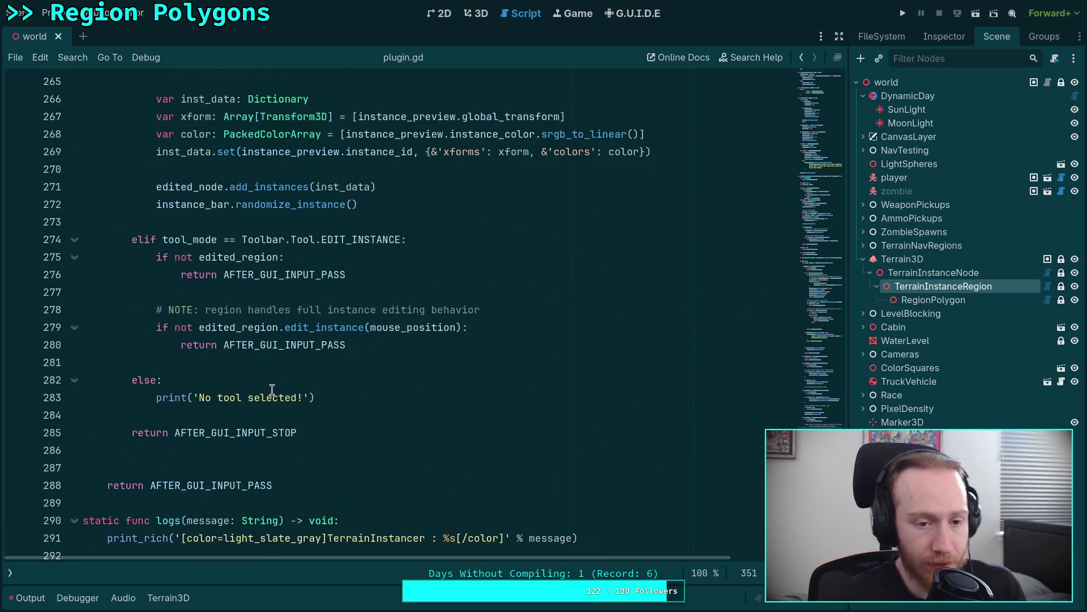
scroll(289, 405, "up", 8)
scroll(306, 383, "up", 3)
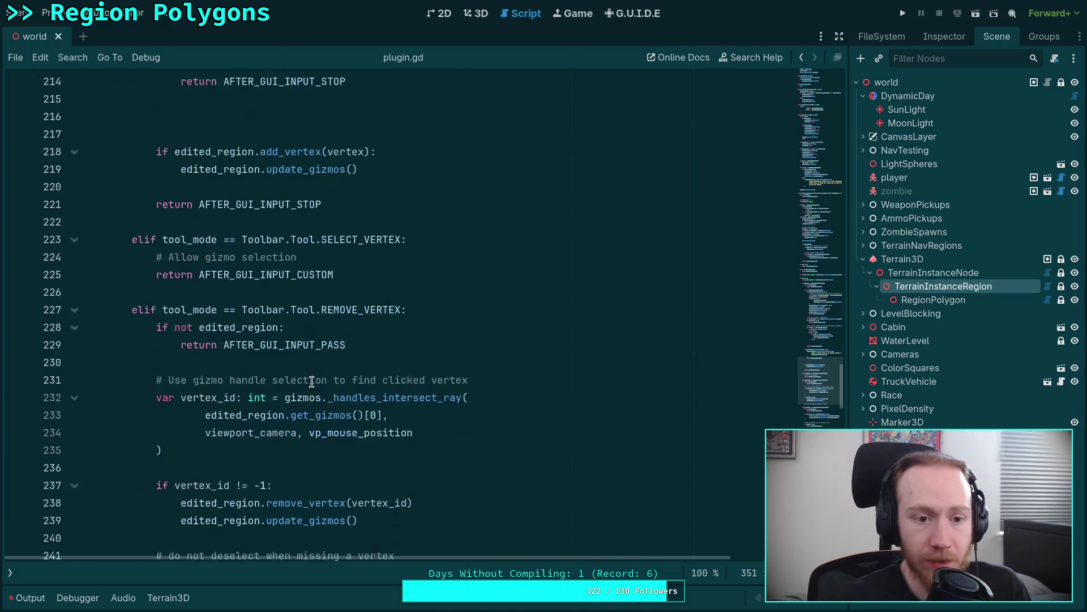
scroll(312, 381, "up", 3)
scroll(312, 381, "down", 10)
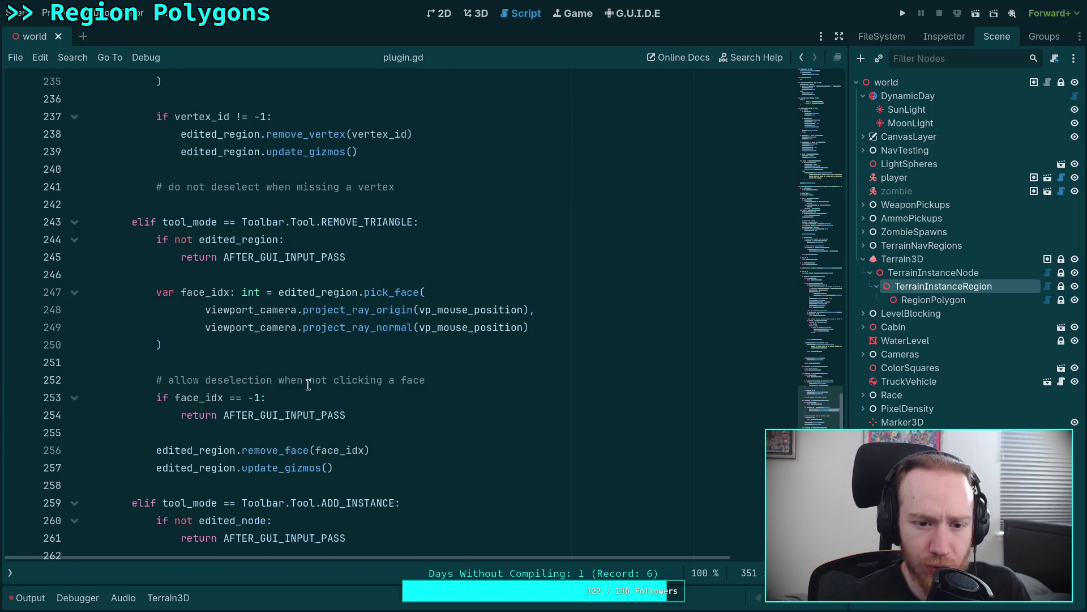
scroll(288, 376, "down", 1)
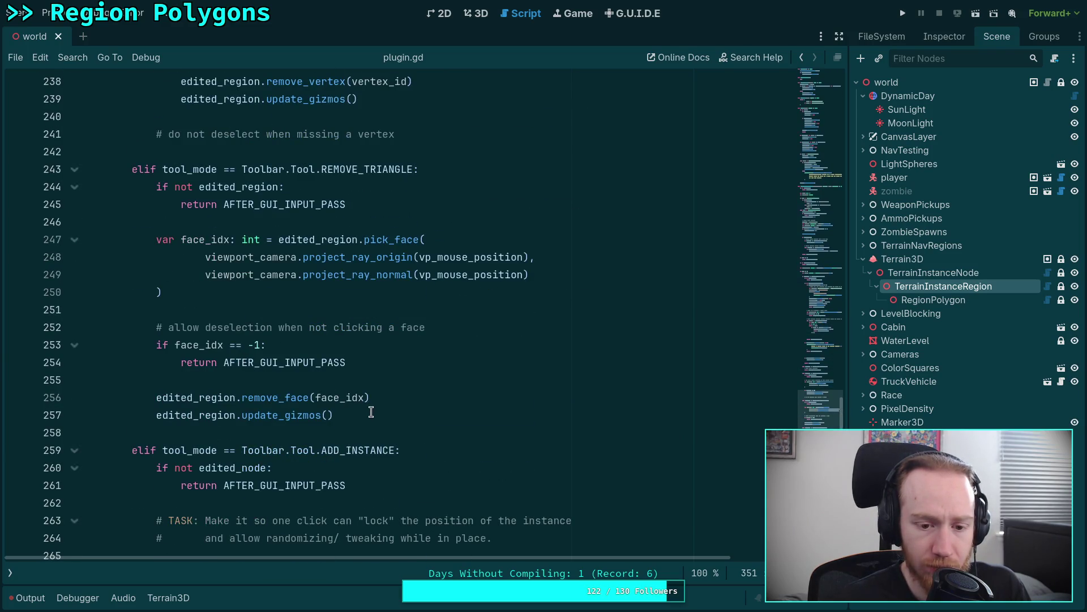
mouse_move(371, 414)
left_mouse_down()
mouse_move(277, 222)
mouse_move(272, 152)
left_mouse_up()
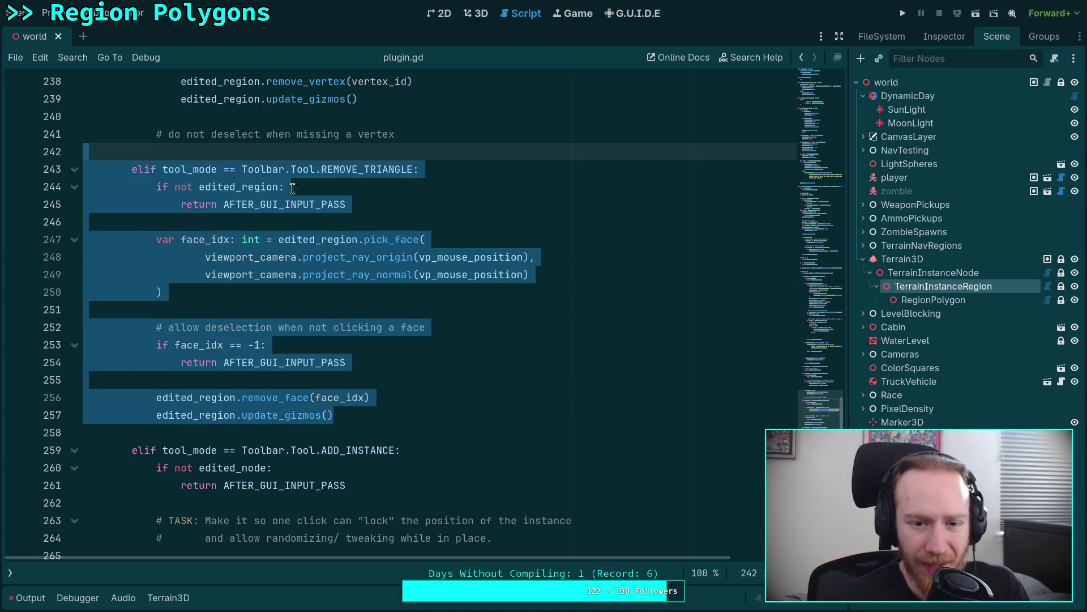
Look up the REMOVE_TRIANGLE symbol to jump to its definition in toolbar.gd.
double_click(347, 169)
right_click(347, 170)
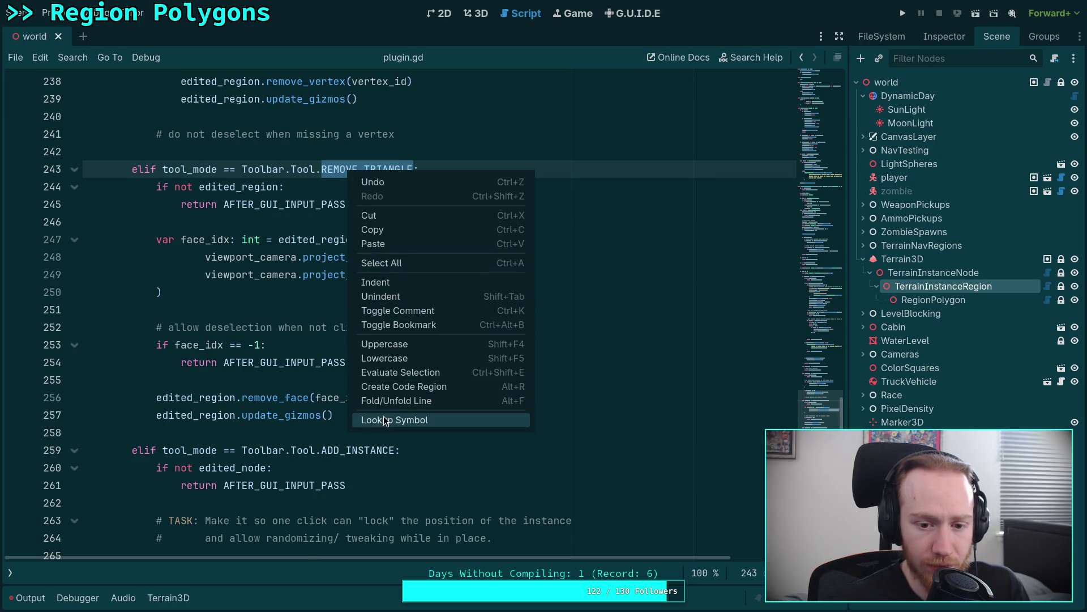
left_click(374, 420)
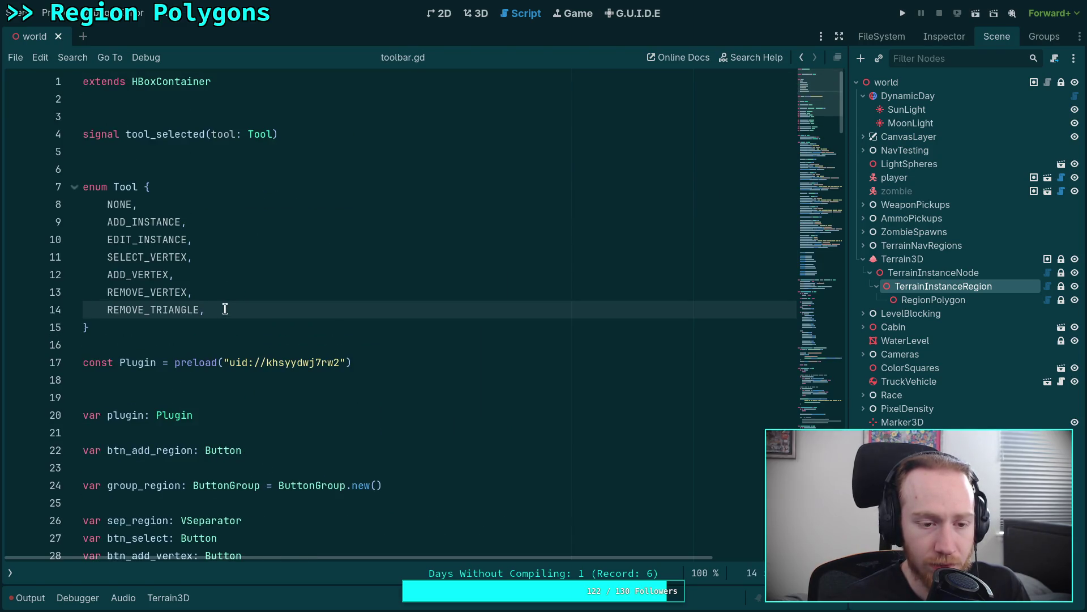
Select the REMOVE_VERTEX and REMOVE_TRIANGLE enum entries, save, and return to the script editor.
left_click_drag(225, 309, 231, 294)
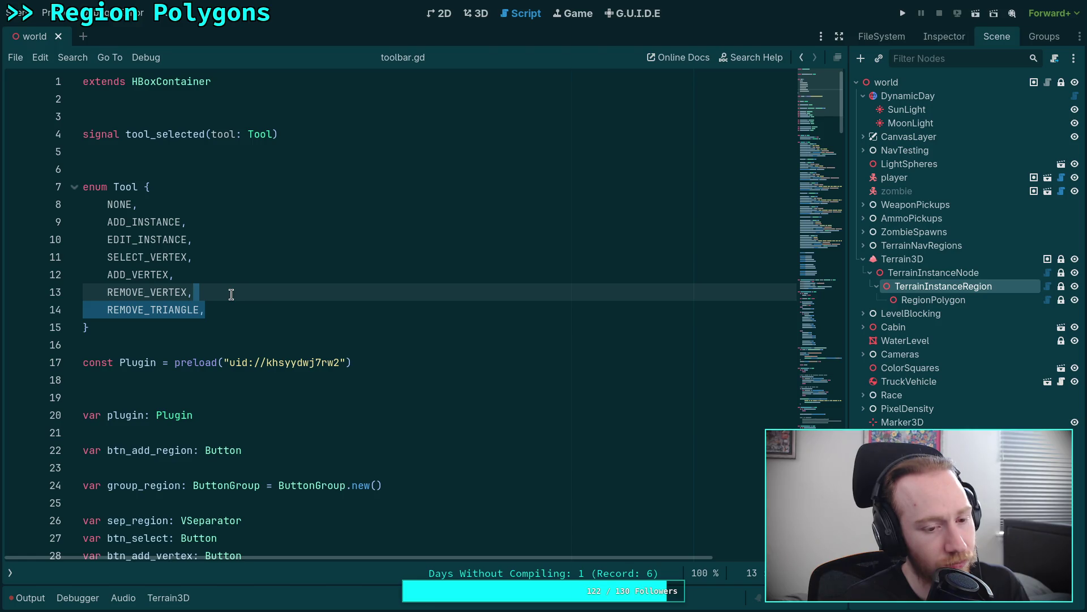
key("ctrl+s")
left_click(481, 13)
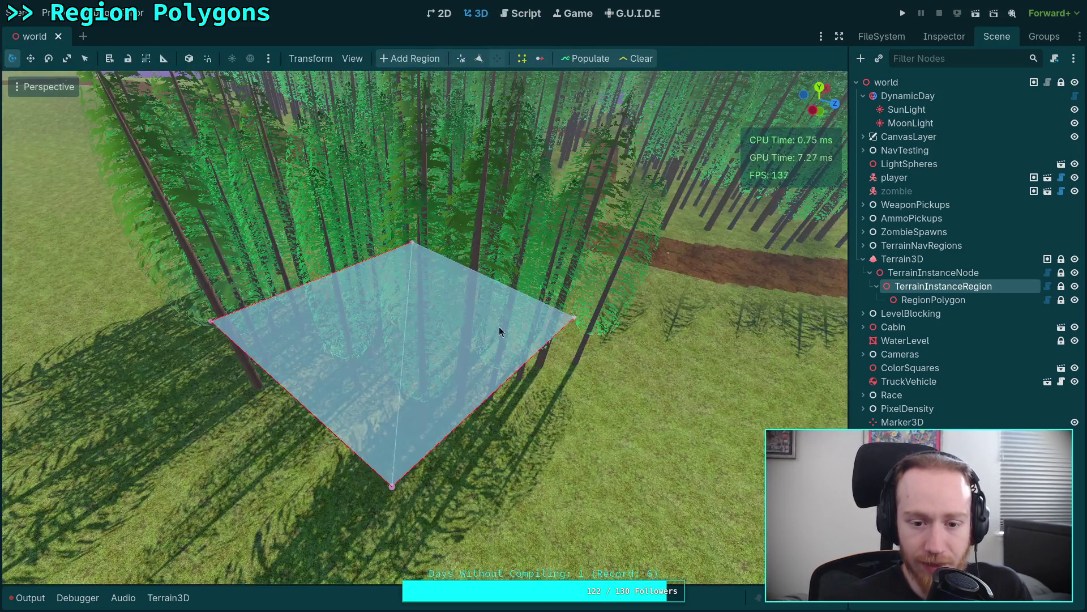
left_click(525, 13)
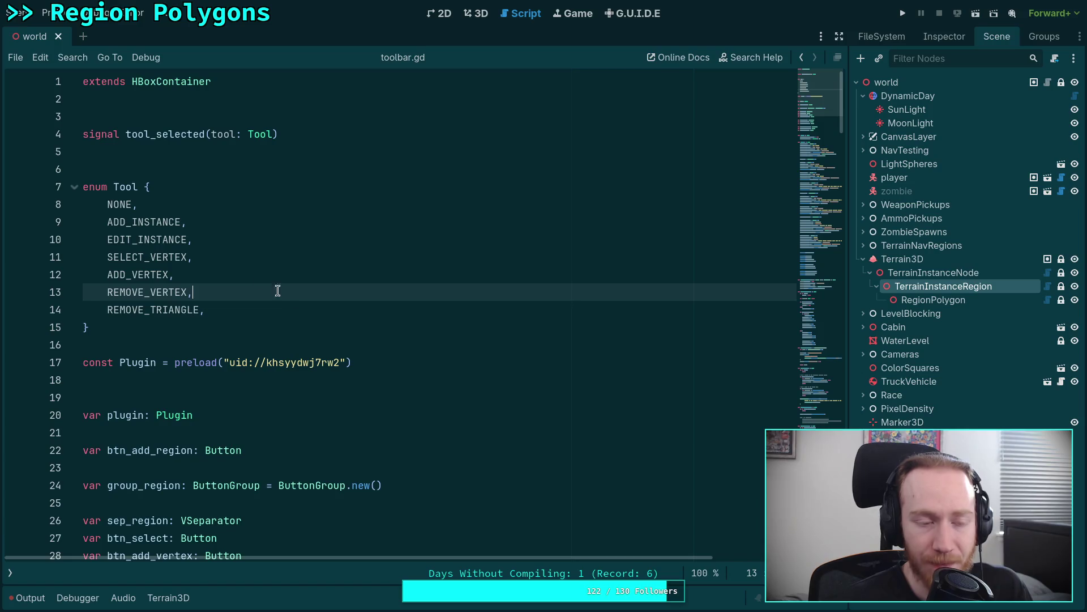
Show the scripts panel and reopen plugin.gd at the vertex-selection loop near line 184.
left_click(10, 573)
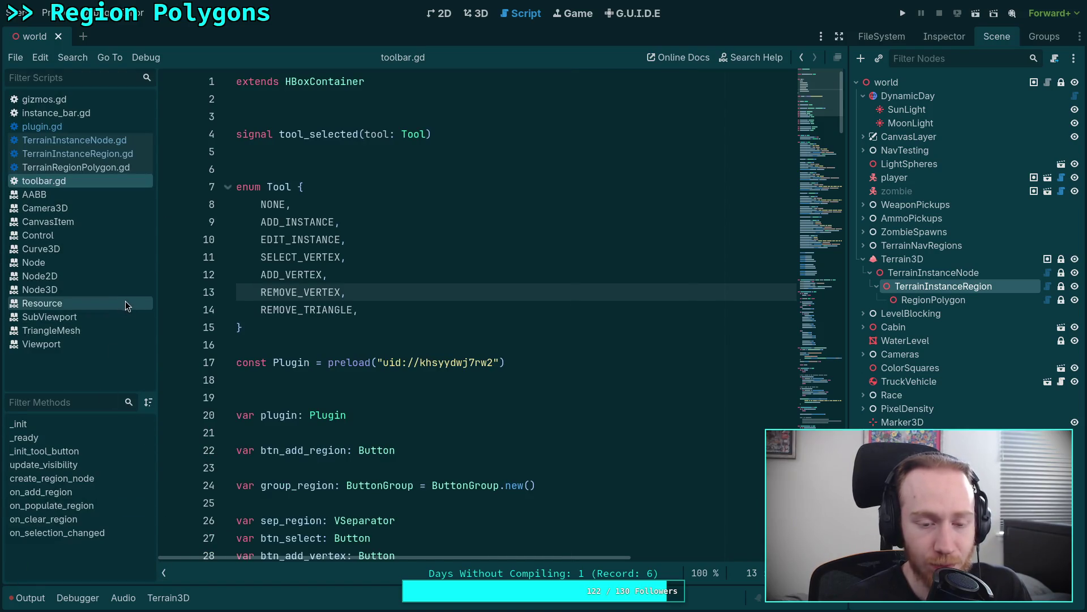
left_click(116, 139)
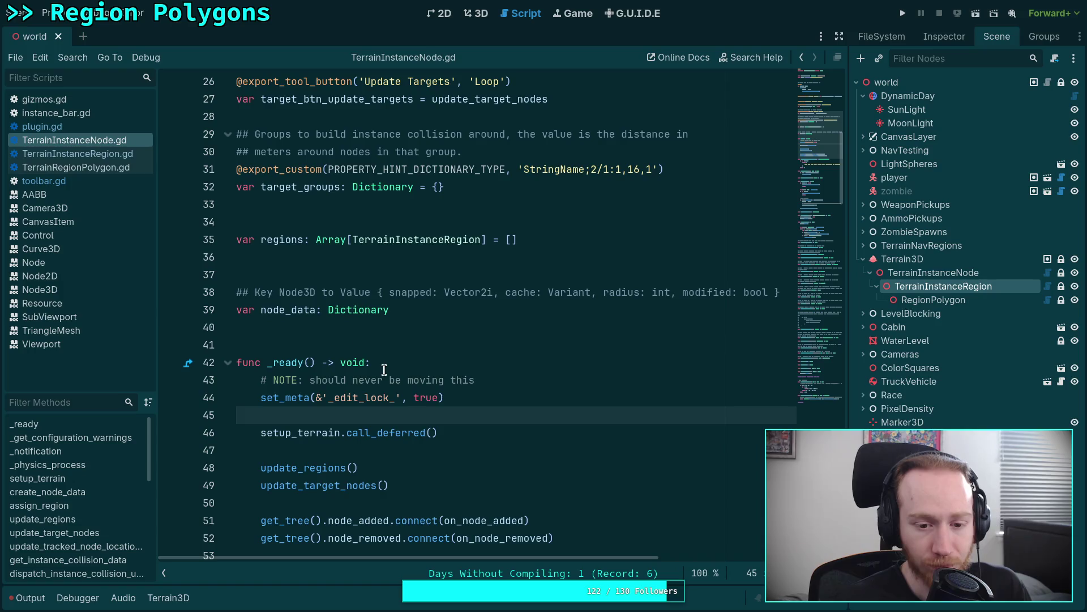
left_click(116, 127)
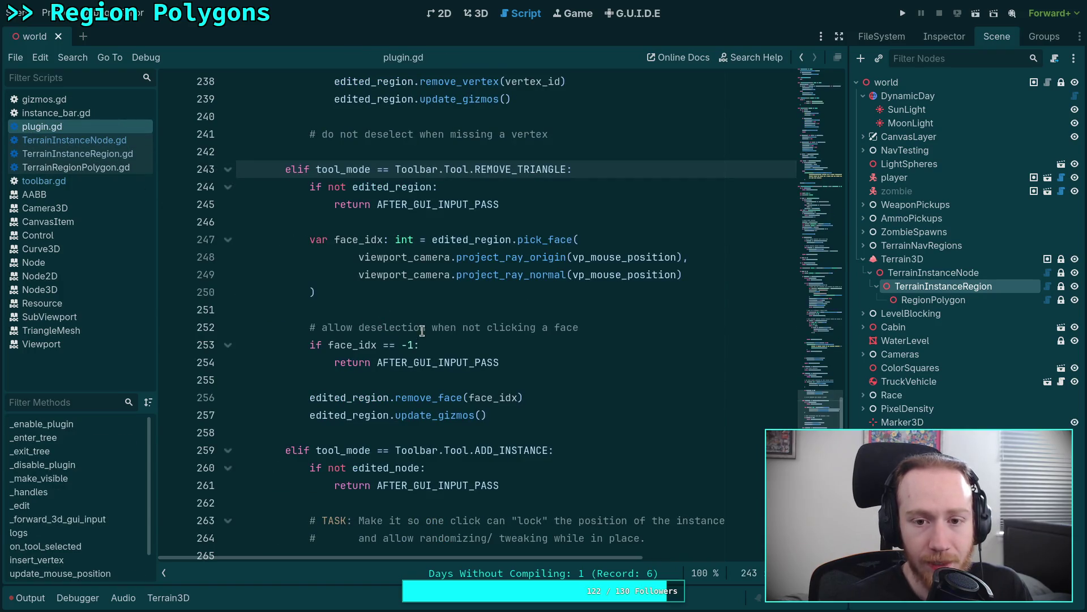
scroll(422, 332, "up", 6)
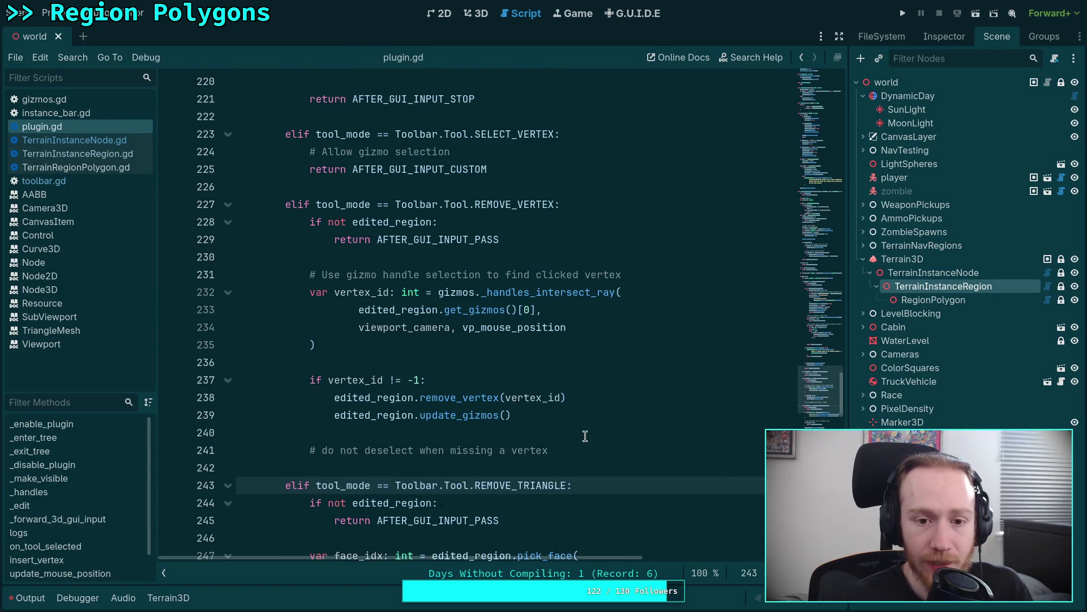
scroll(584, 435, "up", 7)
scroll(521, 414, "up", 5)
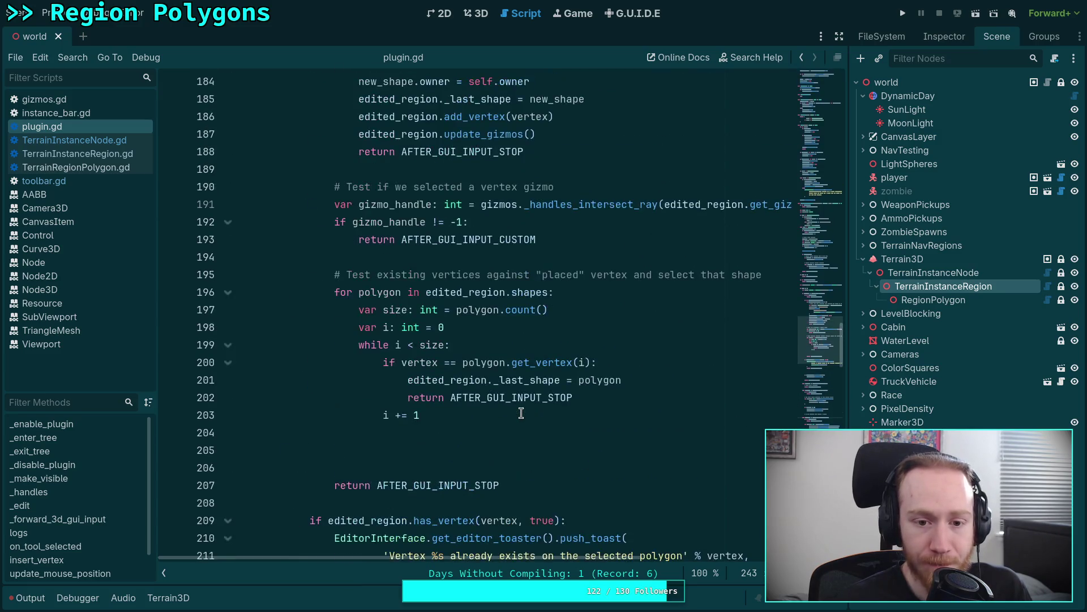
On line 205, add the call insert_vertex(viewport_camera, screen_pos, vertex, edited_region.shapes).
left_click(493, 451)
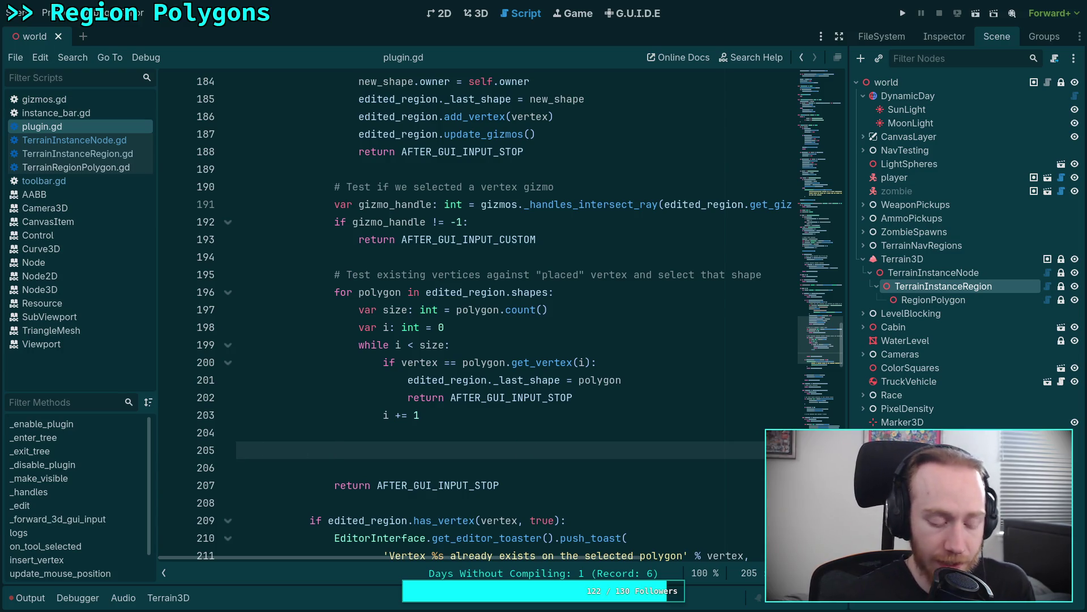
type("inser")
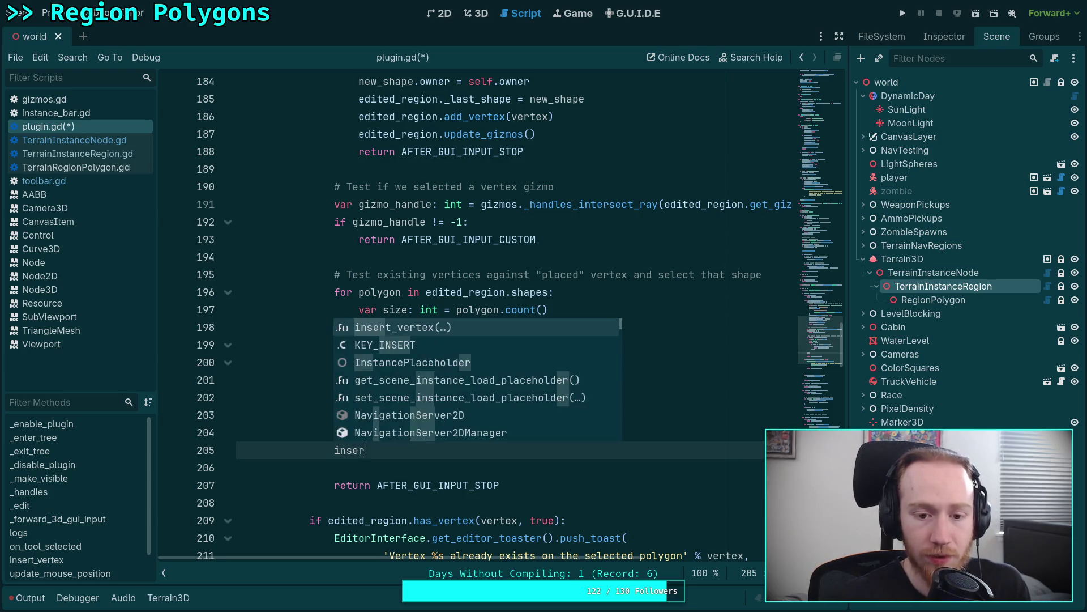
key("Return")
type("view)")
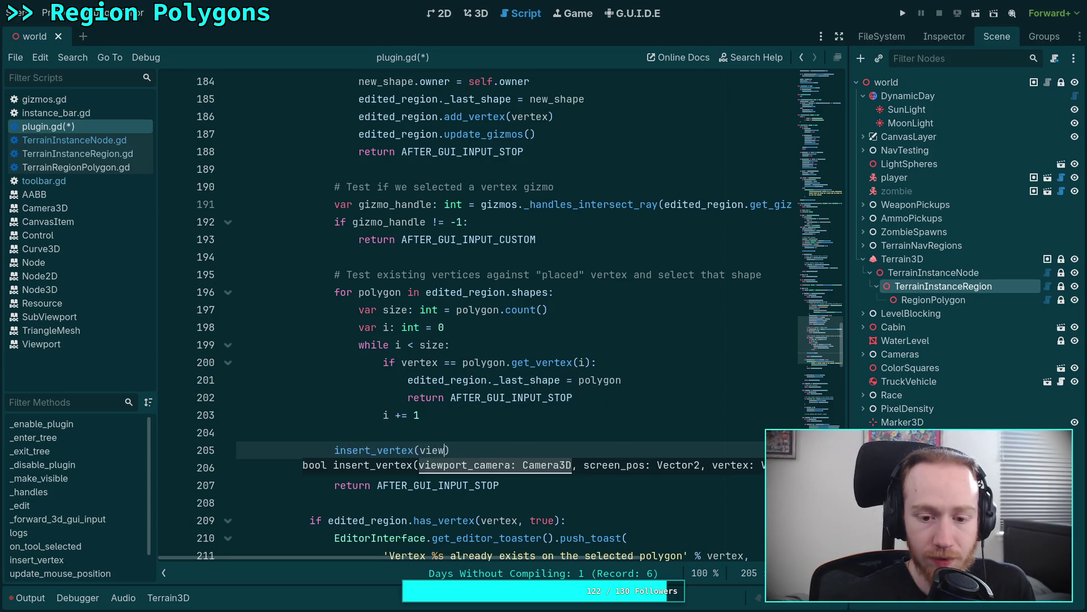
key("Return")
type(", c")
key("BackSpace")
type("scr")
key("Return")
type(", vertex, ")
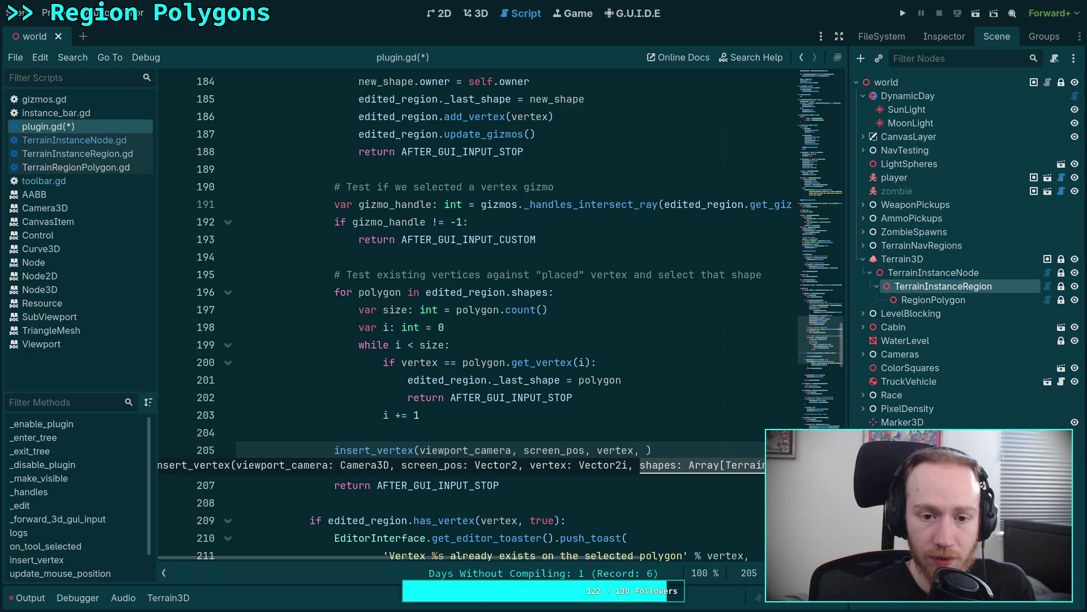
type("ed")
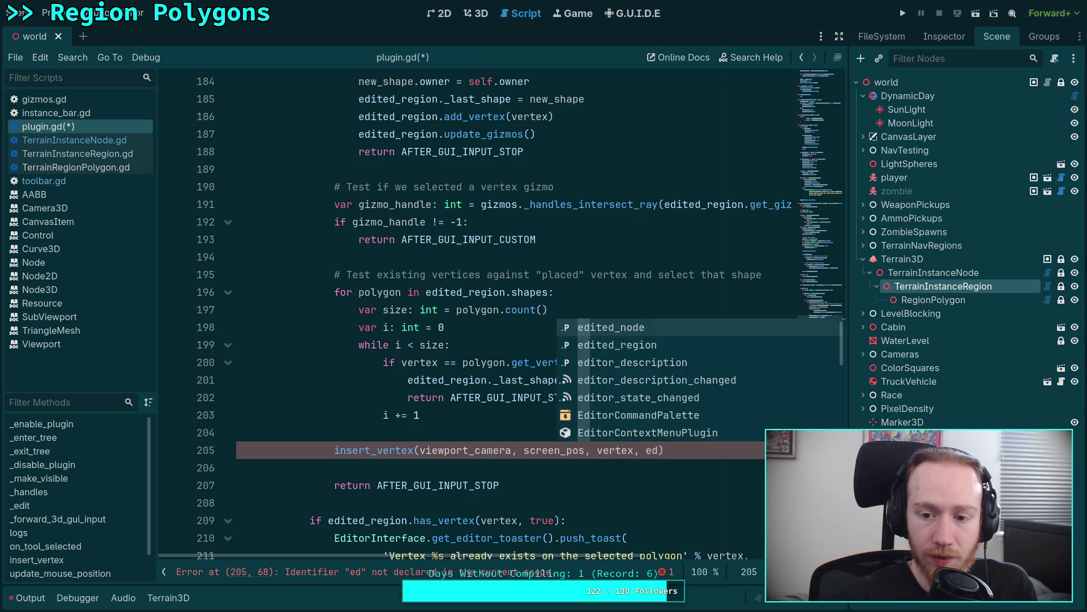
key("Down")
key("Return")
type(".ndape")
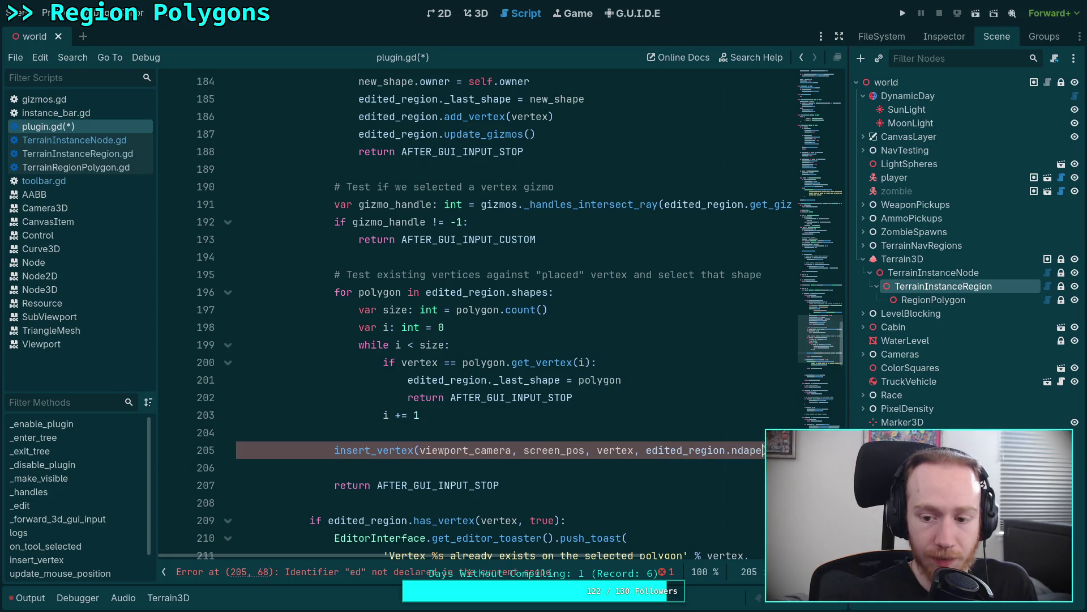
key("BackSpace")
key("BackSpace")
key("BackSpace")
type("sh")
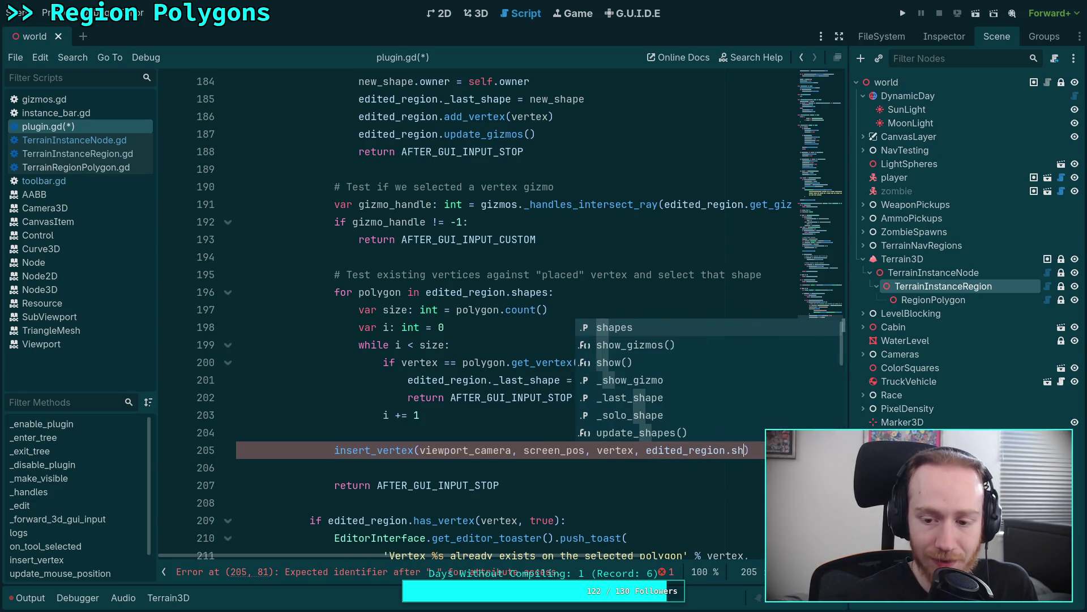
key("Return")
Tidy the blank lines, add a "# Don't care if this fails" comment above the call, and save plugin.gd.
key("Down")
key("BackSpace")
scroll(439, 442, "down", 3)
key("Return")
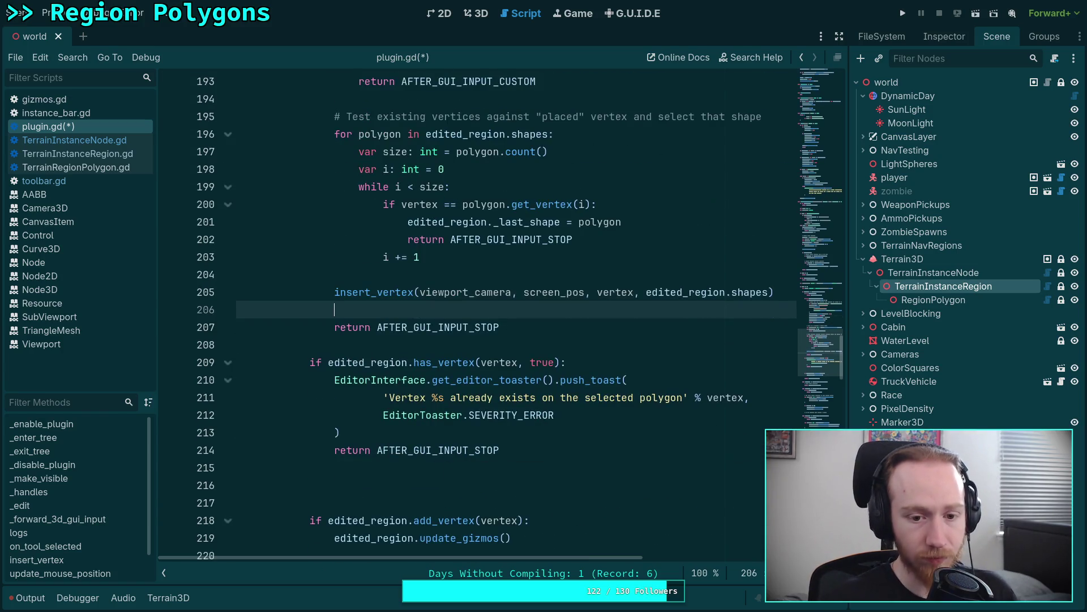
key("Up")
key("ctrl+shift+Return")
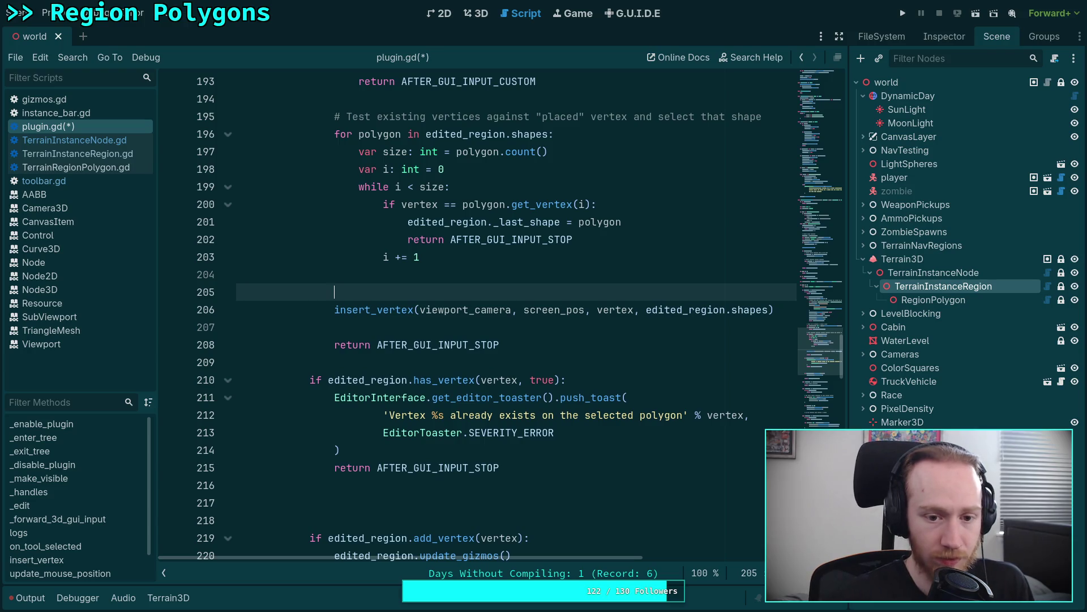
type("Don")
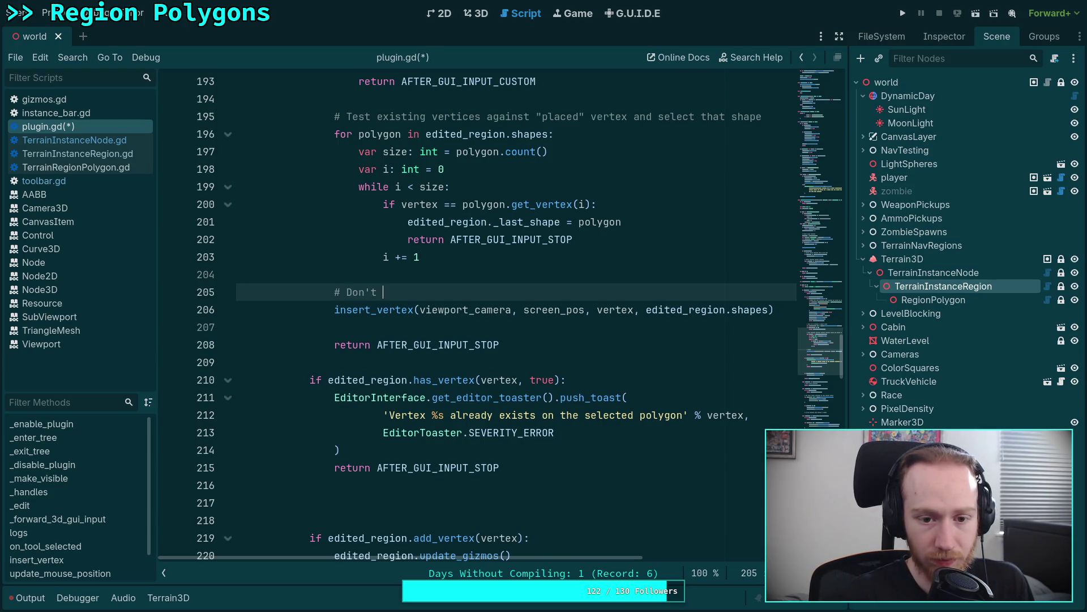
type("this fail")
key("BackSpace")
key("ctrl+s")
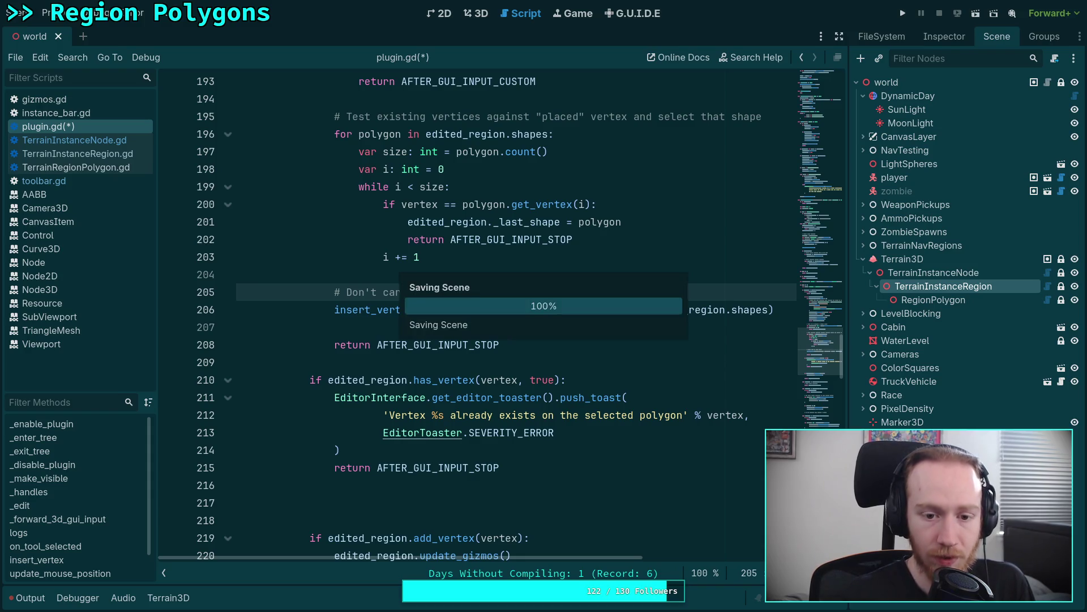
scroll(498, 441, "down", 3)
left_click(448, 346)
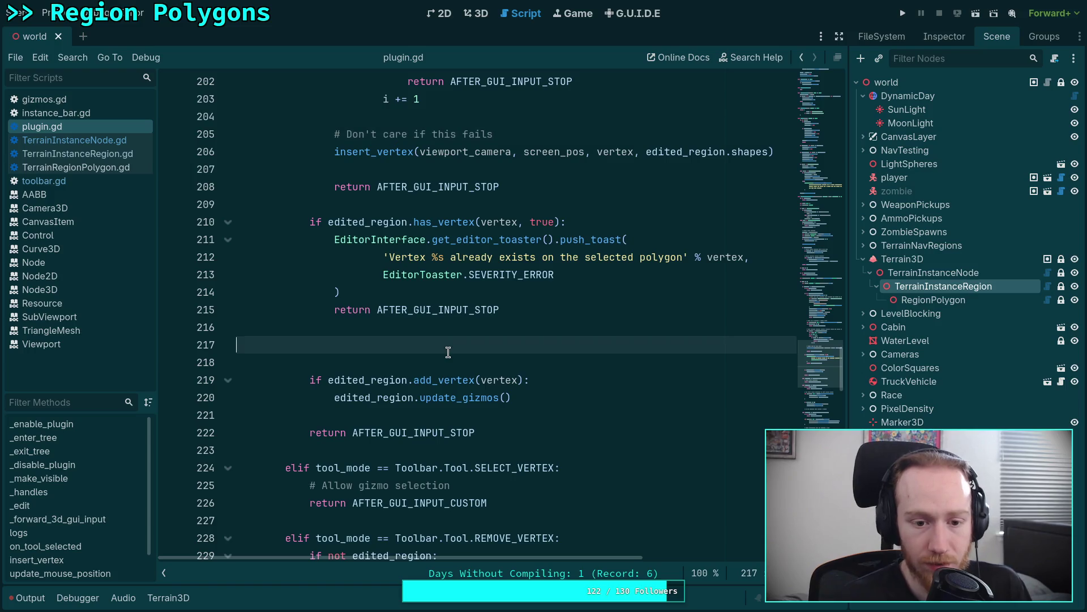
On line 217, write the check if insert_vertex(viewport_camera, screen_pos, vertex, [edited_region._last_shape]):.
key("Tab")
scroll(577, 403, "up", 2)
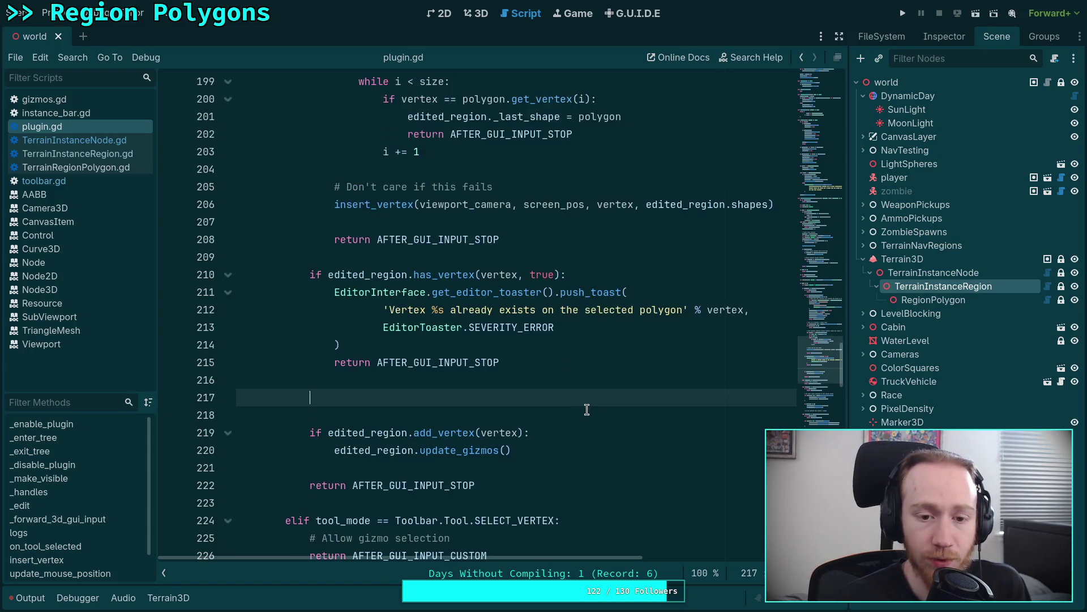
type("if ins")
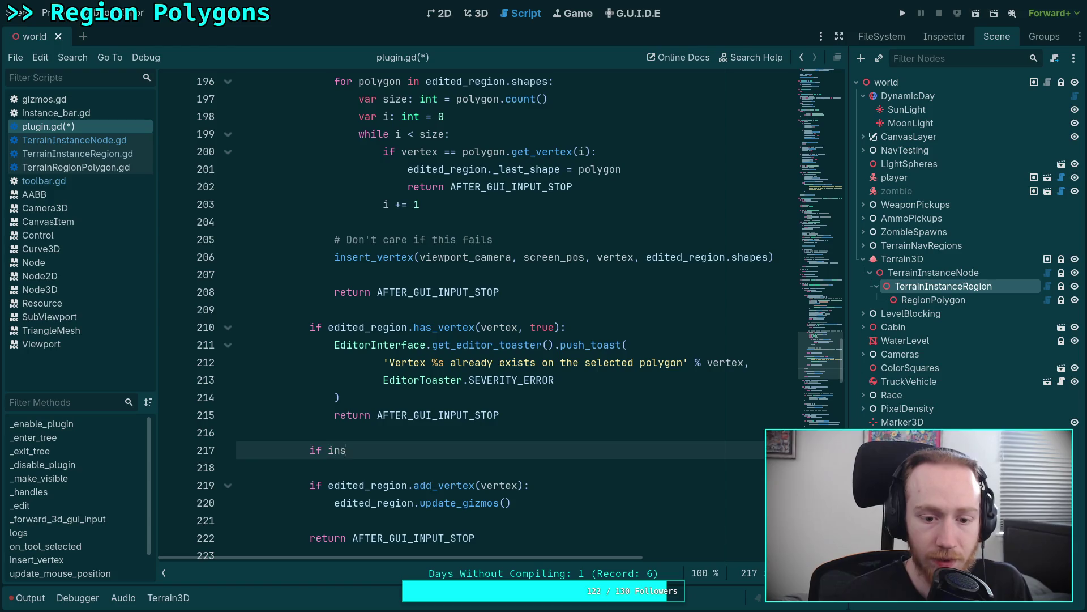
key("Return")
type("vei")
key("BackSpace")
key("BackSpace")
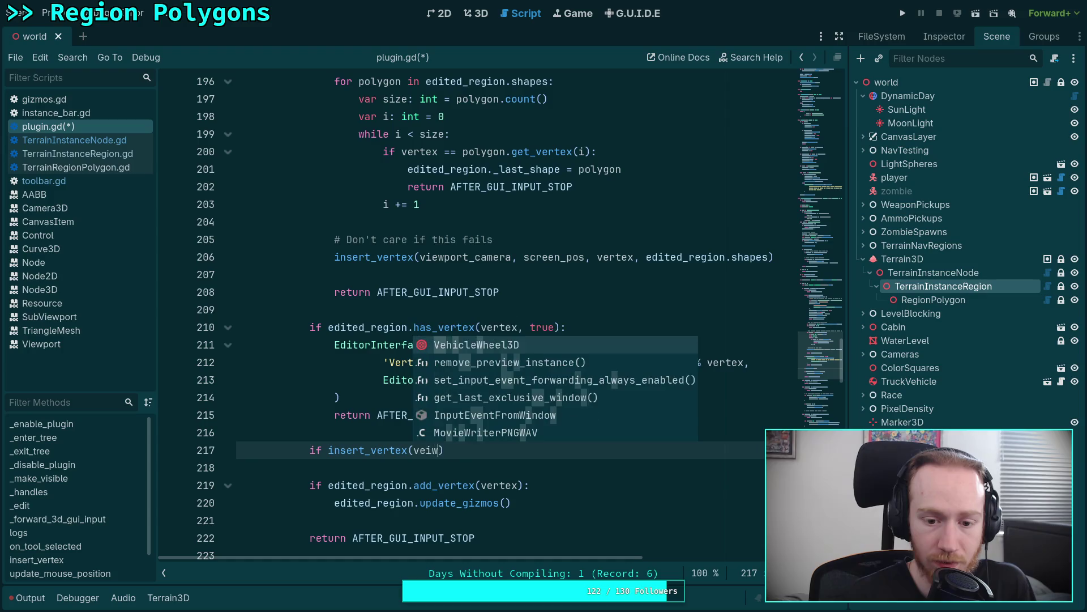
type("i")
key("Return")
type(", scr")
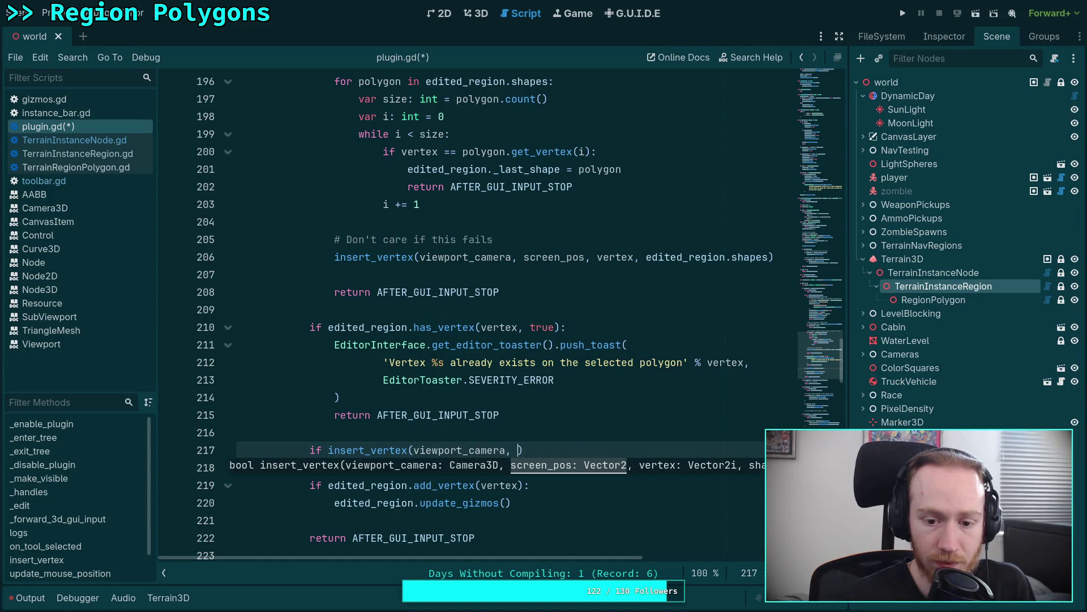
key("Return")
type(", vertex, ")
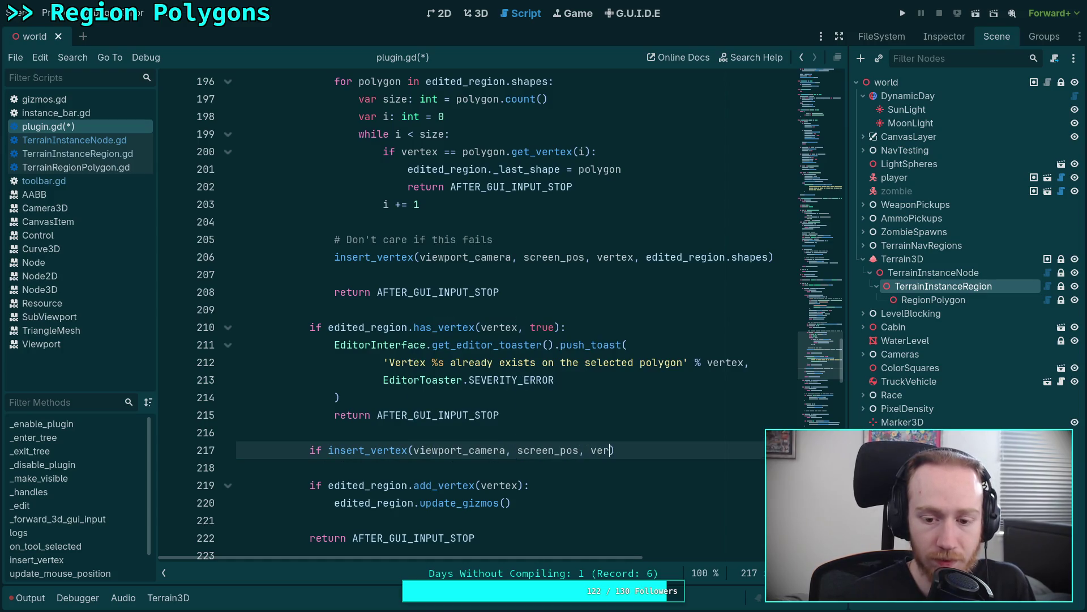
type("[")
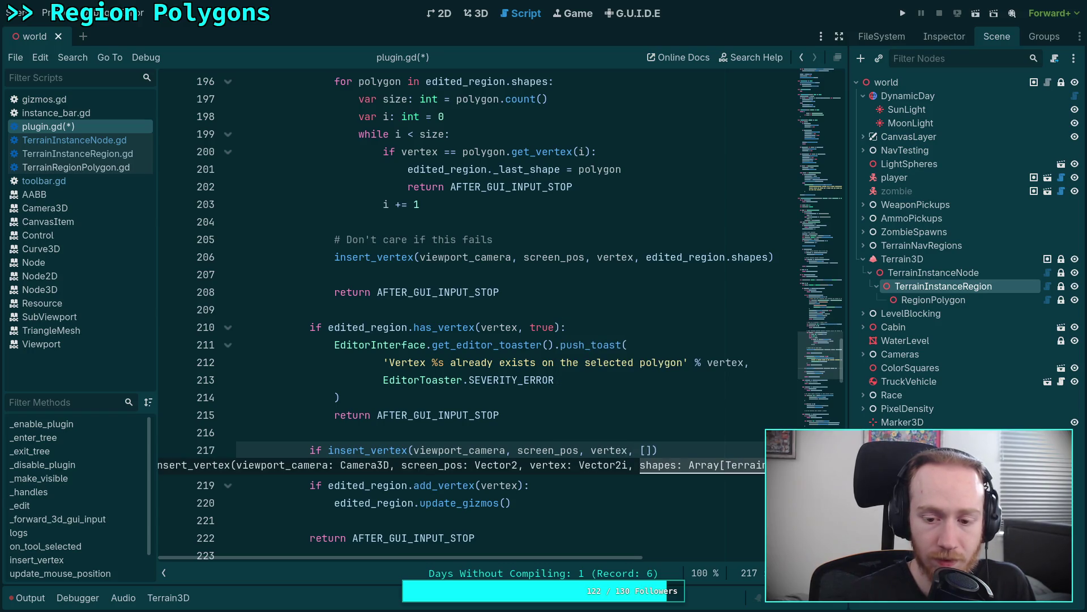
type("ed")
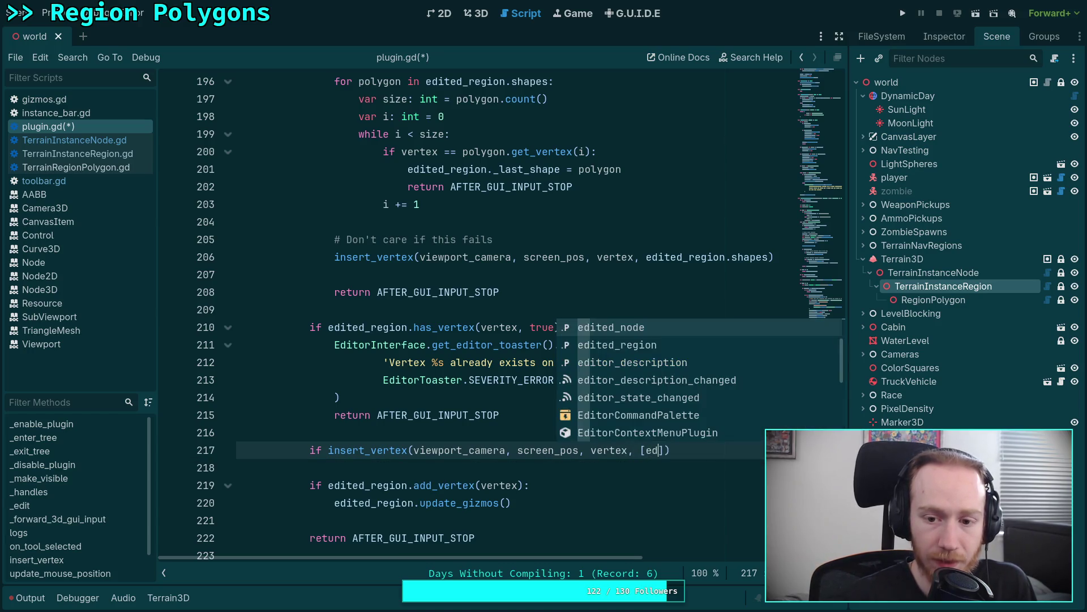
key("Return")
type("._")
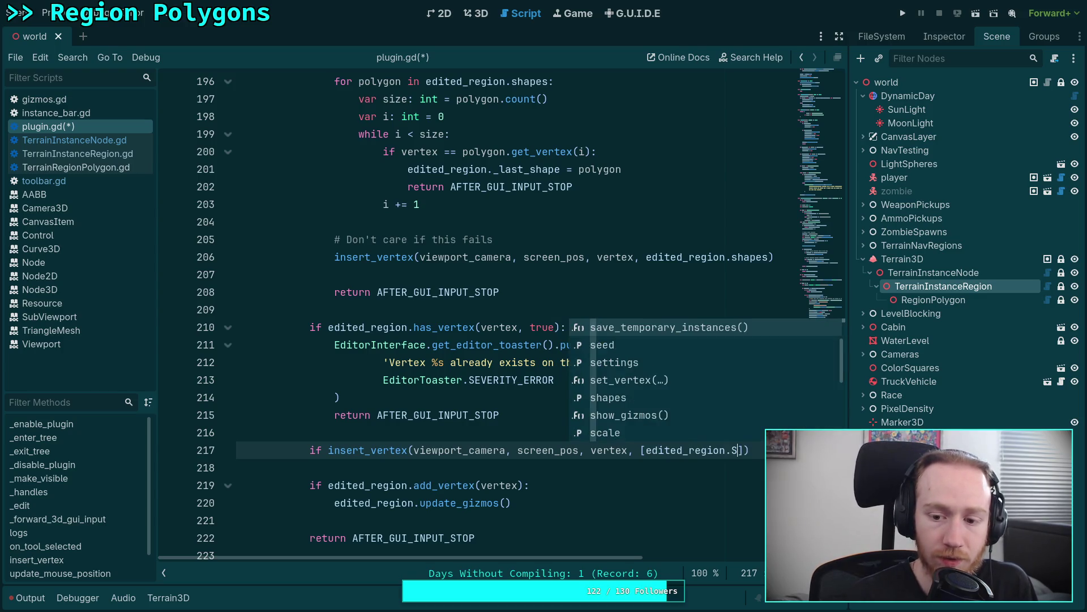
type("las")
key("Return")
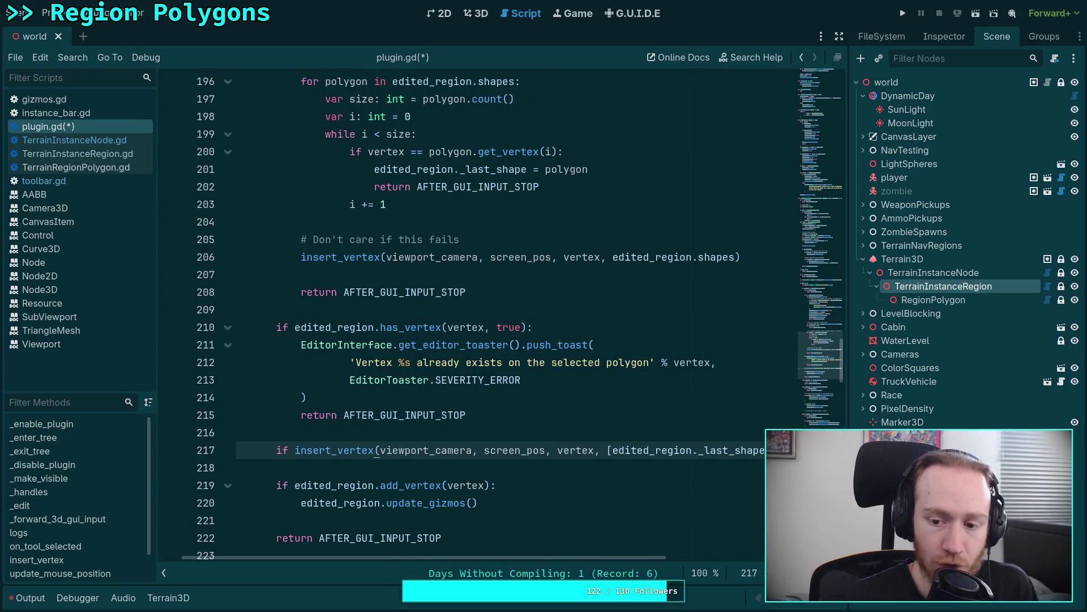
type(":")
key("Return")
Move the update_gizmos call up under the insert_vertex check and remove the extra blank line.
left_click(390, 520)
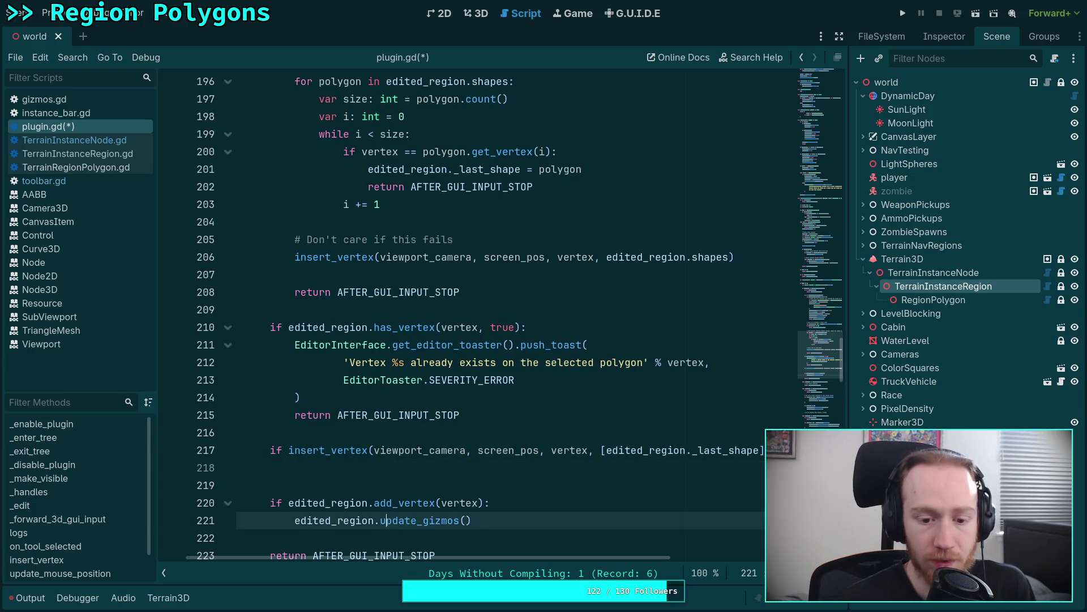
key("alt+Up")
key("alt+Up")
key("alt+Up")
scroll(373, 395, "down", 2)
key("Down")
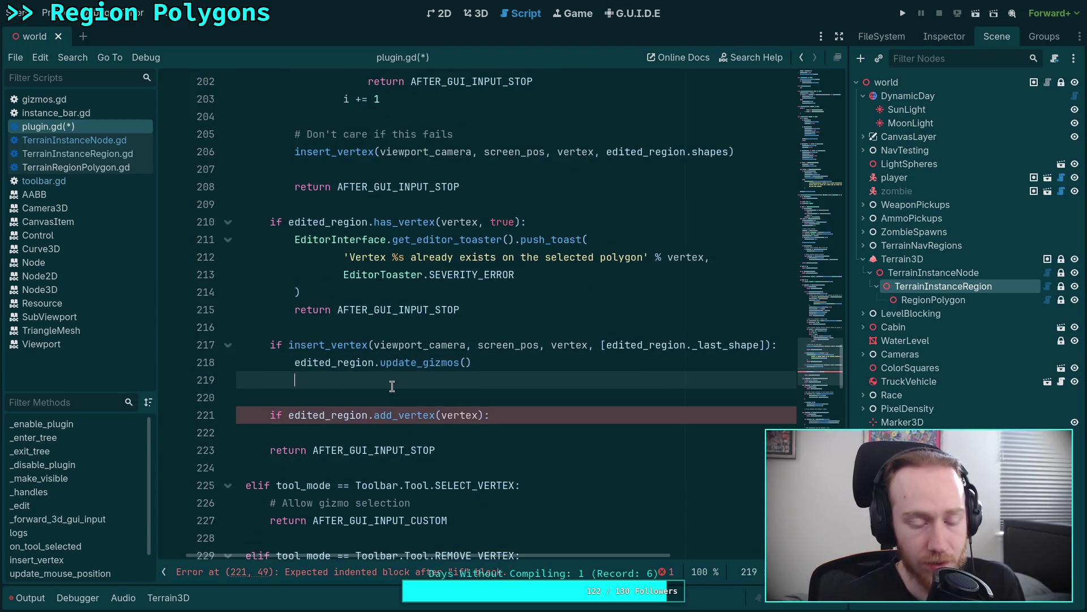
key("Delete")
left_click(310, 401)
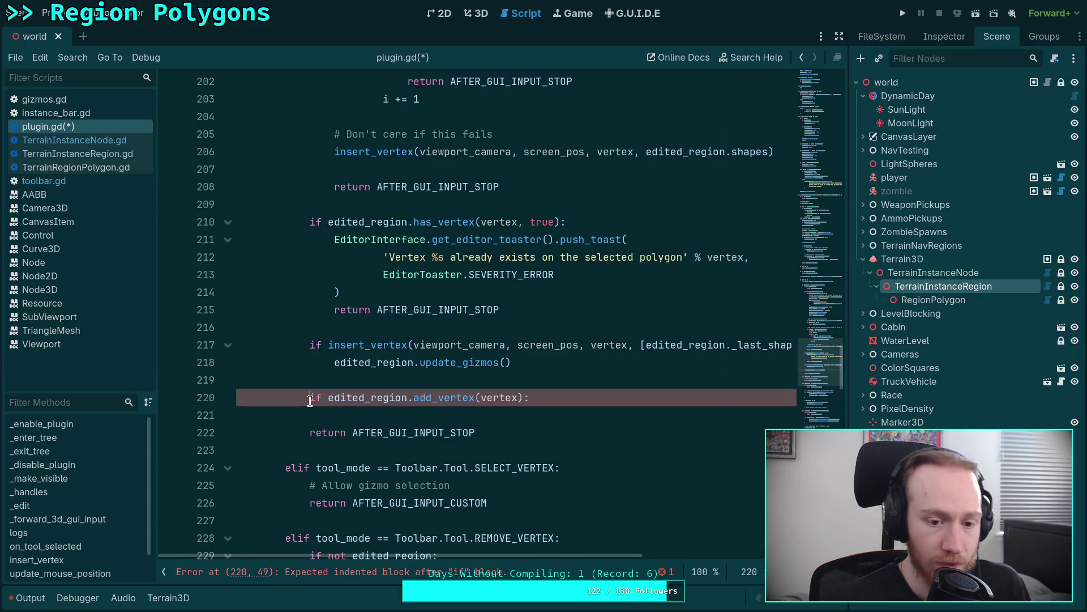
type("el")
left_click(500, 367)
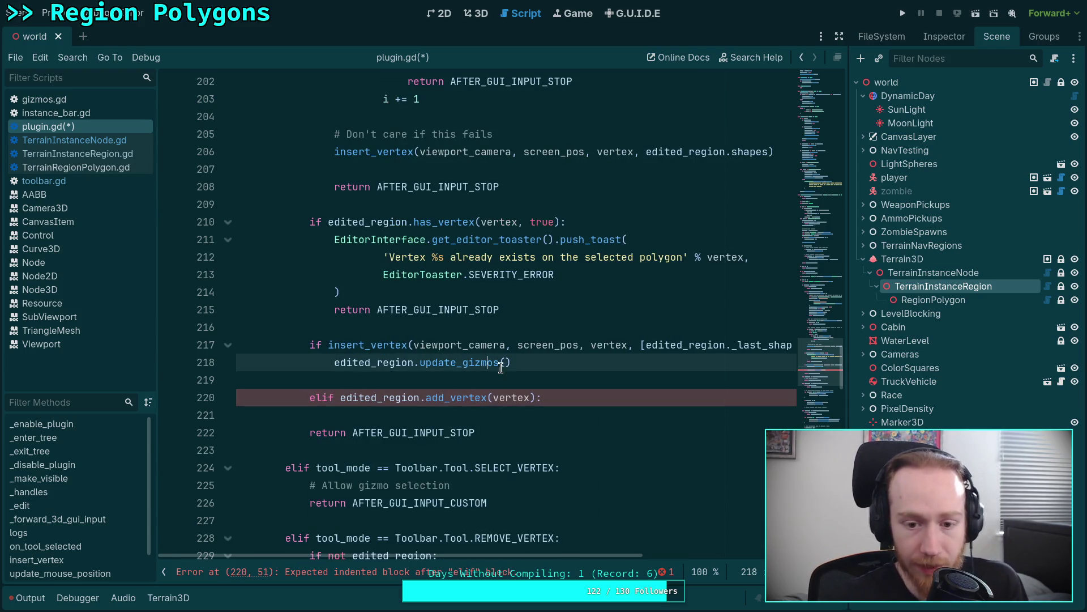
key("Up")
key("ctrl+Left")
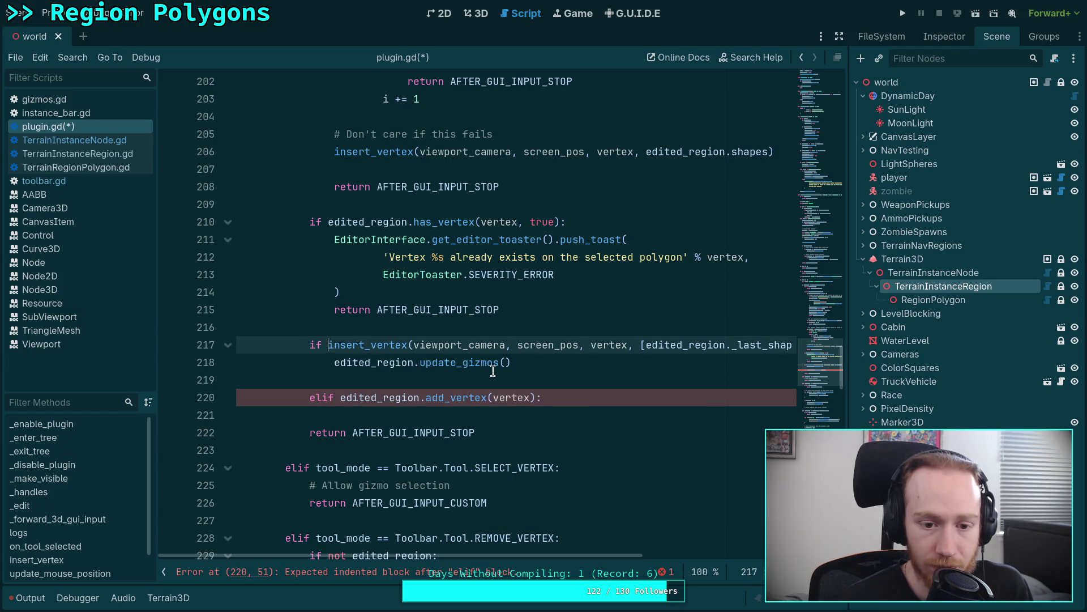
left_click(323, 397)
key("BackSpace")
key("BackSpace")
Add return AFTER_GUI_INPUT_STOP after update_gizmos and paste an update_gizmos call into the add_vertex block.
left_click(521, 363)
key("Return")
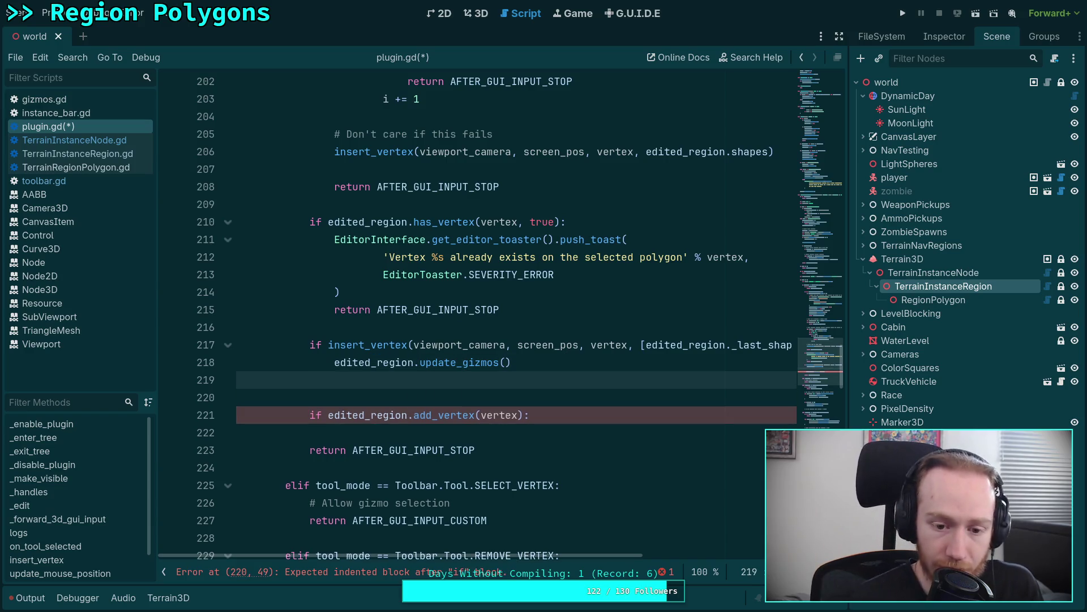
type("return AFT")
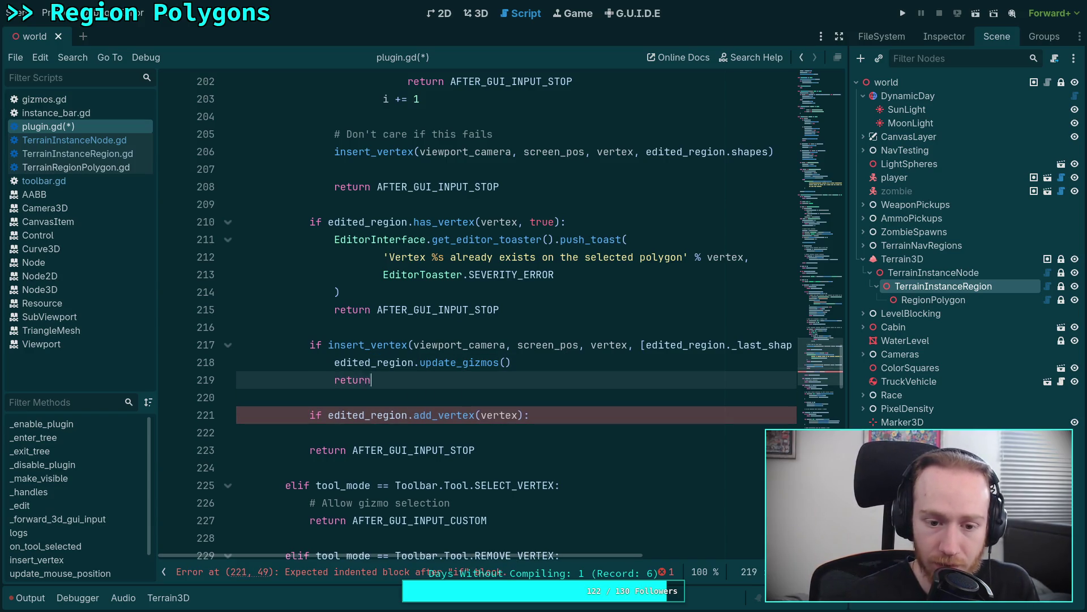
type("ER")
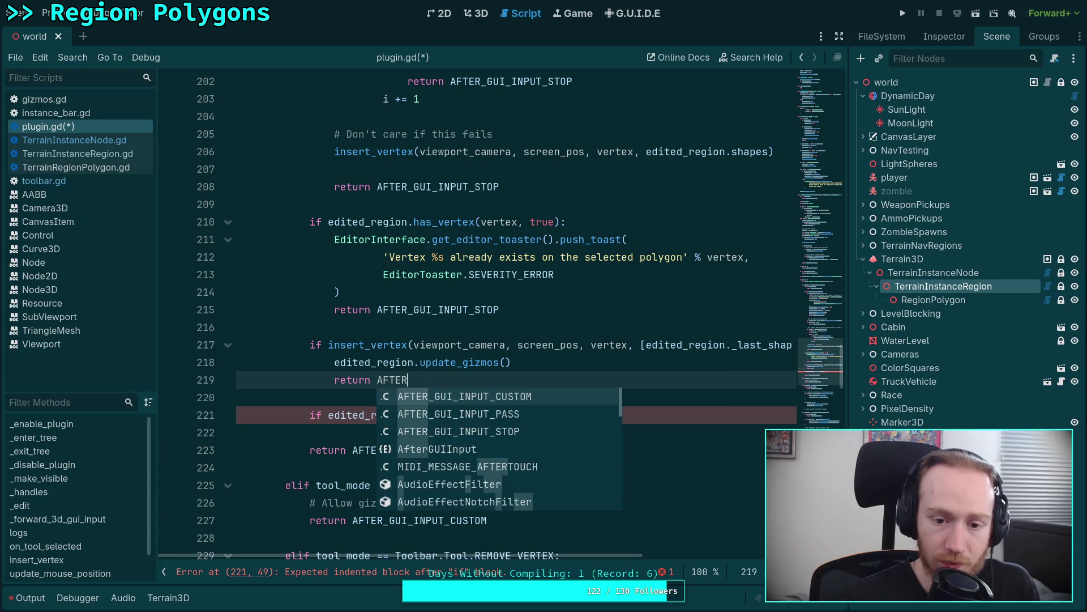
key("Return")
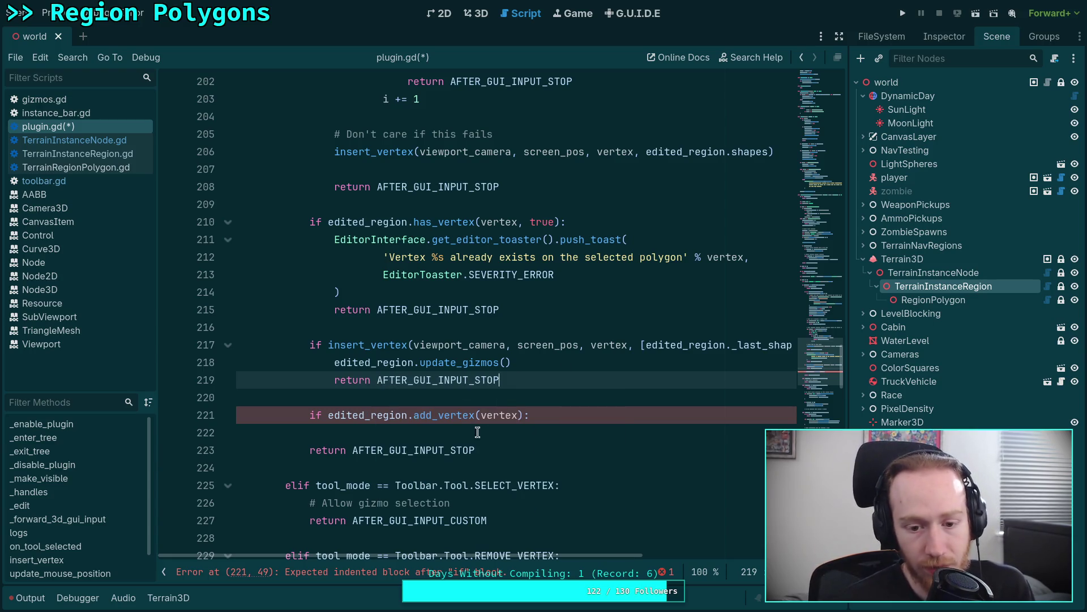
left_click(478, 435)
left_click(518, 361)
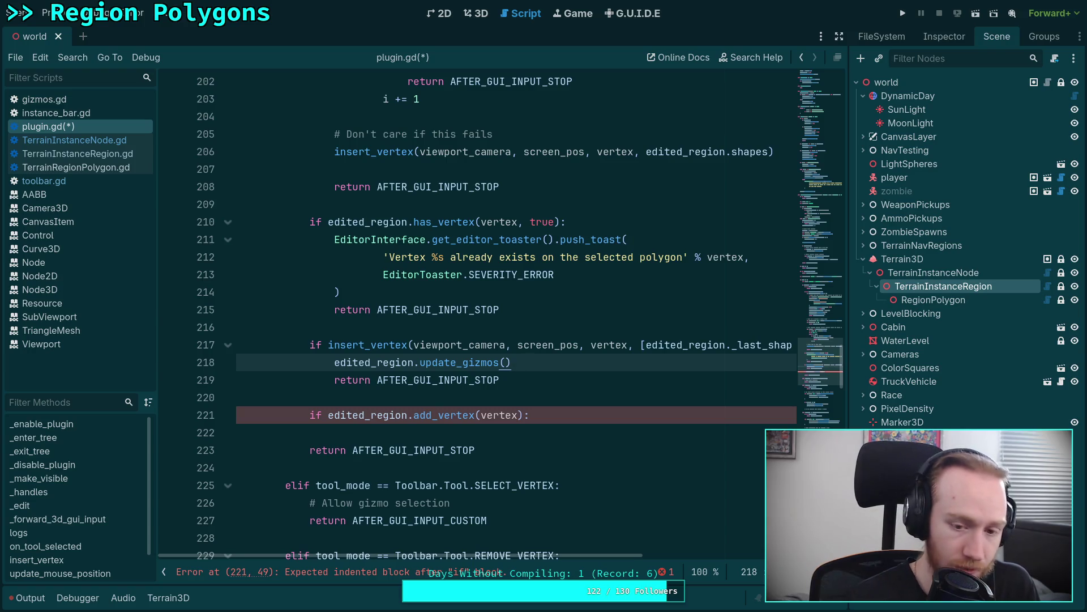
left_click(576, 426)
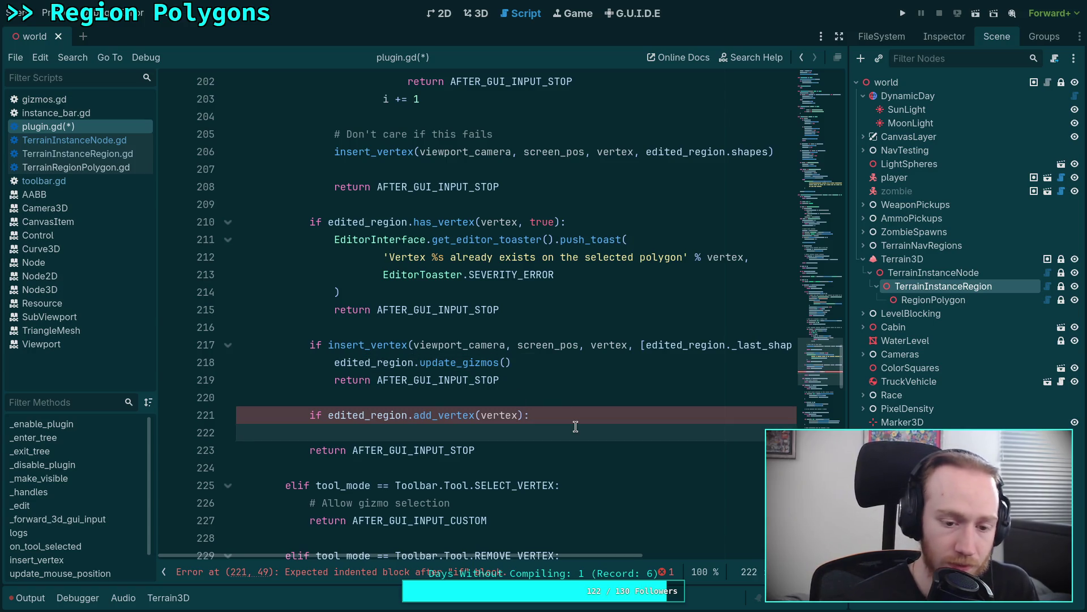
key("Return")
type("edited_region.update_gizmos()")
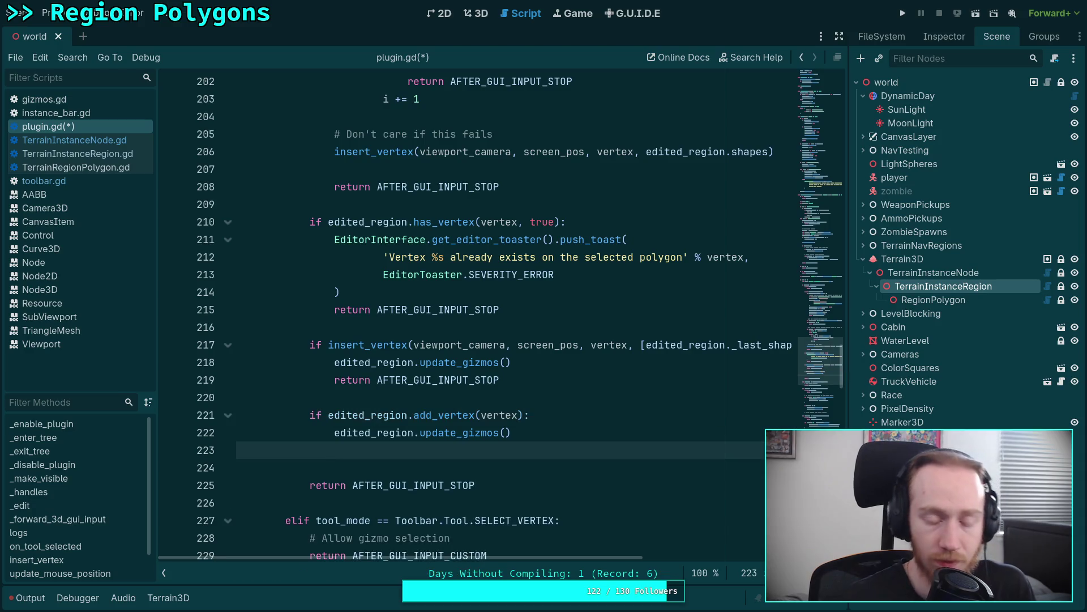
key("BackSpace")
key("BackSpace")
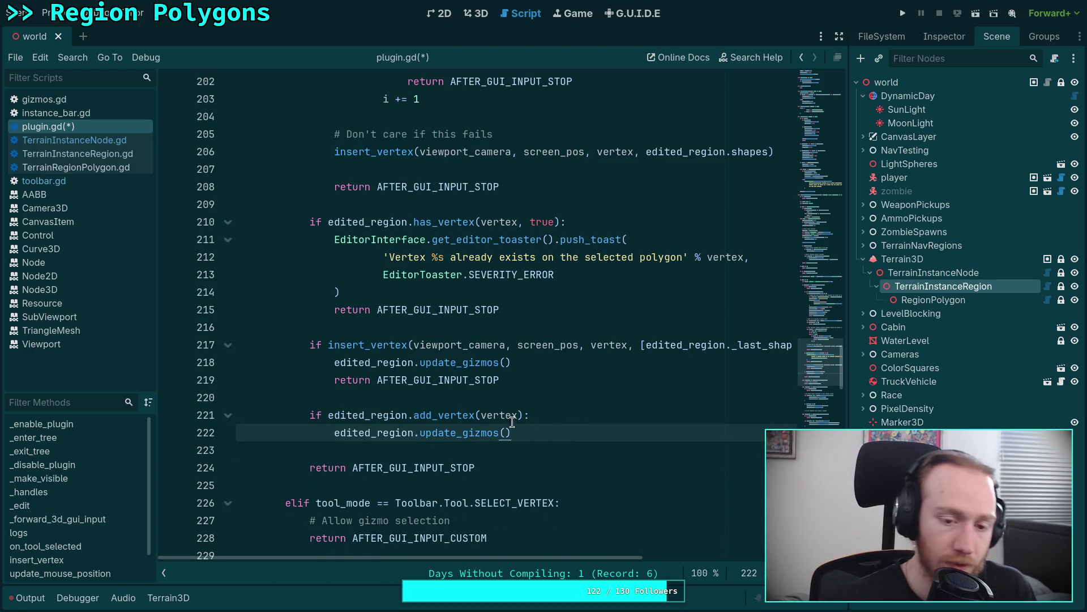
Declare a var update_gizmos: bool = false, then delete that unused variable line.
left_click(489, 326)
key("Return")
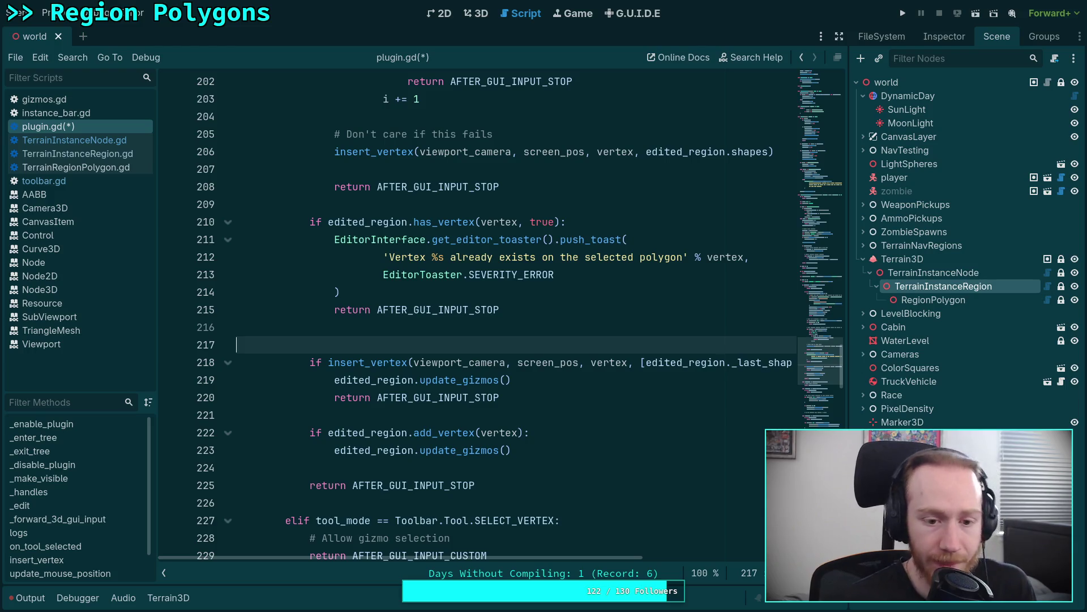
type("var udp")
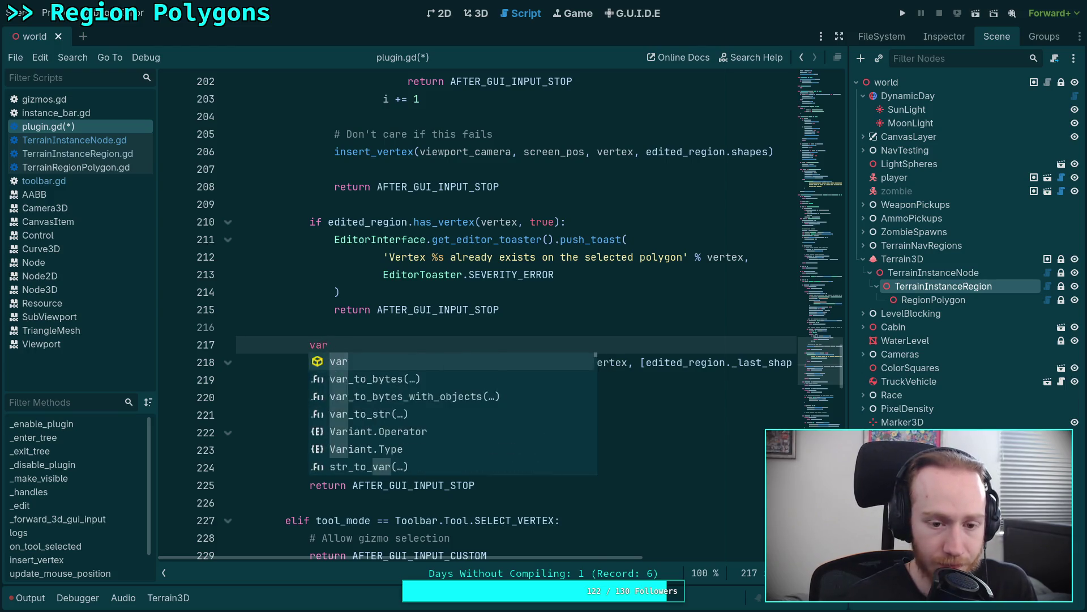
key("BackSpace")
key("BackSpace")
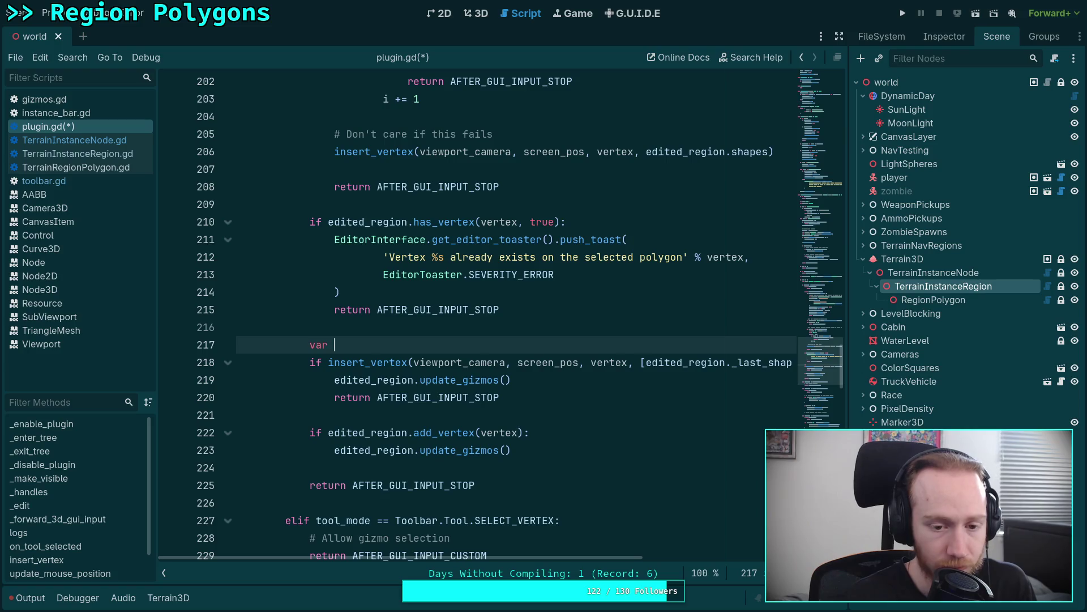
type("update_gizmos: boo")
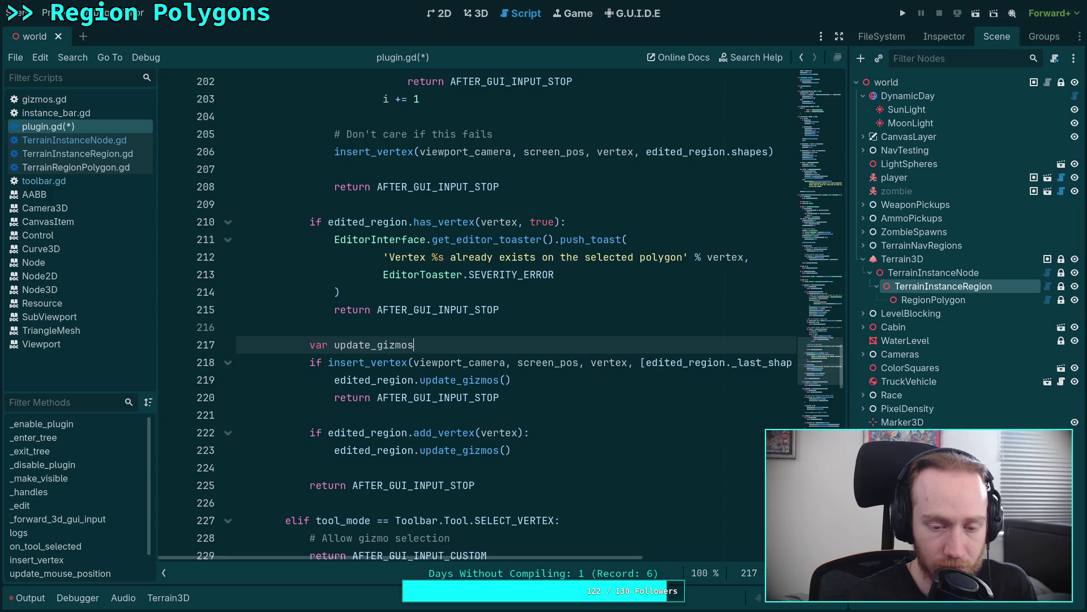
type("l = false")
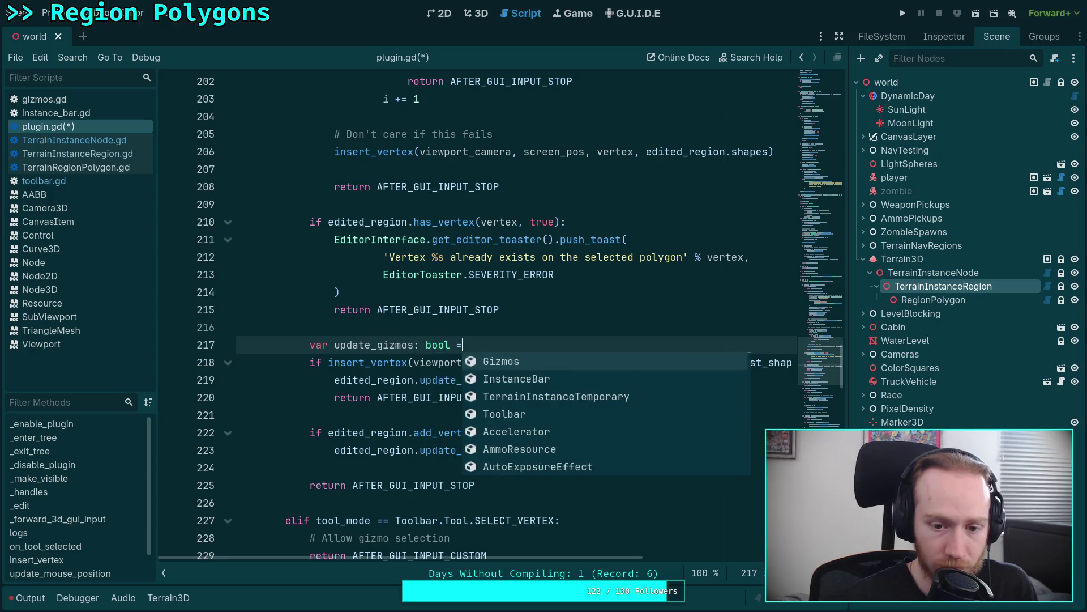
key("Escape")
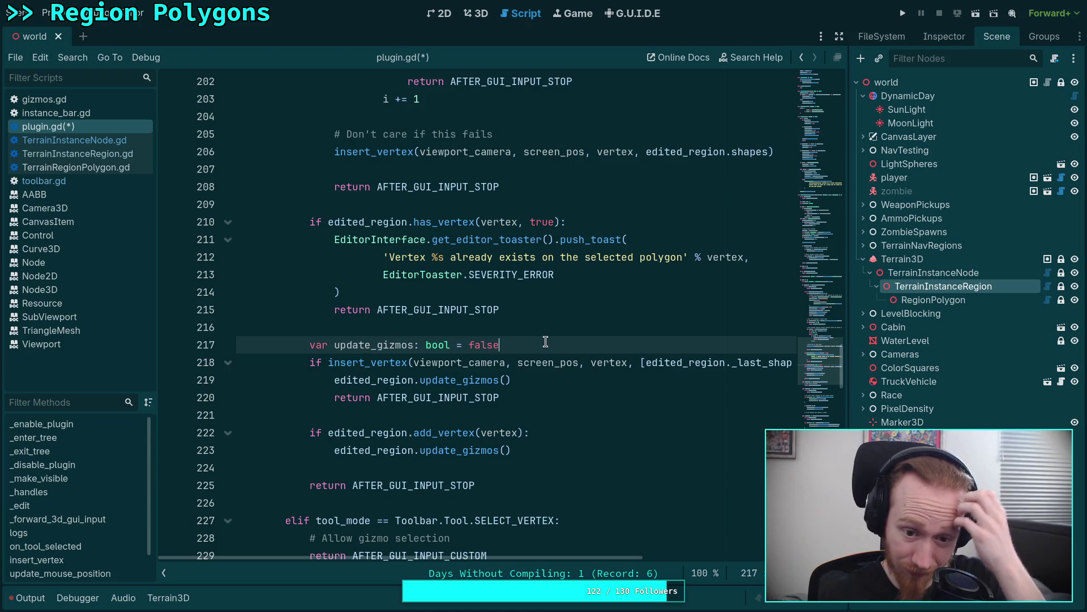
triple_click(512, 347)
key("BackSpace")
key("BackSpace")
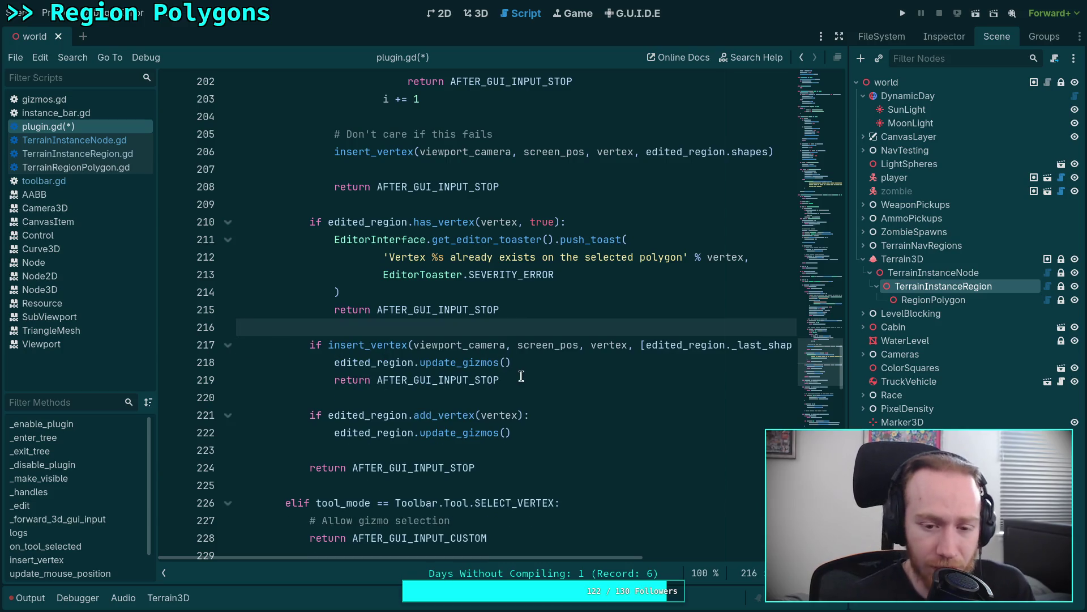
Change the add_vertex check into an elif and delete the early return line.
left_click(527, 399)
left_click(605, 435)
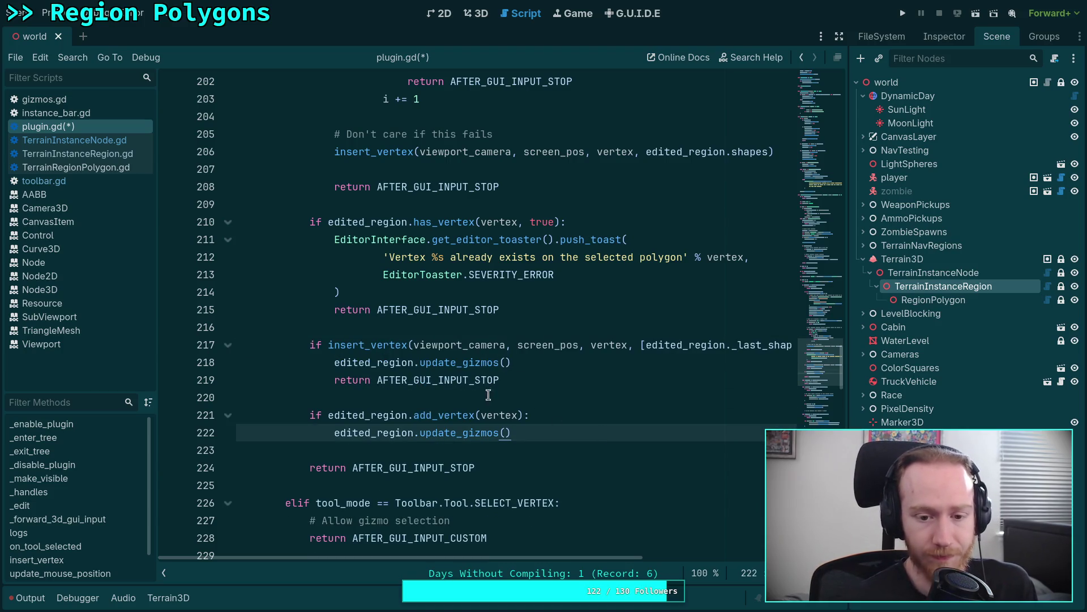
left_click(307, 416)
type("el")
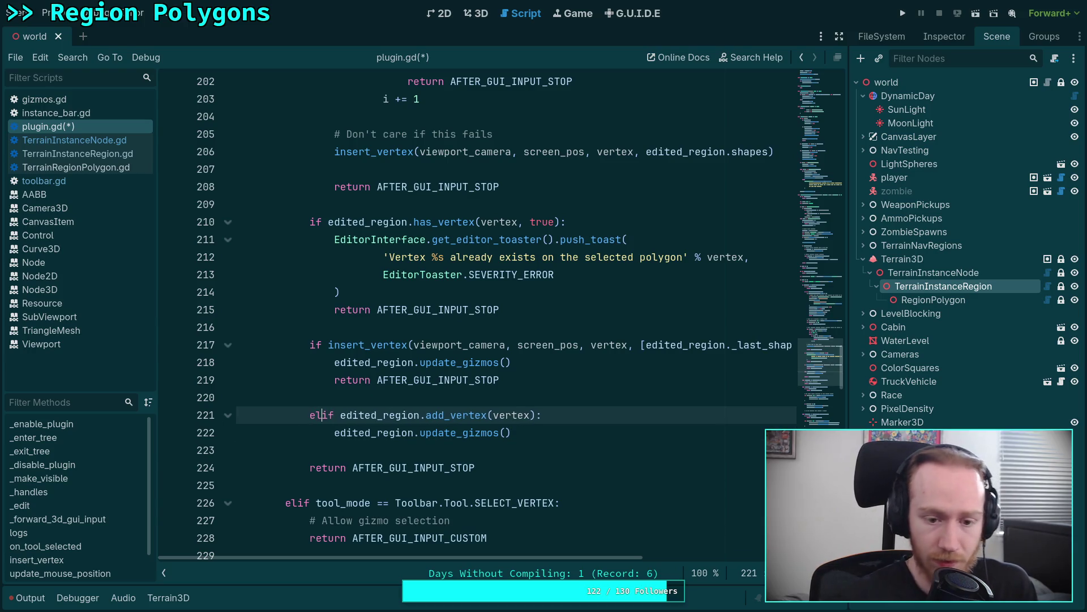
key("Escape")
left_click(442, 378)
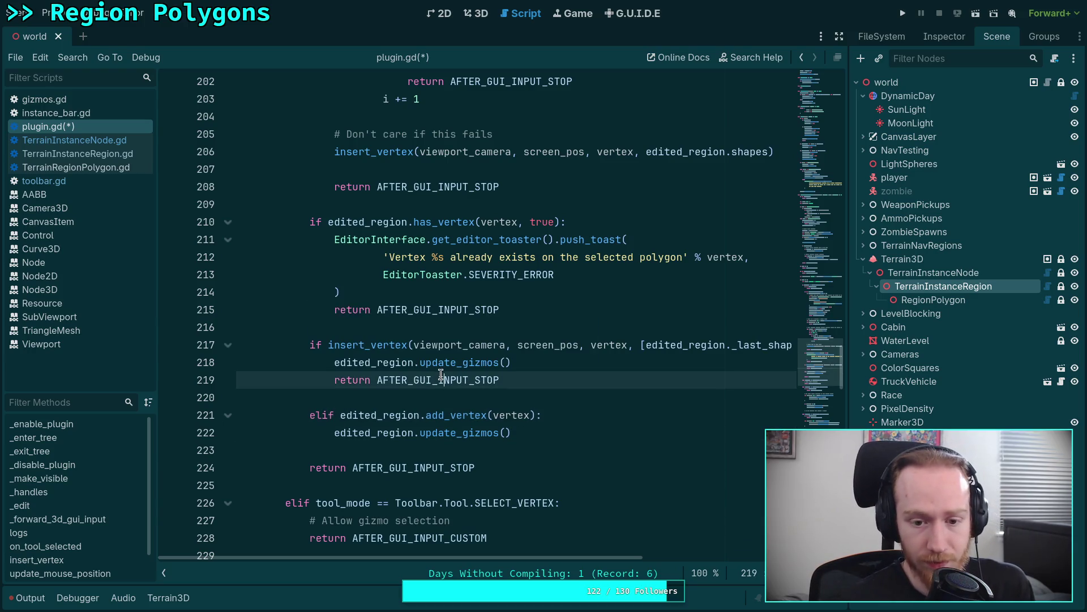
triple_click(539, 378)
key("BackSpace")
key("BackSpace")
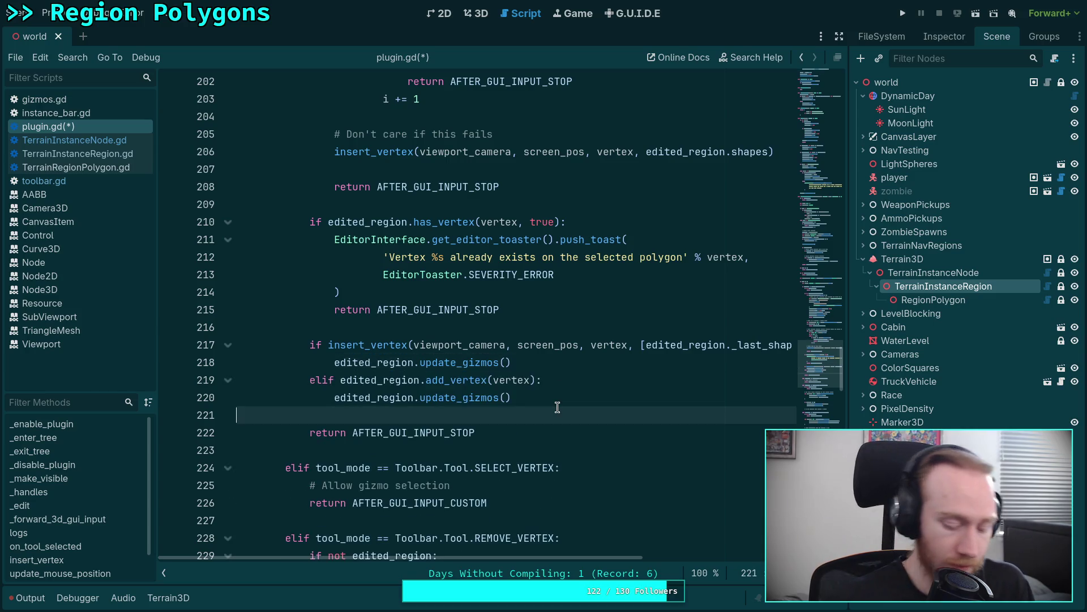
Save plugin.gd and make room for the 'Append to shape if it fails' comment above the elif.
key("ctrl+s")
key("Return")
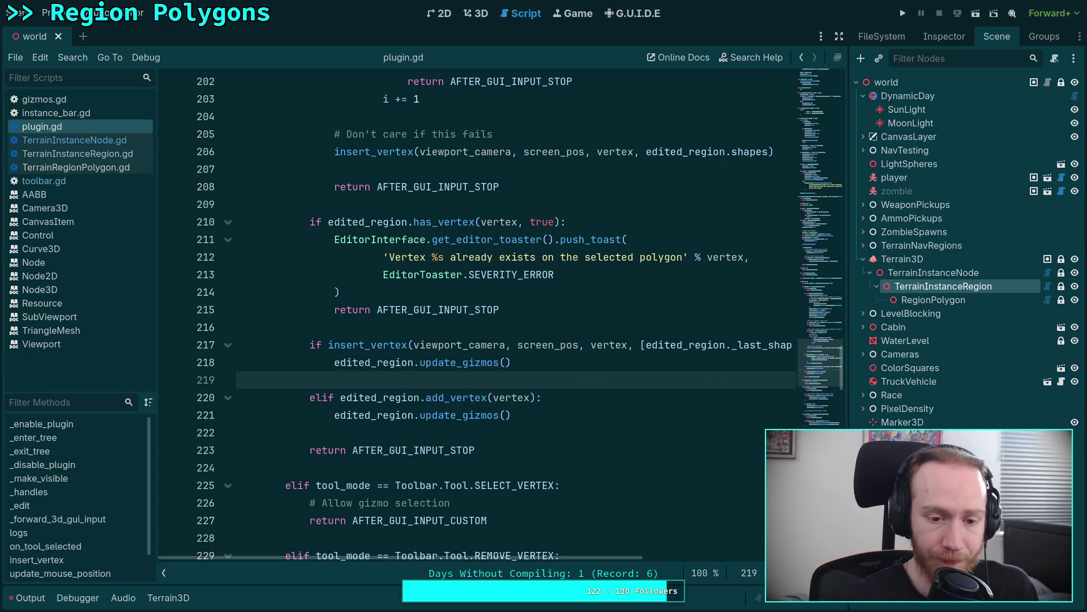
key("Return")
key("ctrl+z")
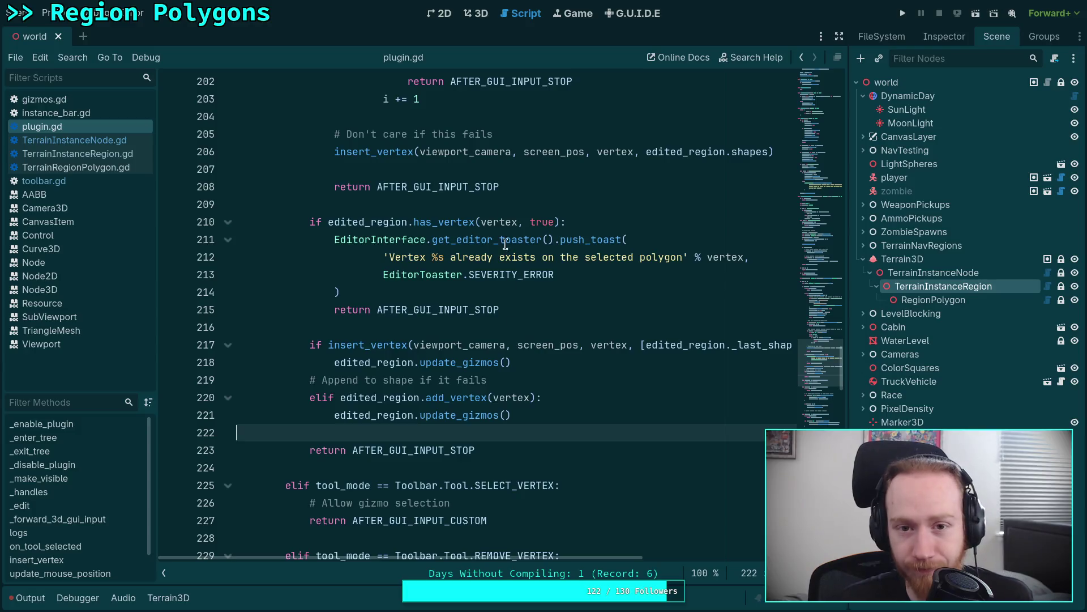
left_click(489, 19)
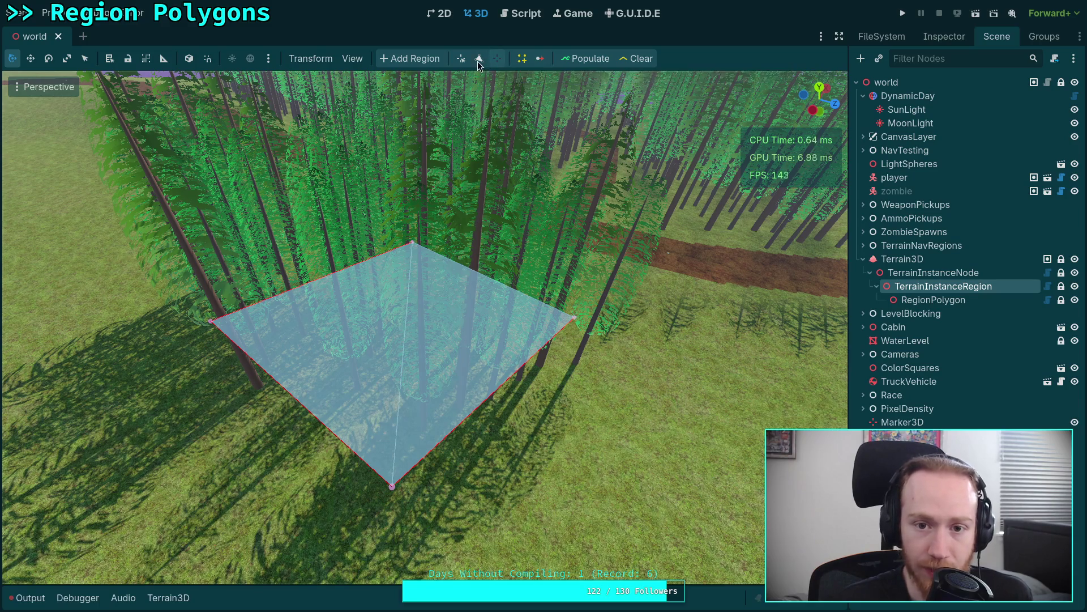
In toolbar.gd, delete the REMOVE_TRIANGLE enum entry and the 'Remove Triangles' elif in on_selection_changed, then save.
left_click(523, 13)
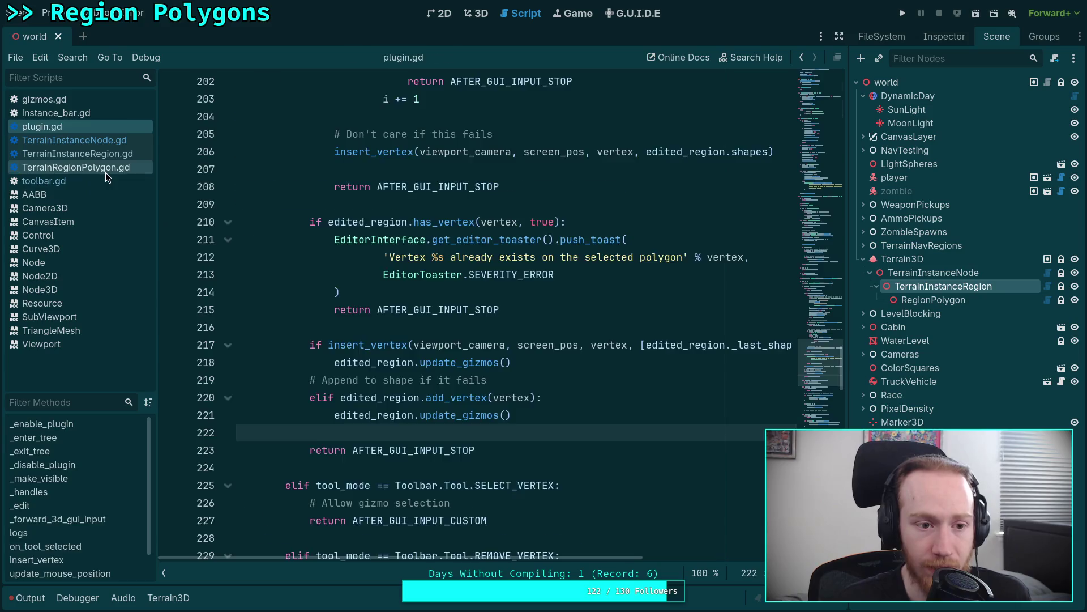
left_click(106, 171)
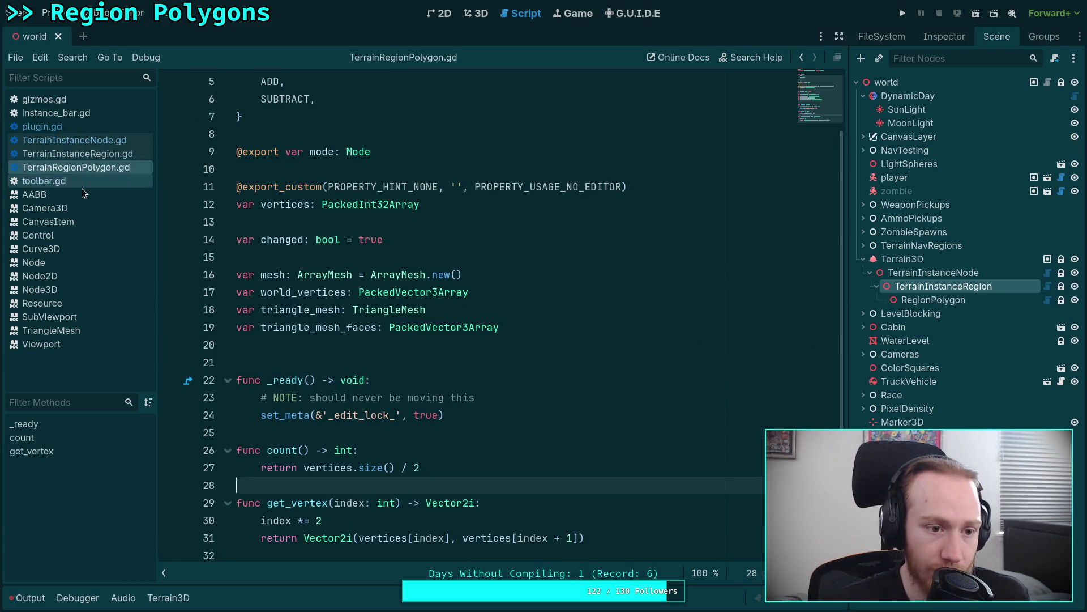
left_click(83, 181)
left_click_drag(366, 311, 371, 294)
key("BackSpace")
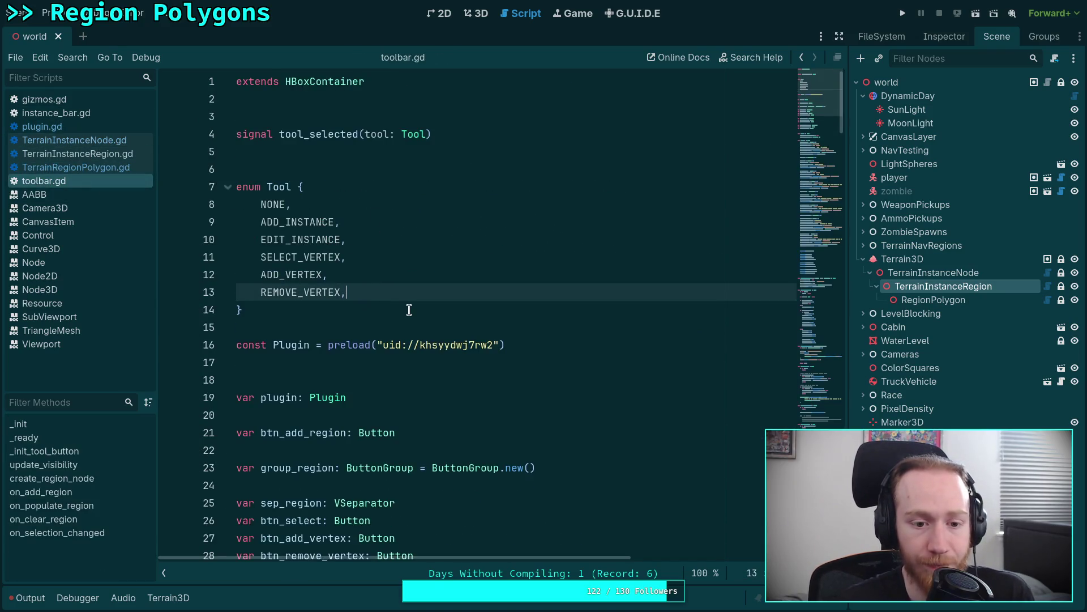
scroll(409, 310, "down", 15)
key("ctrl+z")
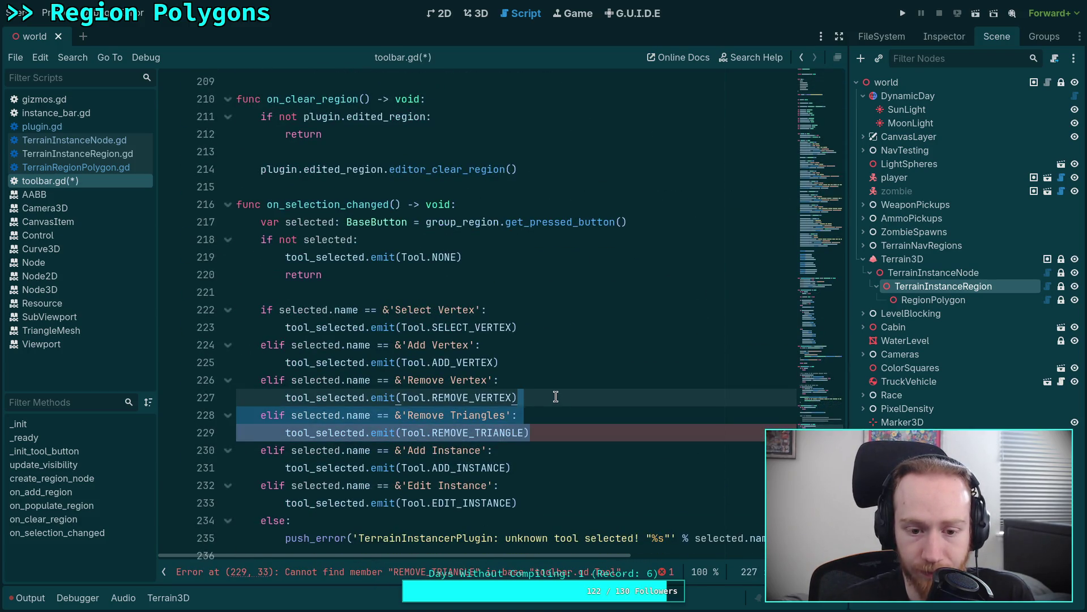
key("BackSpace")
key("ctrl+s")
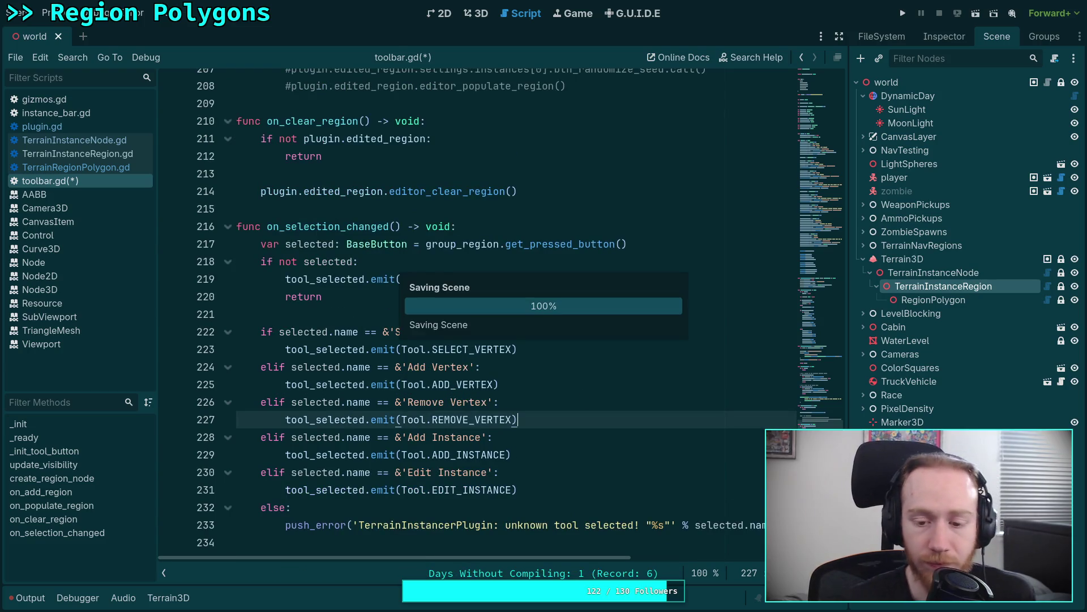
left_click(94, 171)
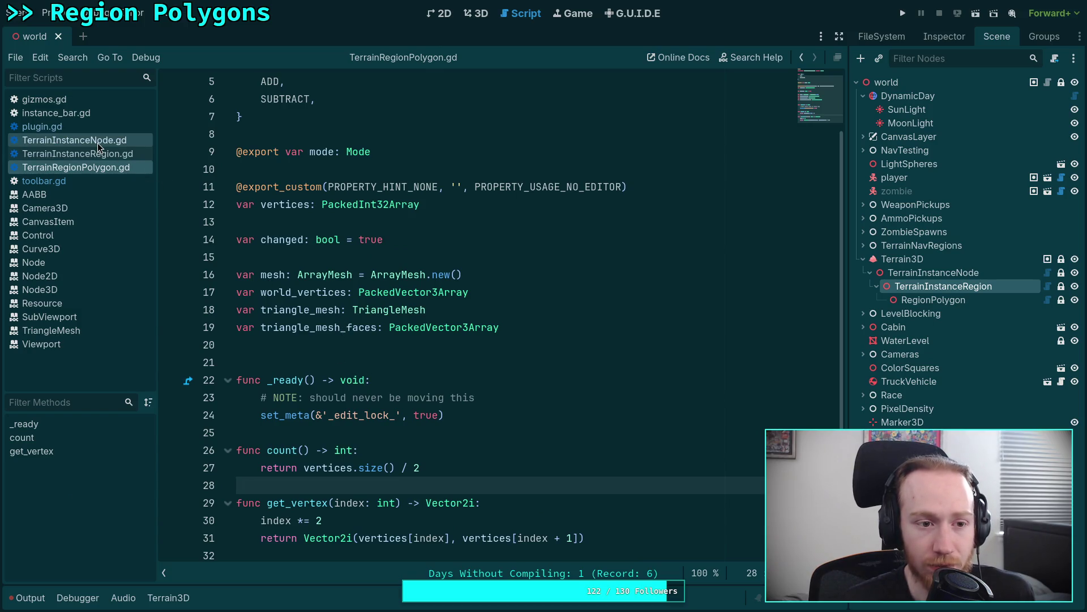
left_click(92, 129)
Look over the pick_face code in plugin.gd and browse TerrainInstanceRegion.gd before returning to plugin.gd.
scroll(365, 374, "down", 10)
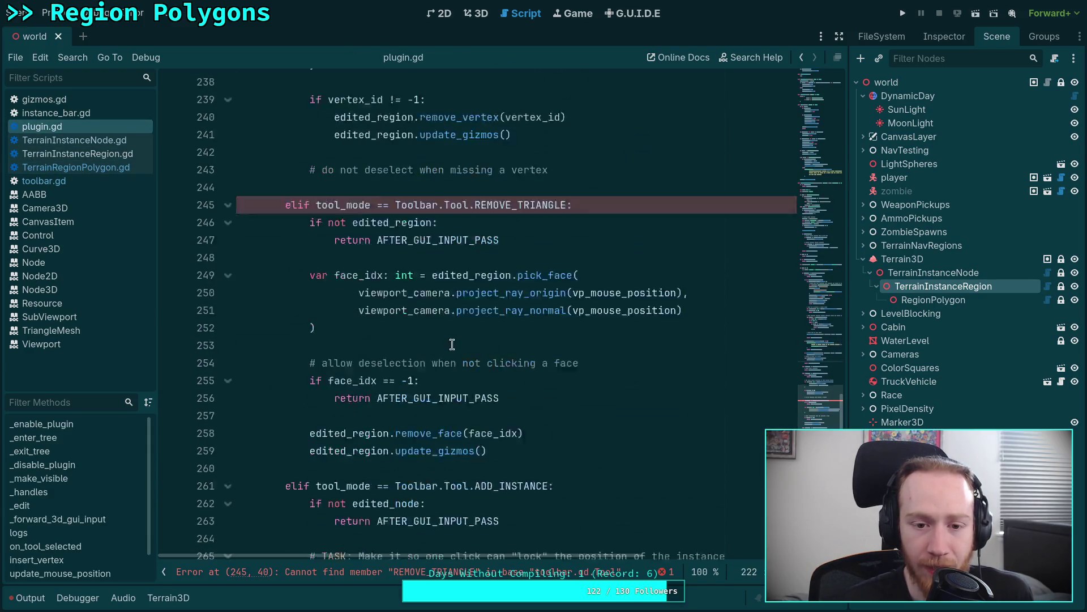
scroll(451, 346, "down", 2)
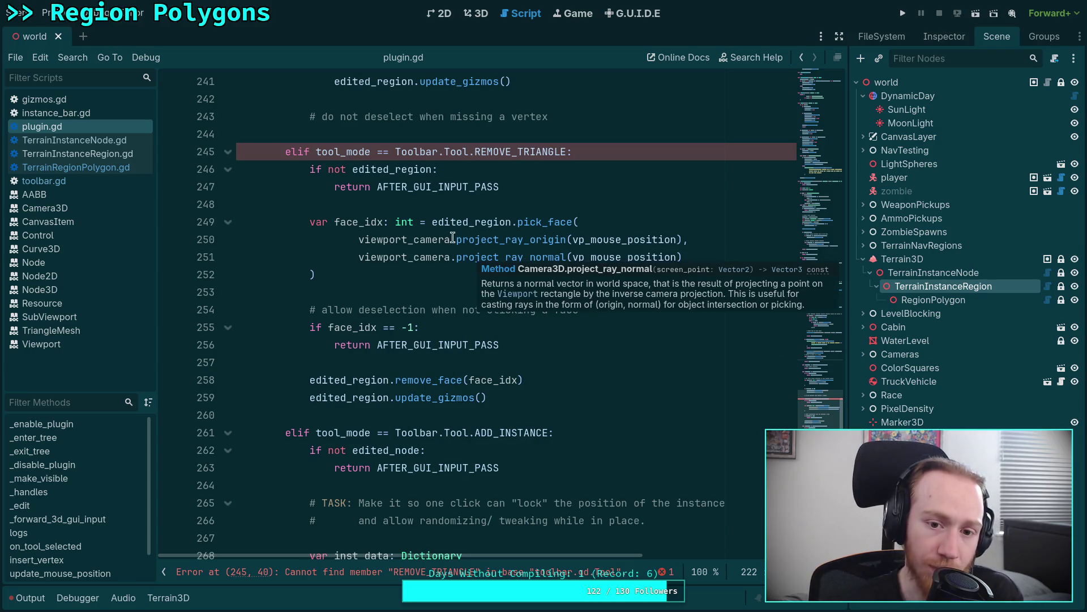
left_click(559, 224)
right_click(556, 226)
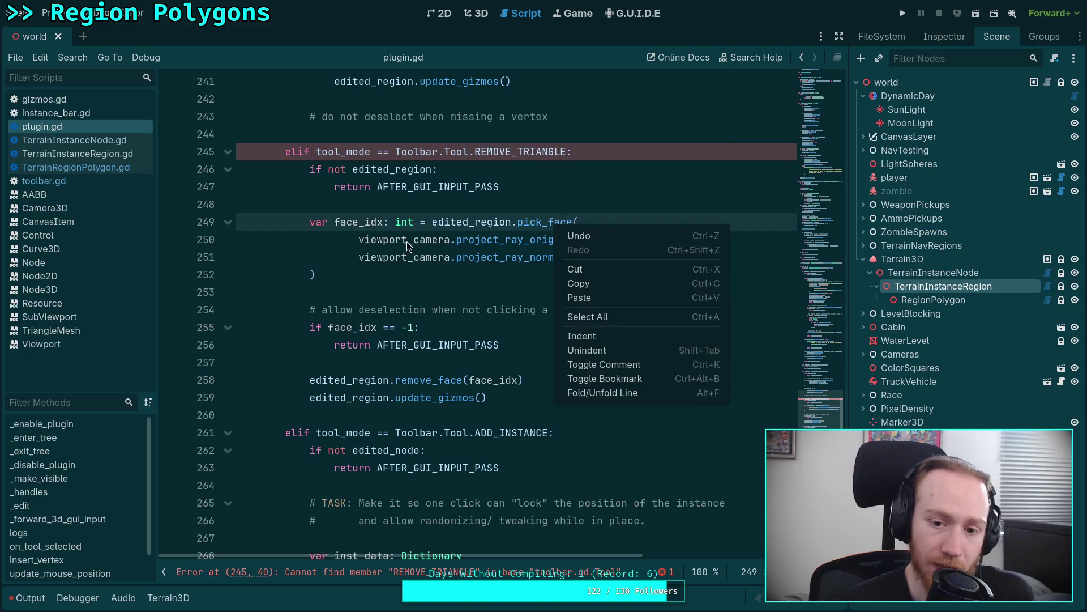
key("Escape")
left_click(98, 154)
scroll(405, 300, "down", 14)
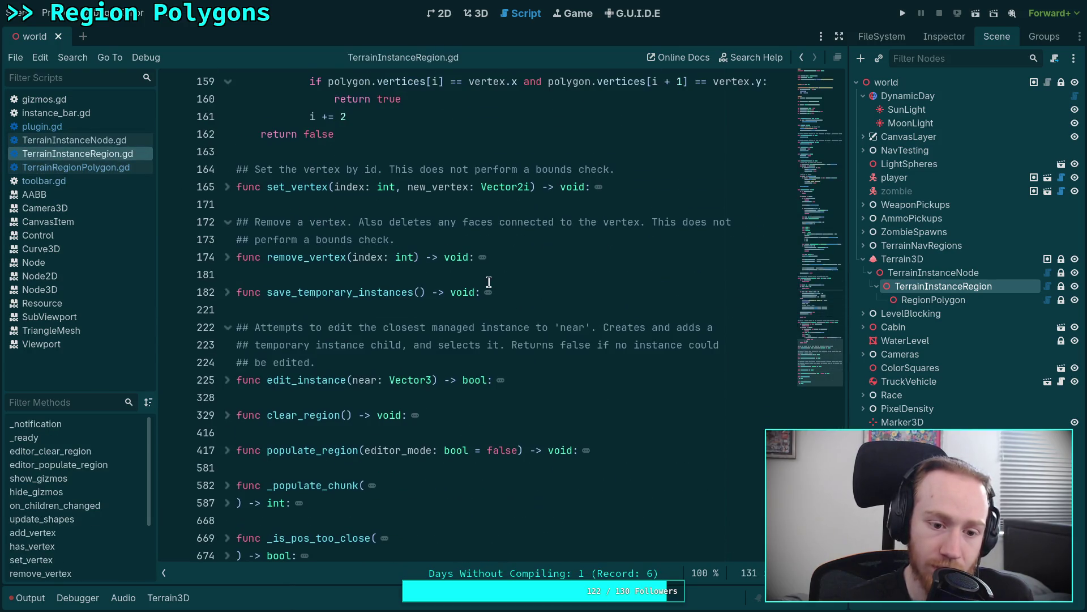
scroll(489, 282, "up", 14)
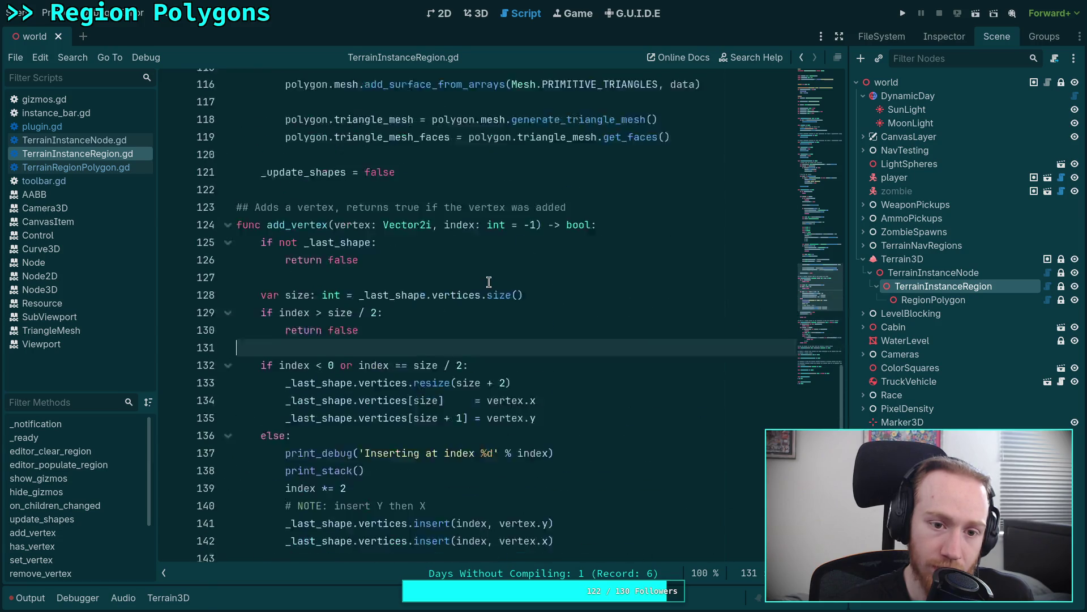
scroll(489, 282, "up", 20)
scroll(419, 301, "up", 3)
left_click(111, 128)
Delete the elif REMOVE_TRIANGLE block and its leftover blank lines from plugin.gd, then save.
mouse_move(286, 151)
left_mouse_down()
mouse_move(436, 169)
mouse_move(543, 381)
mouse_move(589, 401)
left_mouse_up()
key("BackSpace")
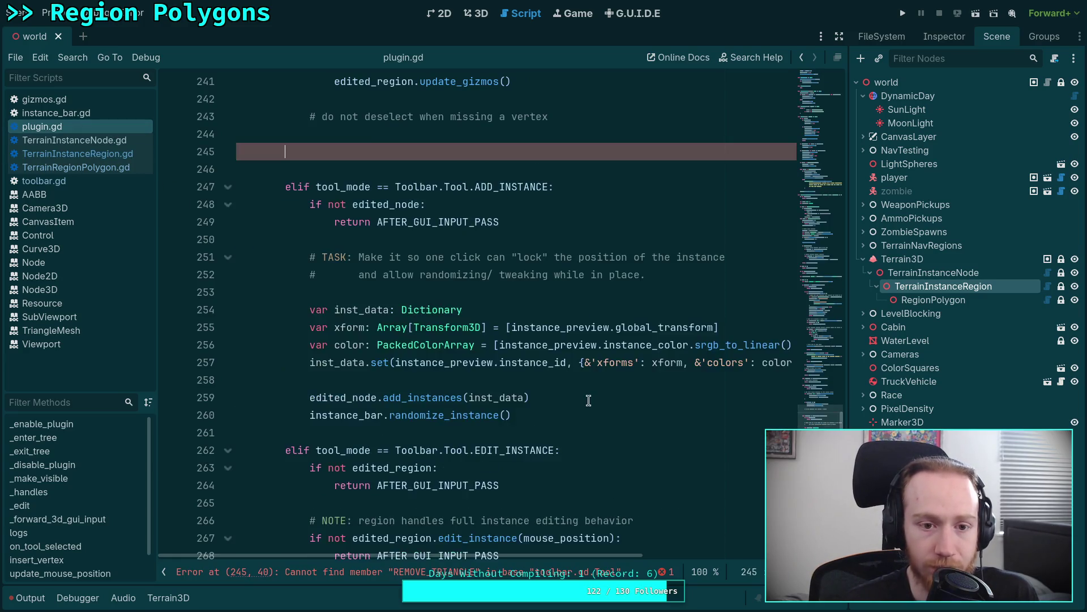
scroll(539, 389, "up", 5)
key("BackSpace")
key("BackSpace")
key("BackSpace")
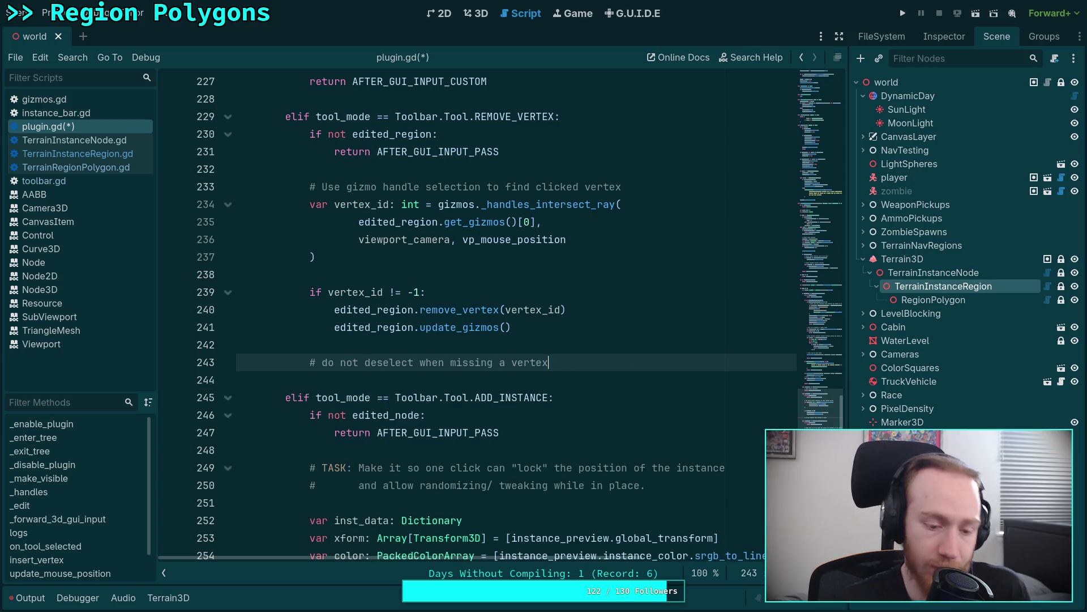
key("ctrl+s")
scroll(548, 381, "down", 5)
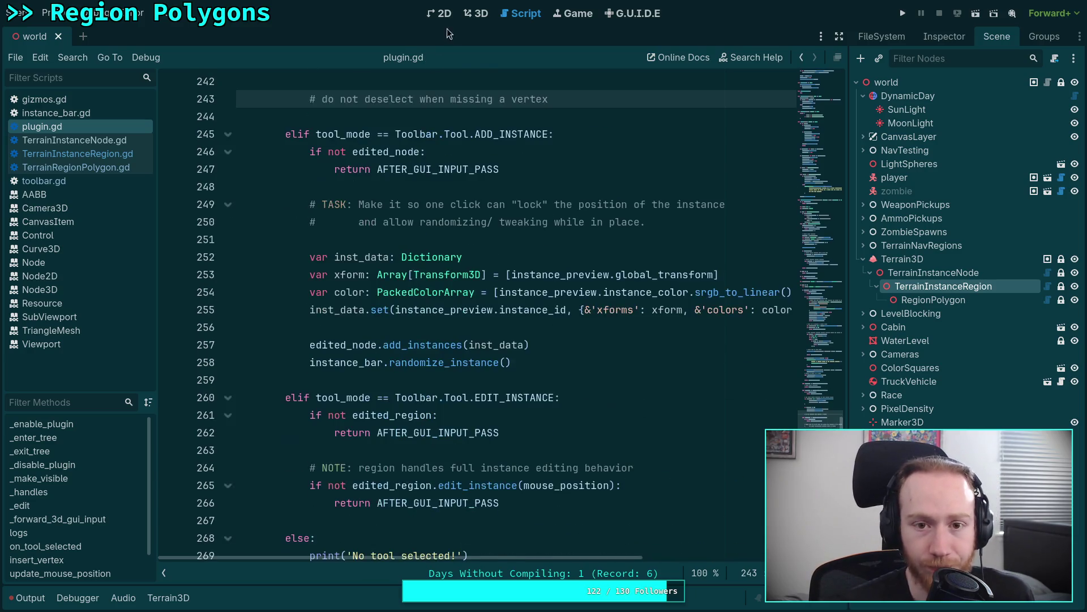
left_click(476, 13)
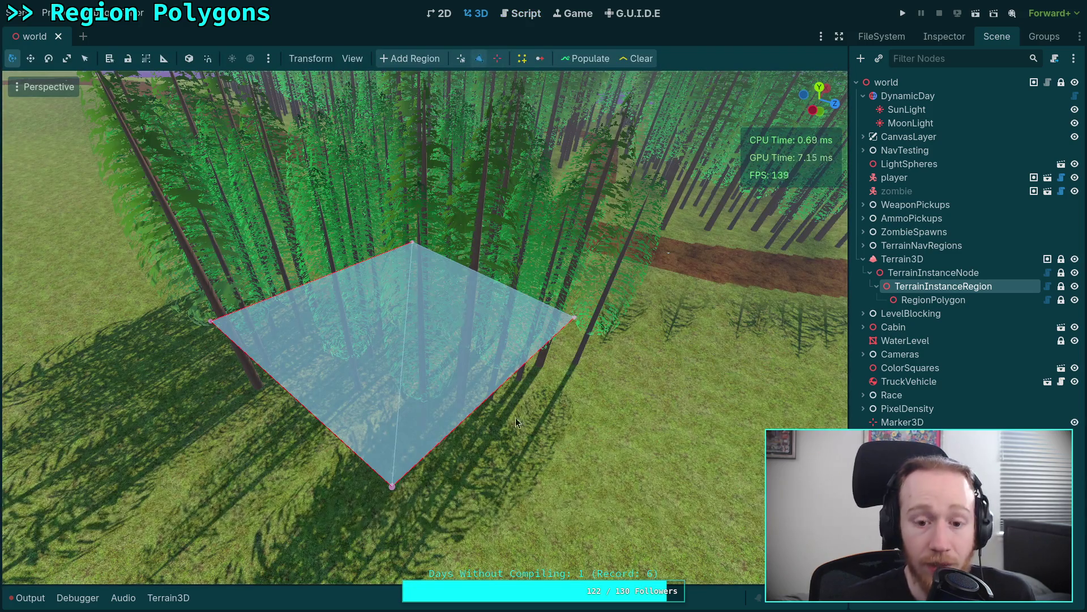
Insert a vertex on the region polygon's right edge and check the Output log for index 3.
left_click(491, 392)
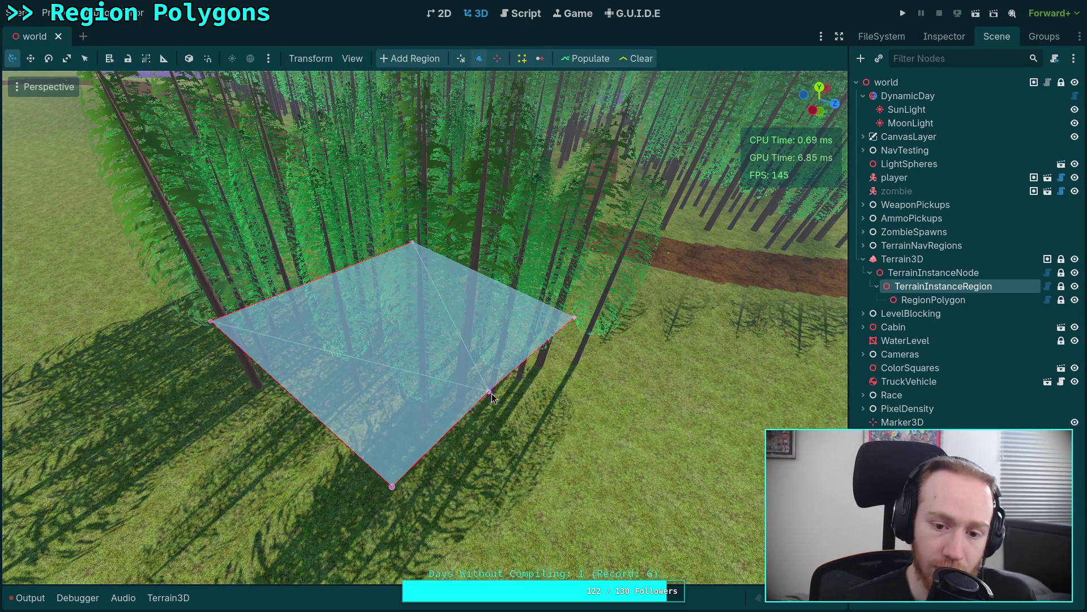
left_click(25, 598)
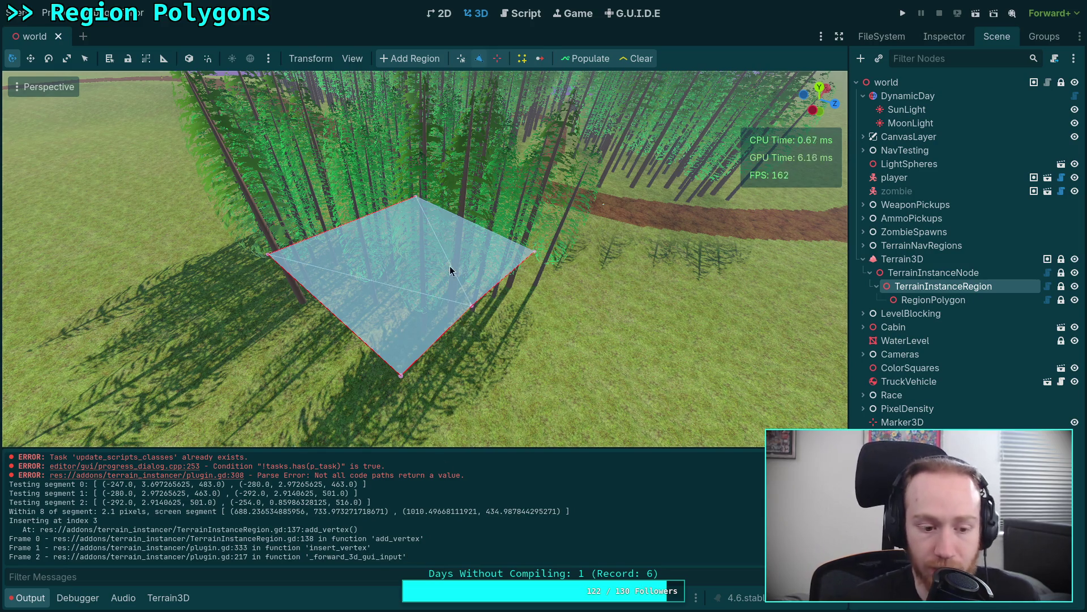
left_click(520, 13)
scroll(458, 266, "down", 4)
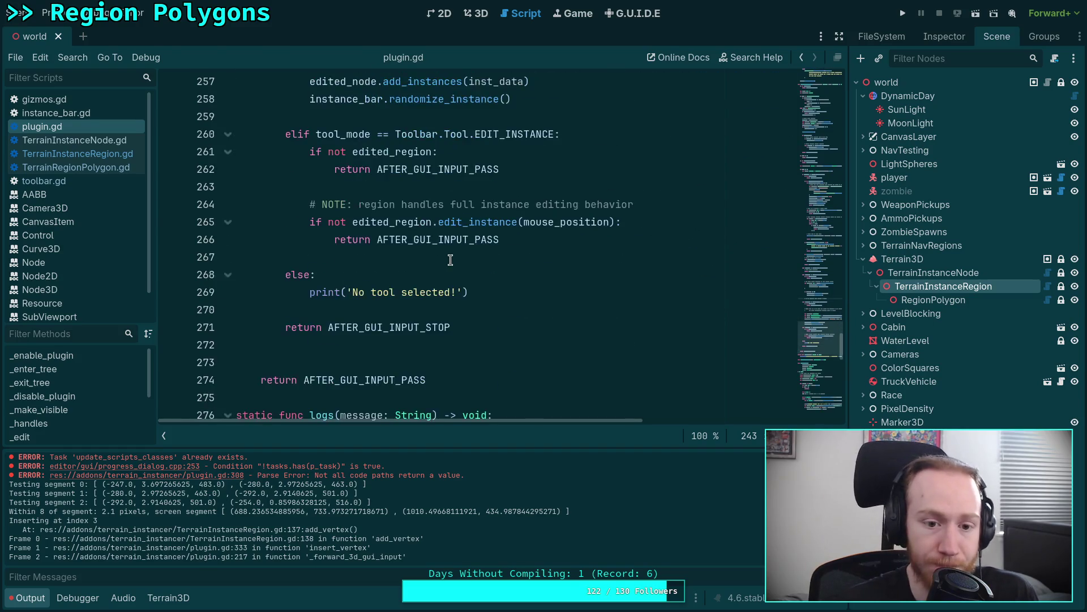
Delete the 'Within' debug print line from plugin.gd.
scroll(468, 332, "up", 7)
scroll(469, 332, "down", 3)
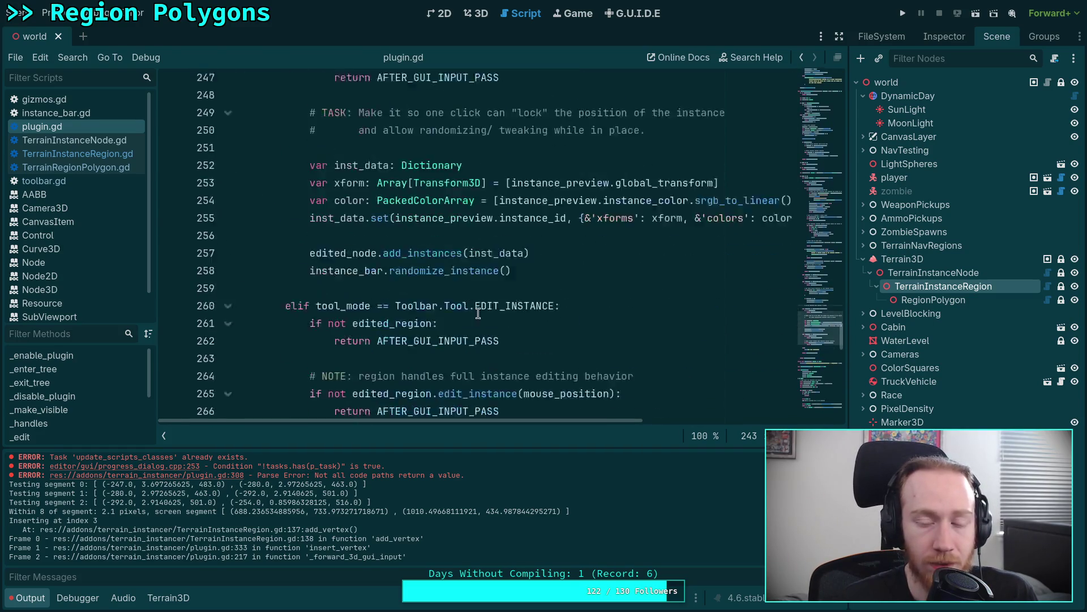
left_click_drag(831, 346, 817, 397)
scroll(816, 392, "down", 1)
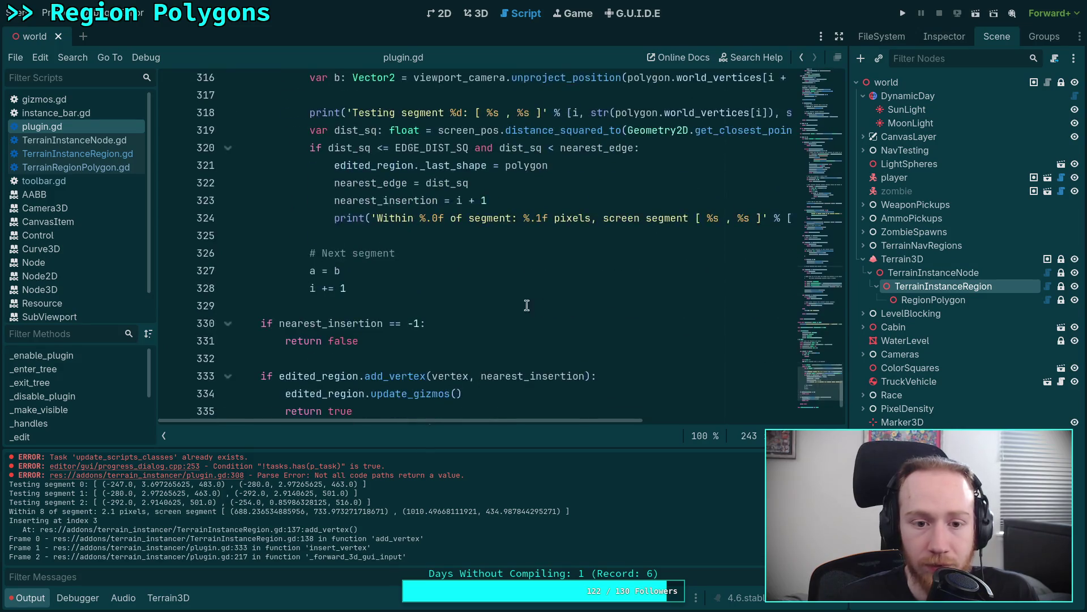
scroll(397, 255, "up", 2)
left_click(335, 323)
key("shift+Down")
key("BackSpace")
Delete the 'Testing segment' debug print and save plugin.gd.
left_click(310, 218)
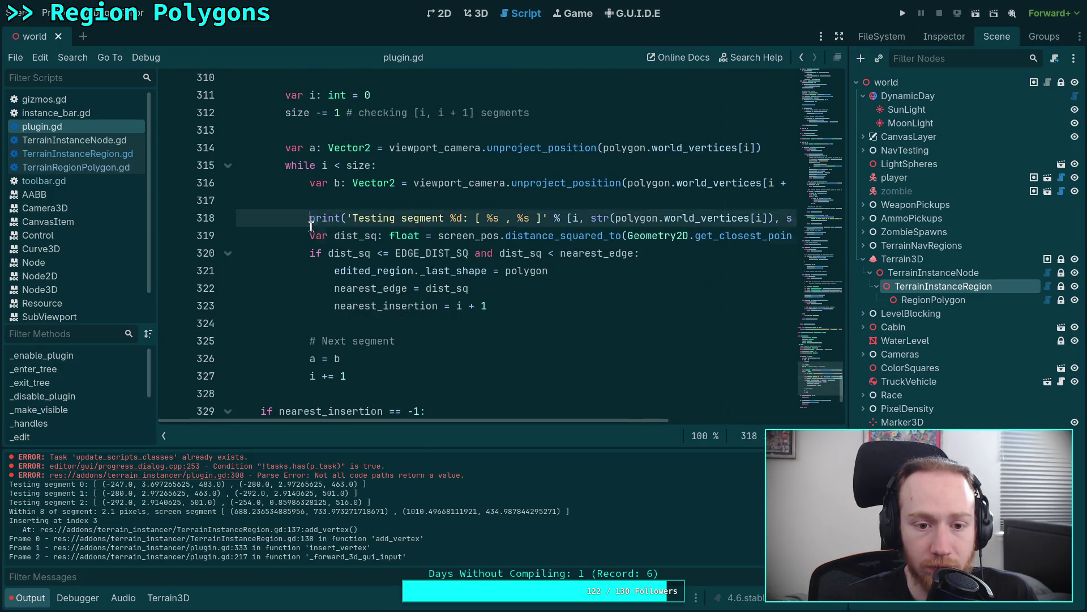
key("shift+Down")
key("BackSpace")
scroll(447, 268, "down", 3)
scroll(447, 268, "up", 2)
scroll(447, 268, "up", 15)
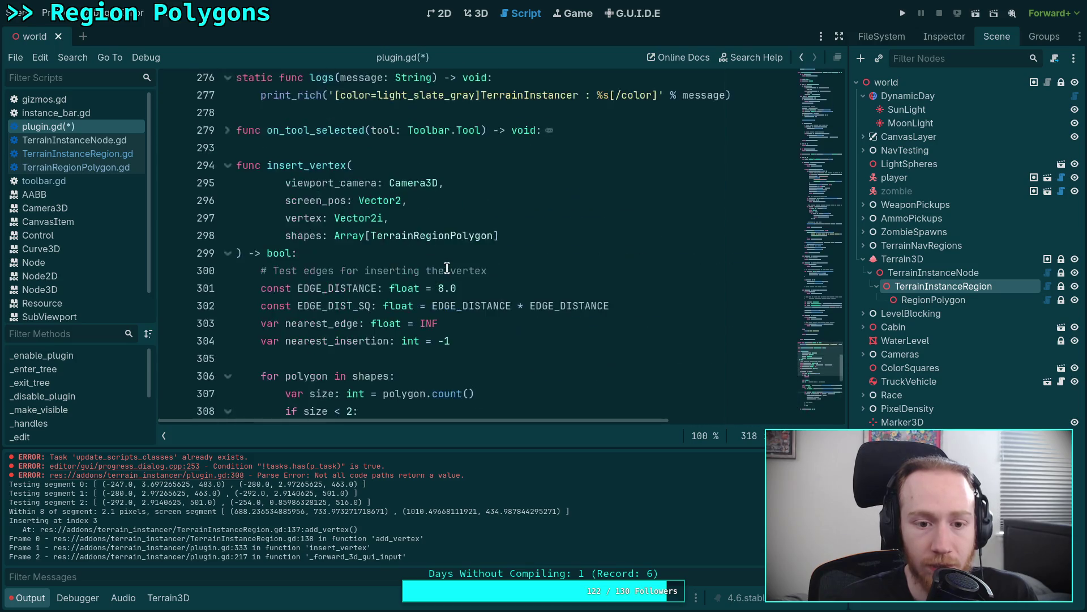
scroll(531, 264, "down", 4)
left_click(531, 264)
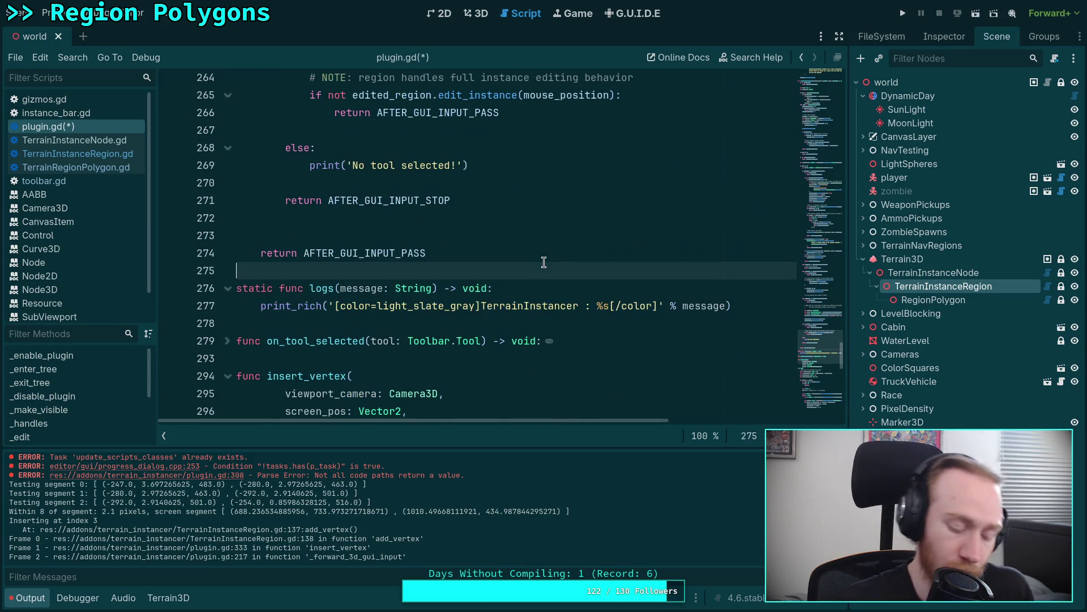
key("ctrl+s")
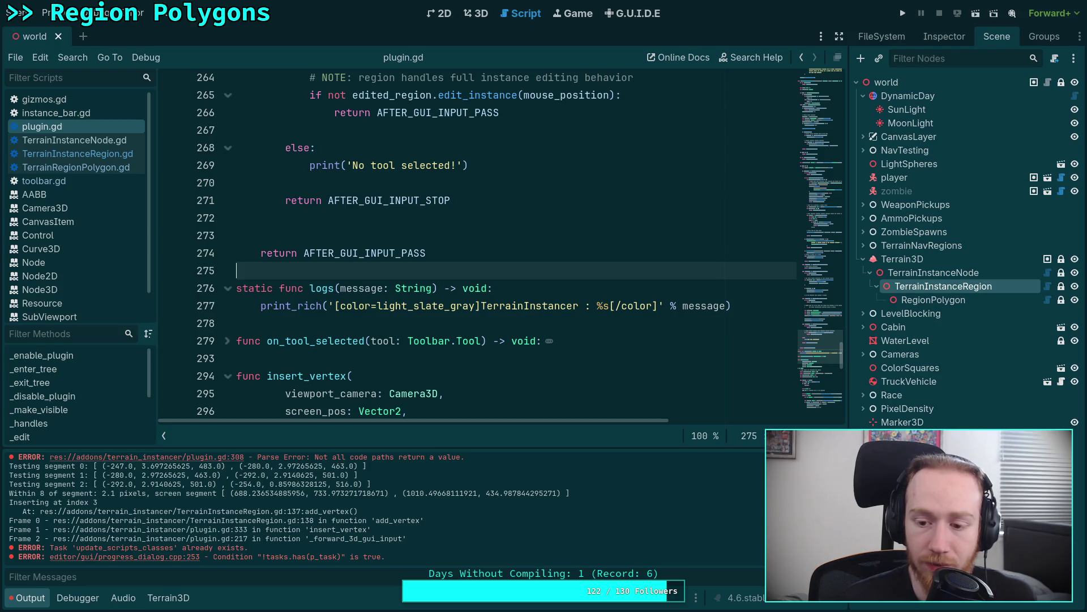
left_click(476, 15)
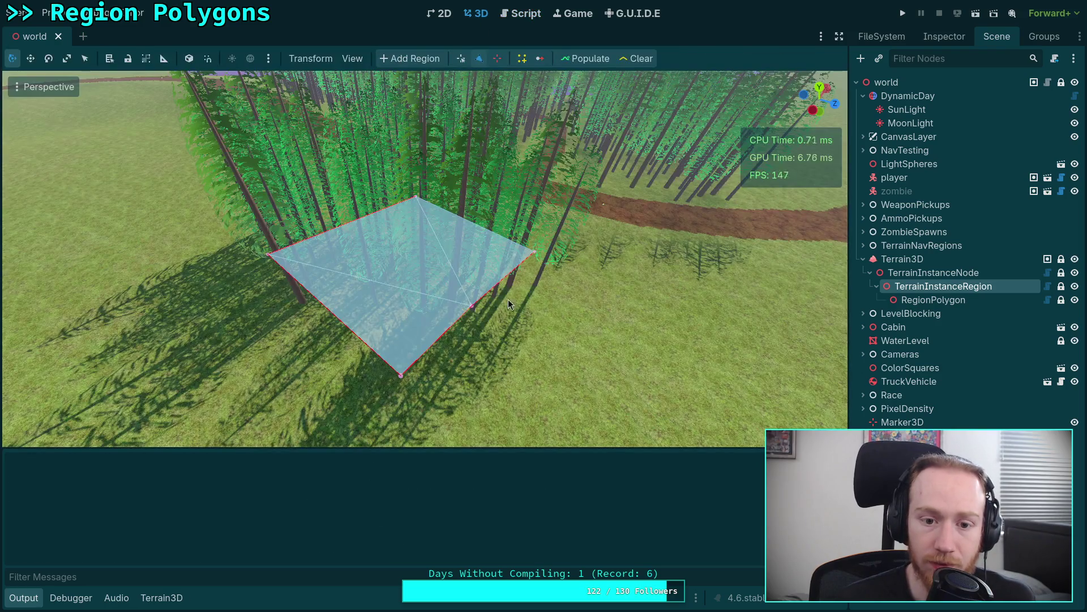
Insert a test vertex on the polygon's left edge, then open TerrainInstanceRegion.gd's add_vertex code.
left_click(325, 306)
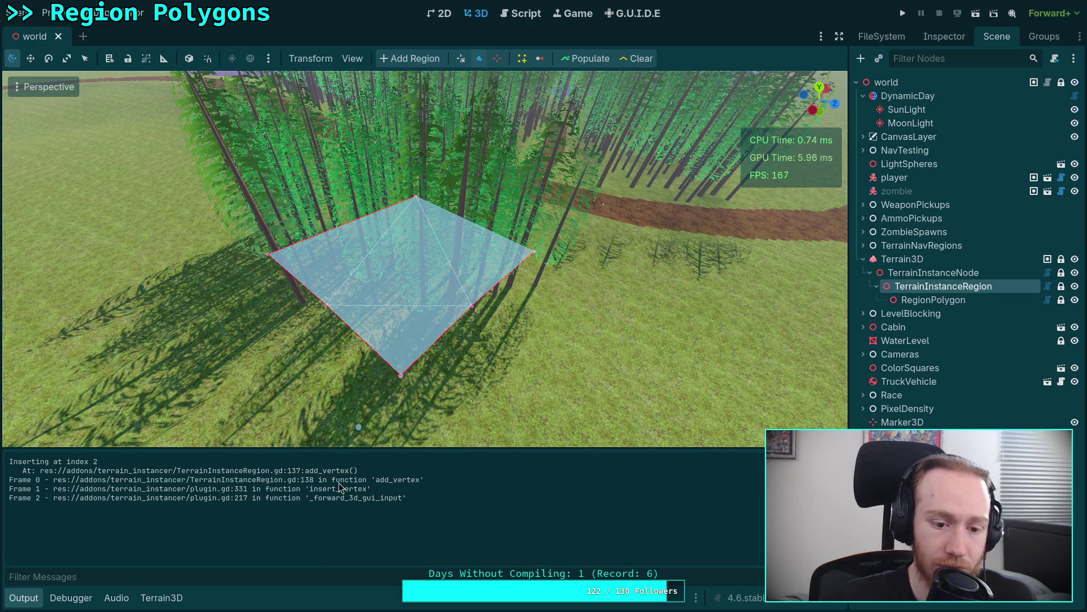
left_click(520, 15)
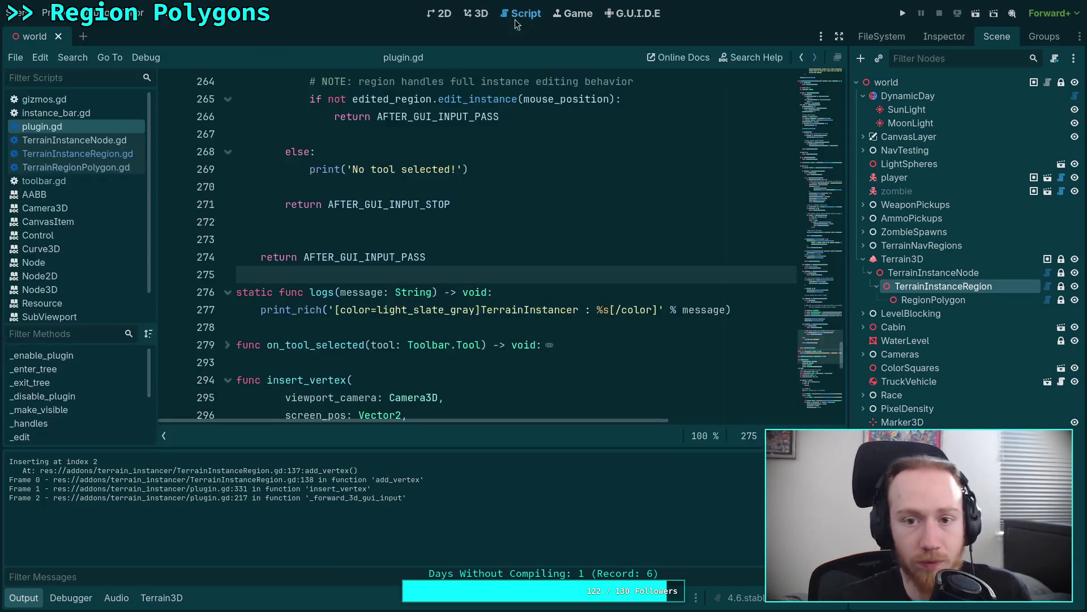
left_click(77, 154)
scroll(453, 238, "down", 5)
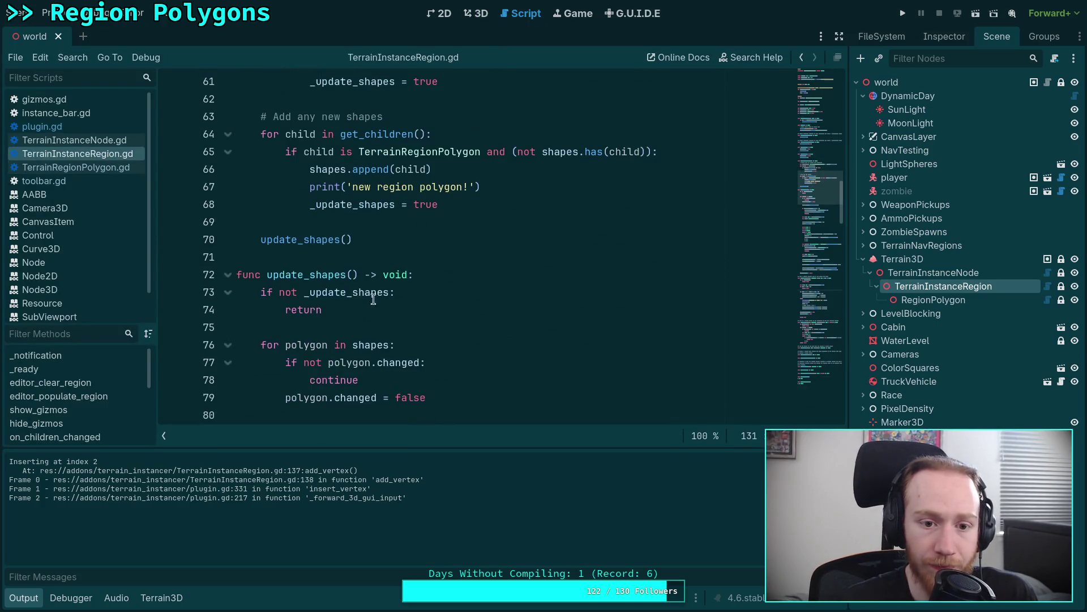
scroll(468, 251, "up", 9)
scroll(465, 254, "down", 14)
scroll(464, 255, "down", 16)
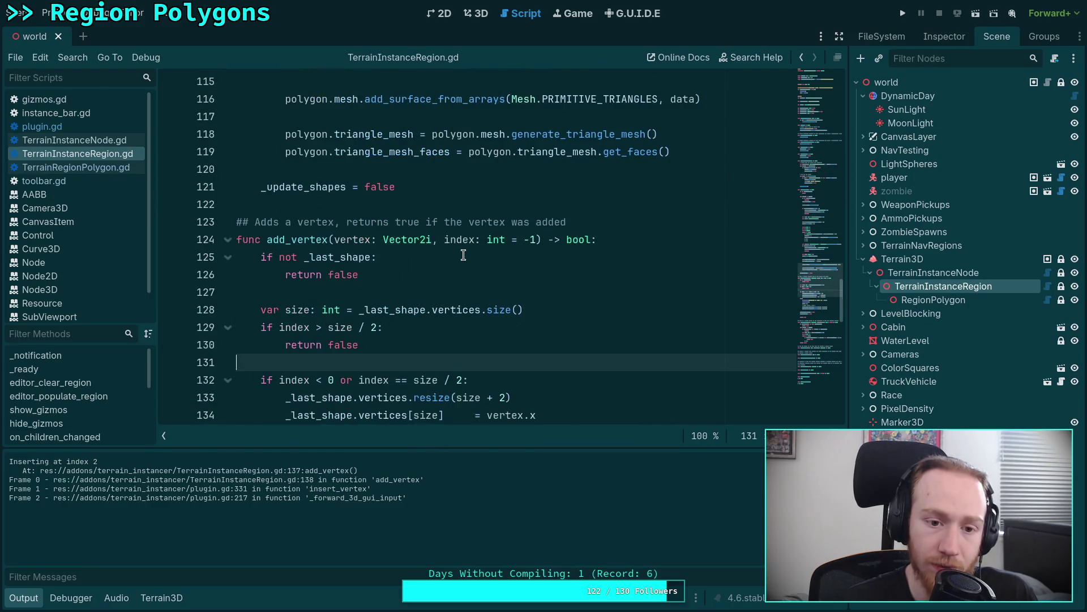
Delete the print_debug and print_stack lines from add_vertex, save, and return to the 3D view.
left_click_drag(490, 275, 614, 249)
key("BackSpace")
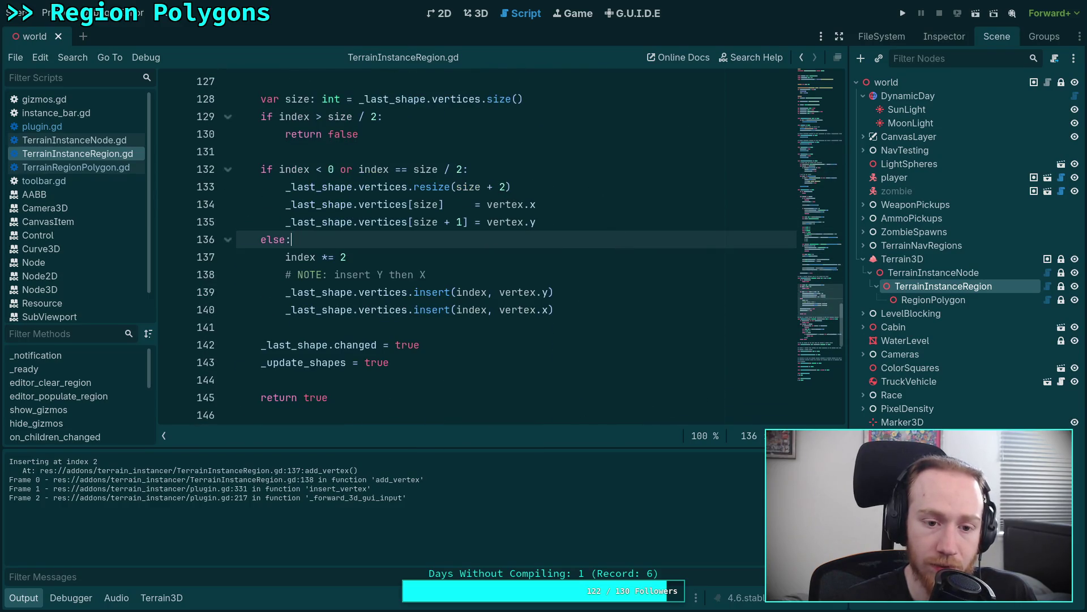
key("ctrl+s")
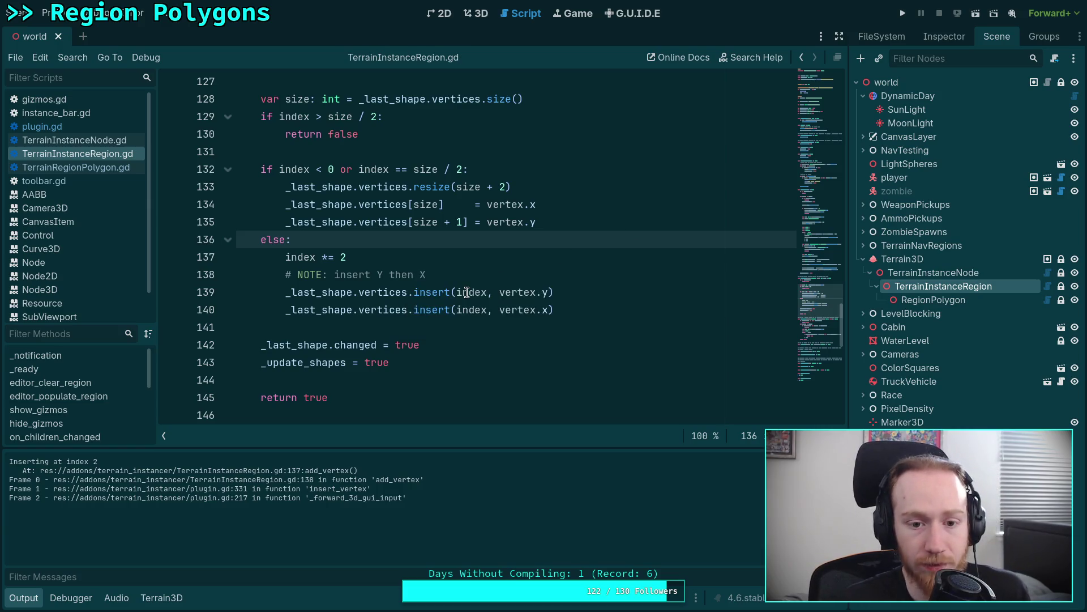
left_click(482, 273)
left_click(474, 14)
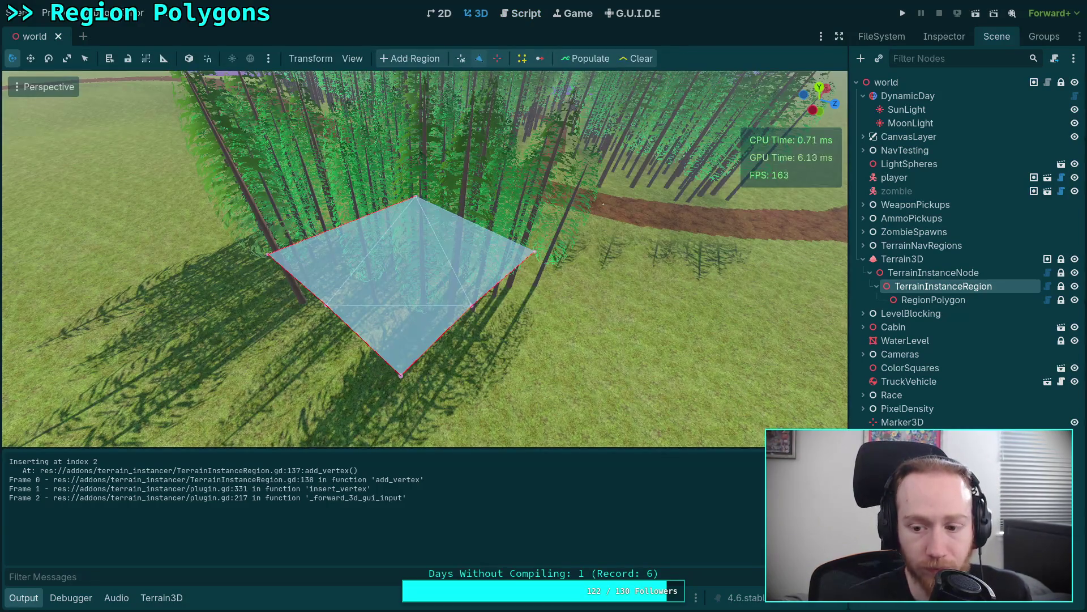
Reshape the polygon by pulling new vertices out of the lower-left, right, left and bottom edges.
left_click_drag(329, 307, 255, 363)
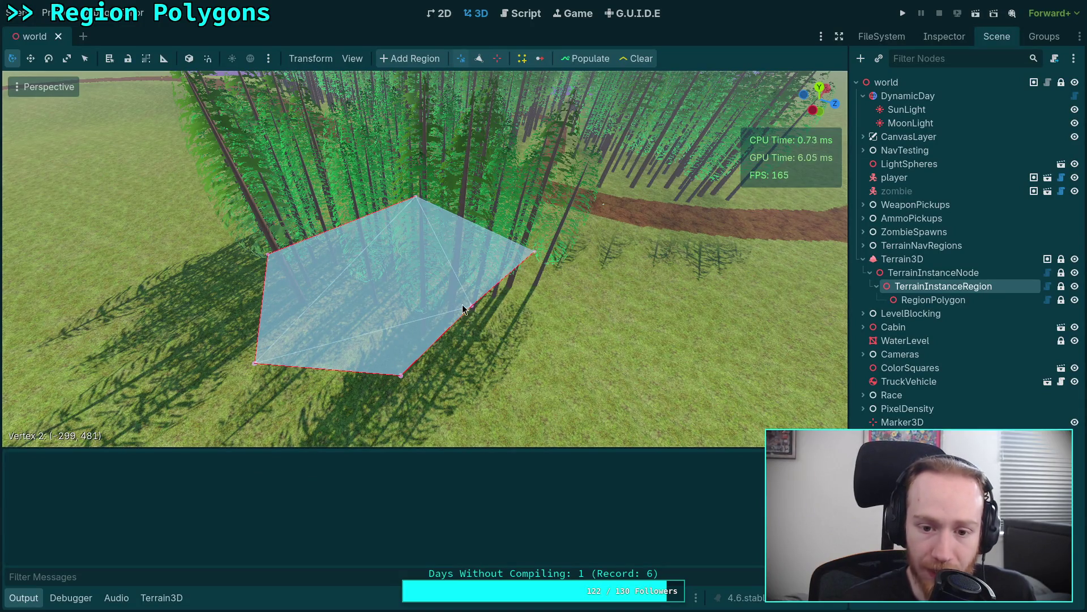
mouse_move(470, 307)
left_mouse_down()
mouse_move(560, 379)
mouse_move(562, 406)
mouse_move(472, 438)
mouse_move(390, 419)
mouse_move(610, 388)
left_mouse_up()
left_click(480, 58)
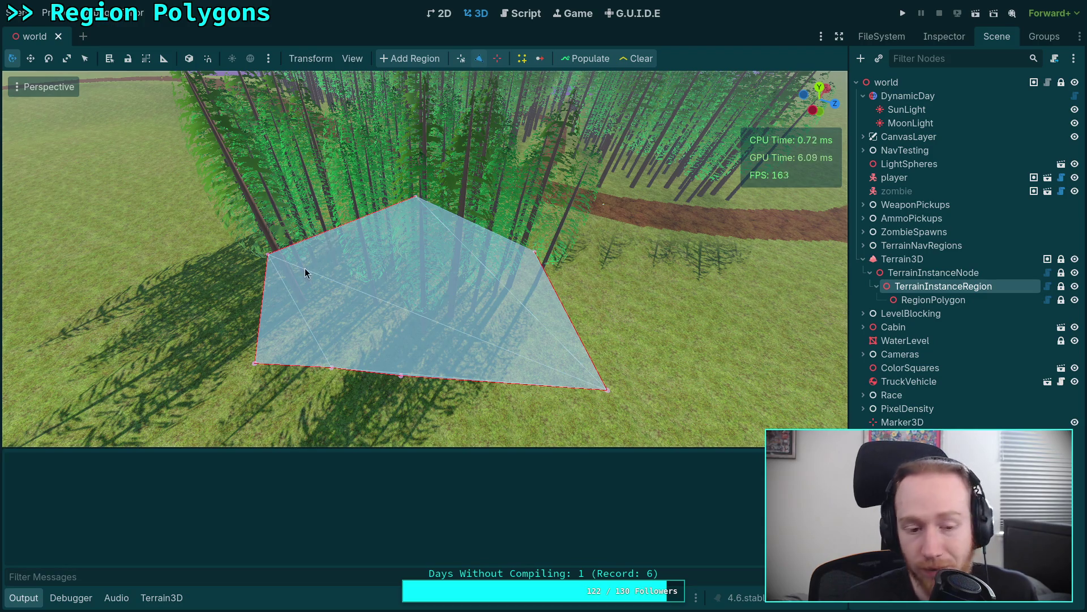
left_click(263, 285)
left_click(461, 58)
left_click_drag(256, 292, 212, 291)
left_click_drag(342, 372, 321, 417)
mouse_move(403, 376)
left_mouse_down()
mouse_move(408, 414)
mouse_move(539, 440)
left_mouse_up()
Carve a three-vertex notch into the polygon's right side with the add-vertex tool.
scroll(421, 344, "down", 2)
scroll(421, 344, "down", 1)
mouse_move(472, 298)
left_mouse_down()
mouse_move(455, 316)
mouse_move(347, 293)
mouse_move(490, 309)
left_mouse_up()
scroll(491, 309, "up", 2)
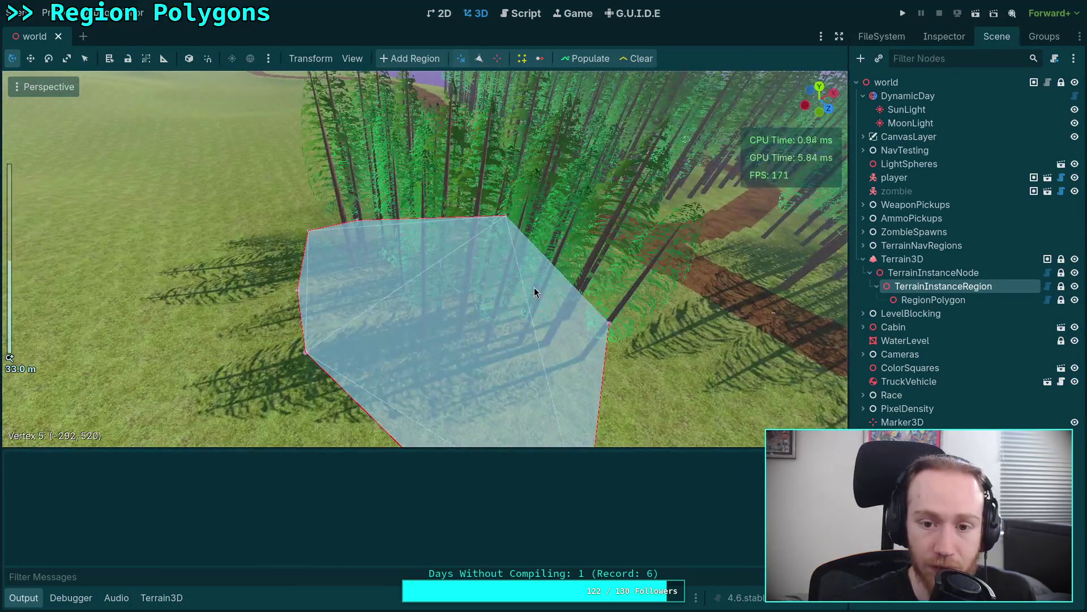
left_click(460, 323)
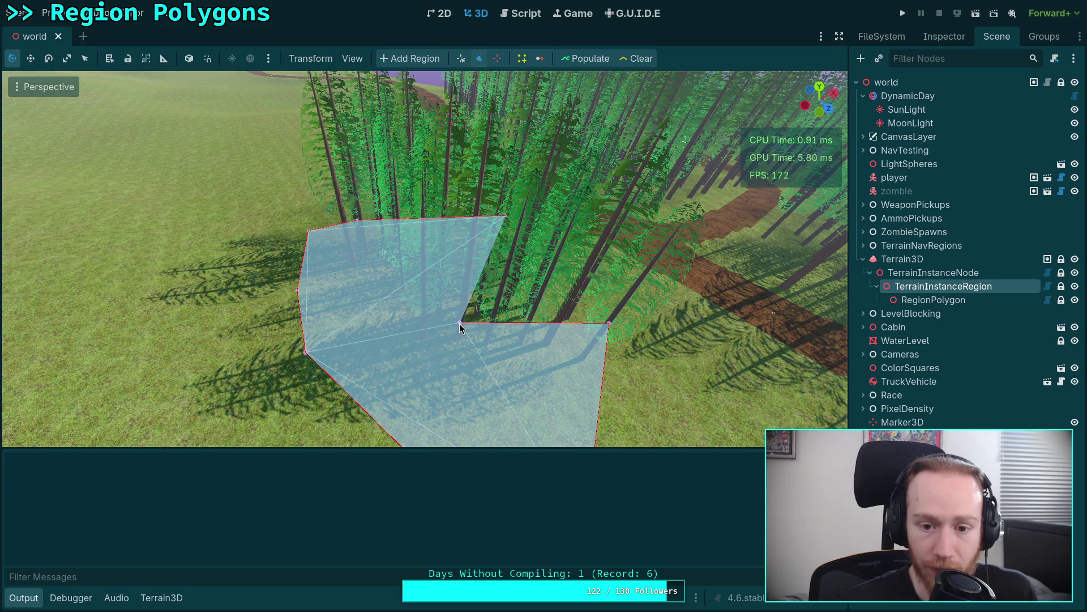
left_click(549, 261)
left_click(469, 250)
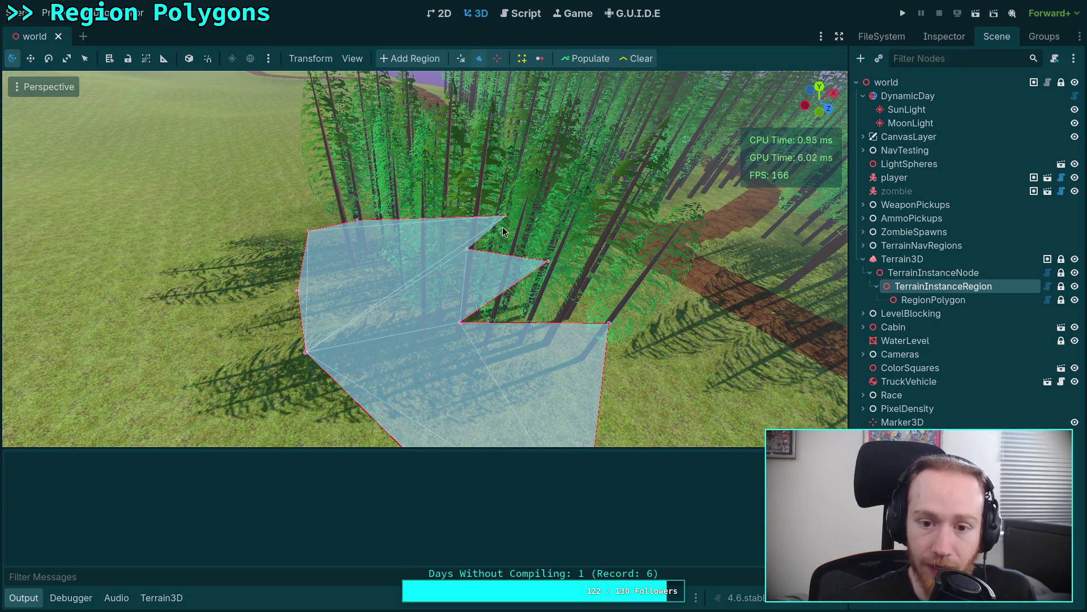
Remove the three notch vertices and one right-side vertex with the remove-vertex tool.
left_click(461, 58)
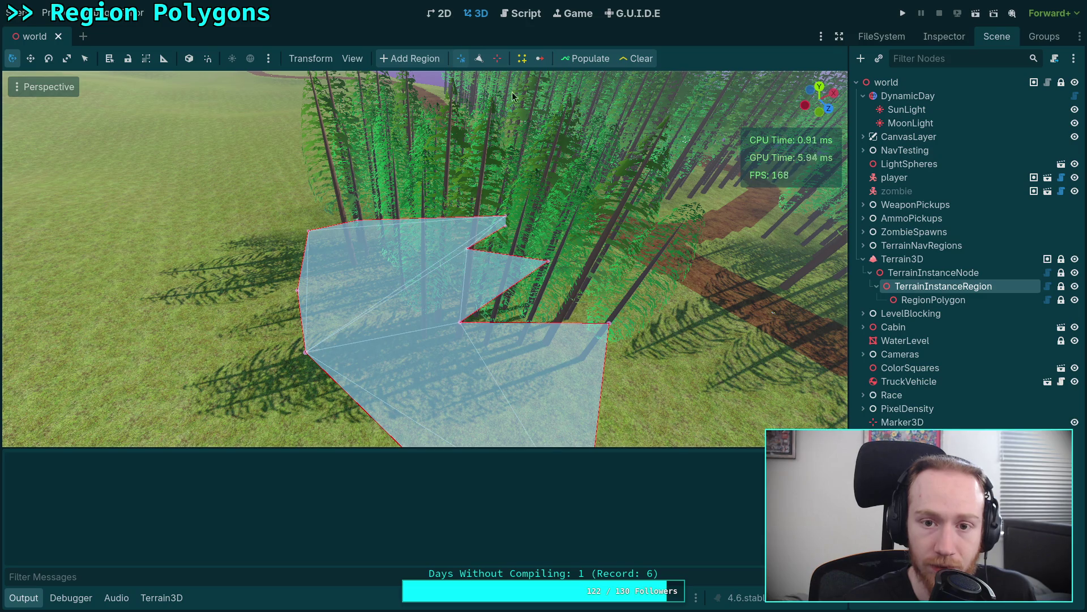
left_click(498, 58)
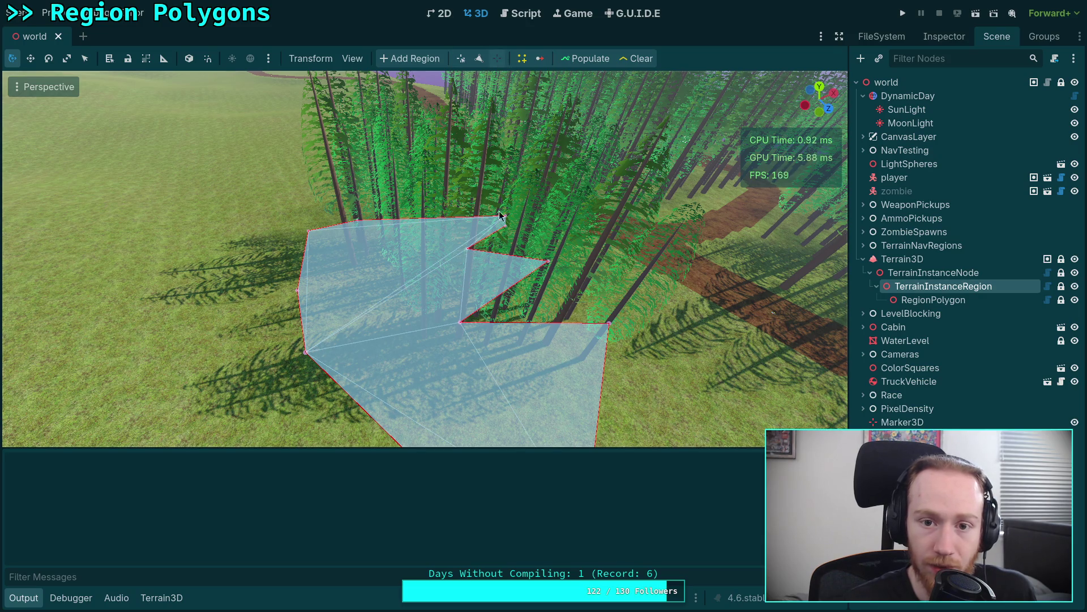
left_click(548, 263)
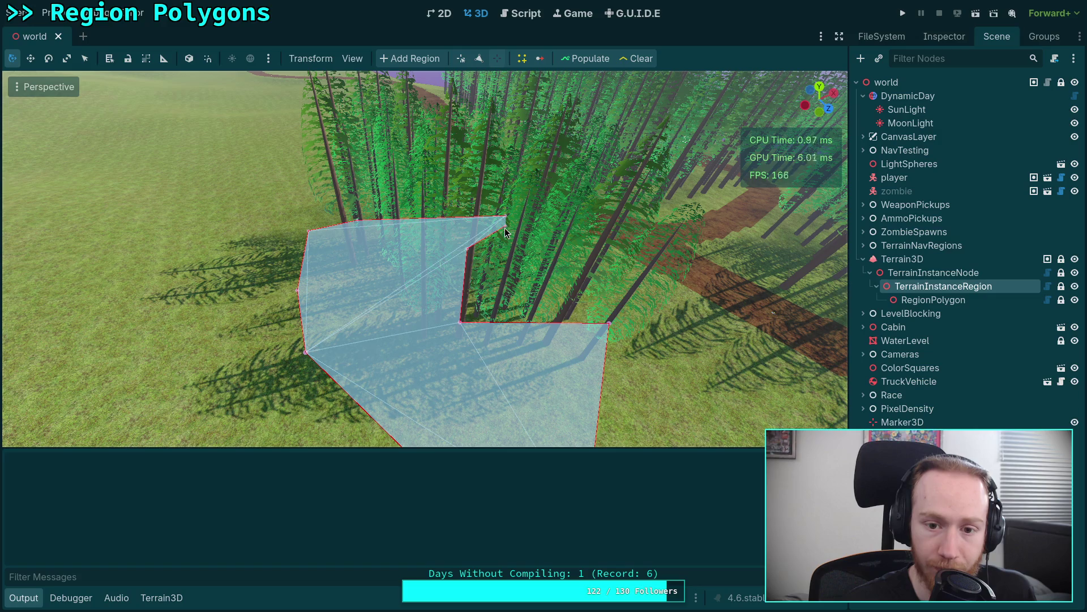
left_click(467, 250)
left_click(461, 326)
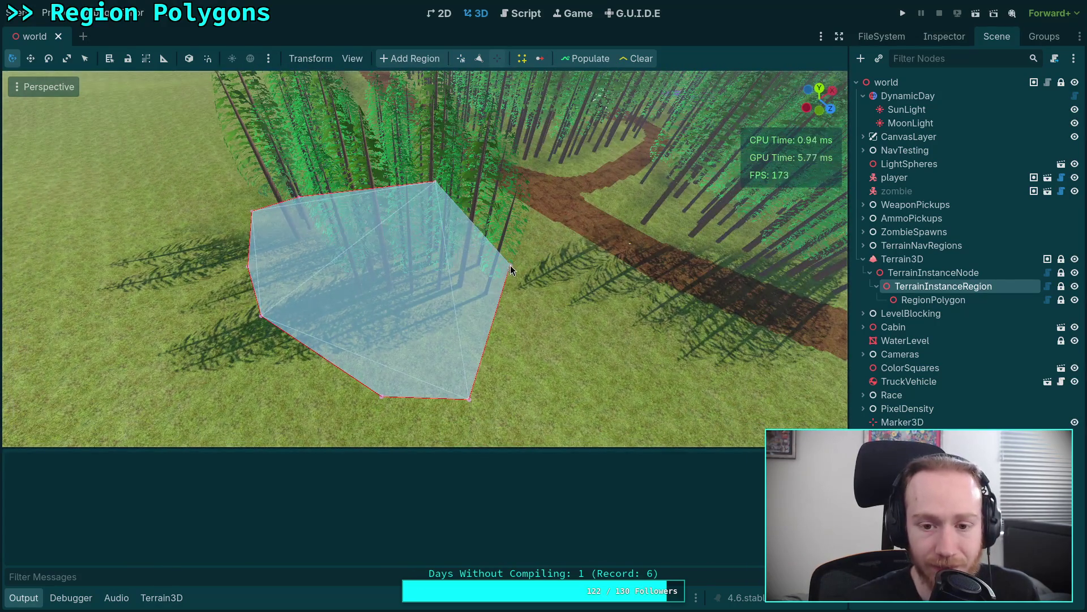
left_click(510, 265)
left_click(515, 13)
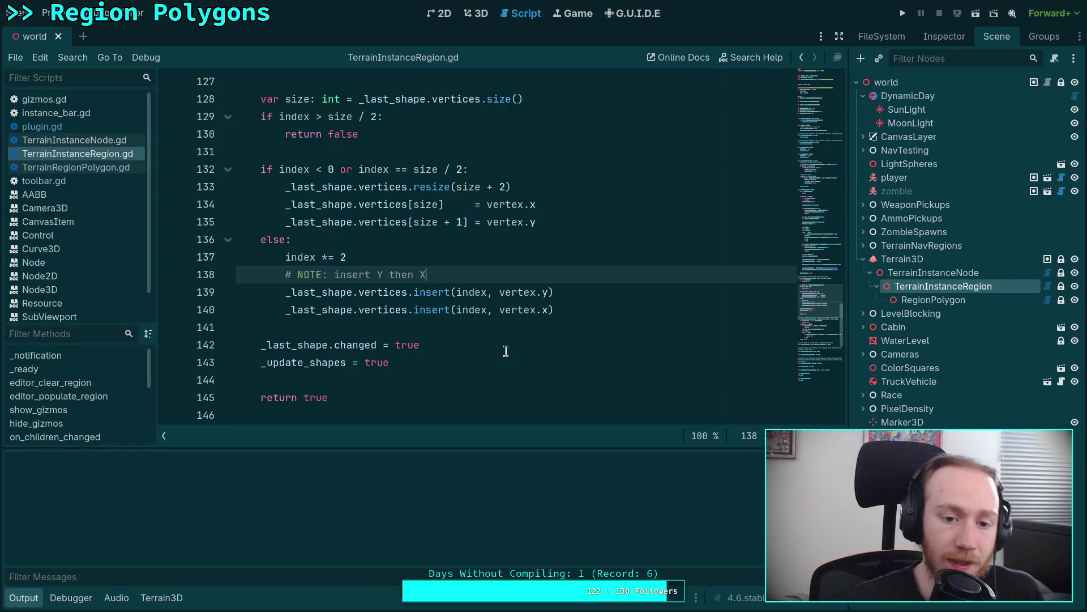
Collapse the Output panel, open plugin.gd and fold the insert_vertex function.
left_click(26, 598)
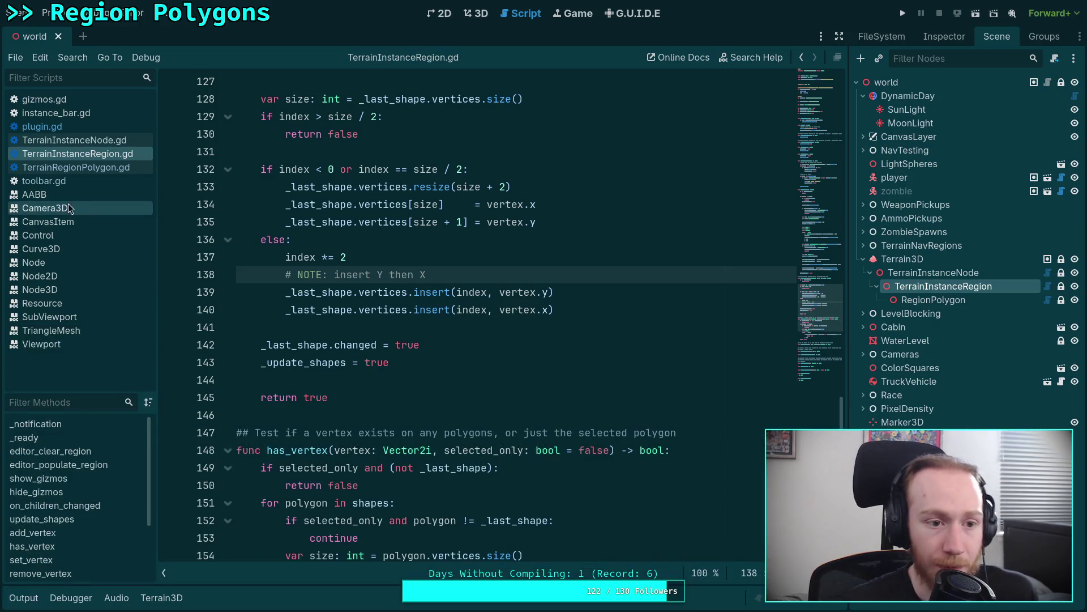
left_click(80, 128)
scroll(558, 347, "down", 10)
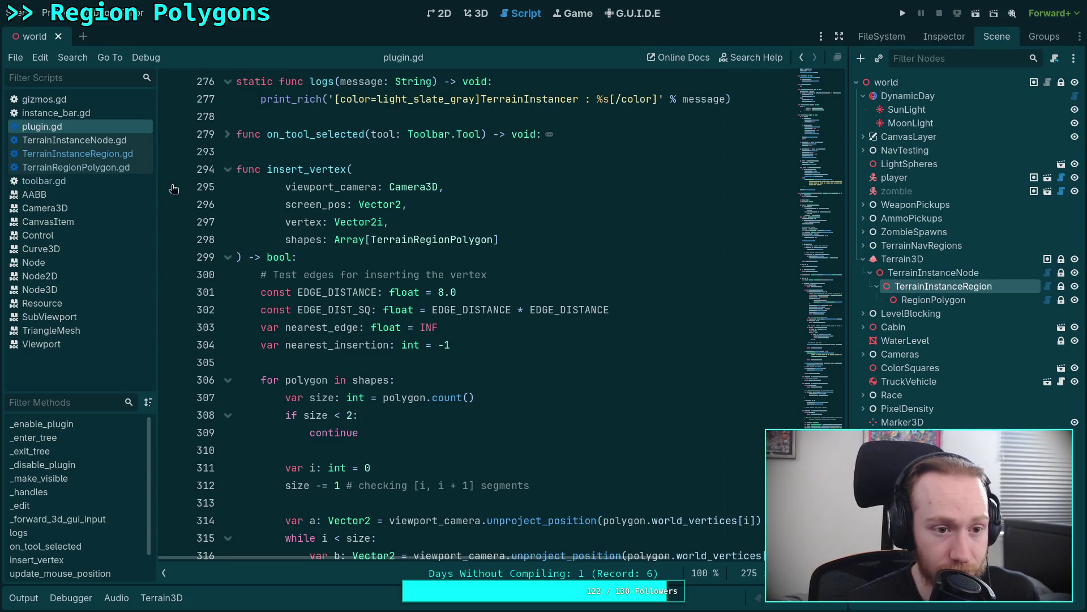
scroll(225, 418, "up", 5)
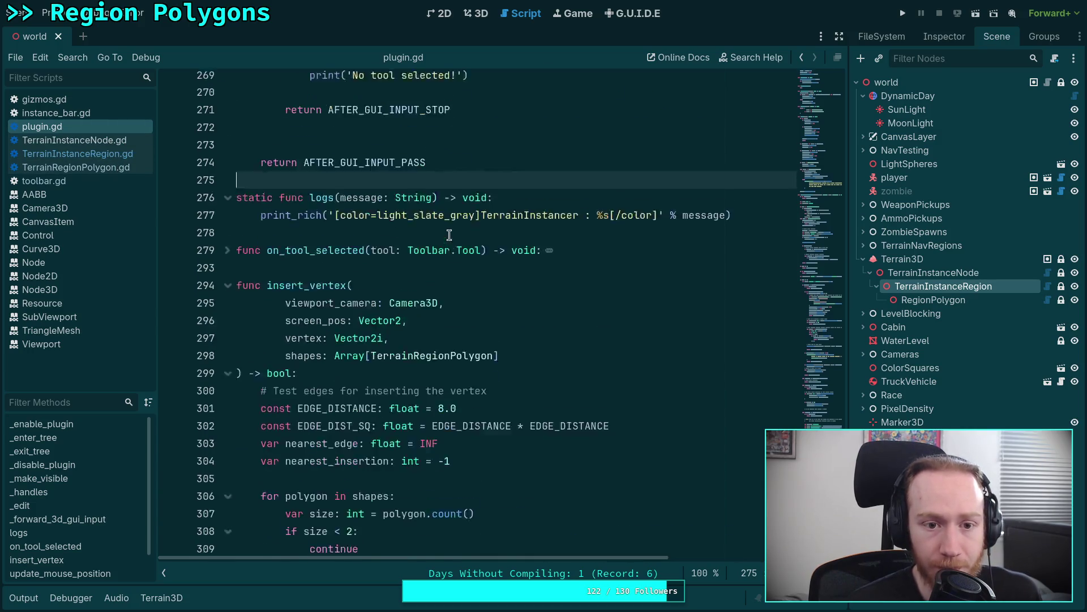
left_click(227, 432)
left_click(228, 450)
Bring up the REMOVE_VERTEX branch with its _handles_intersect_ray gizmo lookup and place the caret there.
scroll(370, 361, "up", 6)
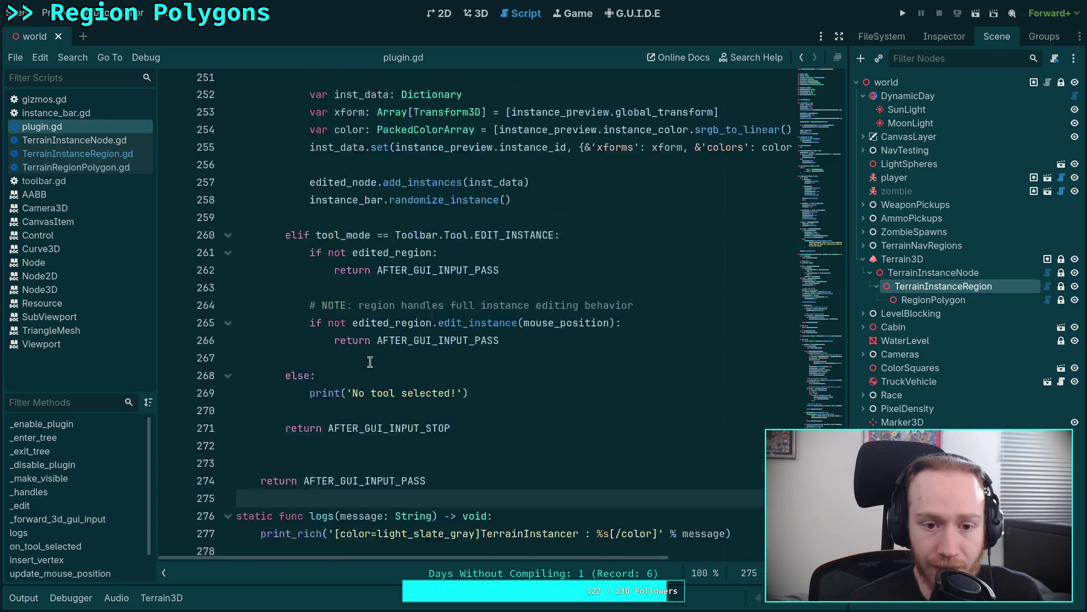
scroll(370, 362, "up", 6)
scroll(370, 362, "up", 2)
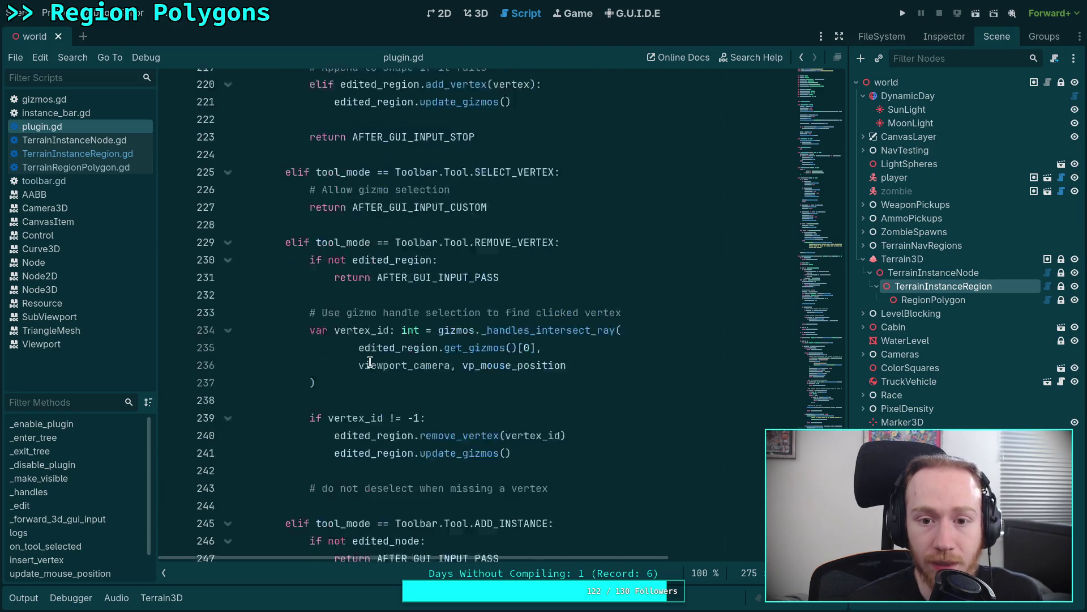
double_click(510, 344)
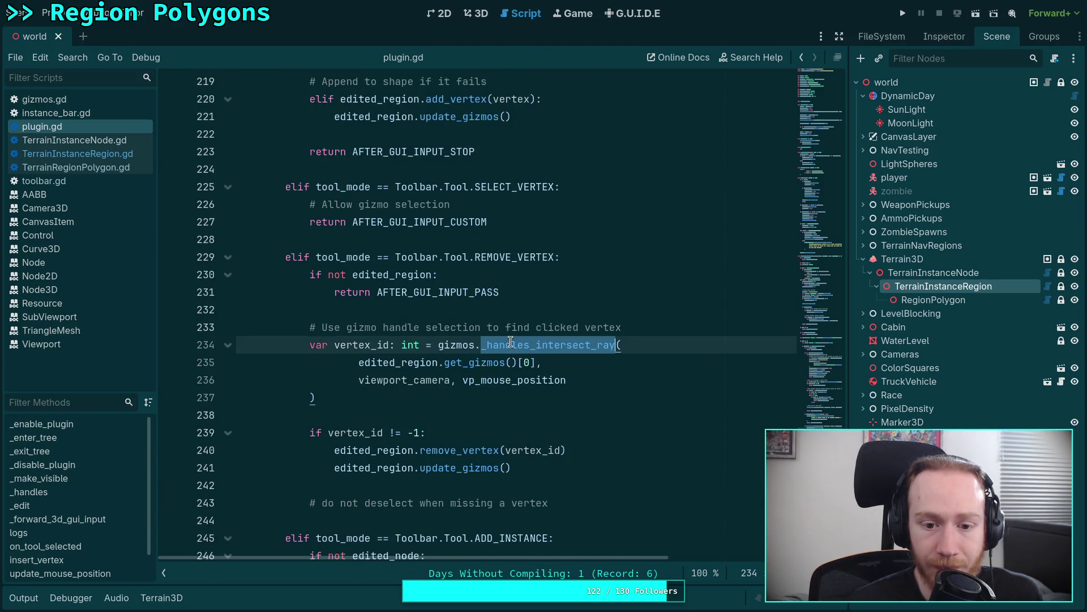
left_click(445, 388)
left_click(476, 397)
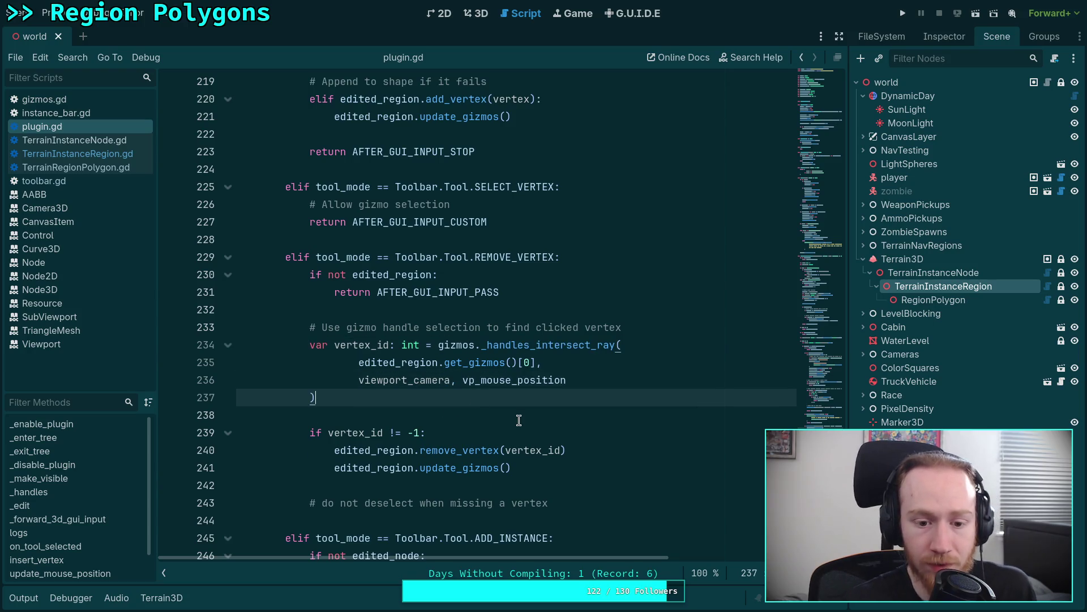
scroll(518, 420, "down", 2)
left_click(583, 362)
Replace the comment with a nearest-vertex screen-distance note and add const DELETE_DISTANCE: float = 5.0.
left_click_drag(591, 399, 320, 395)
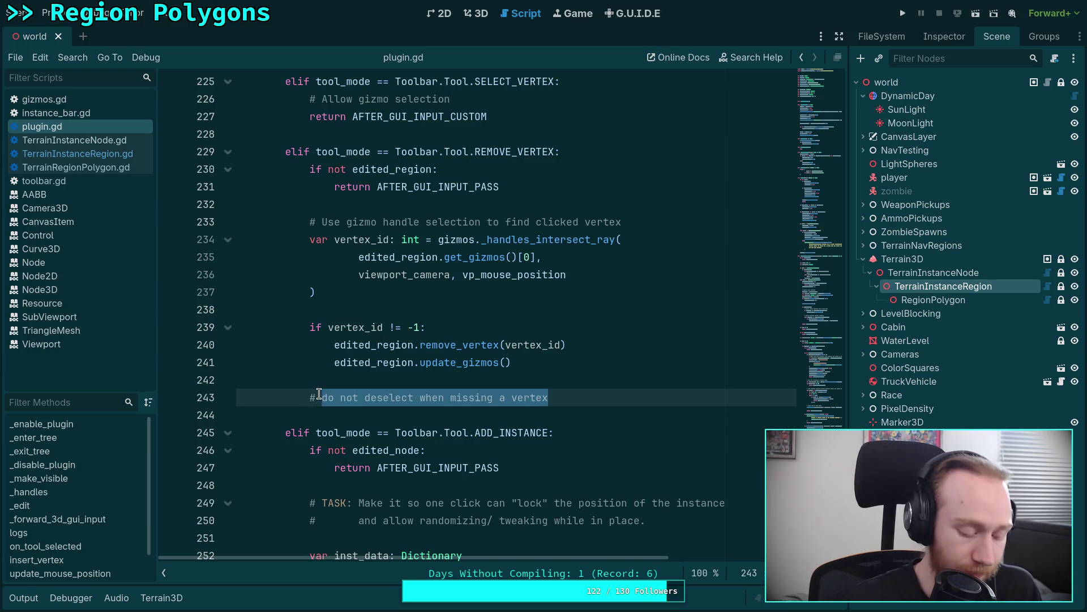
type("A")
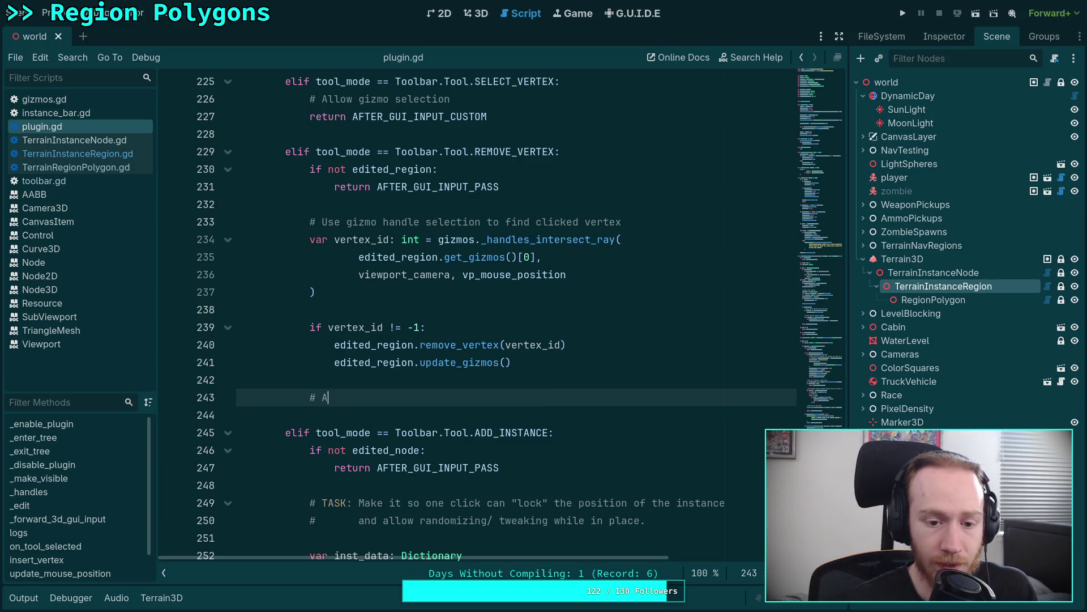
type("tteen position")
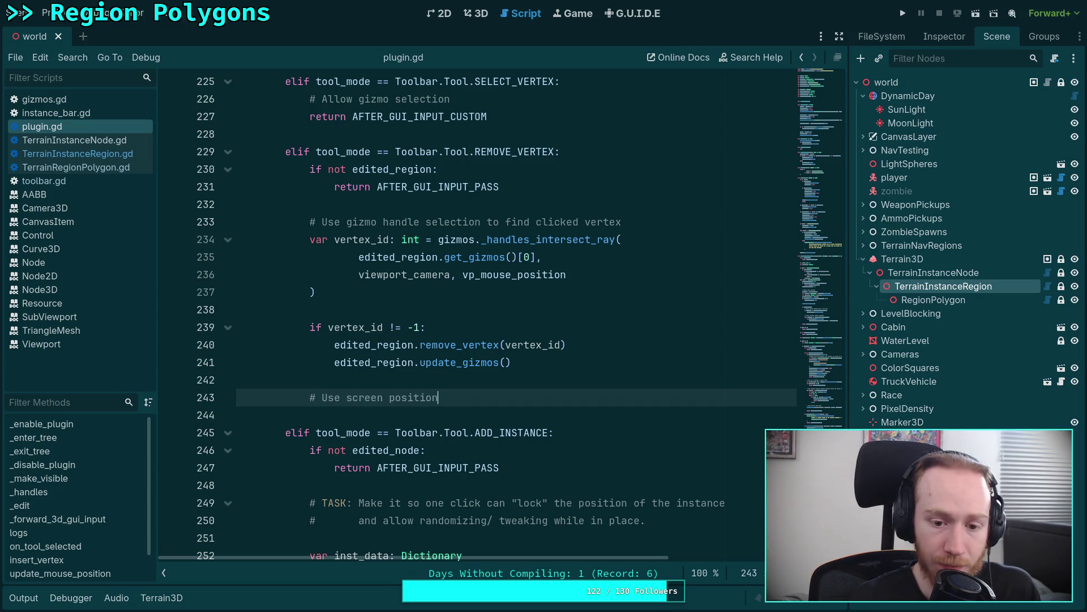
type("s to find")
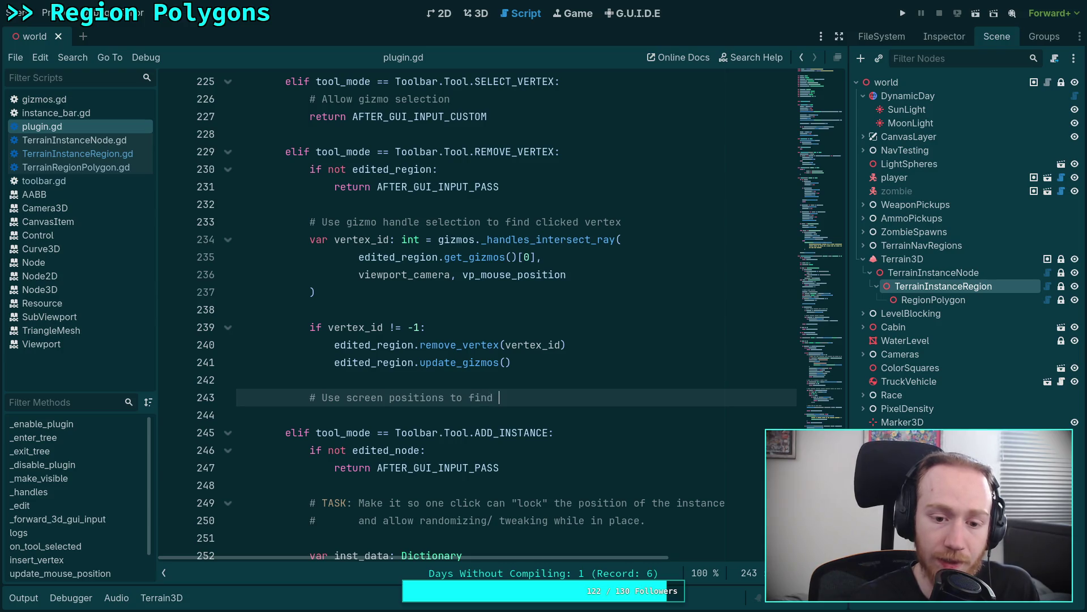
type("nearest vertex witi")
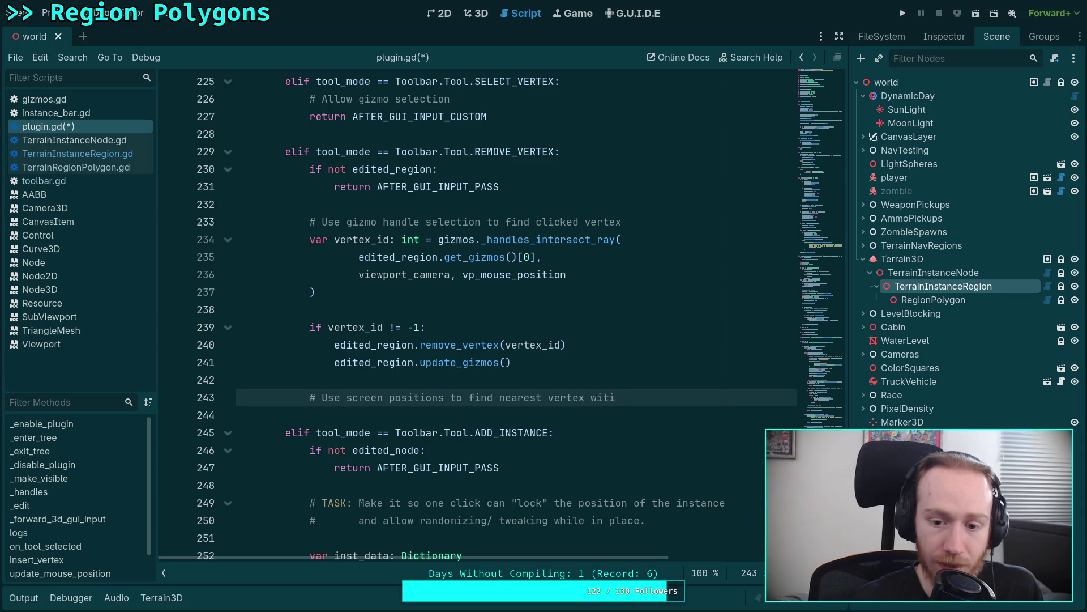
type("hin distance")
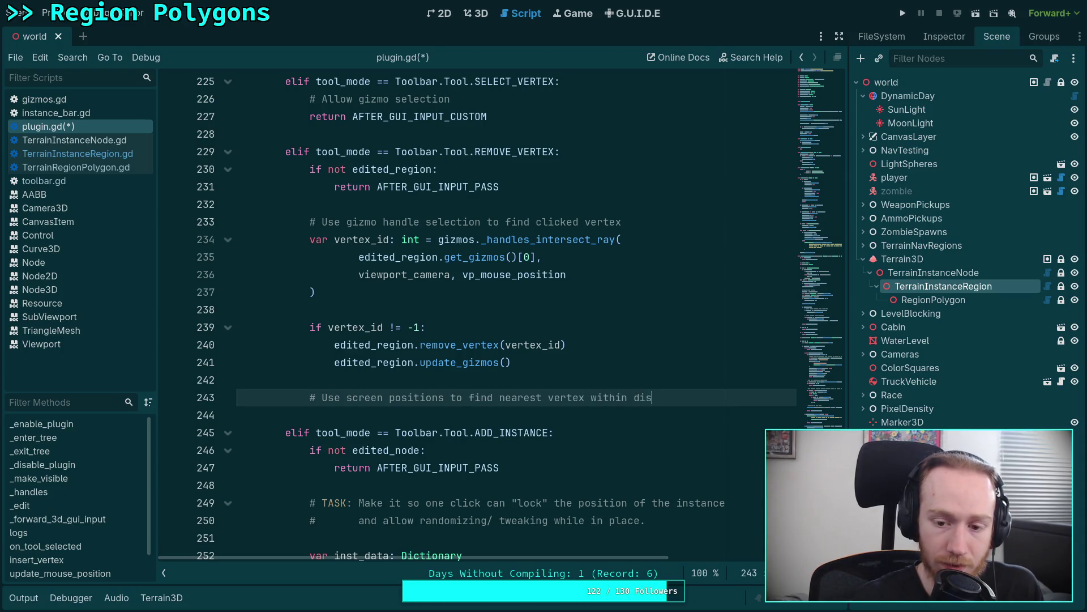
key("Return")
type("can")
key("BackSpace")
key("BackSpace")
type("onst DELETE_DISTANCE:")
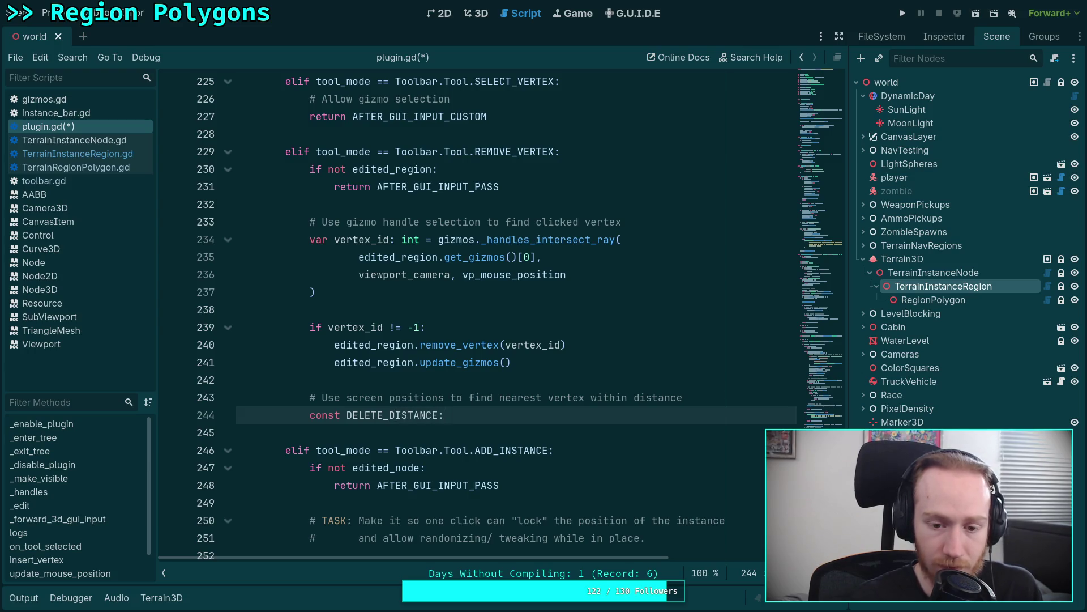
type("oat = 8")
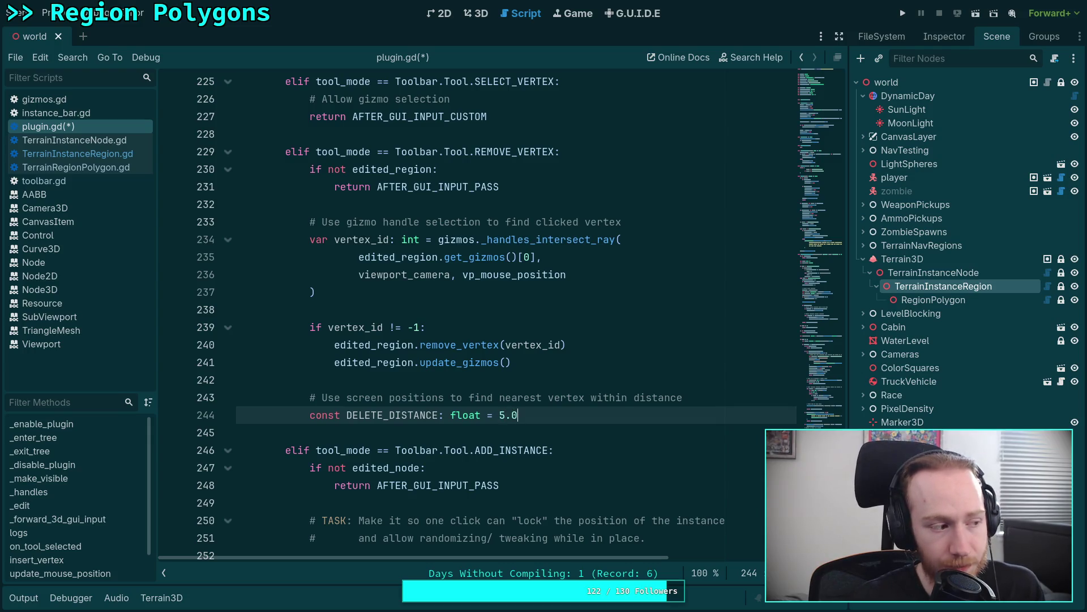
left_click(479, 14)
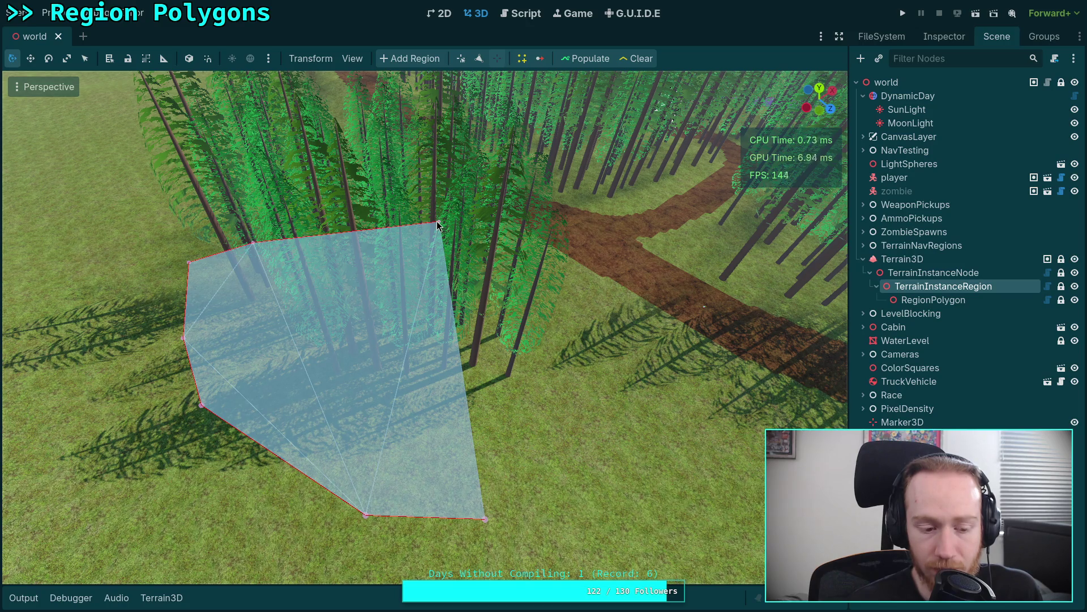
left_click(520, 15)
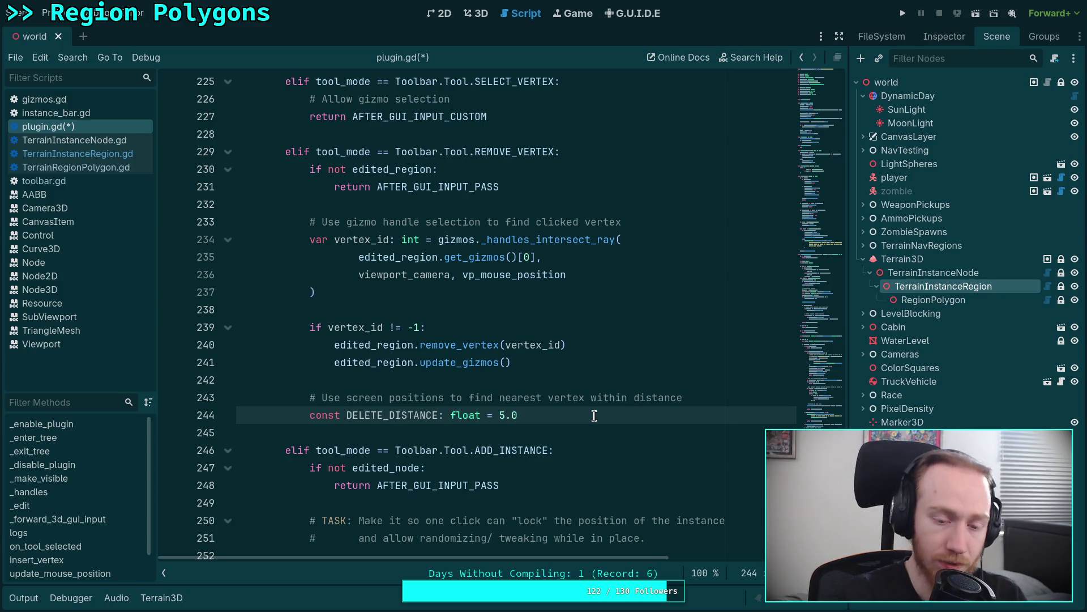
Add 'var size: int = edited_region._last_shape' below the constant using autocomplete.
key("Return")
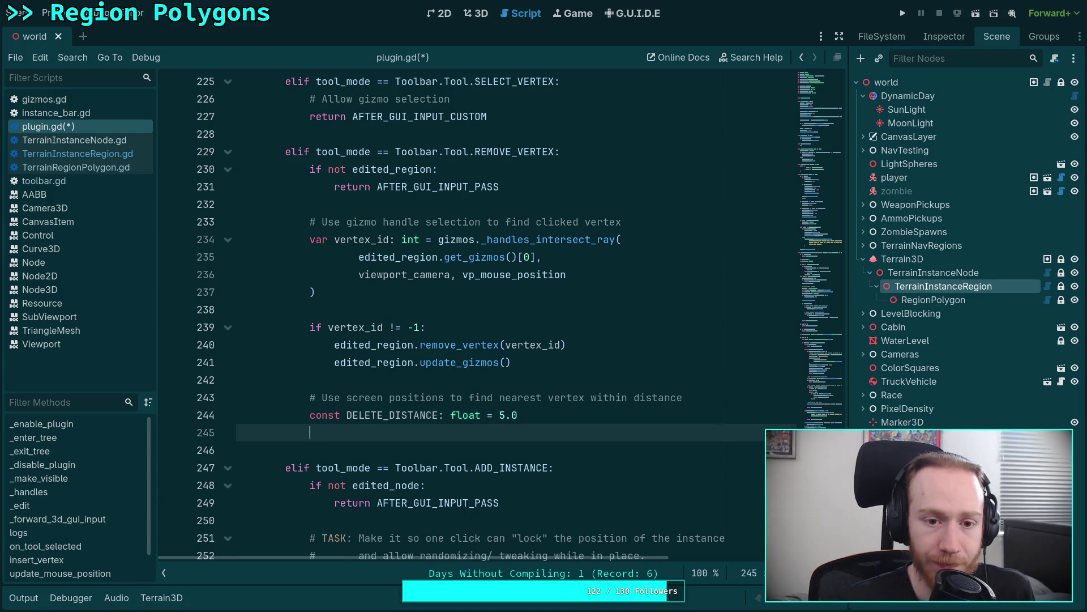
key("Down")
scroll(480, 369, "up", 9)
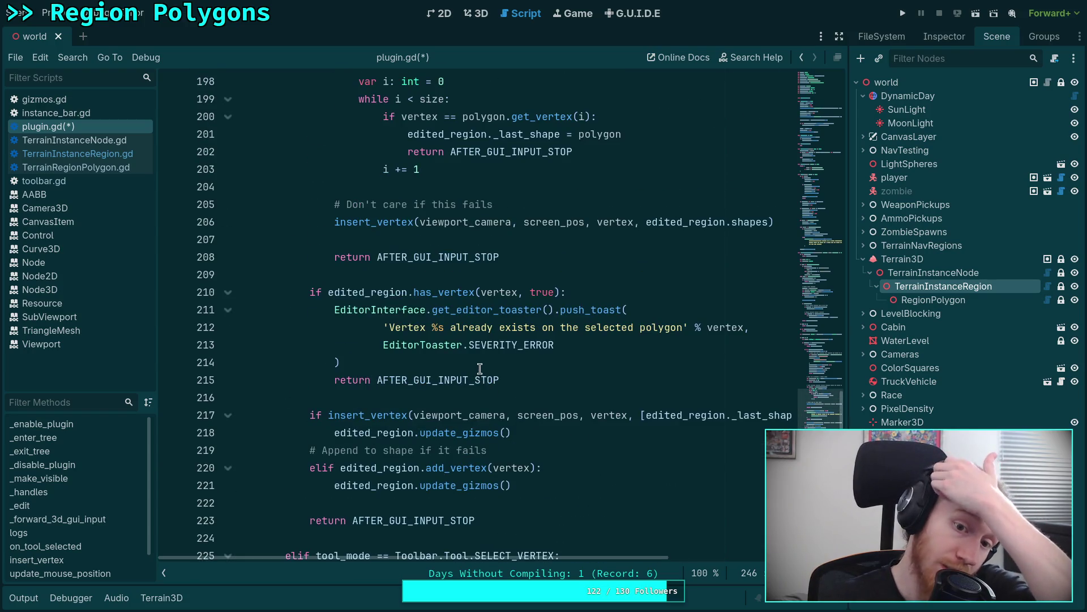
scroll(481, 367, "up", 6)
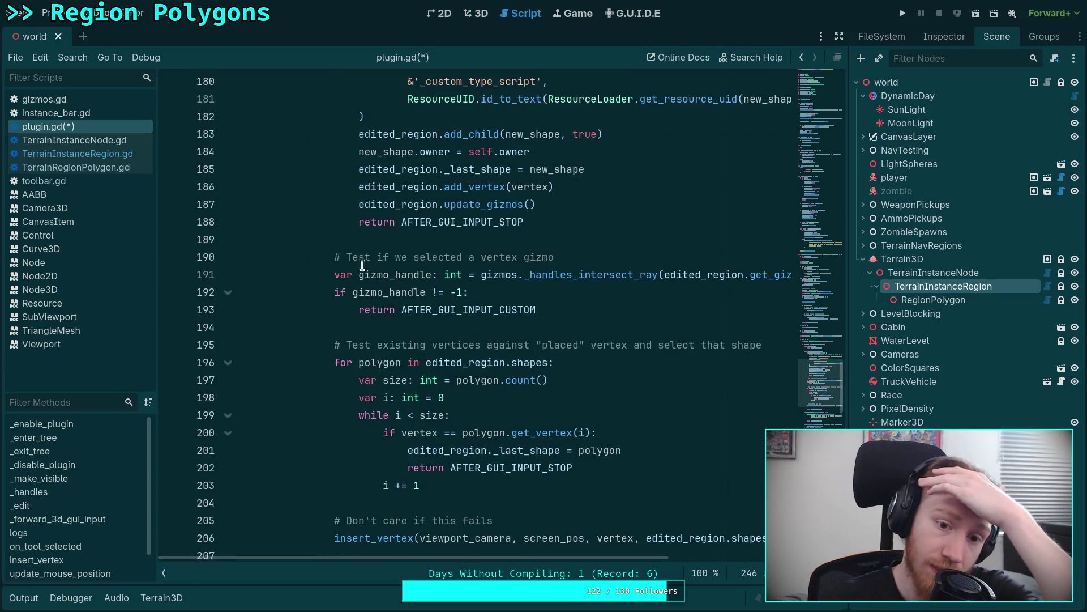
scroll(556, 287, "up", 4)
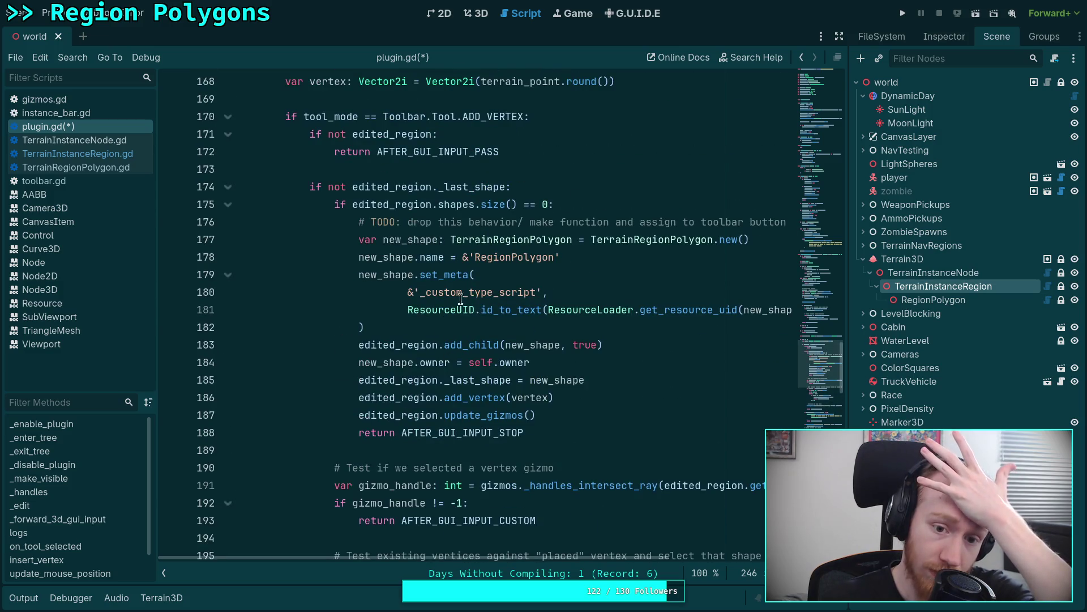
scroll(578, 306, "up", 3)
scroll(564, 312, "down", 7)
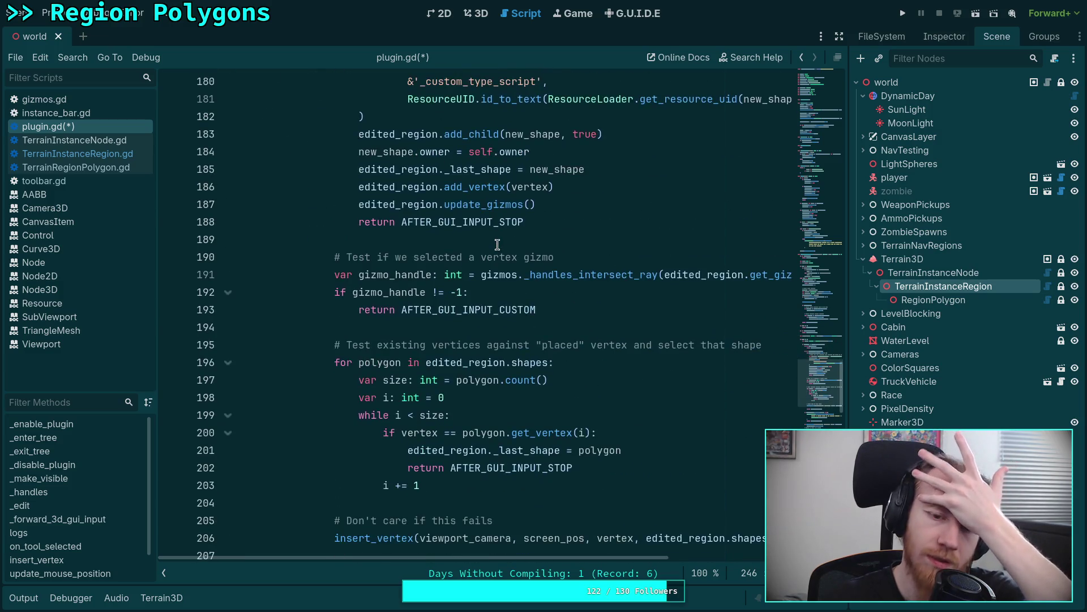
scroll(566, 314, "down", 7)
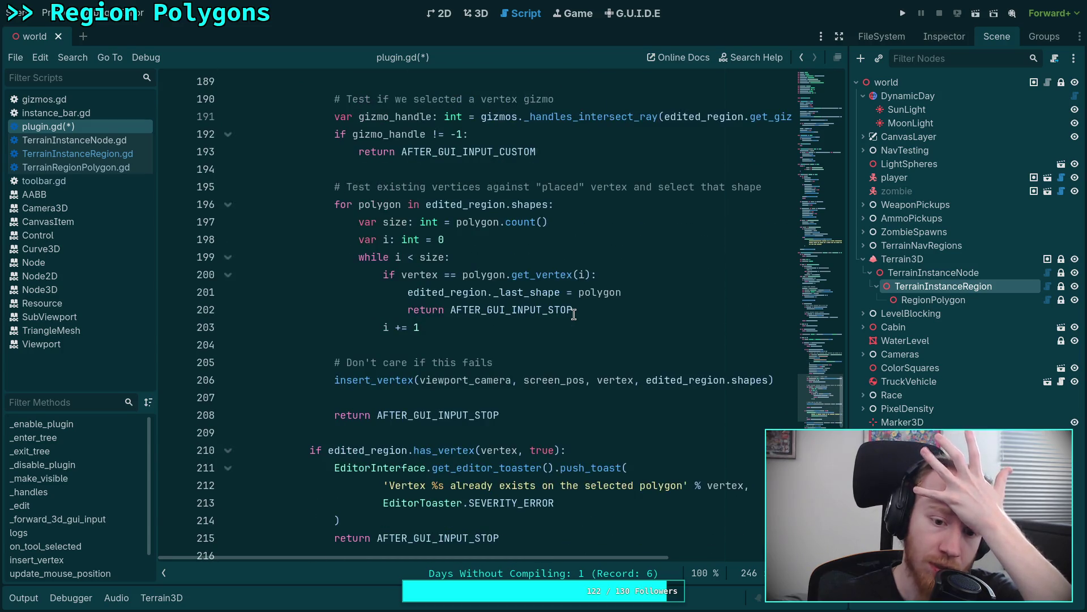
scroll(573, 315, "down", 9)
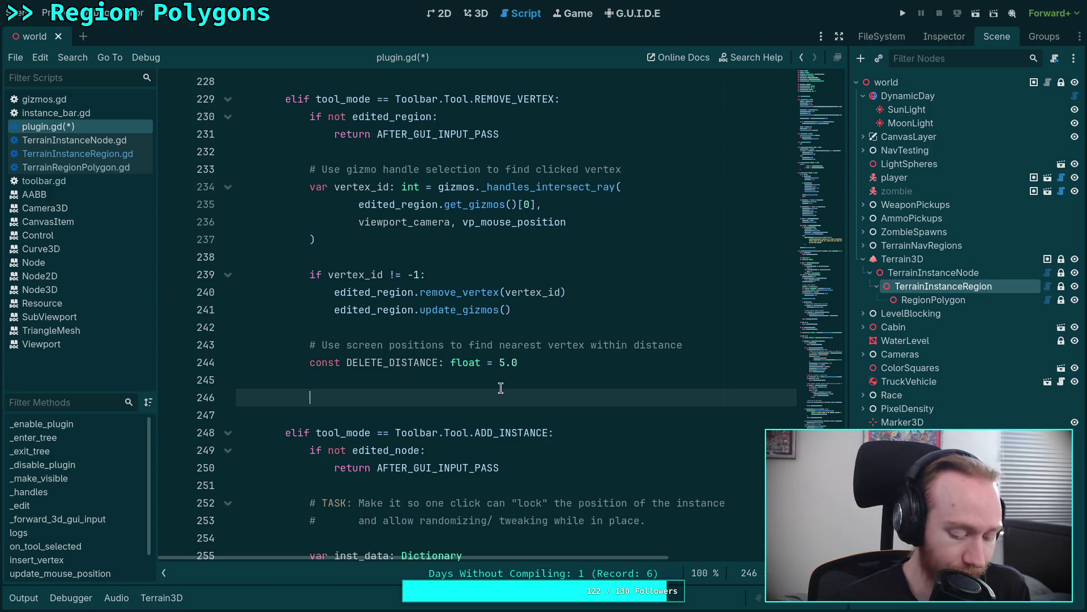
type("var")
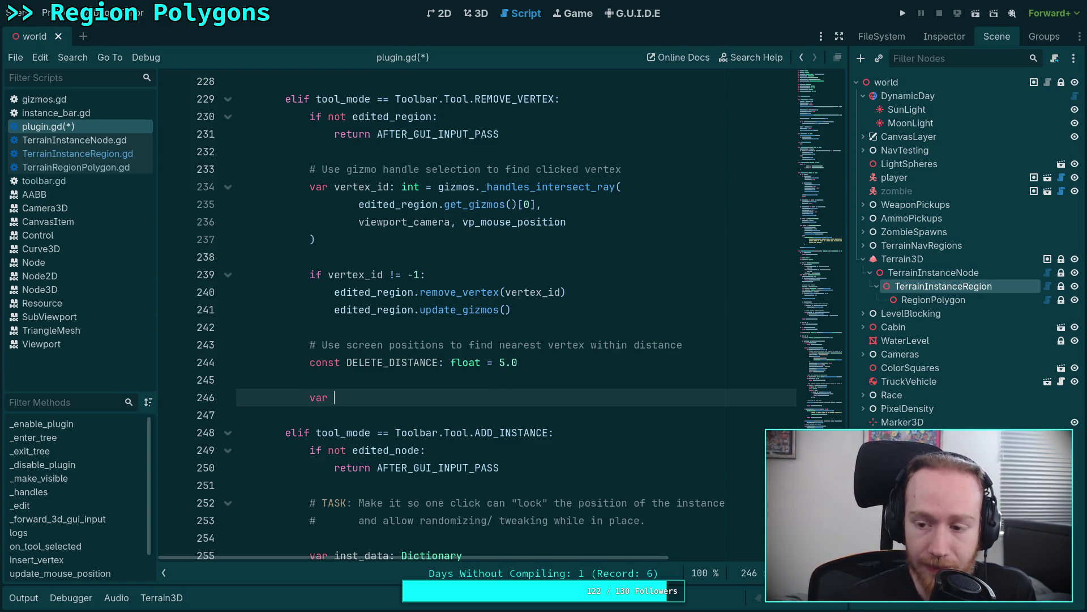
key("BackSpace")
key("BackSpace")
key("BackSpace")
type("for")
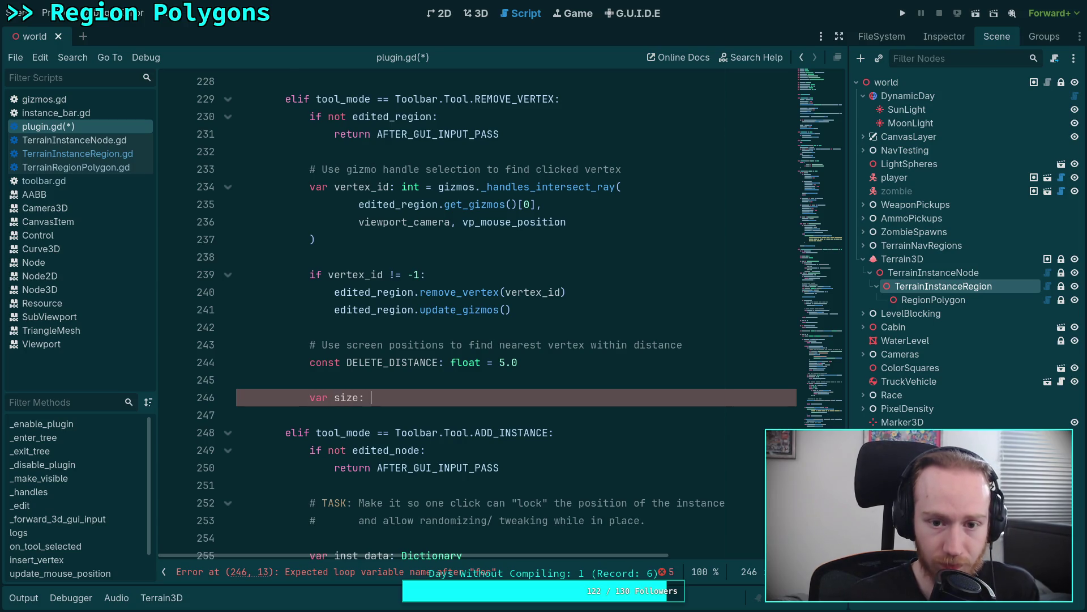
key("ctrl+space")
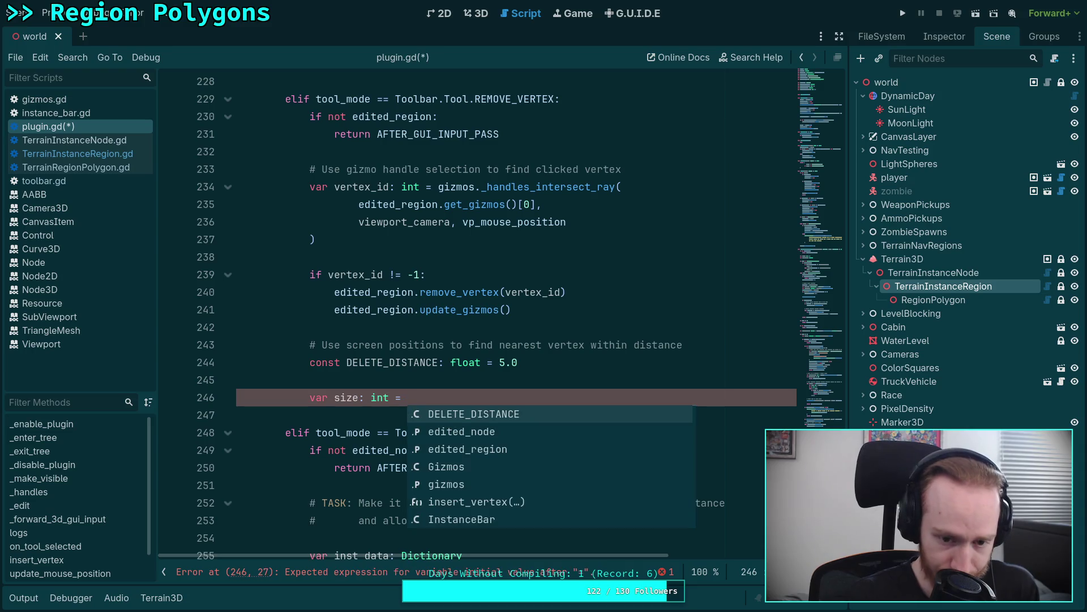
type("ed")
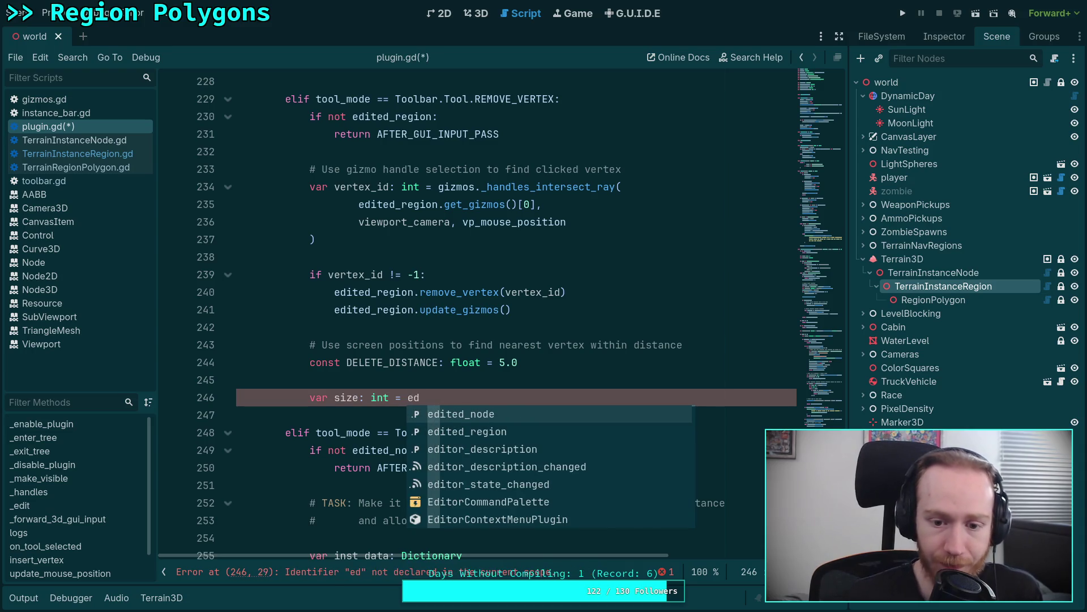
key("Down")
key("Return")
type("._last")
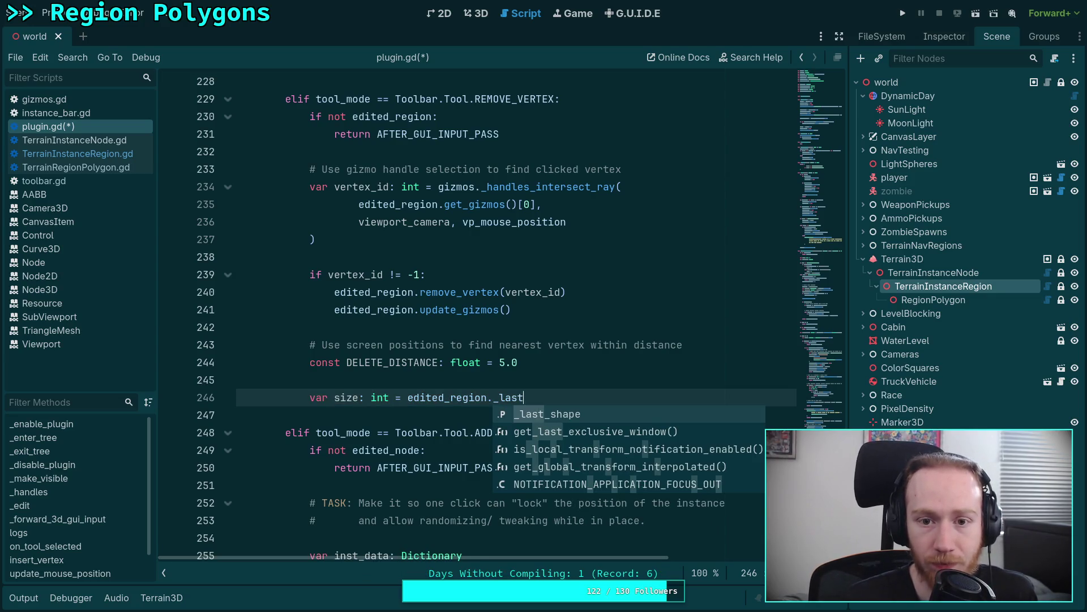
key("Return")
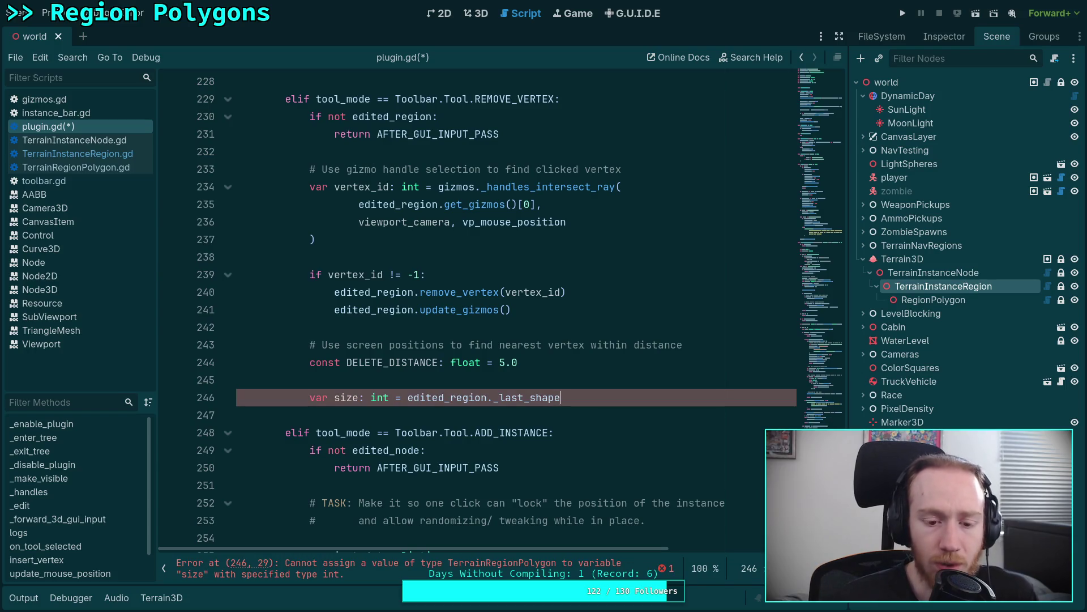
left_click_drag(562, 398, 311, 400)
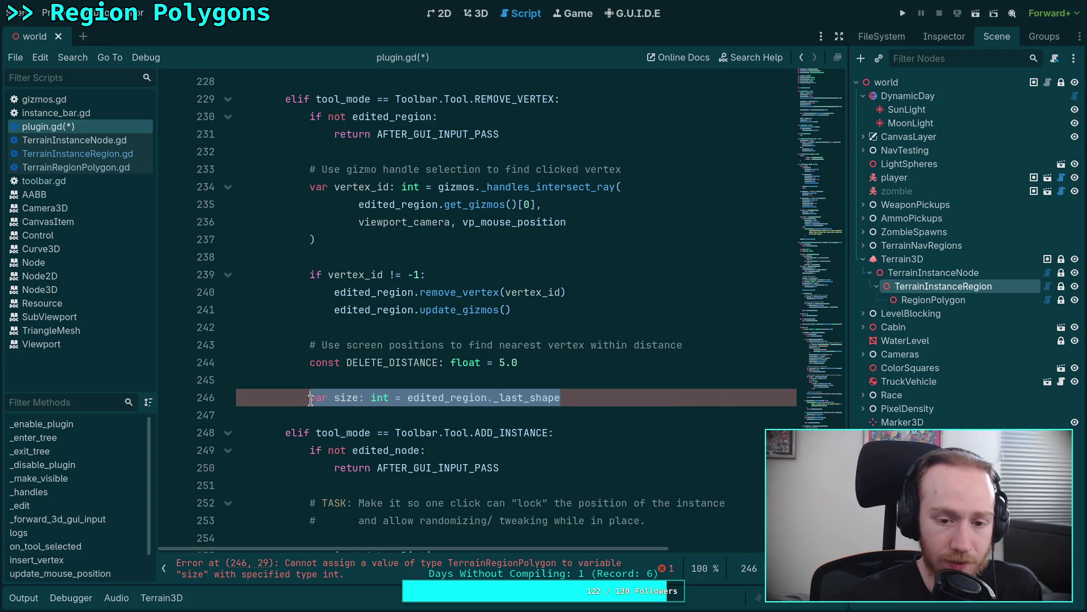
scroll(310, 400, "up", 8)
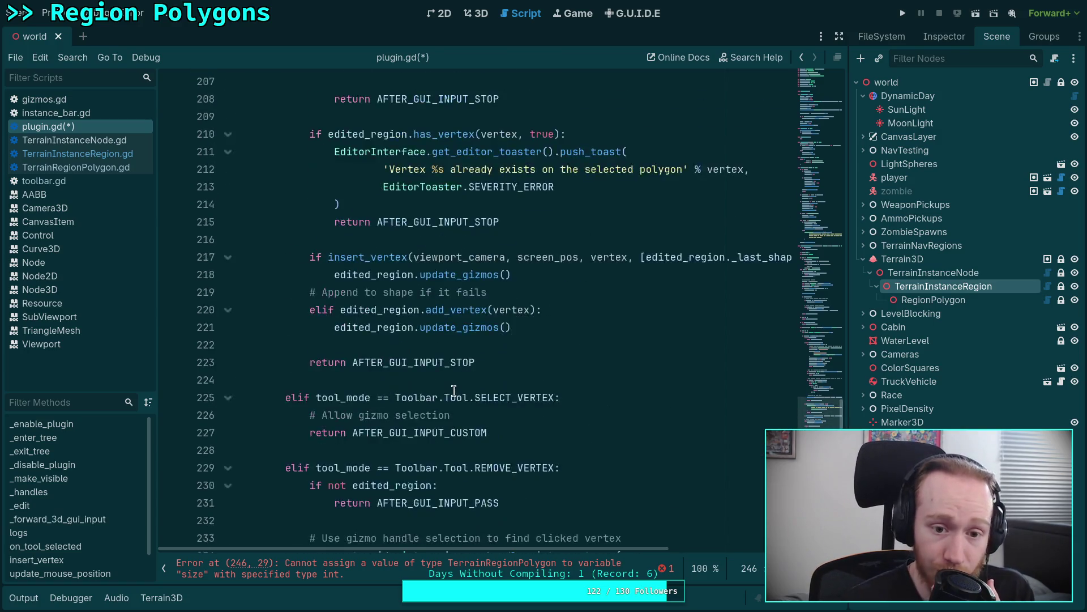
left_click(333, 309)
scroll(503, 348, "down", 20)
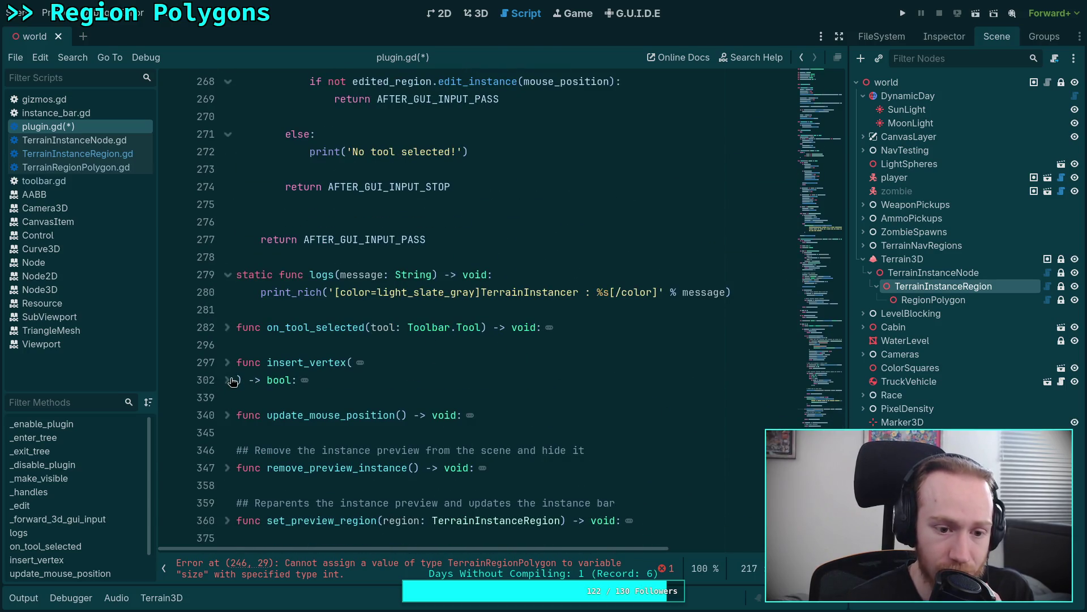
left_click(228, 380)
scroll(241, 324, "down", 2)
mouse_move(237, 259)
left_mouse_down()
mouse_move(340, 331)
mouse_move(363, 319)
mouse_move(373, 380)
left_mouse_up()
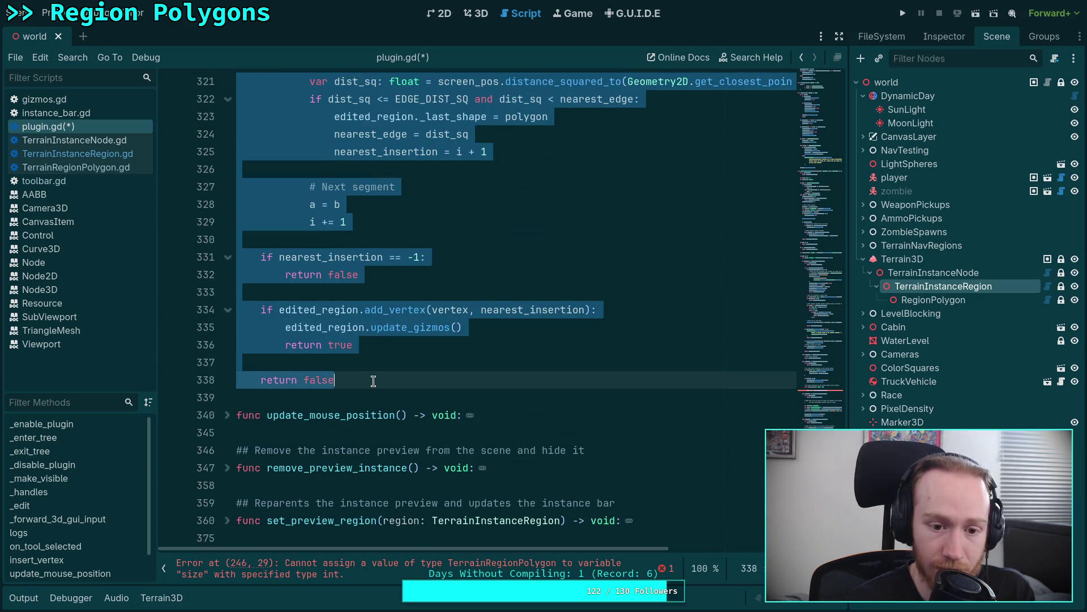
right_click(374, 381)
left_click(399, 439)
left_click(369, 396)
key("Return")
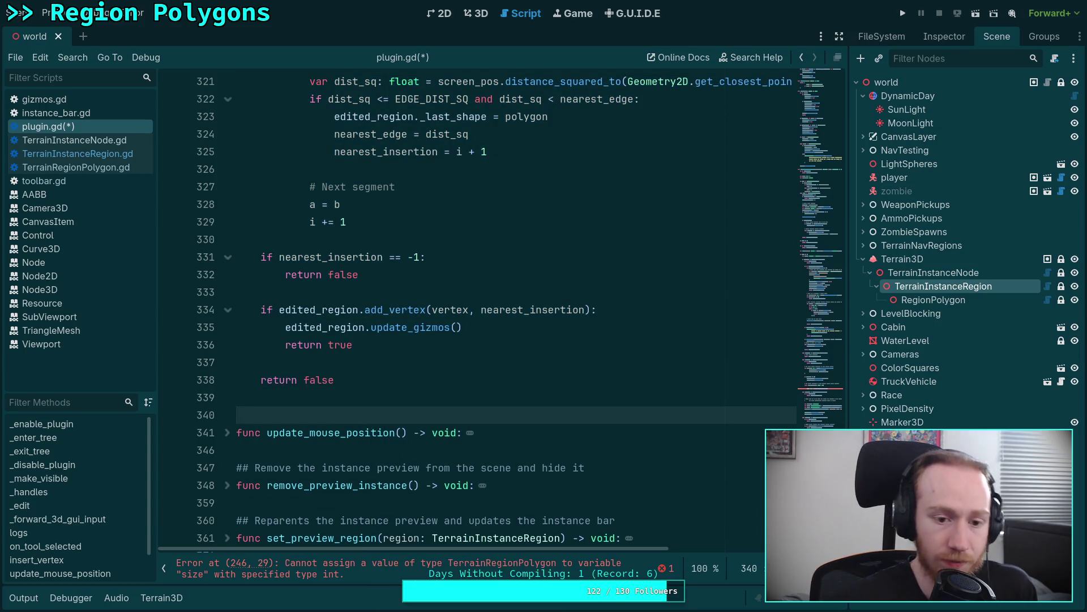
key("ctrl+v")
scroll(295, 352, "up", 6)
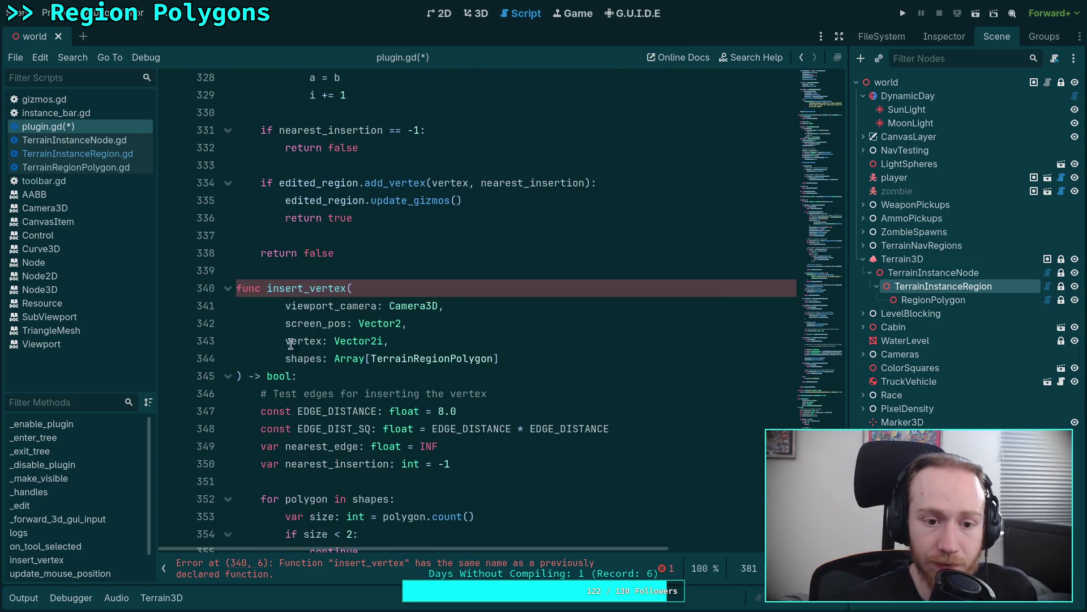
left_click_drag(268, 290, 303, 288)
type("delete")
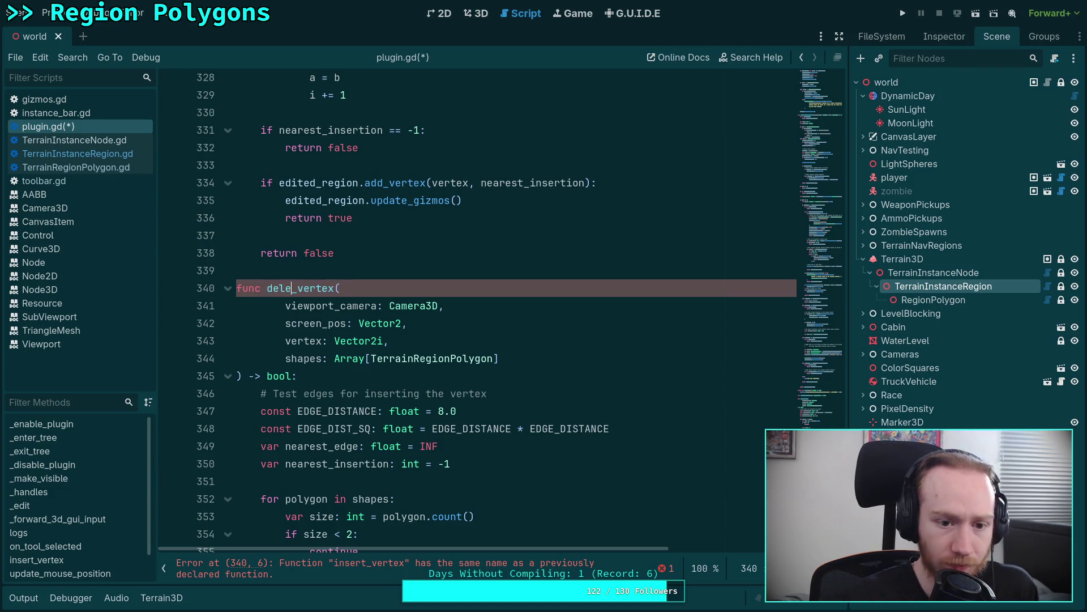
scroll(415, 307, "down", 6)
scroll(415, 307, "up", 6)
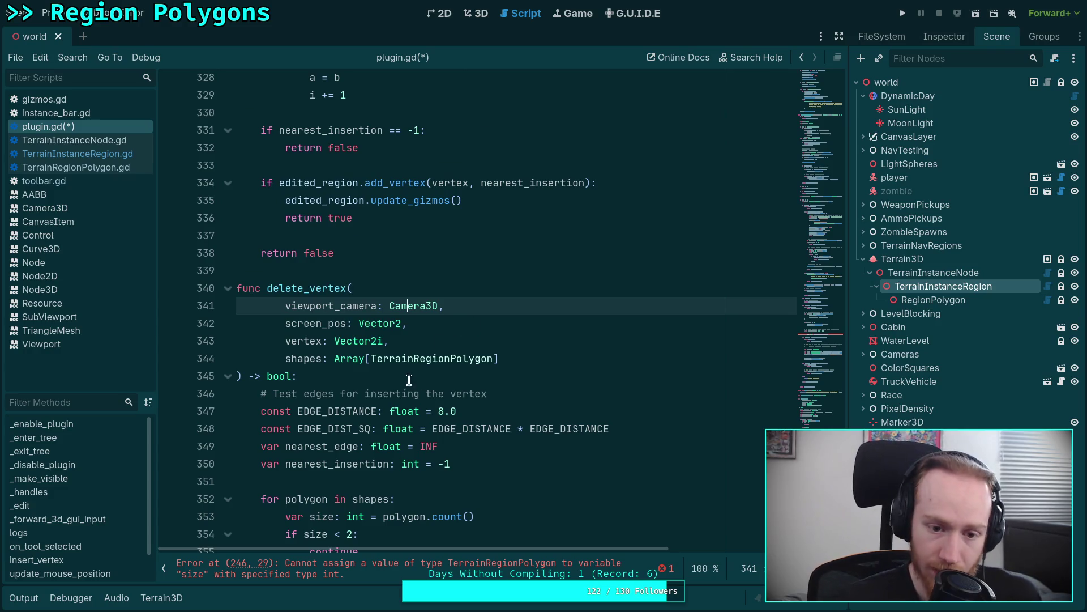
double_click(300, 340)
double_click(303, 359)
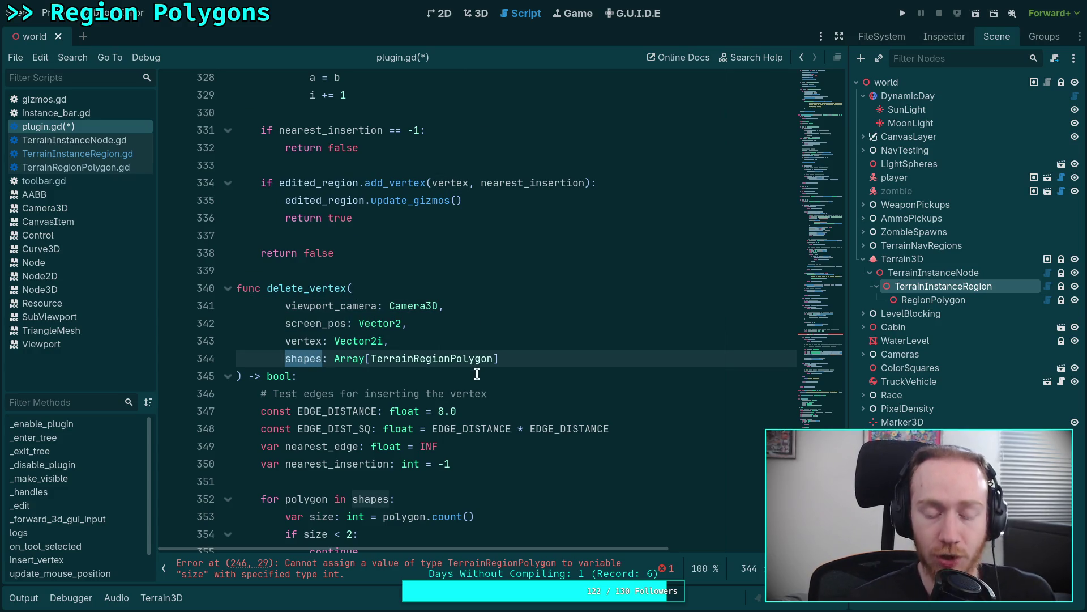
scroll(459, 374, "down", 3)
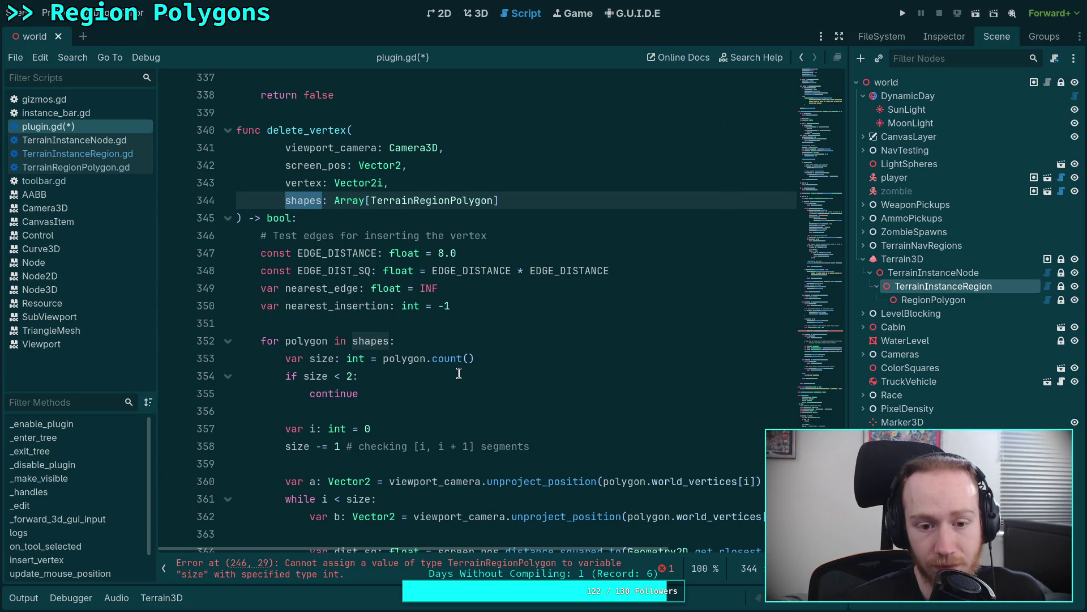
scroll(459, 373, "up", 12)
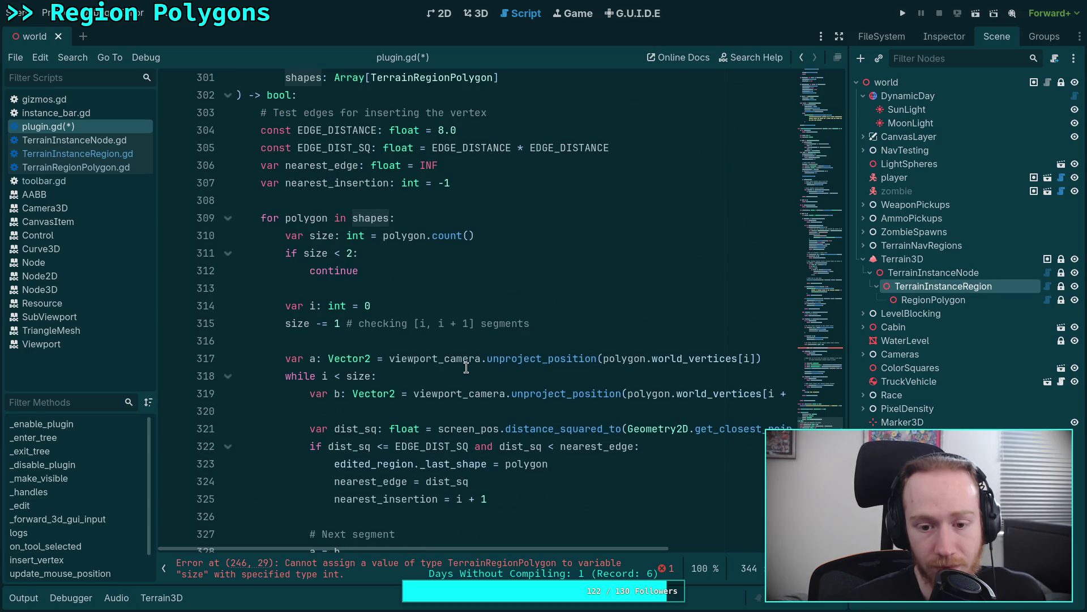
scroll(466, 368, "up", 20)
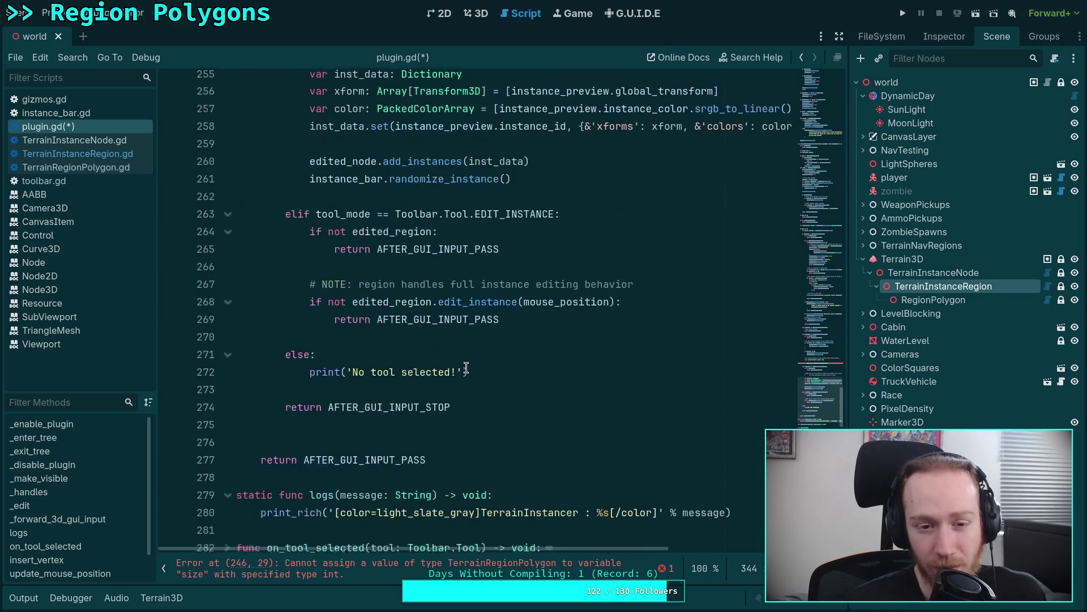
scroll(466, 367, "up", 5)
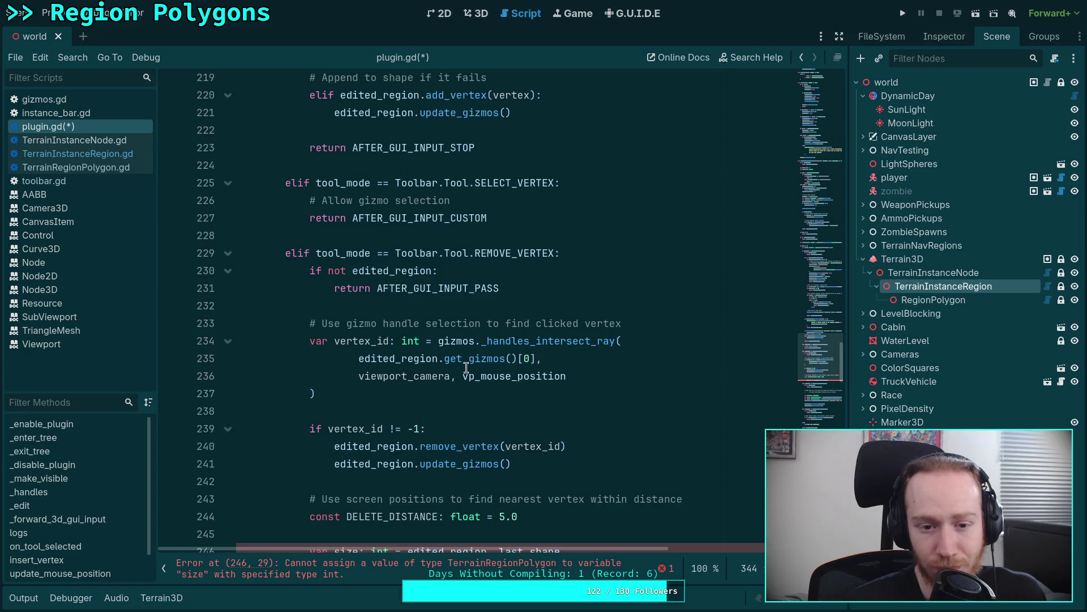
Check where vp_mouse_position is defined in the REMOVE_VERTEX branch.
left_click(419, 377)
double_click(525, 376)
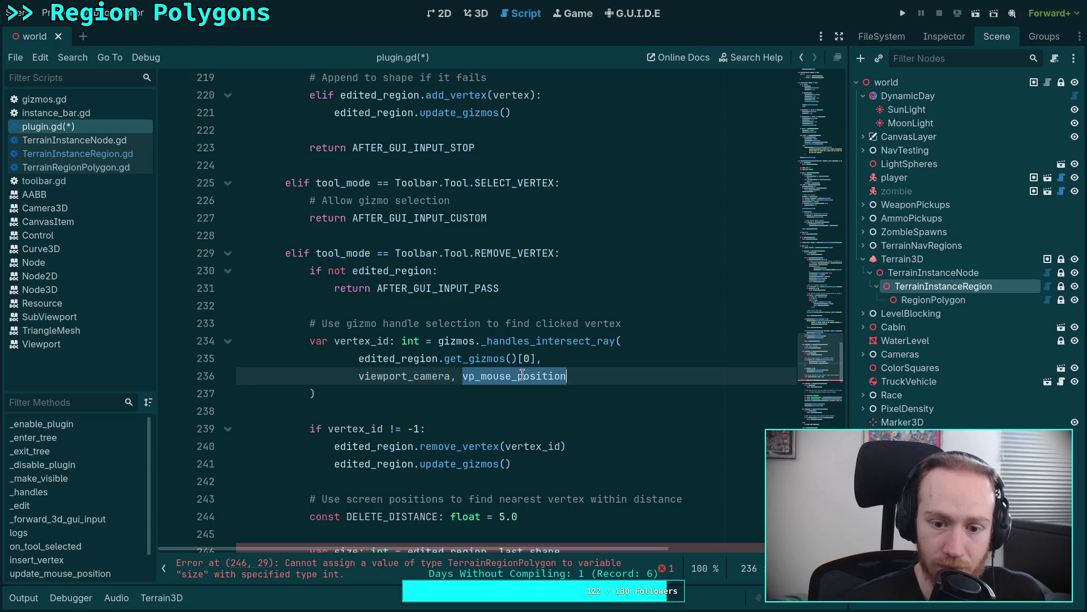
mouse_move(508, 375)
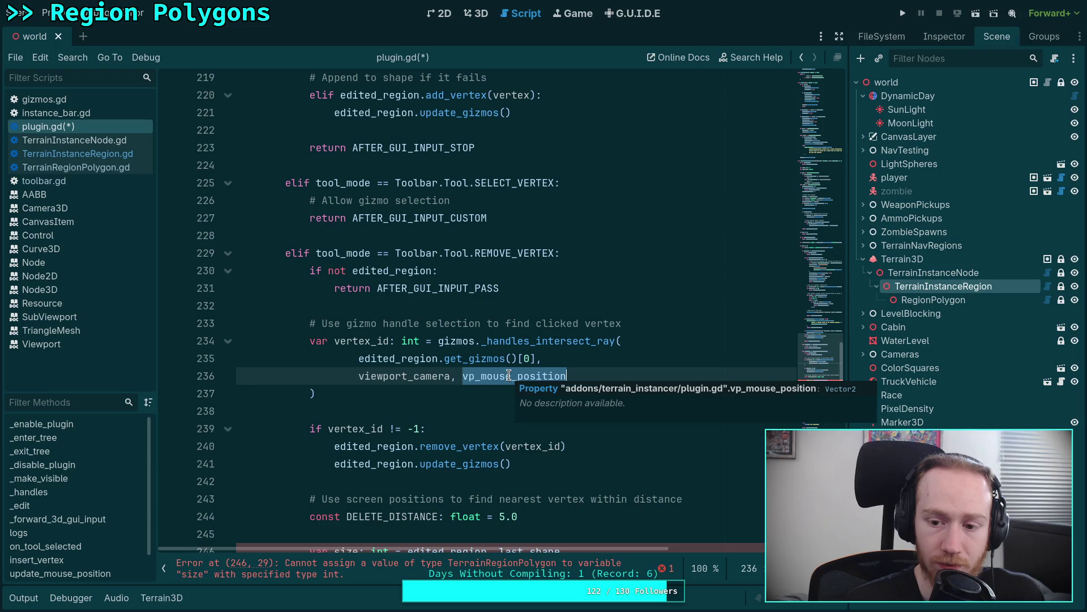
mouse_move(562, 343)
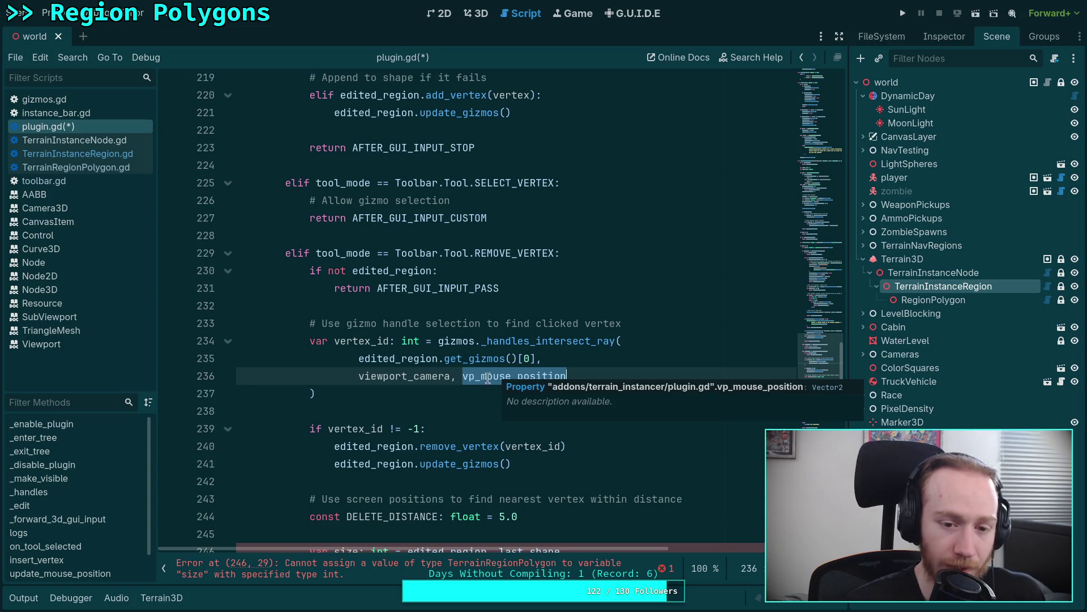
left_click_drag(363, 396, 311, 340)
scroll(481, 370, "up", 3)
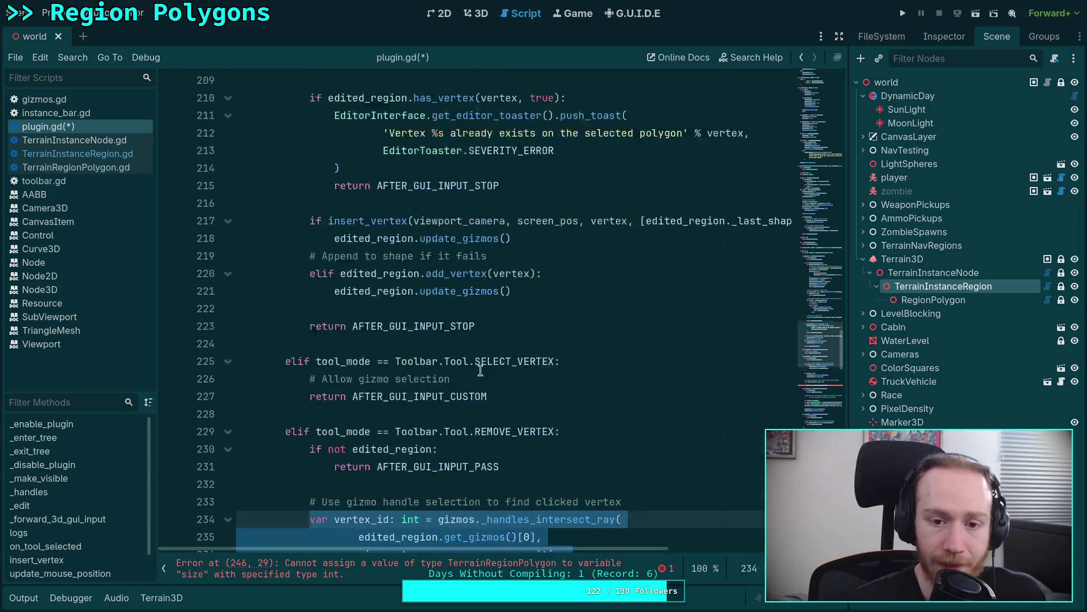
scroll(481, 370, "up", 11)
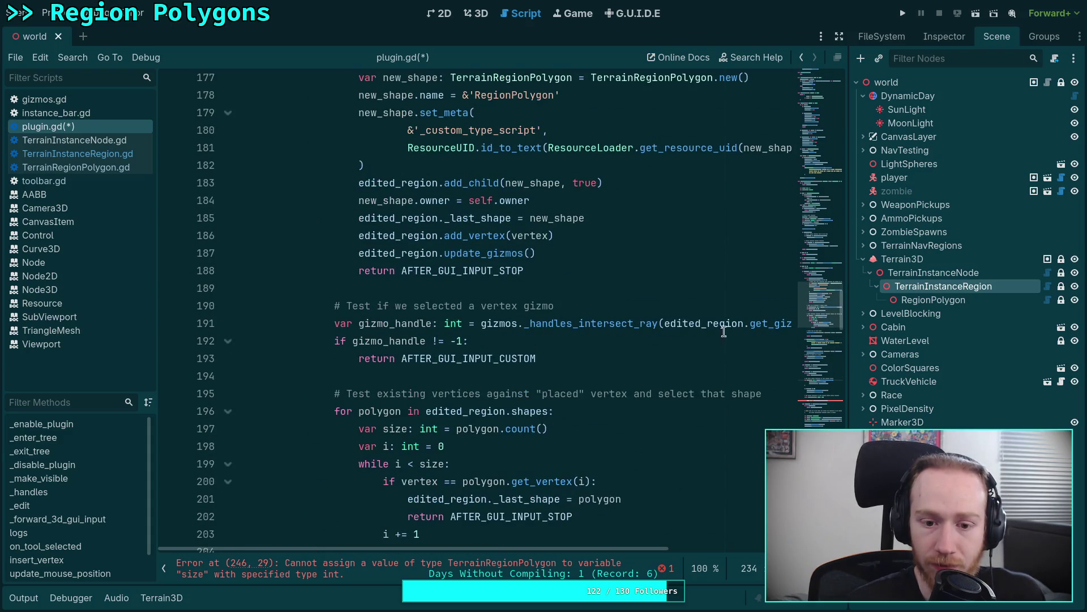
mouse_move(589, 547)
left_mouse_down()
mouse_move(756, 552)
mouse_move(652, 548)
left_mouse_up()
scroll(510, 442, "down", 14)
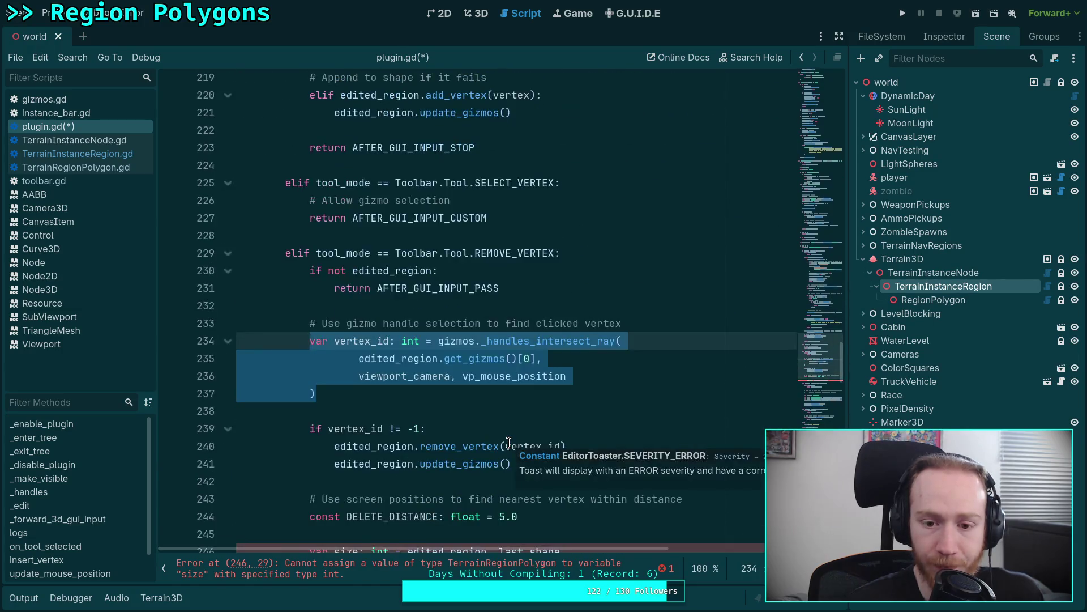
Cut the gizmo vertex removal block out of the REMOVE_VERTEX branch.
left_click(309, 328)
left_click_drag(307, 338, 315, 394)
mouse_move(310, 317)
left_mouse_down()
mouse_move(476, 450)
mouse_move(513, 465)
left_mouse_up()
right_click(380, 466)
left_click(425, 395)
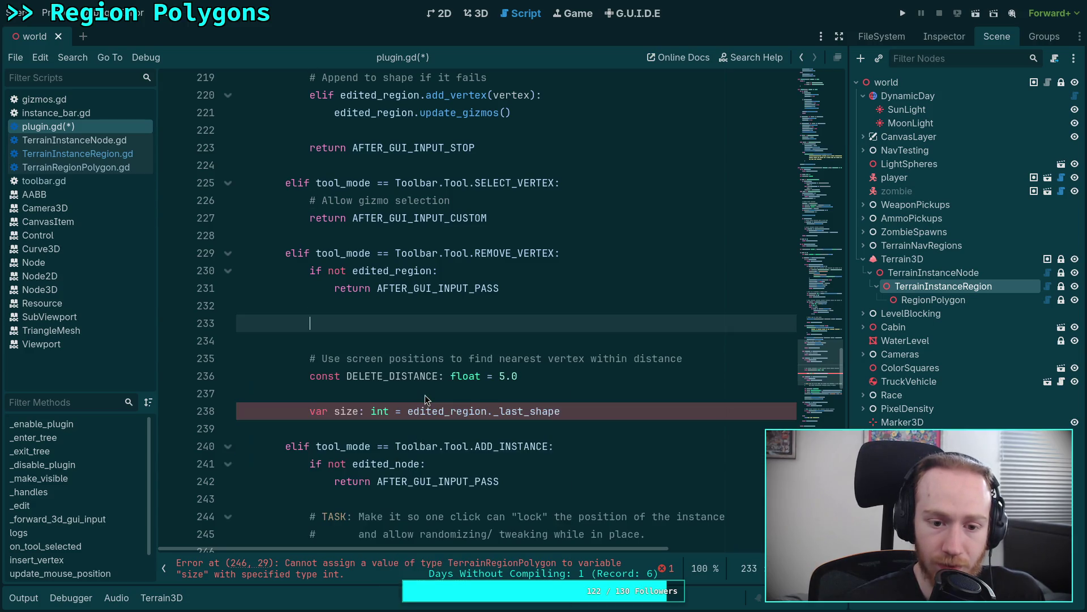
Paste the gizmo removal block at the start of delete_vertex and unindent it to function level.
scroll(424, 396, "down", 15)
scroll(445, 363, "down", 5)
scroll(448, 361, "up", 6)
left_click(227, 182)
left_click(227, 200)
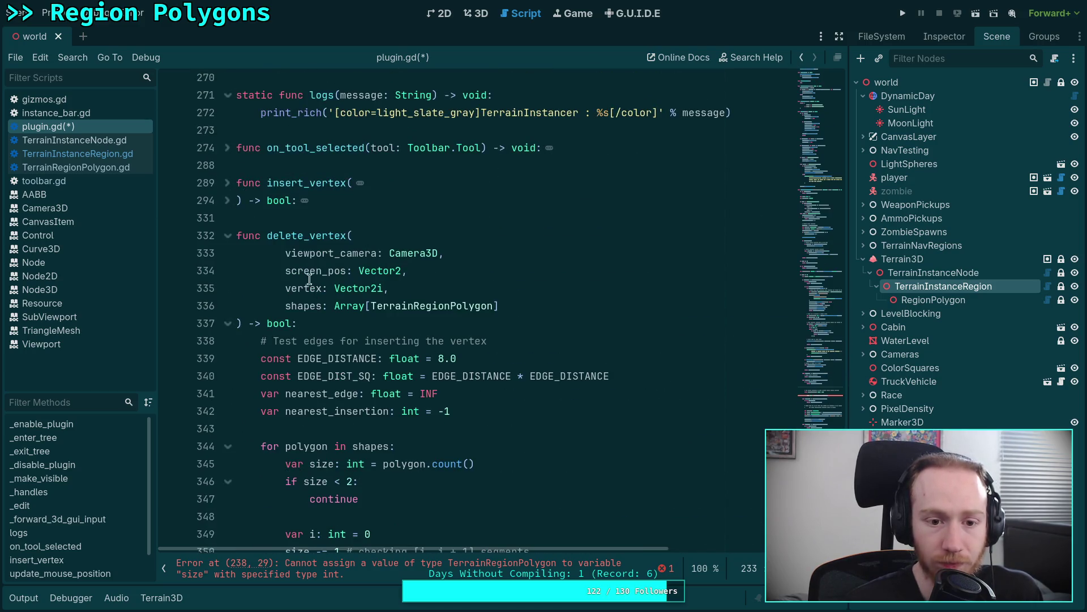
scroll(357, 330, "down", 2)
left_click(467, 223)
key("Return")
key("Return")
key("Up")
type("# Use gizmo handle selection to find clicked vertex \t\t\tvar vertex_id: int = gizmos._handles_intersect_ray( \t\t\t\t\tedited_region.get_gizmos()[0], \t\t\t\t\tviewport_camera, vp_mouse_position \t\t\t)  \t\t\tif vertex_id != -1: \t\t\t\tedited_region.remove_vertex(vertex_id) \t\t\t\tedited_region.update_gizmos()")
left_click_drag(377, 257, 402, 380)
key("shift+Tab")
key("shift+Tab")
Reword delete_vertex's opening comment to 'Test clicked vertex gizmo'.
left_click_drag(273, 240, 582, 243)
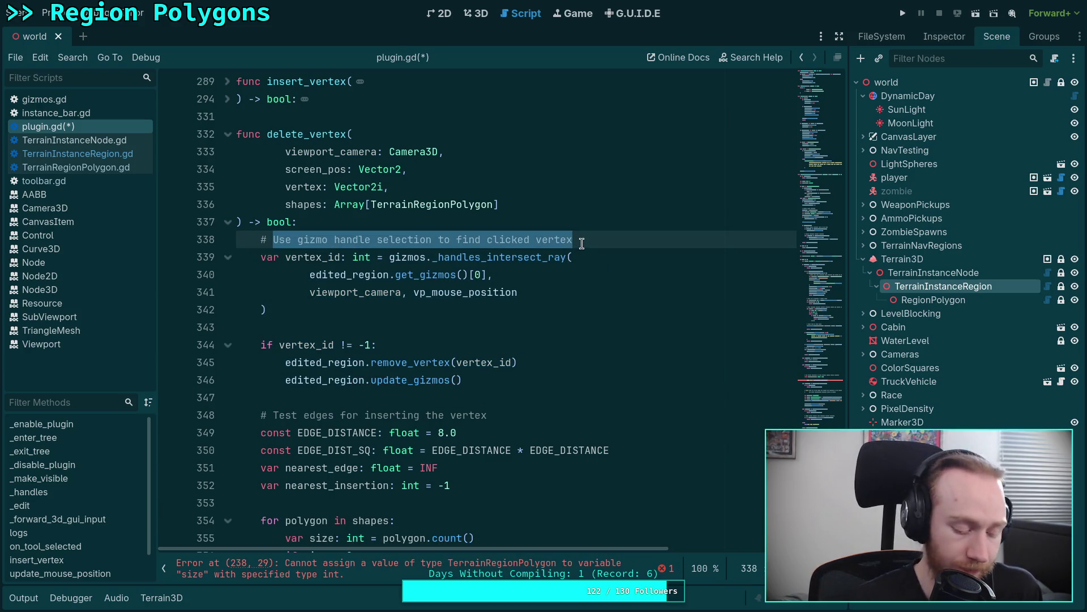
type("Test clicked")
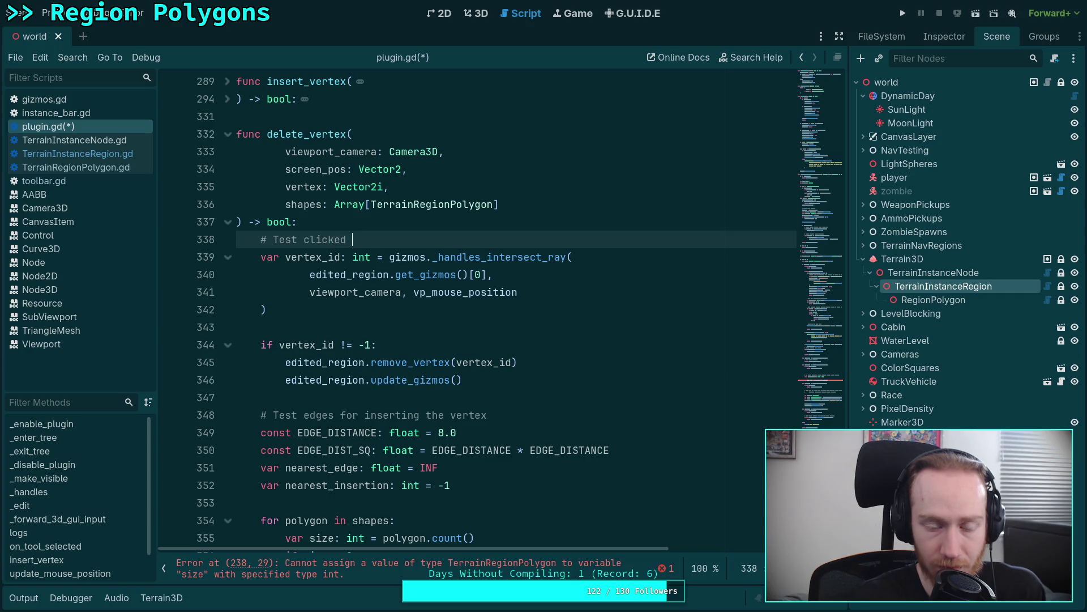
type("texgizmo")
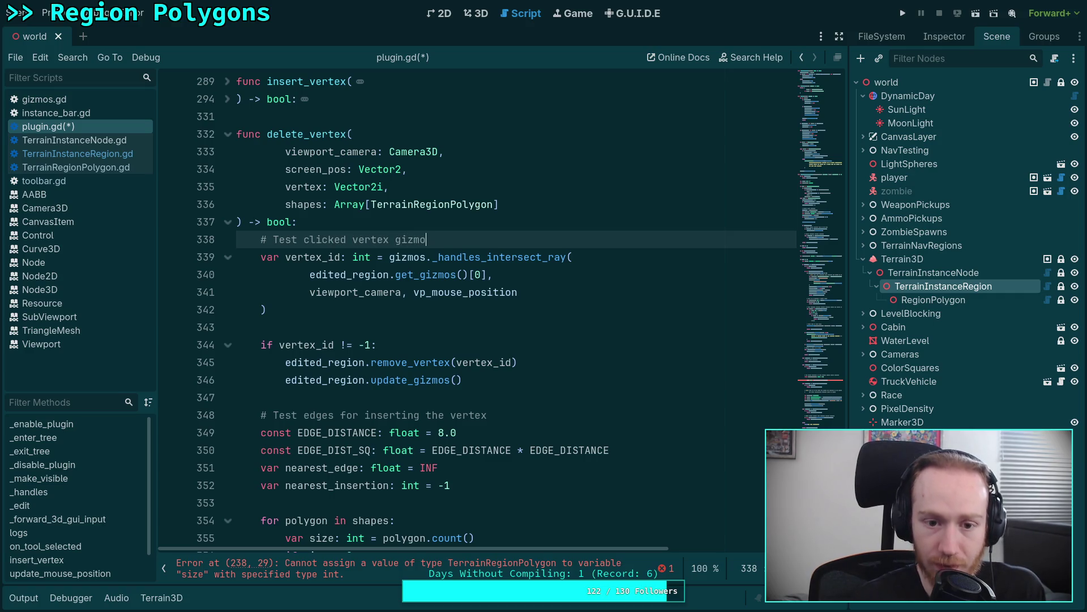
scroll(526, 299, "up", 20)
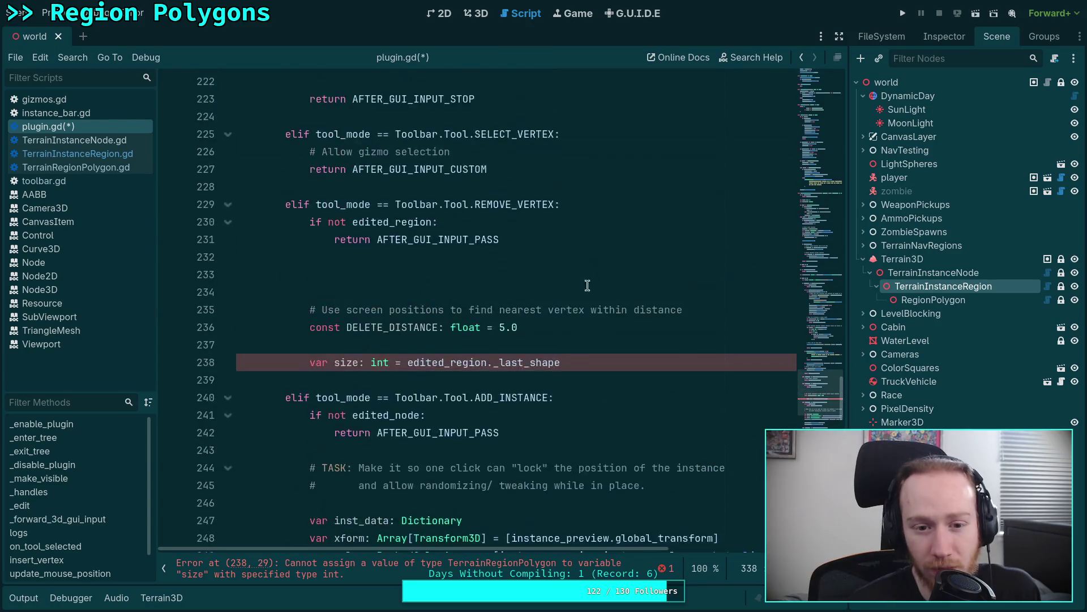
scroll(527, 299, "up", 13)
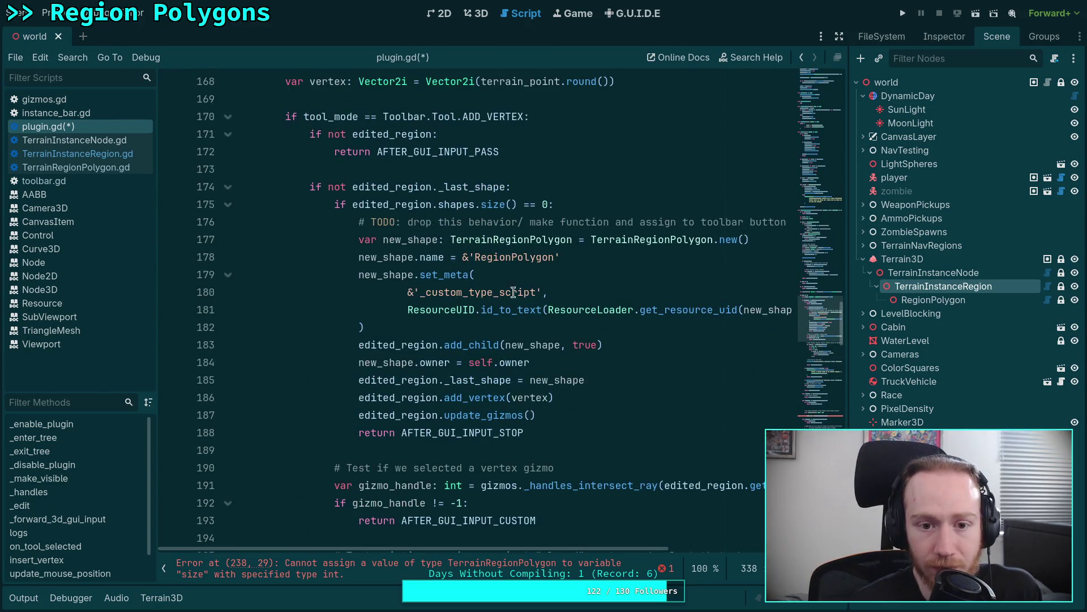
Copy the 'Test if we selected a vertex gizmo' comment from line 190 for reference.
left_click(335, 468)
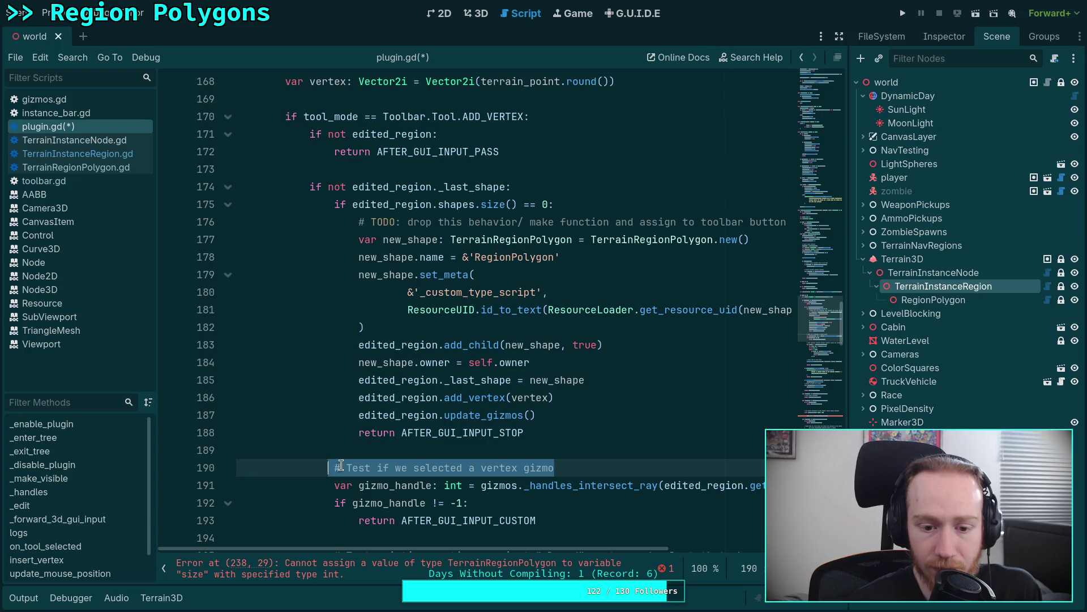
left_click_drag(334, 466, 555, 467)
right_click(517, 468)
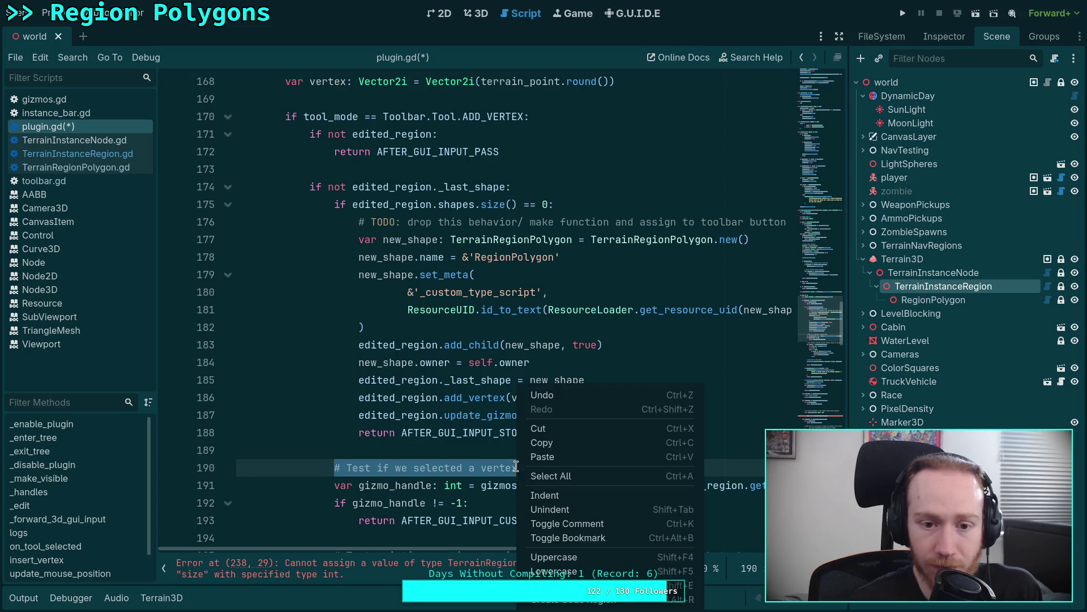
left_click(570, 444)
scroll(541, 419, "down", 6)
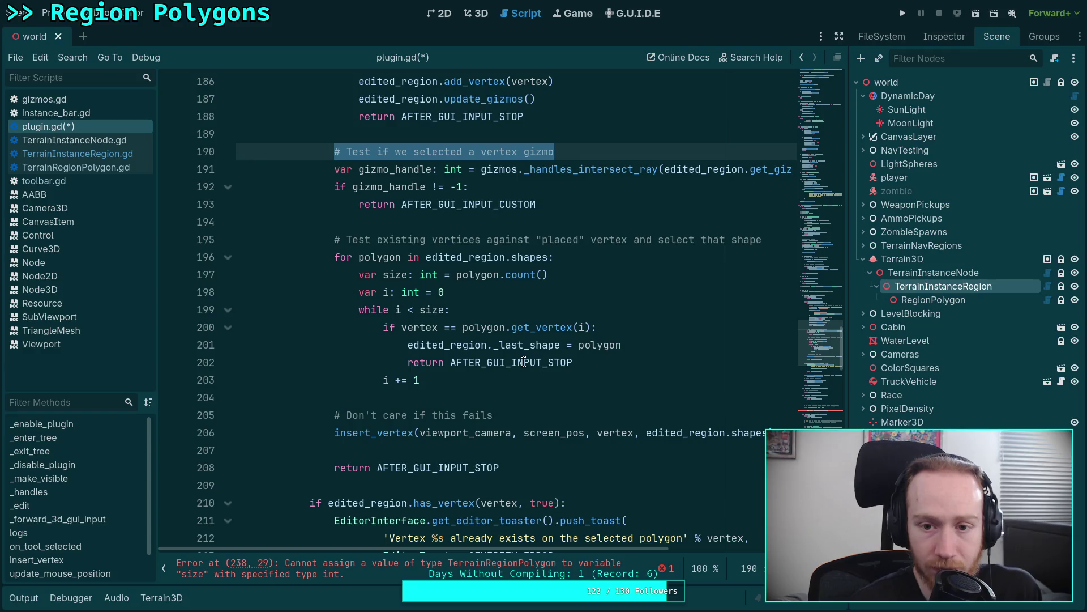
scroll(447, 354, "down", 9)
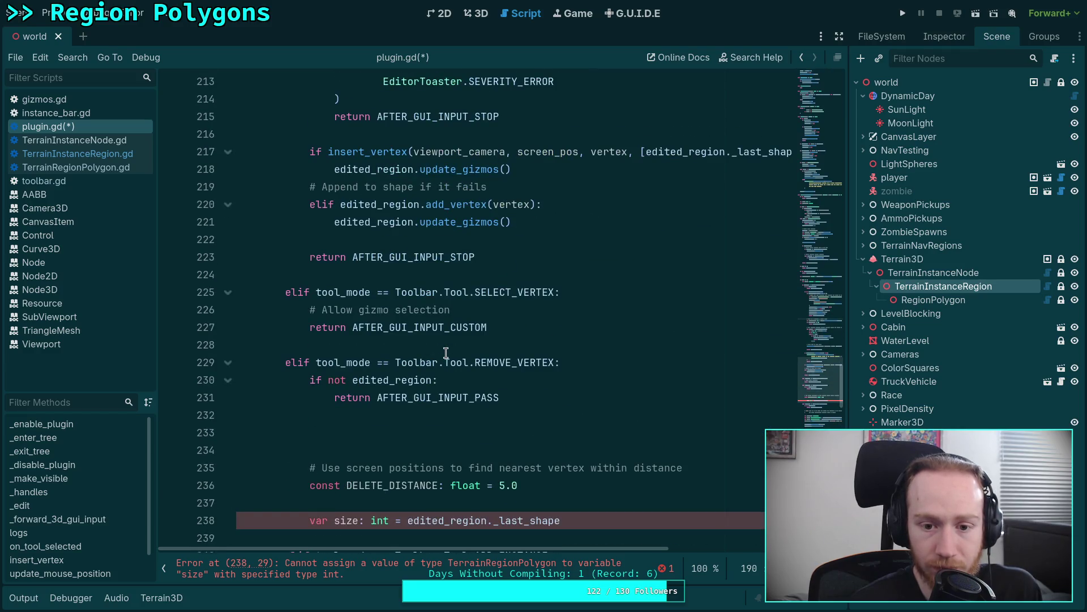
scroll(446, 353, "down", 2)
scroll(446, 353, "up", 16)
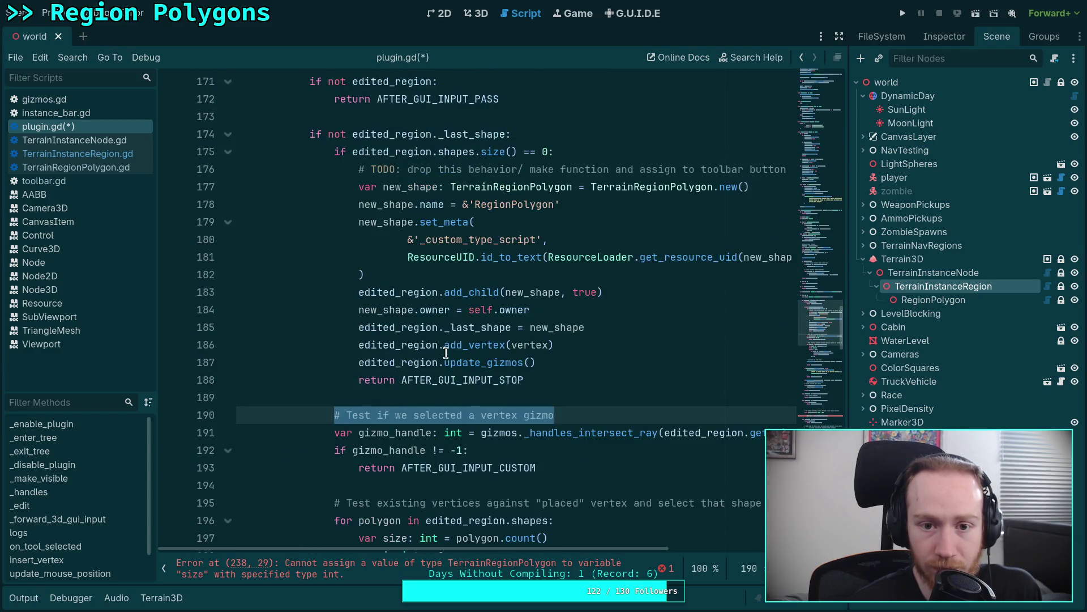
scroll(446, 353, "up", 2)
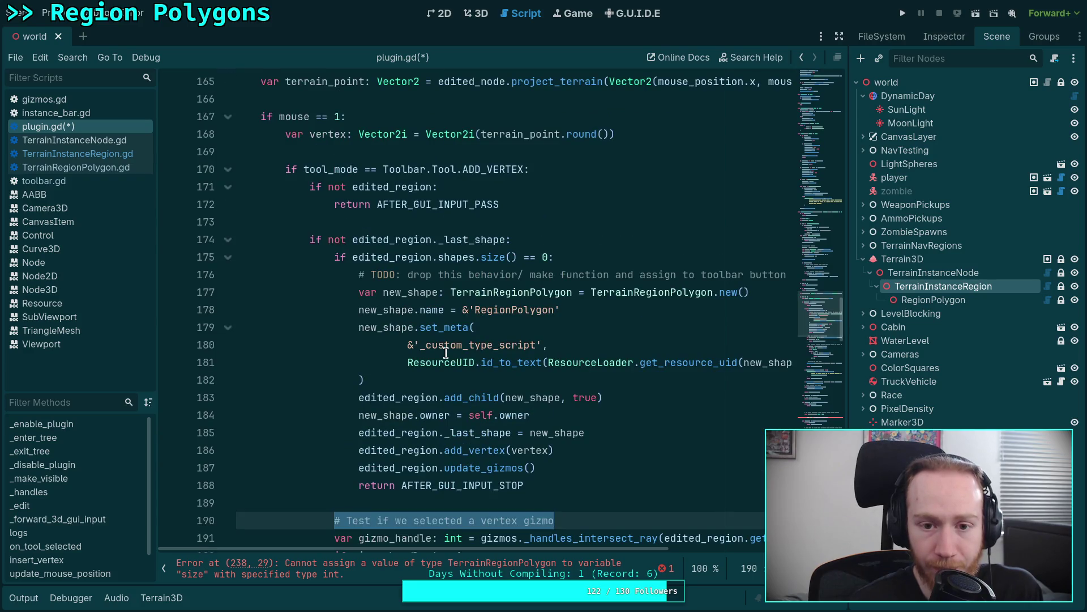
scroll(446, 353, "down", 9)
scroll(433, 330, "down", 14)
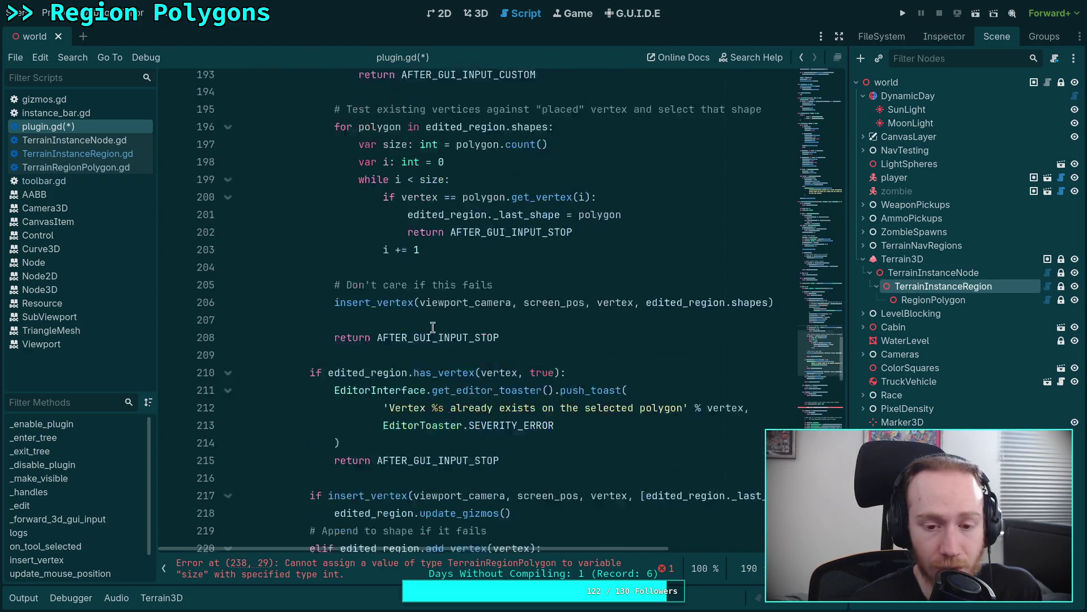
scroll(410, 275, "down", 11)
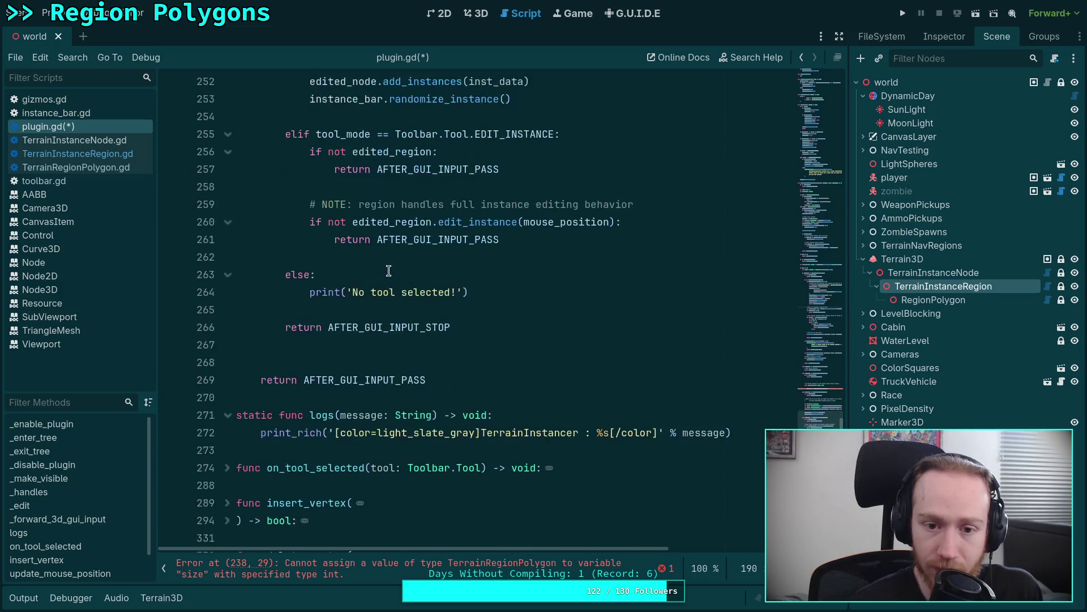
scroll(386, 268, "down", 4)
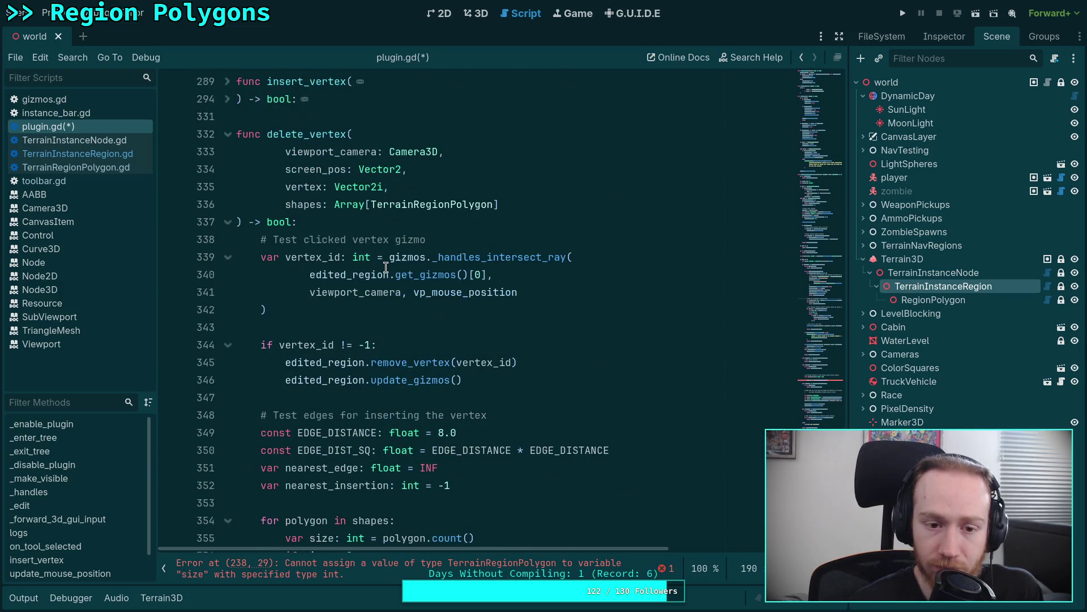
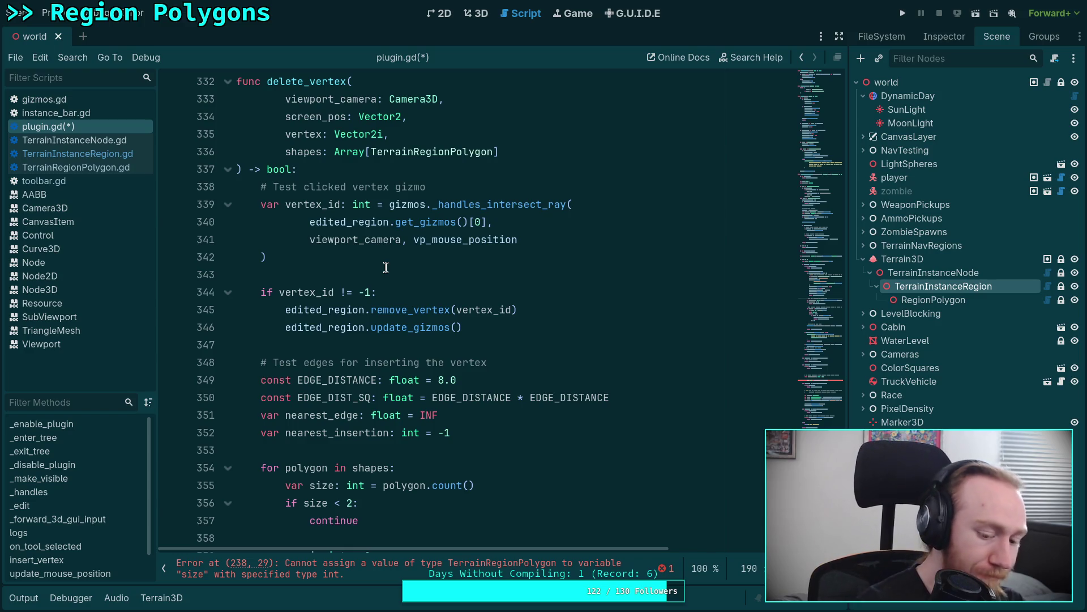
In delete_vertex, replace the vp_mouse_position argument of the ray test with screen_pos.
scroll(386, 267, "down", 10)
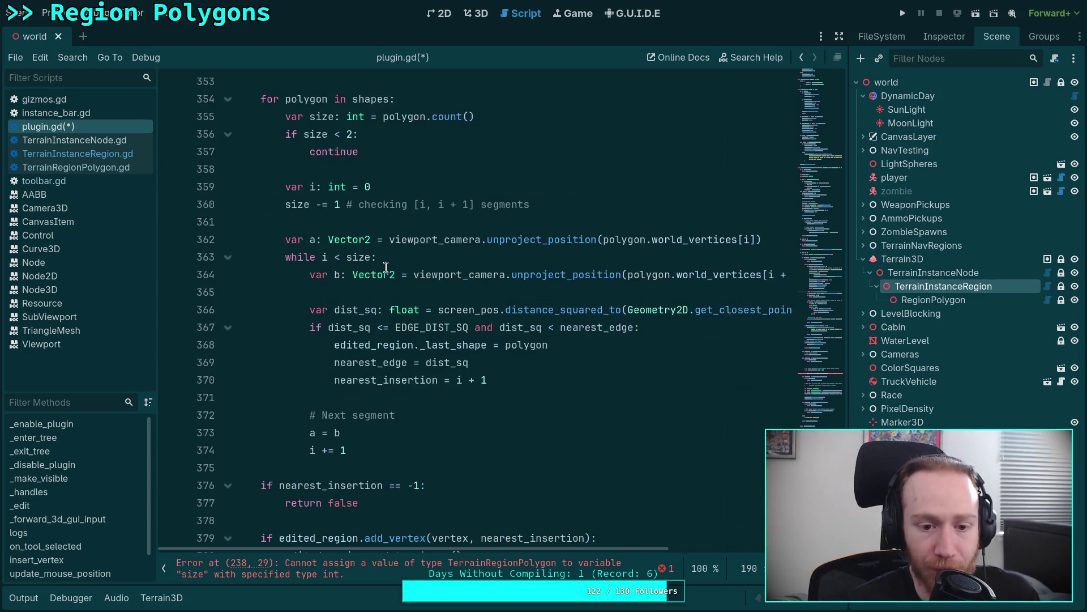
scroll(393, 334, "up", 10)
scroll(401, 354, "up", 4)
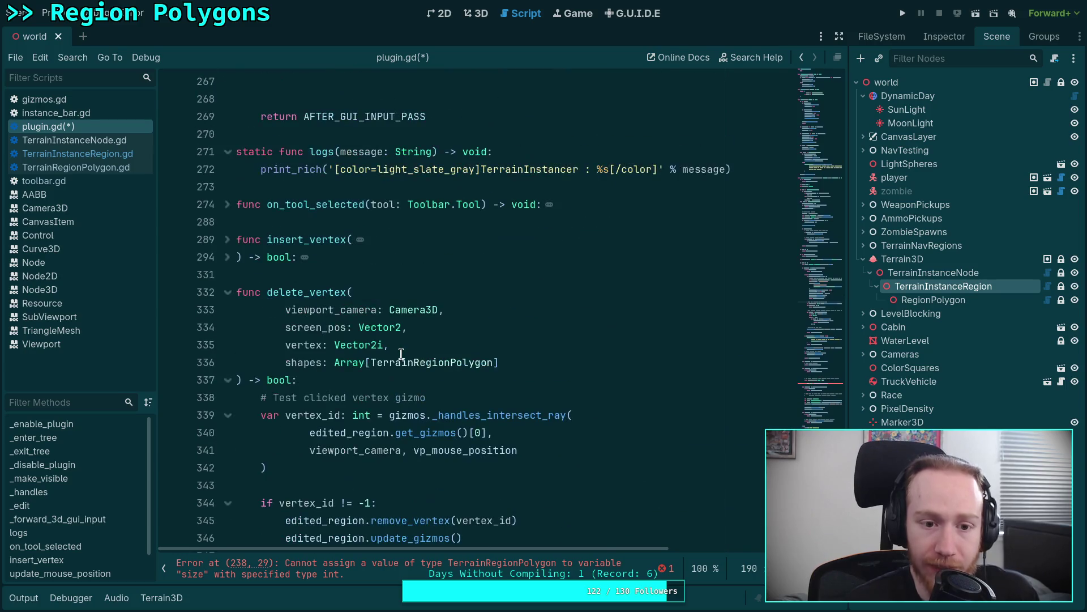
scroll(407, 351, "down", 3)
left_click(507, 326)
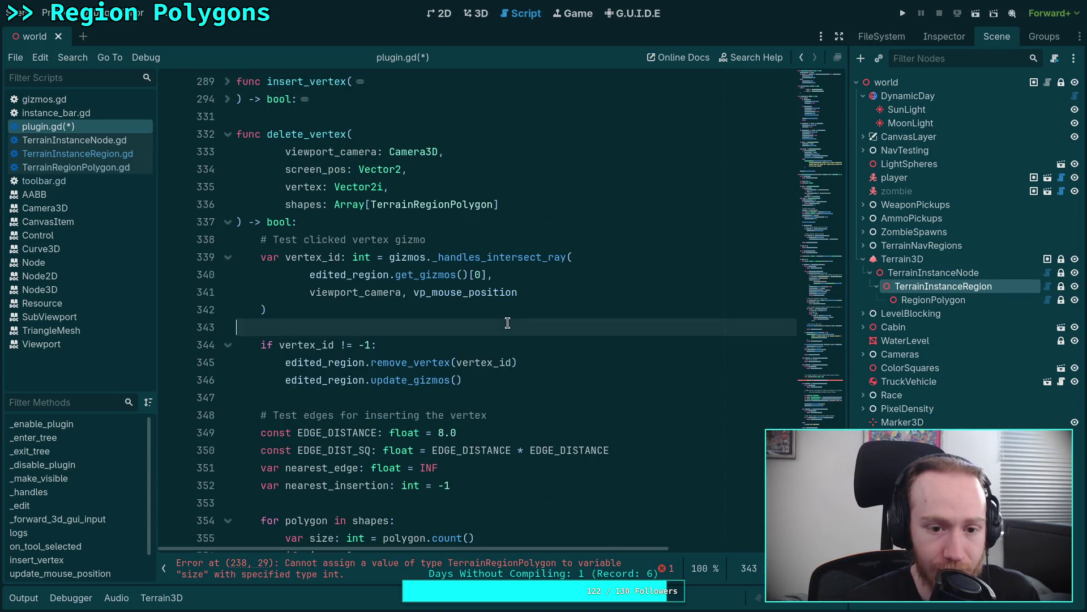
left_click_drag(414, 292, 544, 291)
type("screen_")
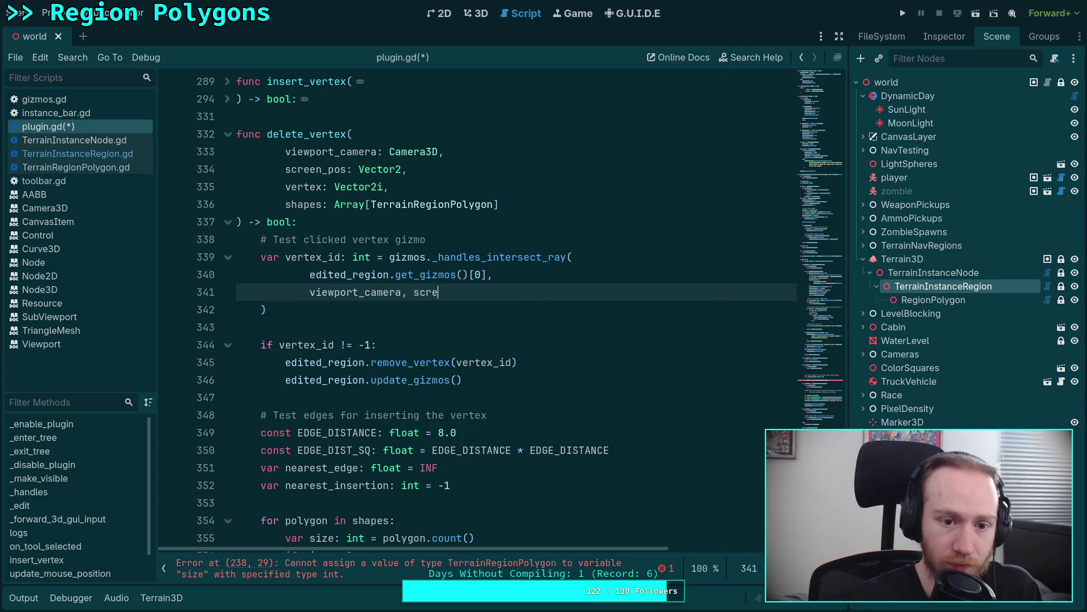
Split the _handles_intersect_ray call at line 191 so each argument and the closing parenthesis sit on separate lines.
scroll(494, 342, "up", 20)
scroll(494, 342, "up", 14)
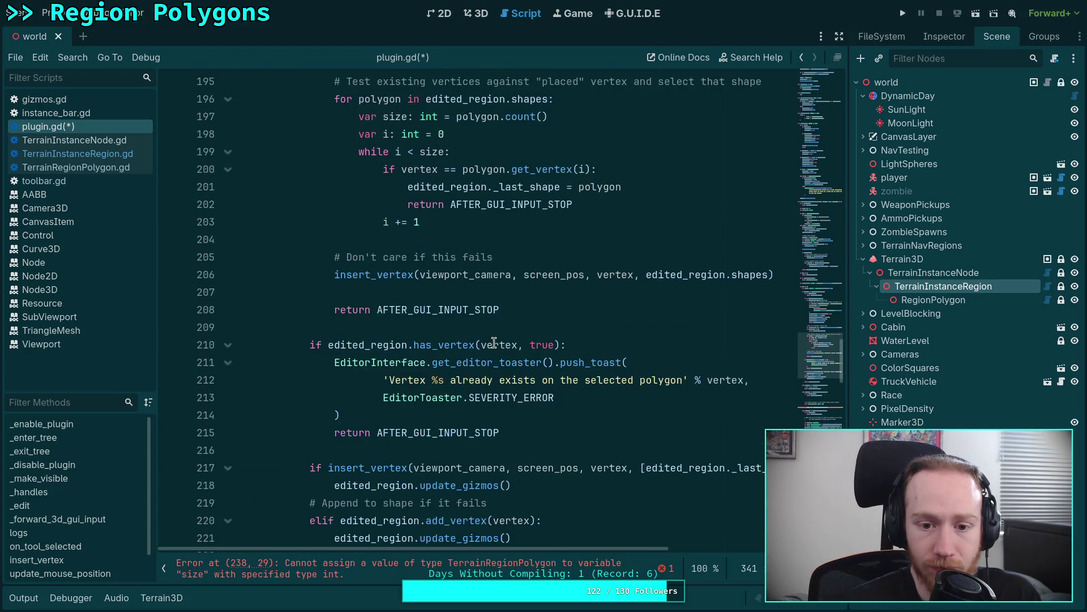
left_click(667, 328)
key("Return")
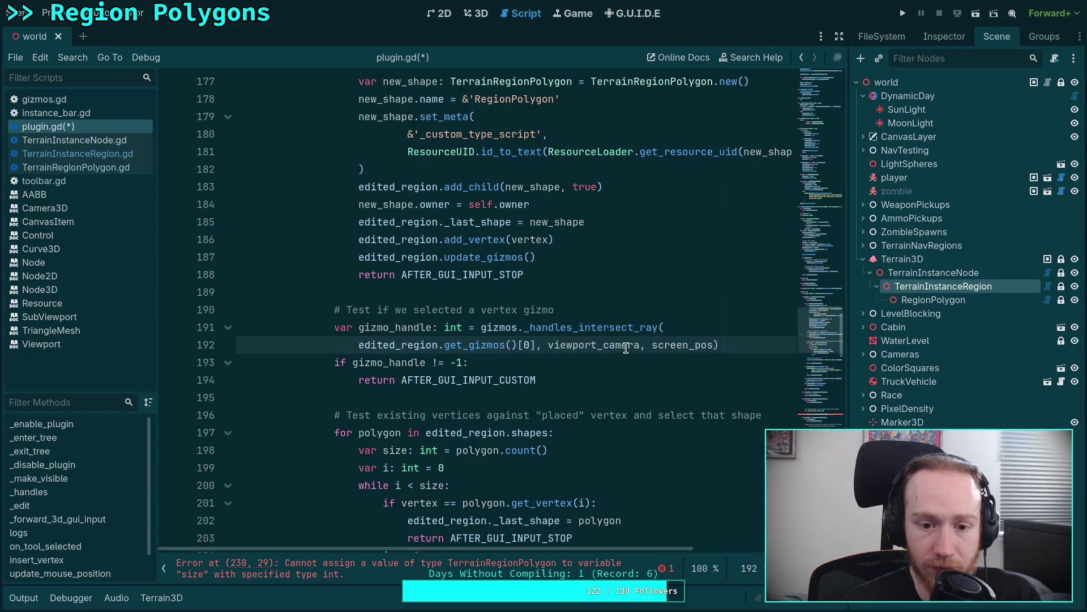
key("Tab")
left_click(573, 344)
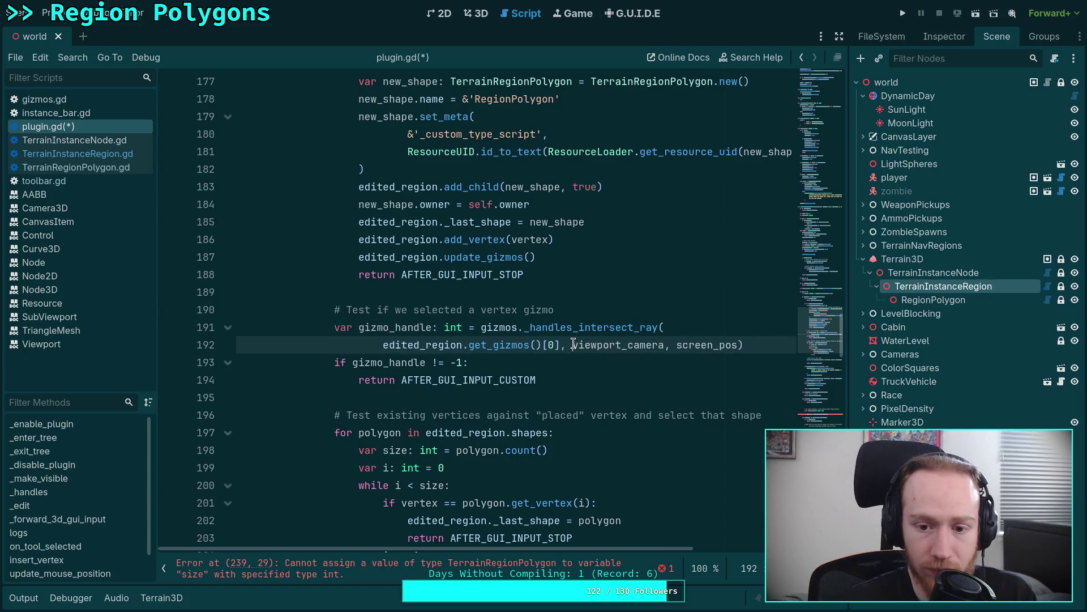
key("Return")
left_click(487, 362)
key("Return")
left_click(444, 380)
key("Return")
key("shift+Tab")
scroll(552, 388, "down", 13)
scroll(553, 387, "down", 15)
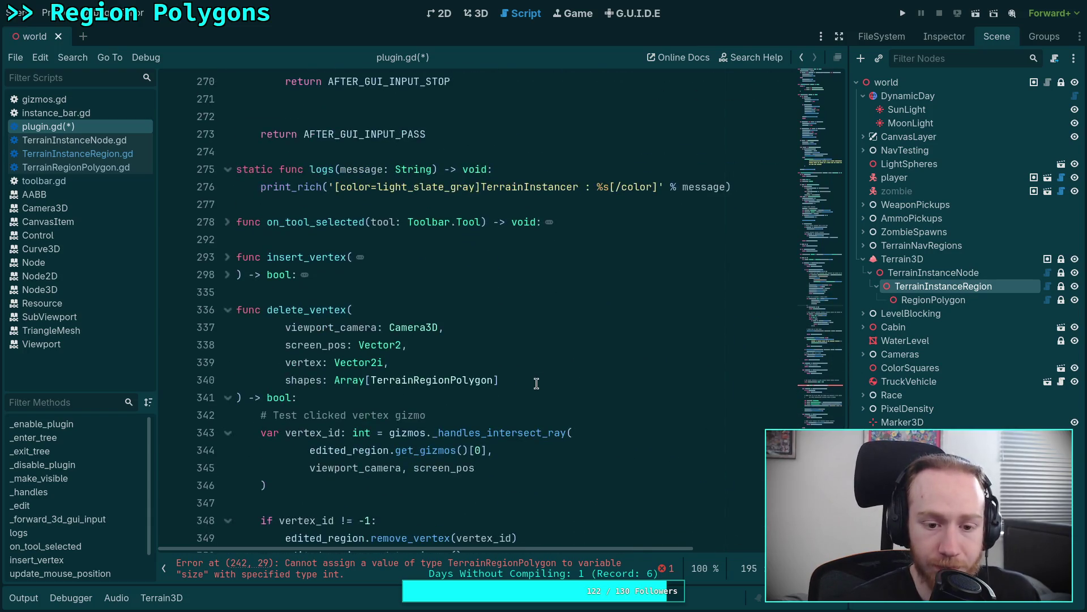
scroll(537, 383, "up", 12)
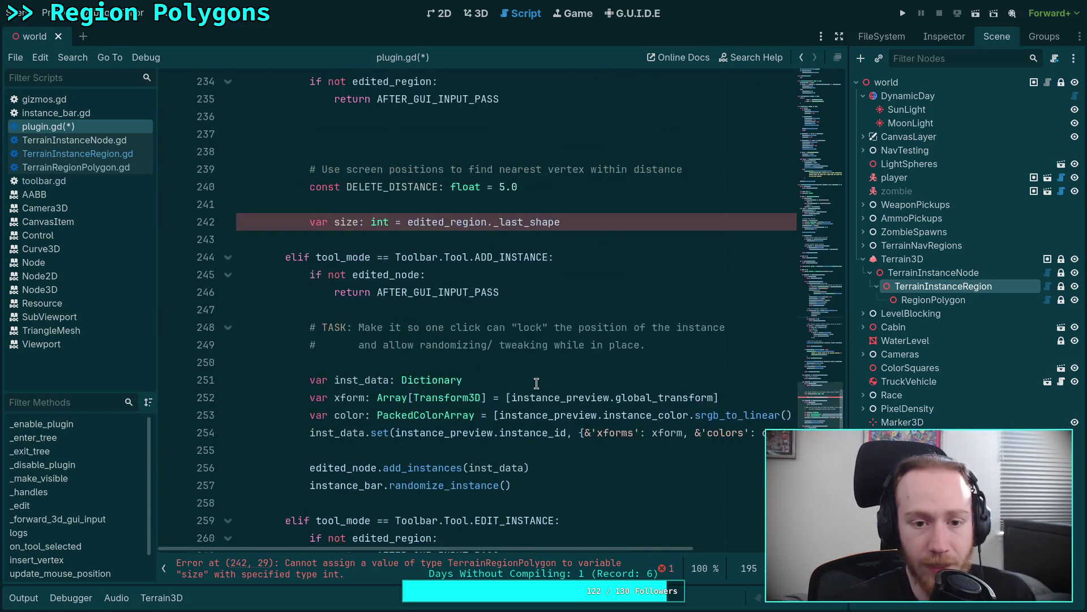
scroll(536, 384, "up", 20)
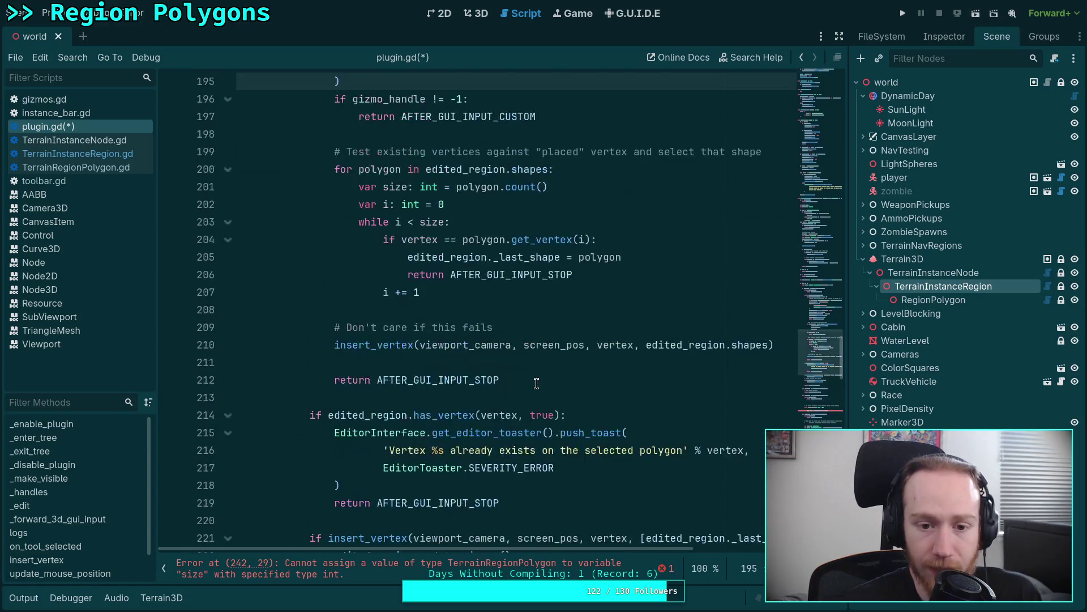
Put viewport_camera and screen_pos on separate lines in delete_vertex's ray-test call.
scroll(537, 383, "down", 20)
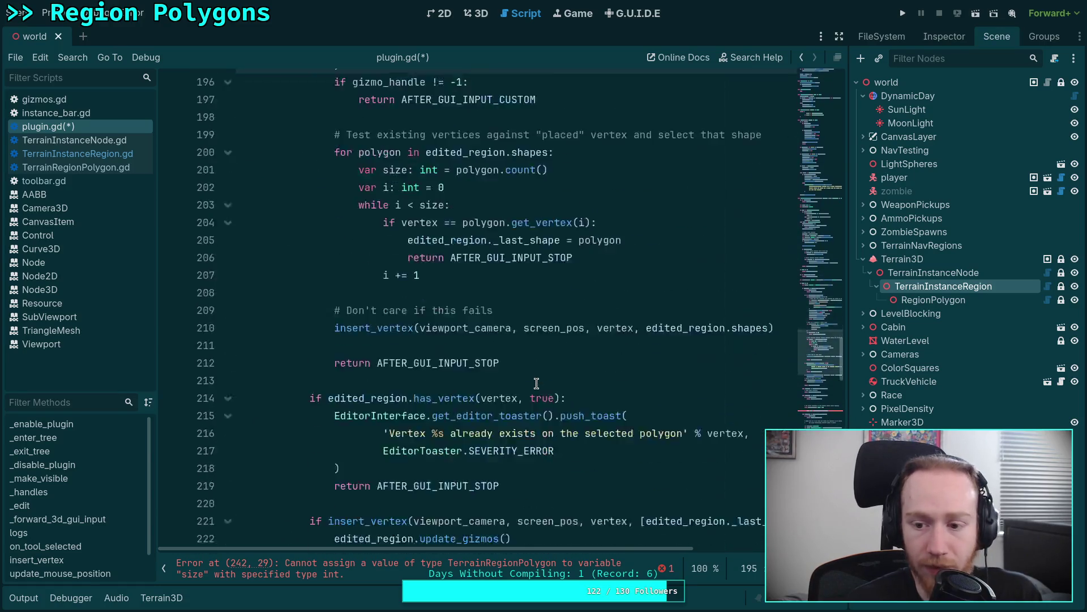
scroll(387, 343, "down", 6)
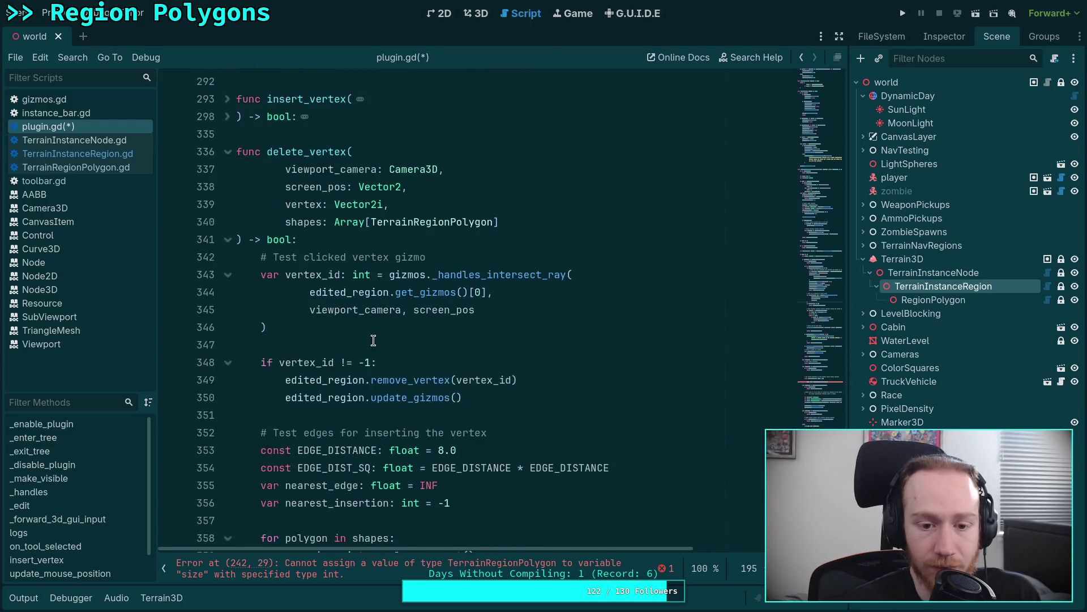
left_click(424, 310)
left_click(421, 328)
left_click(424, 361)
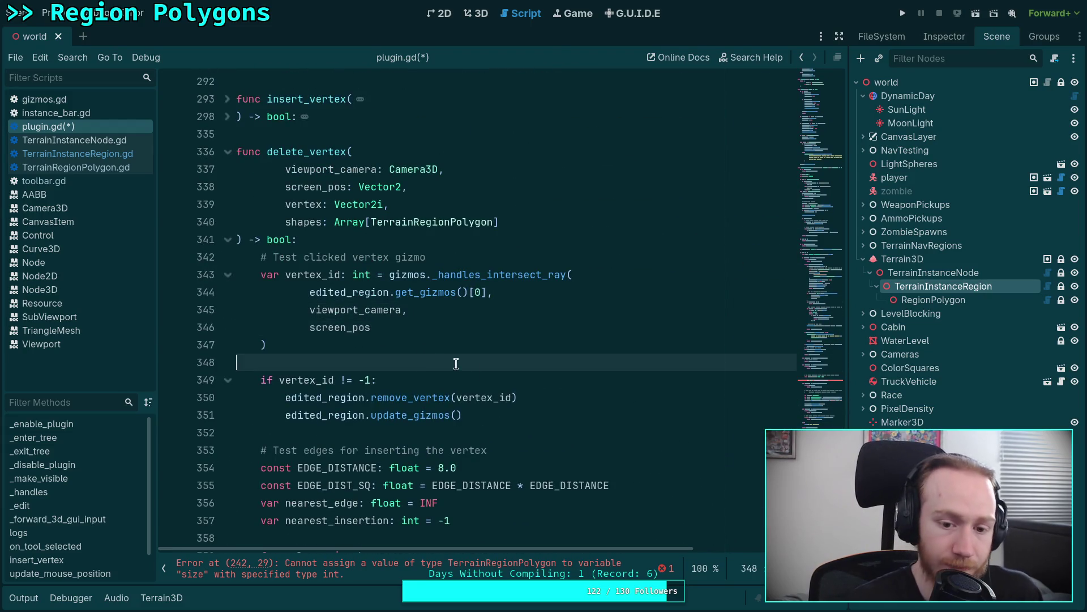
scroll(490, 358, "down", 3)
scroll(491, 358, "down", 3)
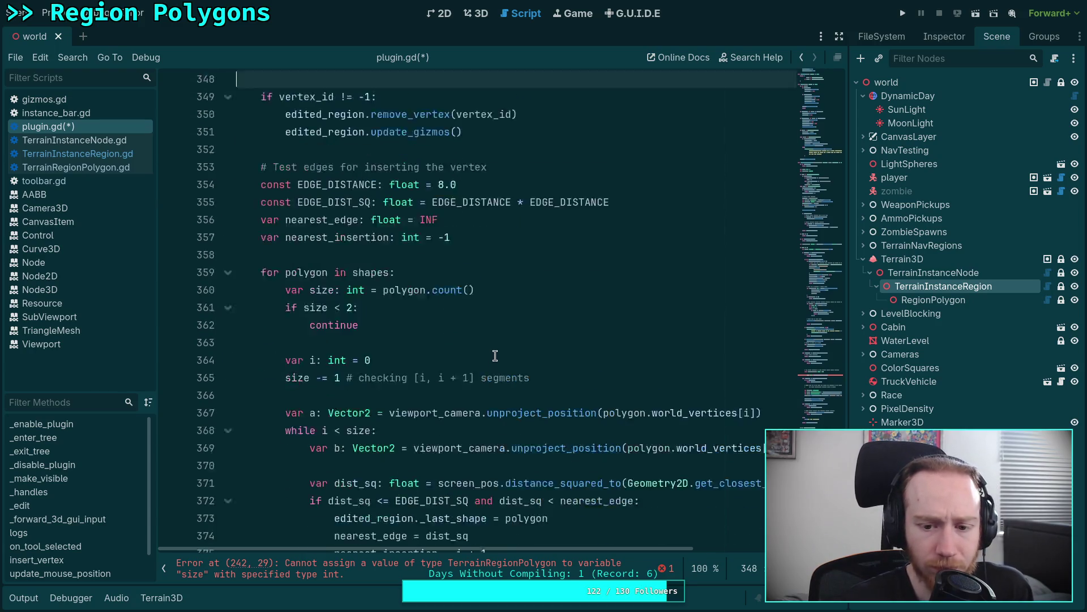
scroll(493, 354, "up", 6)
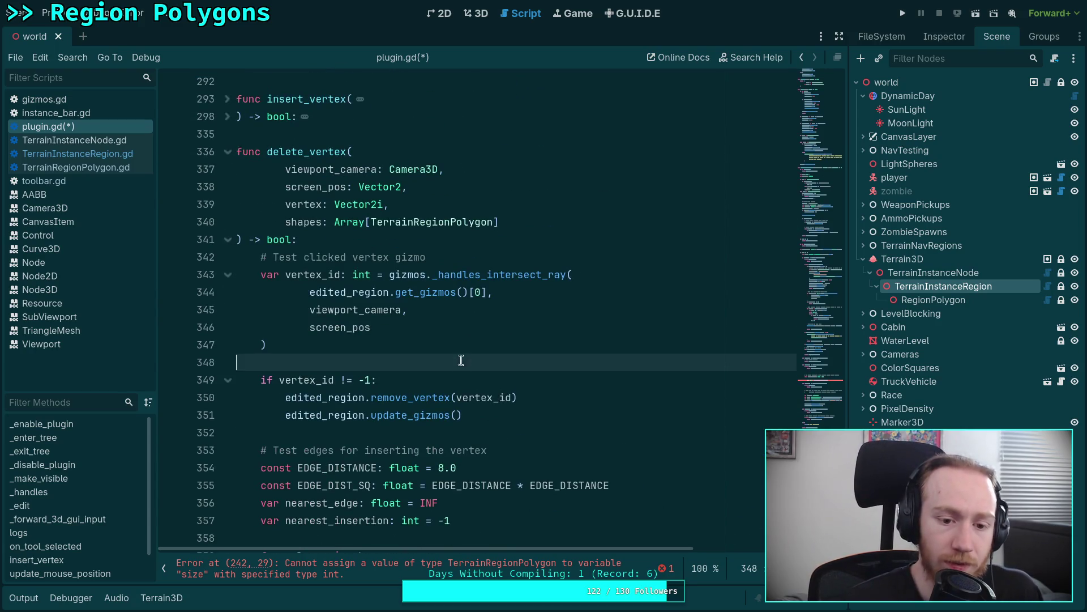
Add 'return true' on a new line after edited_region.update_gizmos().
left_click(485, 413)
key("Return")
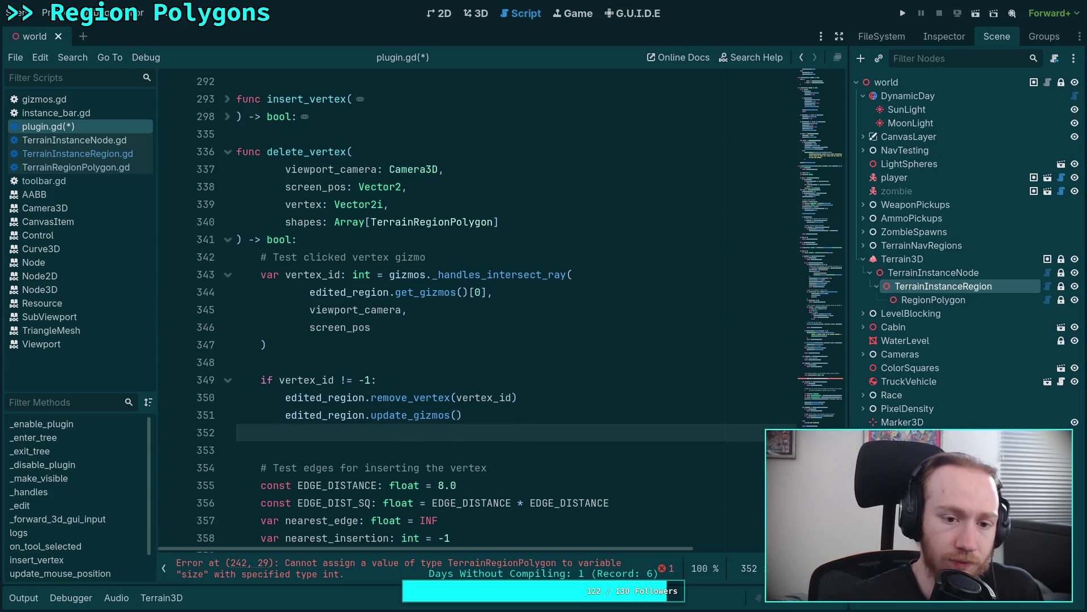
type("le")
key("BackSpace")
key("BackSpace")
type("retur")
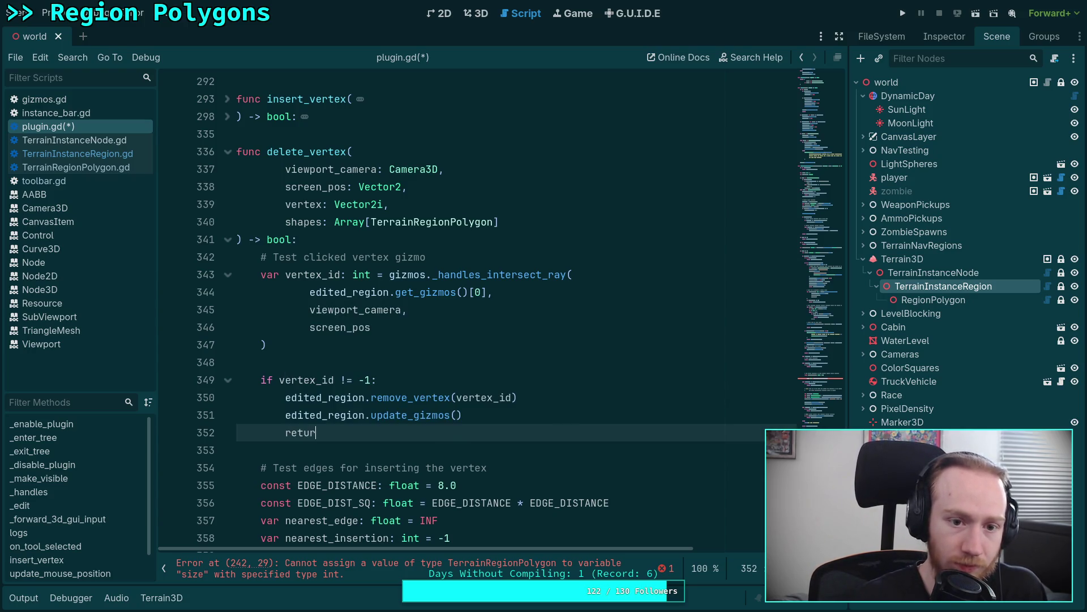
type("n true")
Save plugin.gd with the new return statement.
key("ctrl+s")
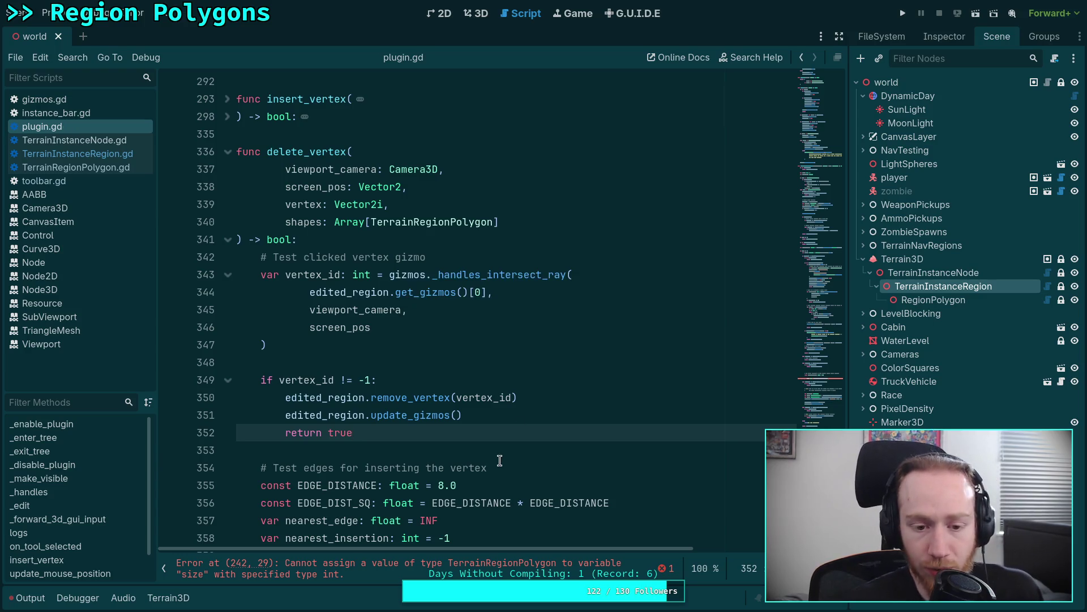
scroll(483, 399, "down", 3)
scroll(490, 300, "down", 2)
scroll(496, 306, "up", 20)
scroll(501, 309, "up", 1)
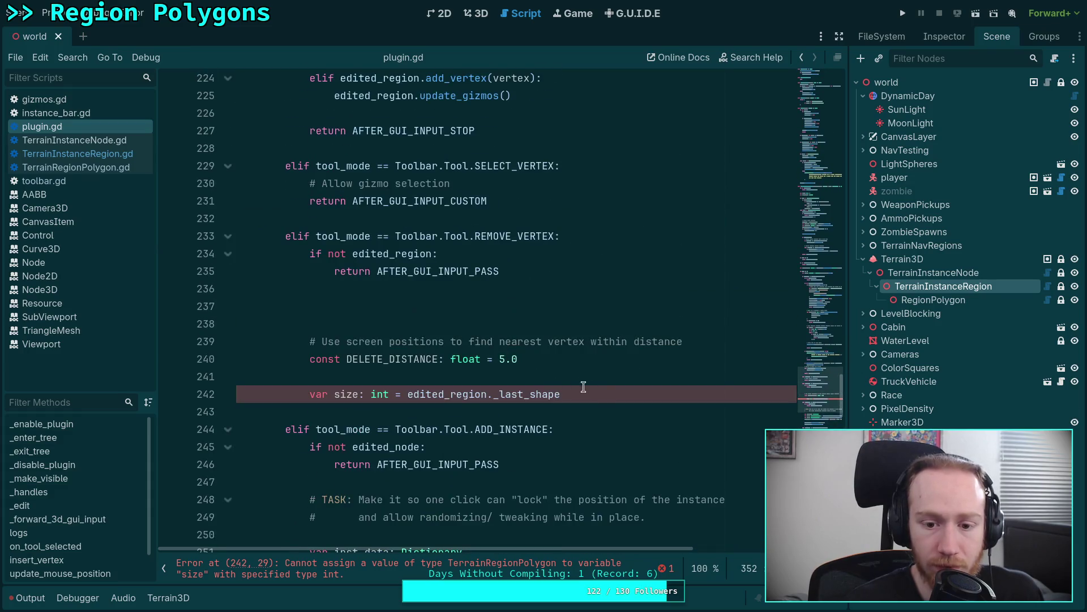
Replace the unfinished remove-vertex lines 237–242 with 'return AFTER_GUI_INPUT_STOP'.
left_click_drag(609, 394, 614, 380)
mouse_move(522, 371)
left_mouse_down()
mouse_move(310, 341)
mouse_move(312, 306)
left_mouse_up()
key("BackSpace")
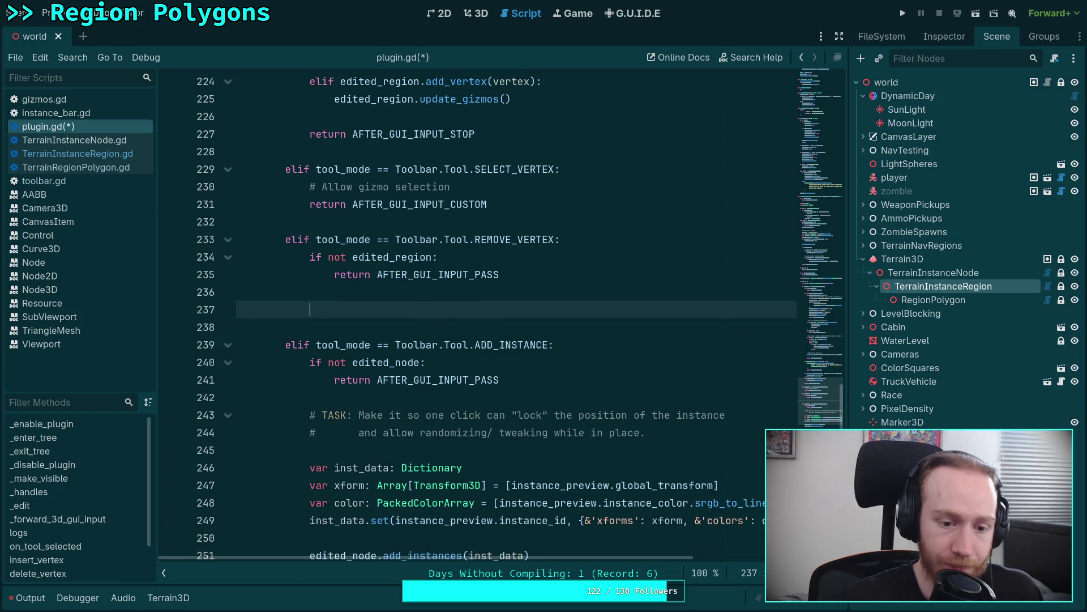
type("return ")
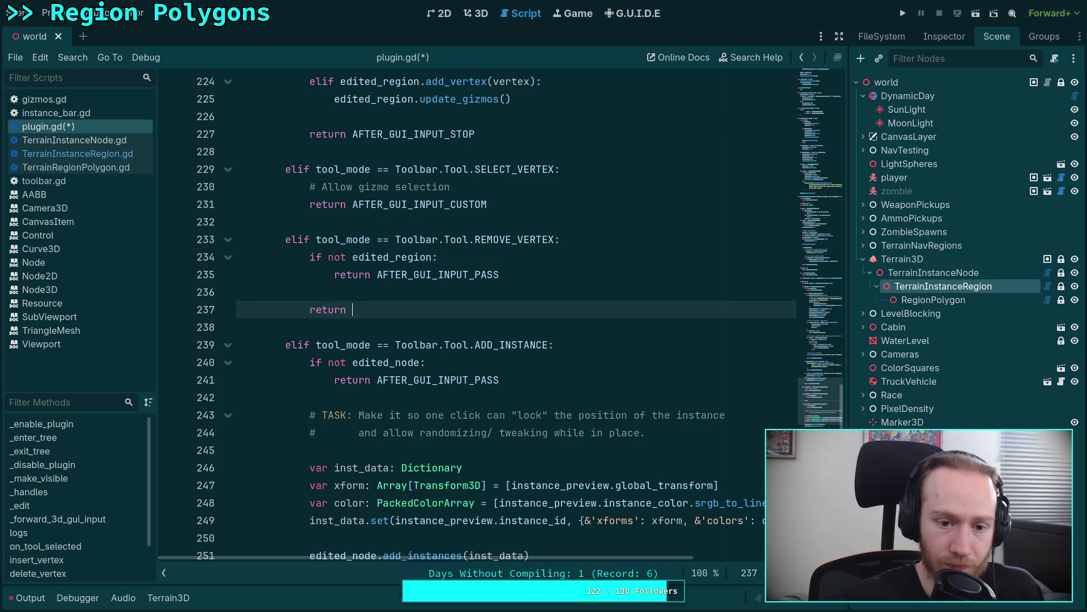
type("AFTER")
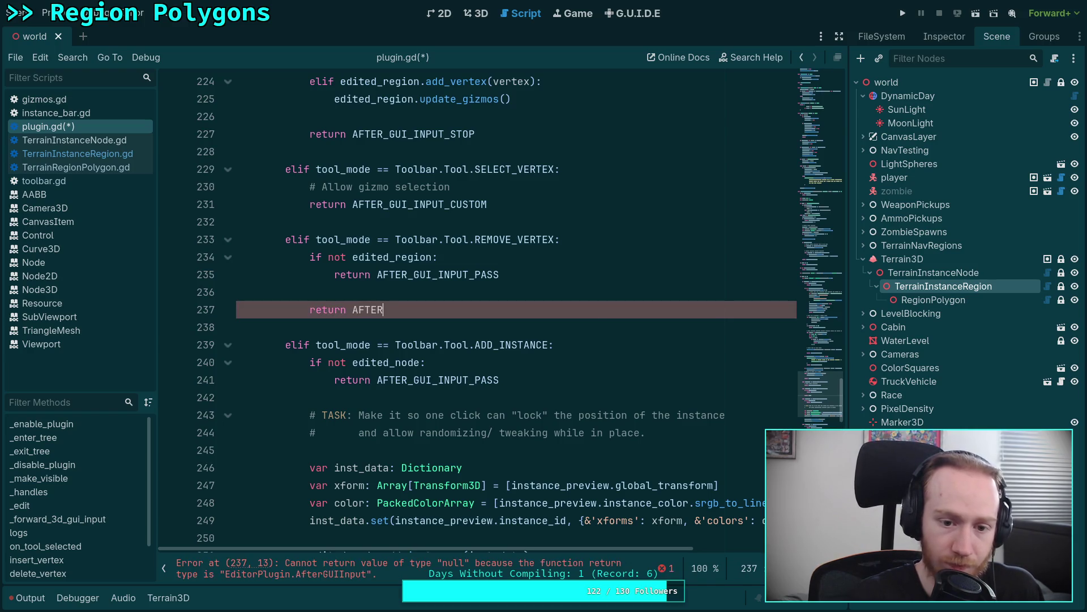
key("Down")
key("Down")
key("Return")
key("ctrl+shift+Return")
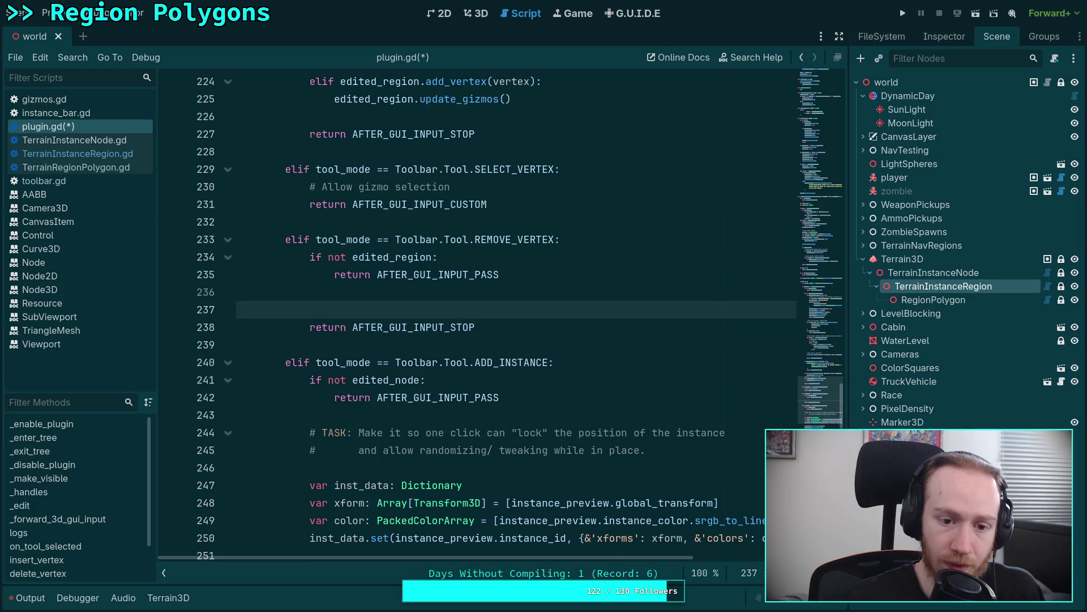
Save plugin.gd and switch to the git terminal workspace.
scroll(516, 317, "down", 10)
scroll(515, 317, "up", 10)
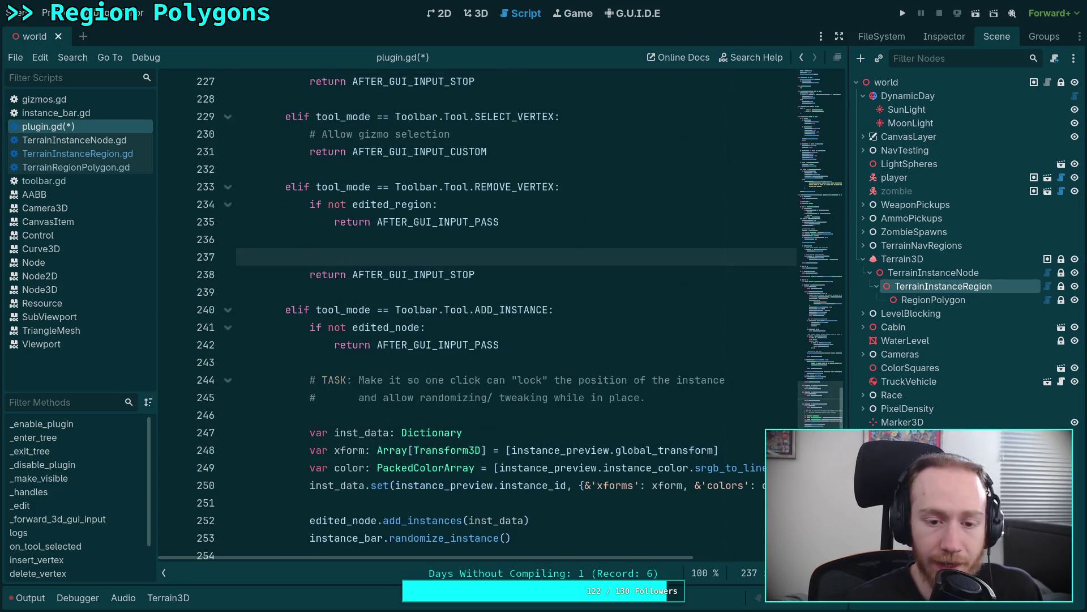
key("ctrl+s")
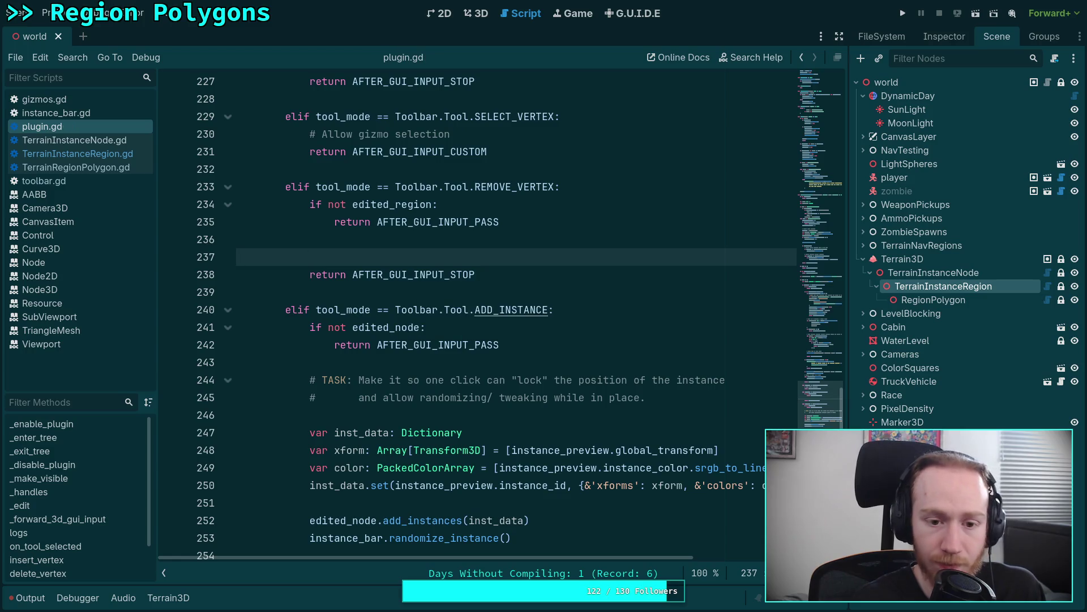
key("super+1")
Run 'git diff addons/' in the terminal to review the plugin changes.
type("git push")
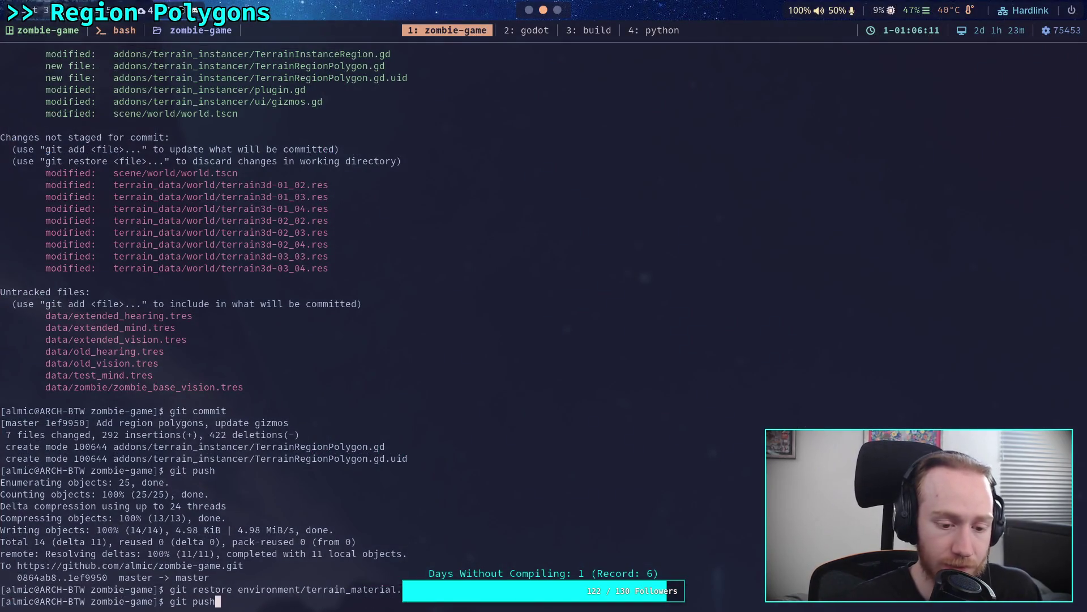
key("BackSpace")
key("BackSpace")
key("BackSpace")
key("BackSpace")
type("diff ")
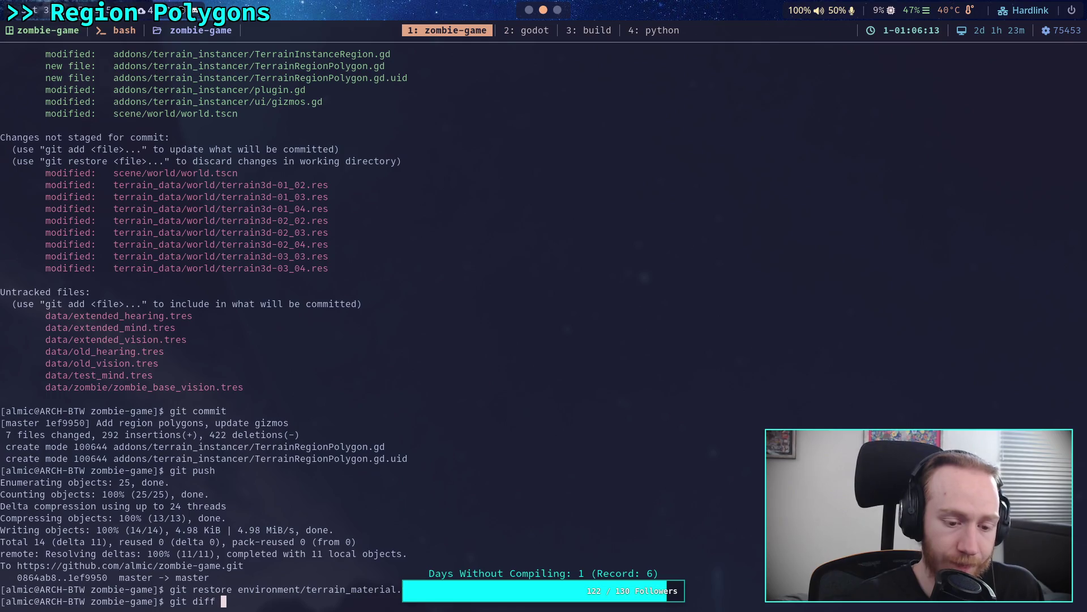
type("addons/")
key("Return")
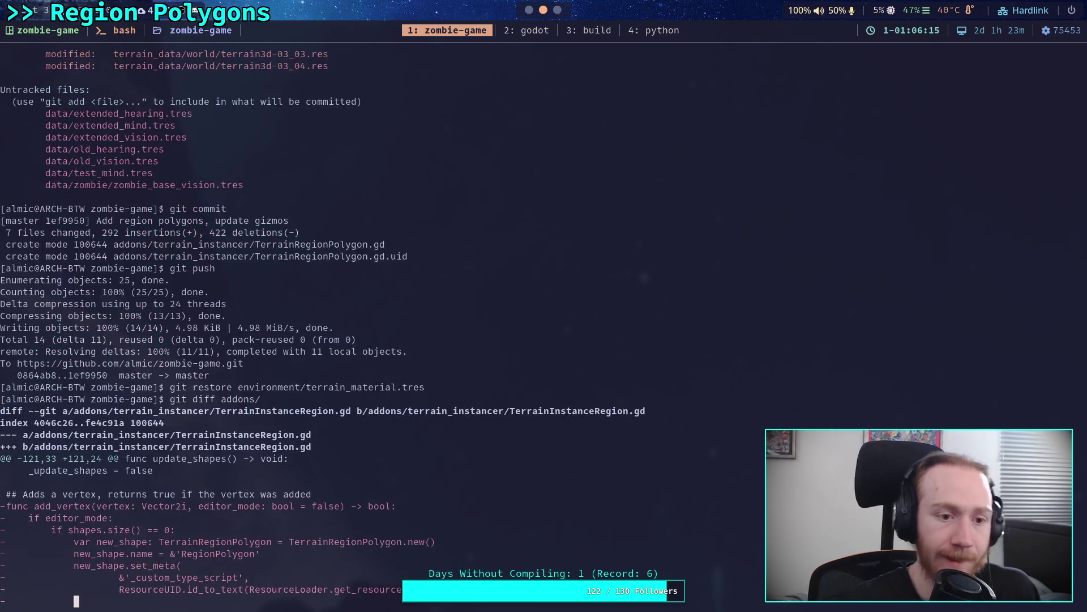
scroll(396, 317, "down", 20)
scroll(396, 317, "up", 5)
scroll(397, 317, "down", 15)
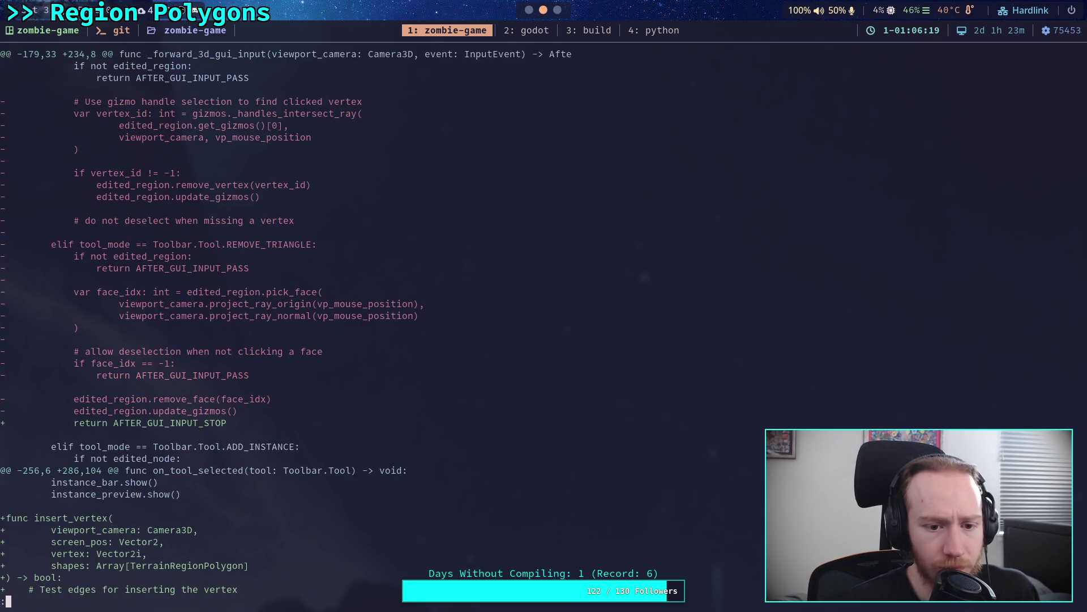
scroll(365, 301, "up", 3)
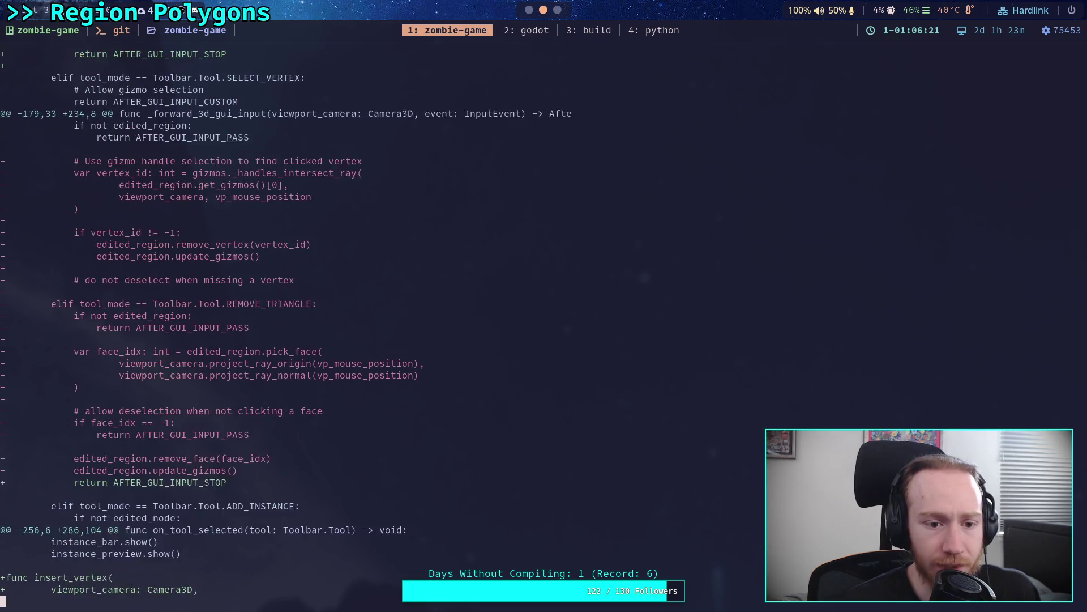
Copy the removed '# do not deselect when missing a vertex' comment from the diff and paste it into plugin.gd.
left_click_drag(76, 296, 298, 293)
key("ctrl+c")
left_click(298, 294)
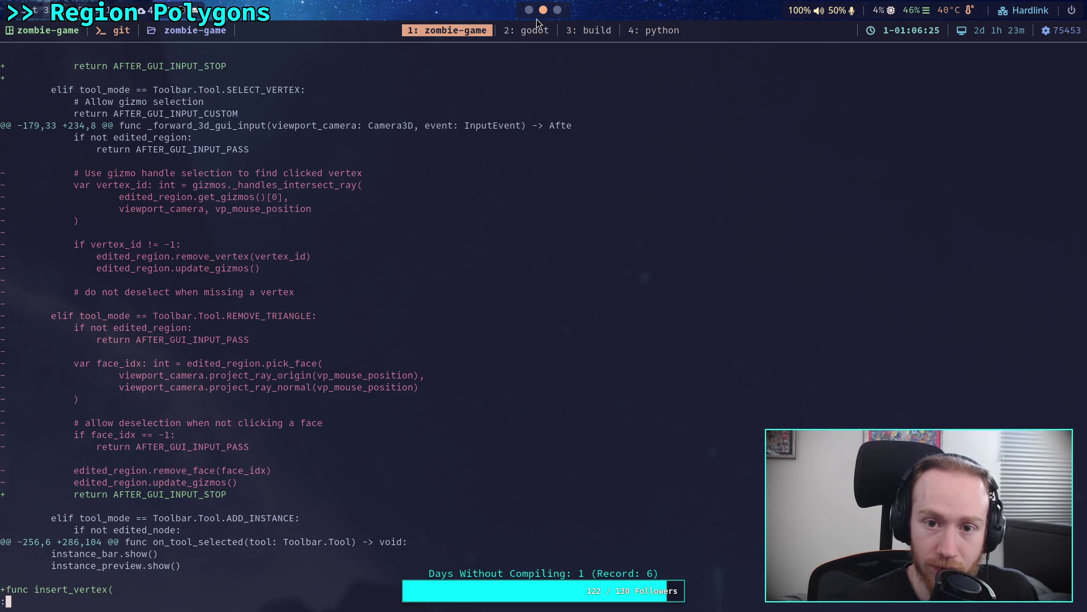
left_click(527, 30)
key("ctrl+v")
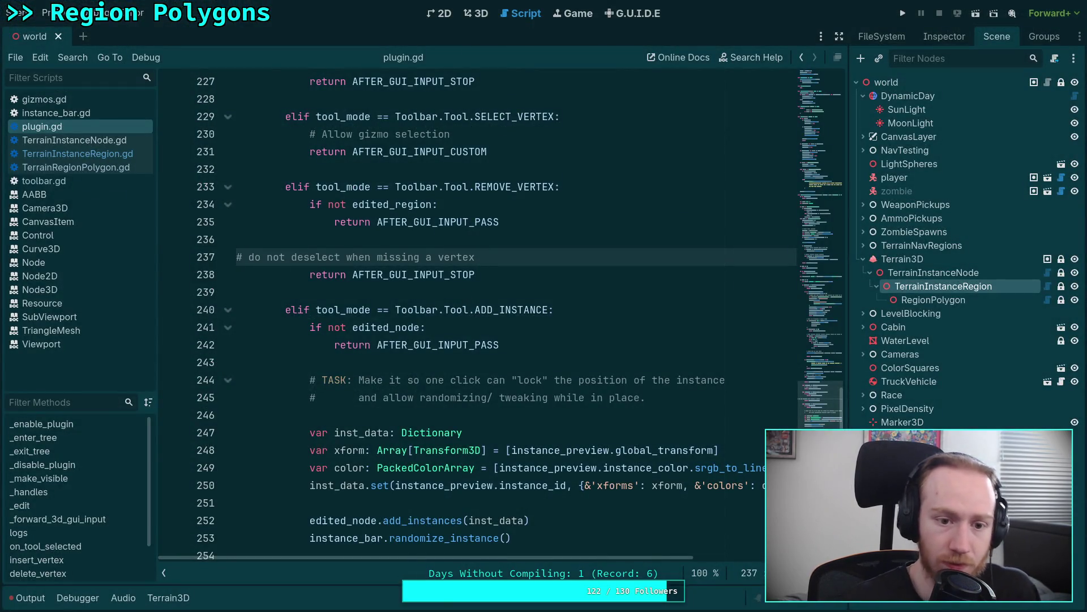
Indent the pasted comment to match the code, save, and recheck the git diff.
key("Home")
key("Tab")
key("Tab")
key("Tab")
left_click(541, 268)
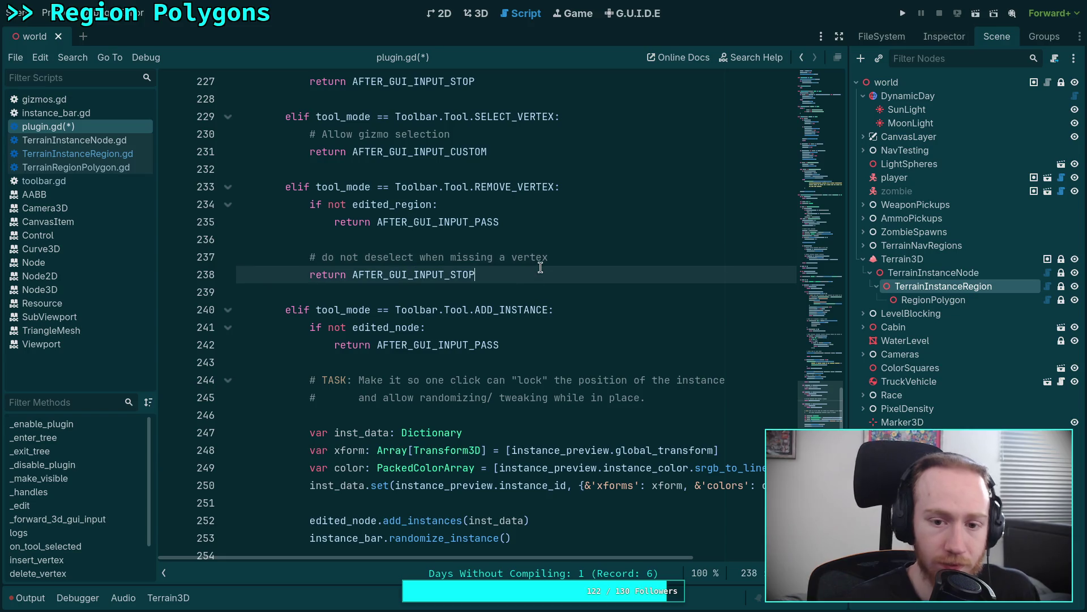
key("ctrl+s")
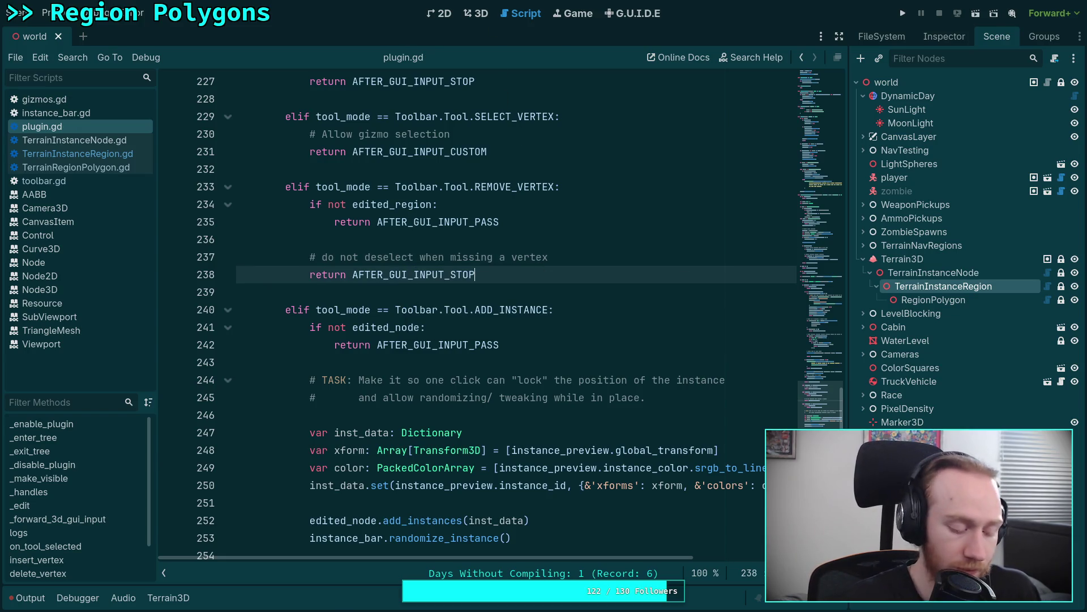
key("super+1")
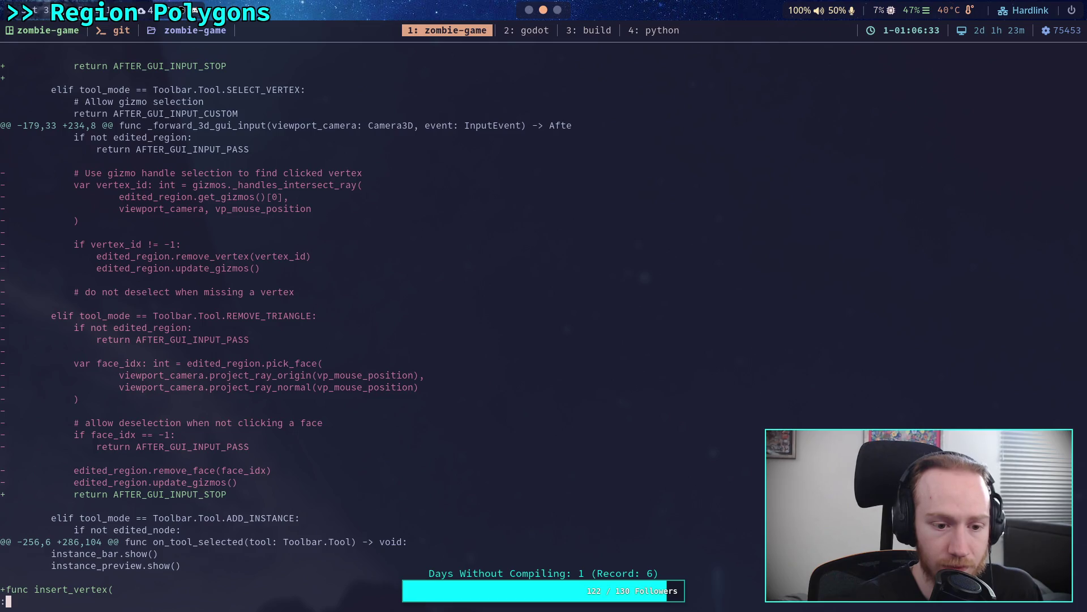
key("super+2")
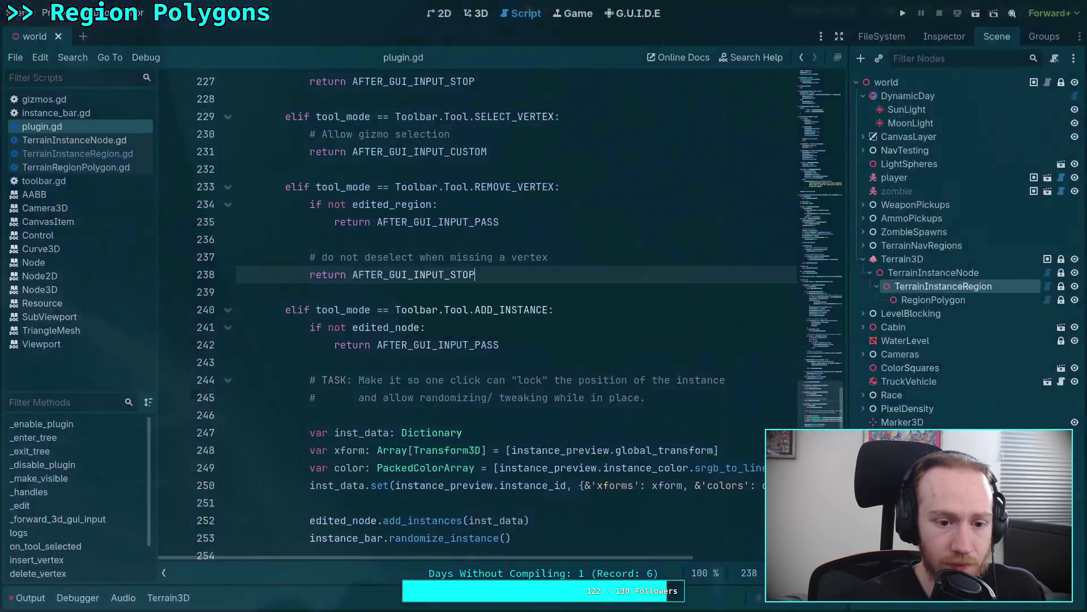
Delete the 'return AFTER_GUI_INPUT_STOP' line, add a blank line above the comment, and save.
key("shift+Home")
key("BackSpace")
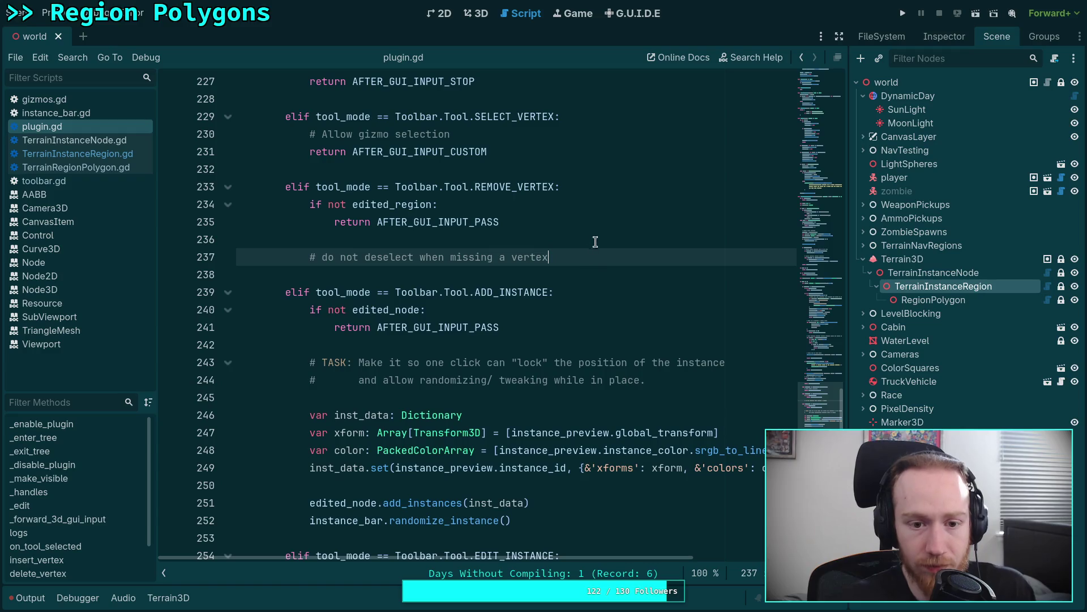
key("alt+Up")
key("Return")
key("Up")
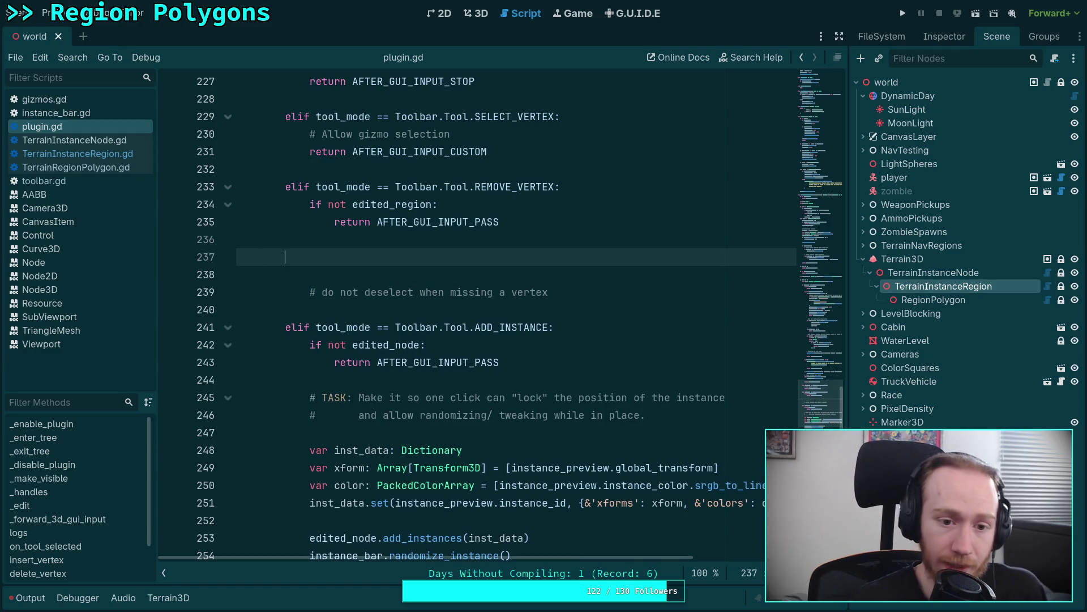
key("ctrl+s")
Show the Output panel to check for parse errors, then hide it.
scroll(569, 302, "up", 9)
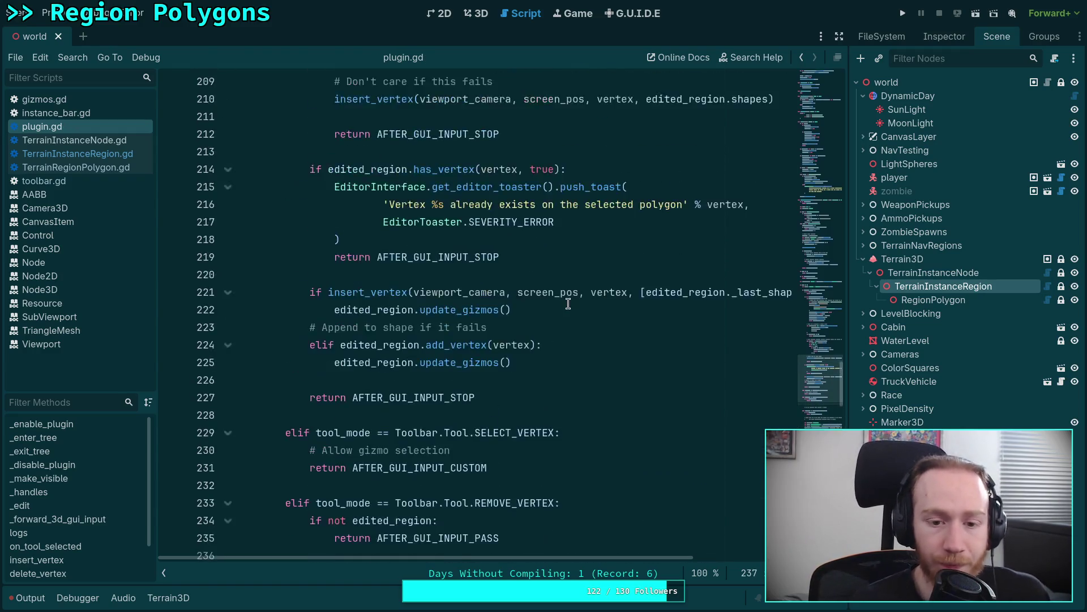
scroll(569, 302, "up", 4)
left_click(25, 597)
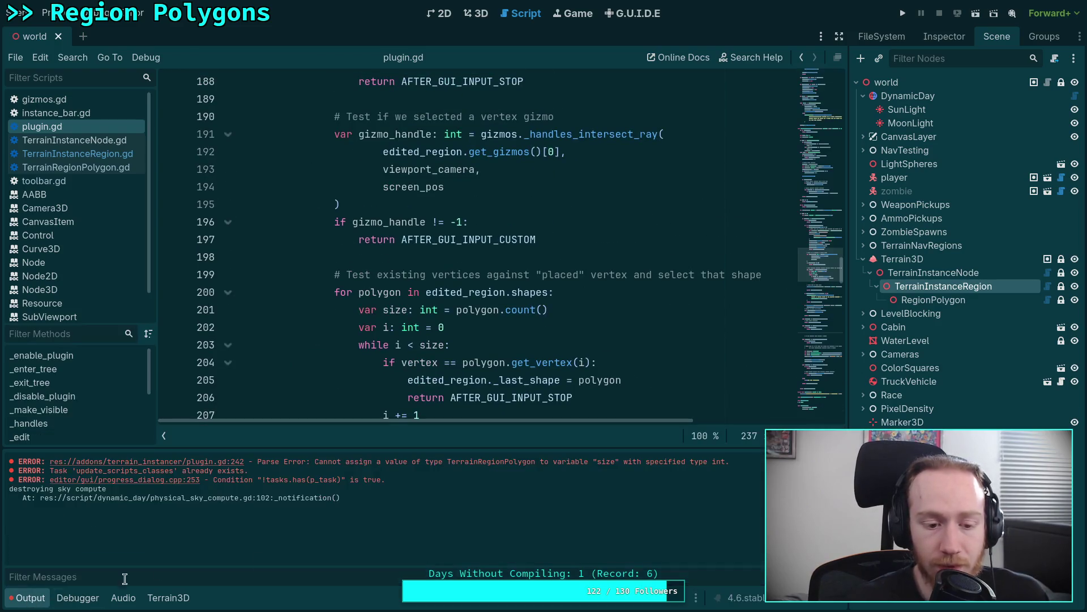
left_click(31, 598)
scroll(436, 423, "down", 2)
scroll(453, 414, "up", 8)
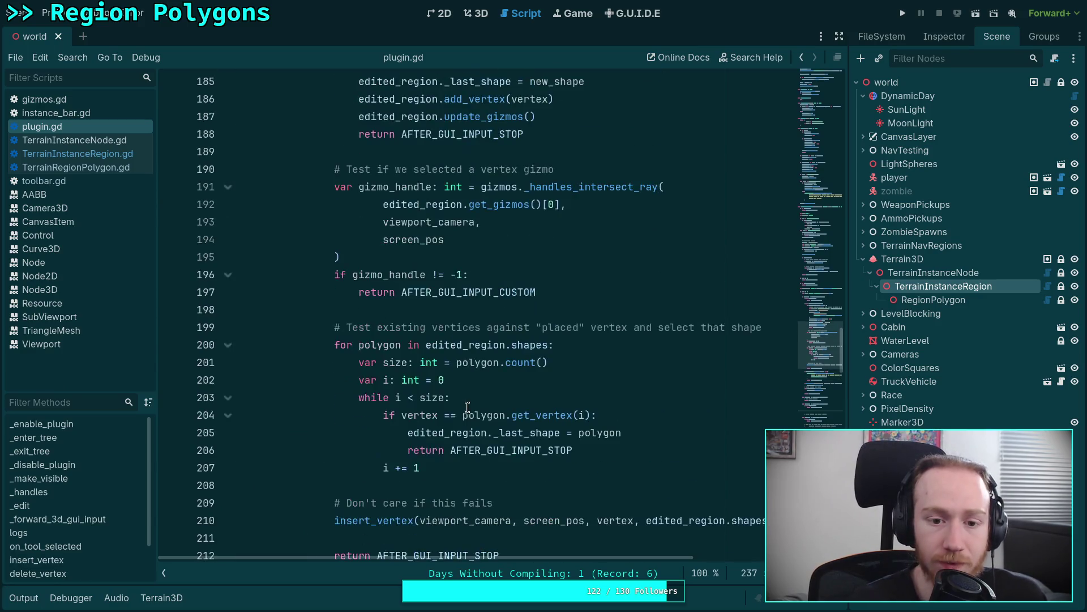
scroll(510, 413, "up", 3)
scroll(566, 422, "down", 3)
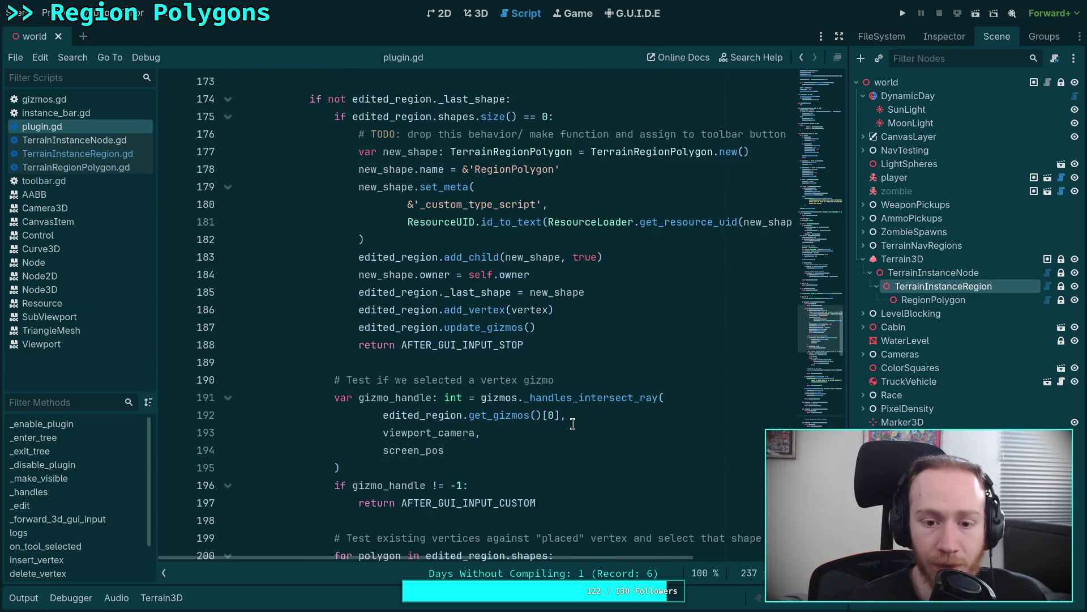
scroll(577, 414, "up", 3)
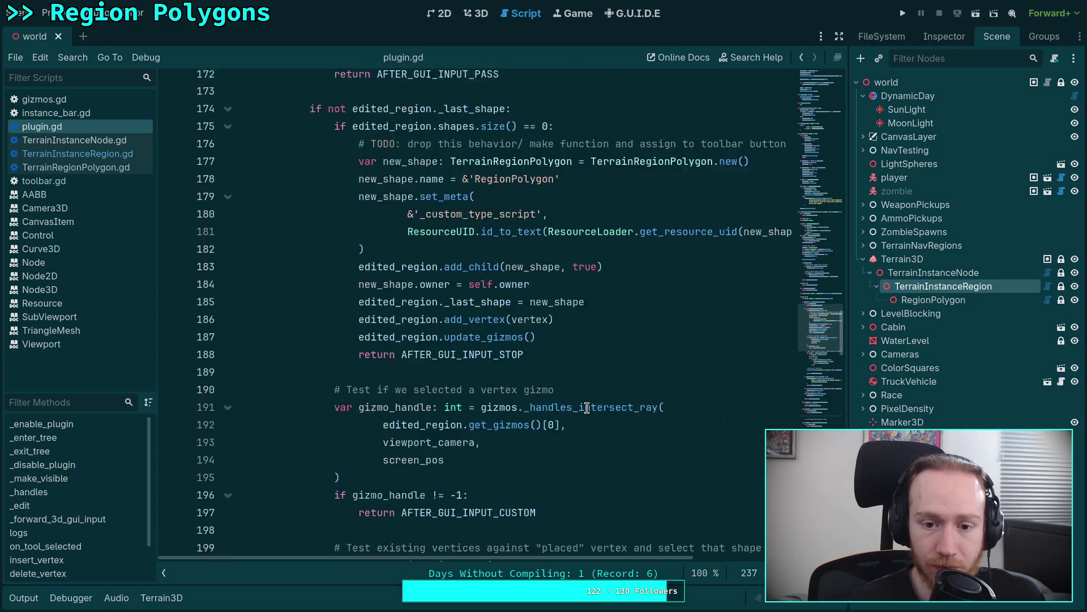
left_click(467, 13)
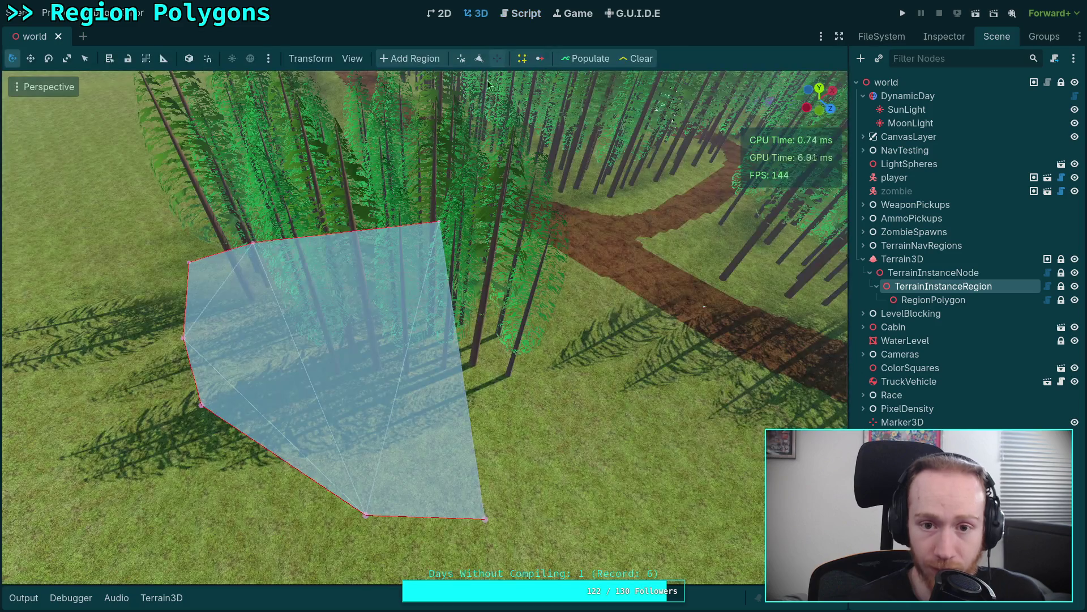
left_click(367, 517)
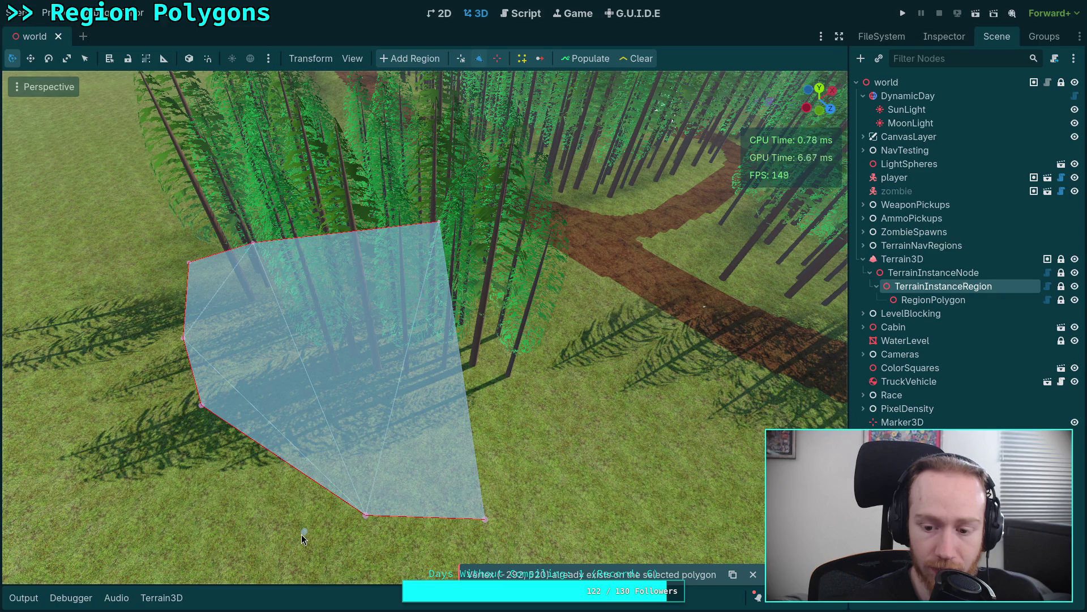
key("ctrl+F3")
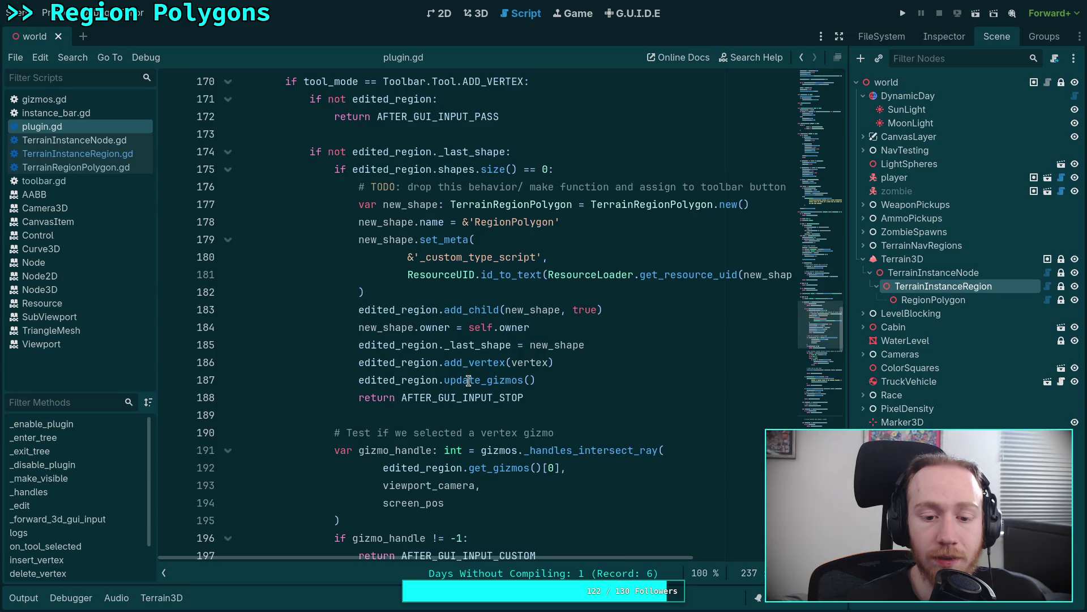
Cut the vertex-gizmo test block at lines 190–197 and remove the leftover blank lines.
scroll(377, 362, "down", 3)
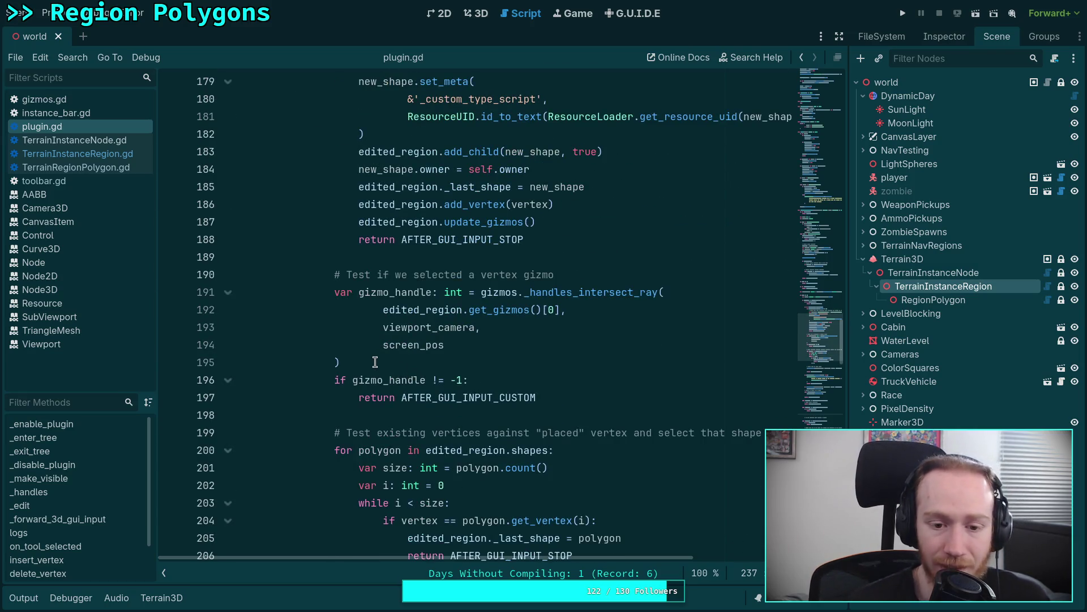
scroll(375, 362, "up", 2)
mouse_move(337, 379)
left_mouse_down()
mouse_move(470, 416)
mouse_move(578, 501)
mouse_move(351, 417)
mouse_move(336, 379)
left_mouse_up()
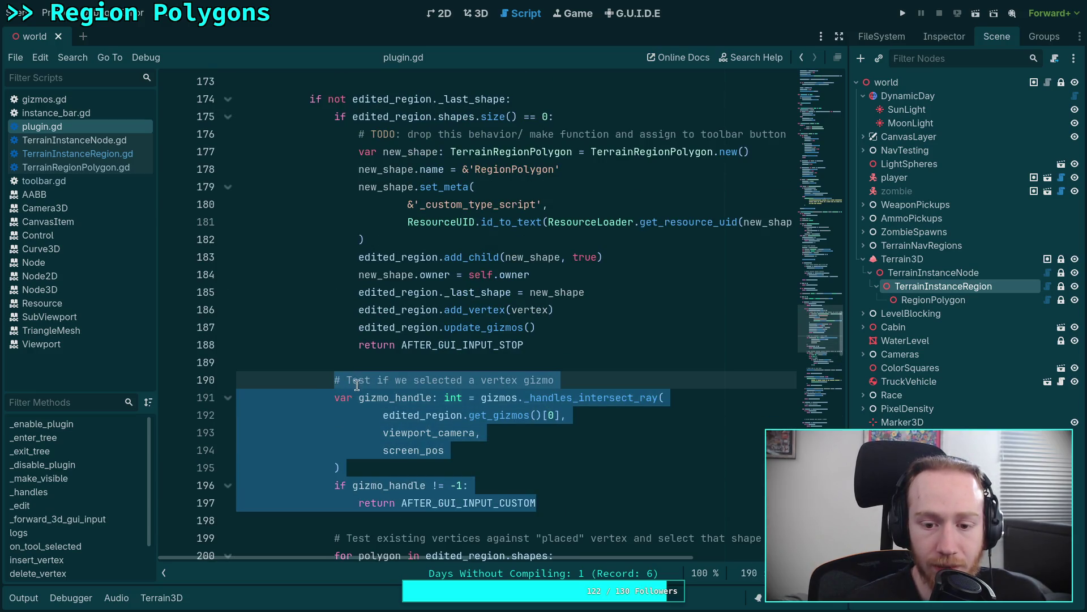
right_click(387, 402)
left_click(420, 421)
left_click_drag(466, 382, 601, 354)
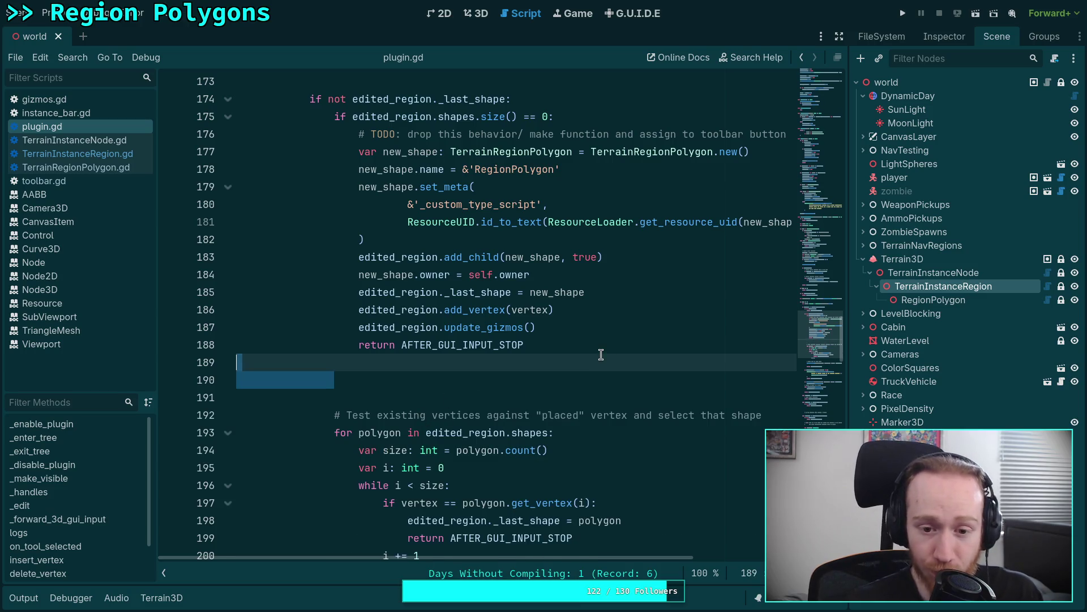
key("BackSpace")
key("BackSpace")
Paste the block after the edited_region check at line 172, fix its indentation, and save.
scroll(566, 317, "up", 4)
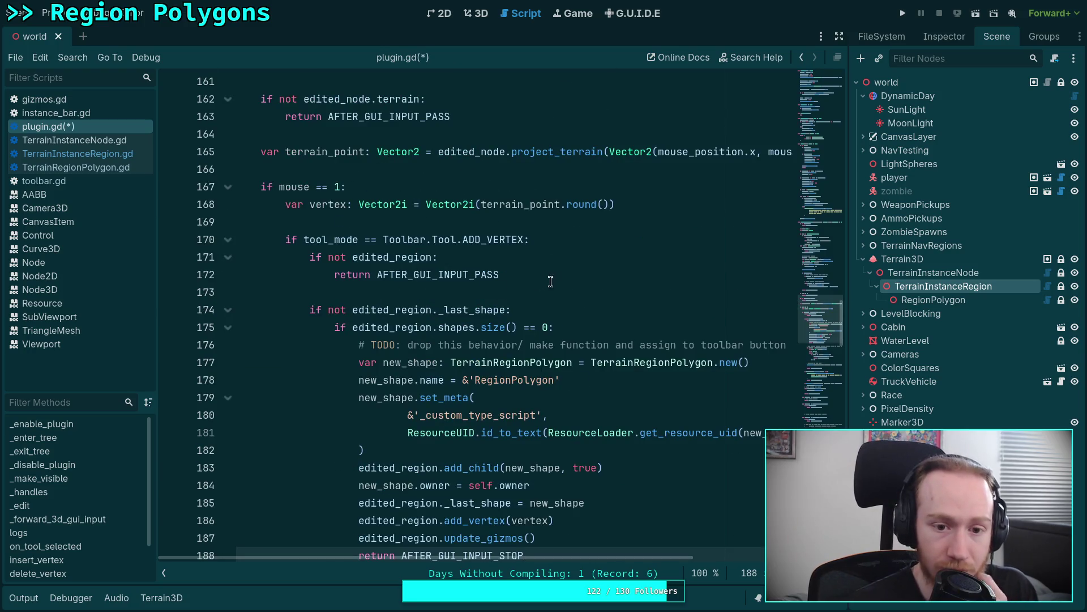
left_click(547, 282)
key("Return")
key("Return")
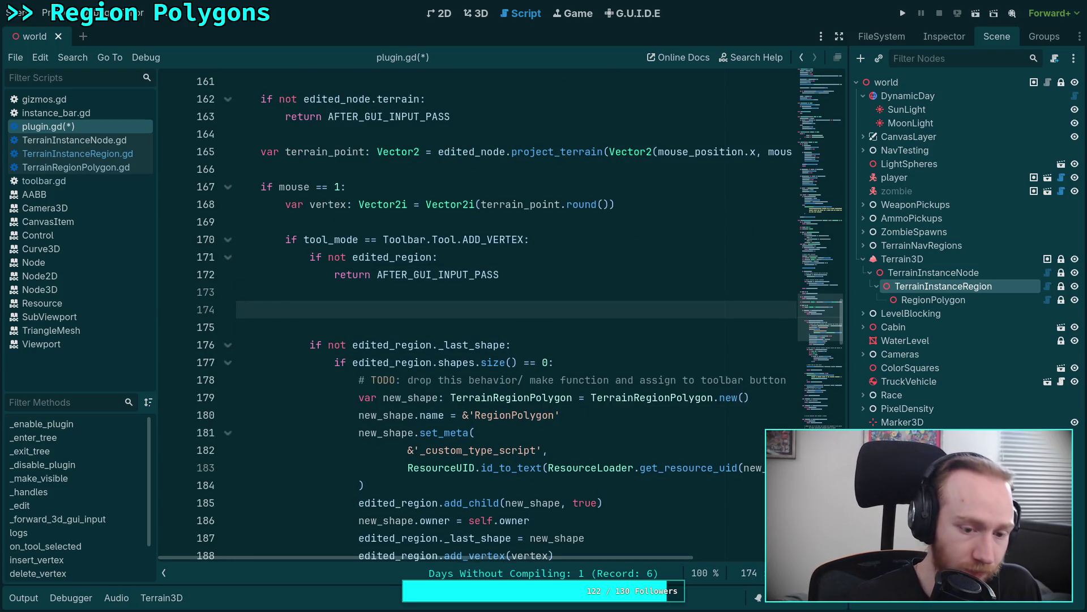
type("# Test if we selected a vertex gizmo \t\t\t\tvar gizmo_handle: int = gizmos._handles_intersect_ray( \t\t\t\t\t\tedited_region.get_gizmos()[0], \t\t\t\t\t\tviewport_camera, \t\t\t\t\t\tscreen_pos \t\t\t\t) \t\t\t\tif gizmo_handle != -1: \t\t\t\t\treturn AFTER_GUI_INPUT_CUSTOM")
left_click_drag(445, 327, 456, 432)
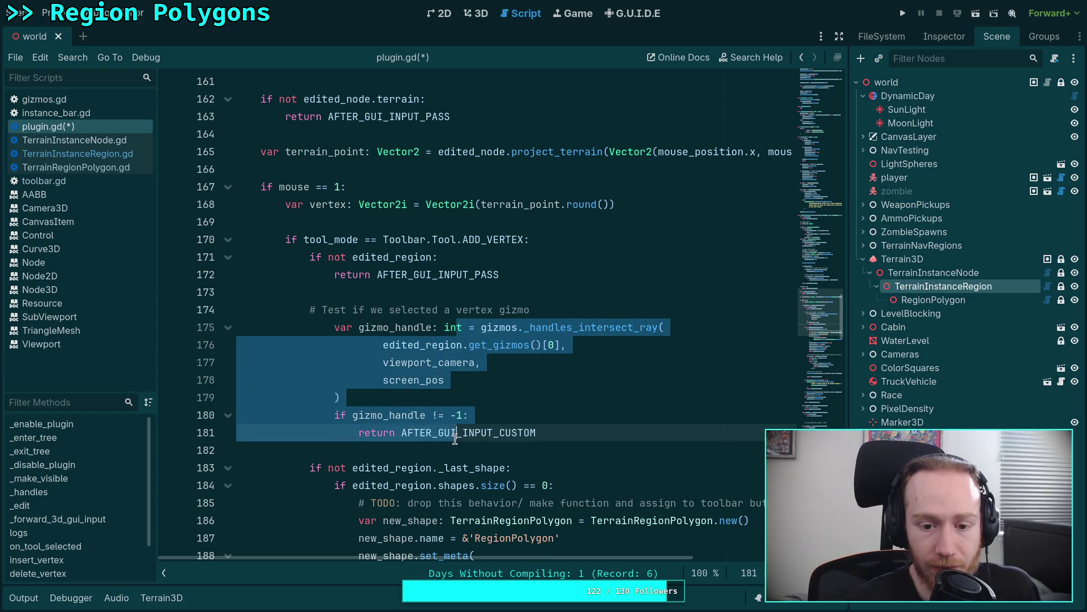
key("Tab")
key("shift+Tab")
key("Tab")
key("shift+Tab")
key("shift+Tab")
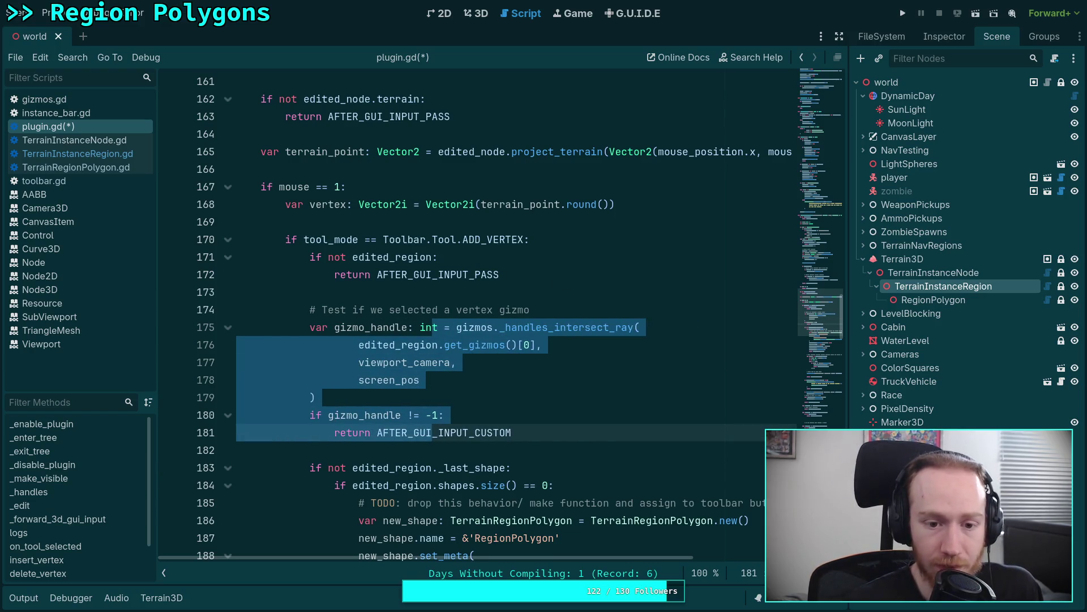
left_click(636, 390)
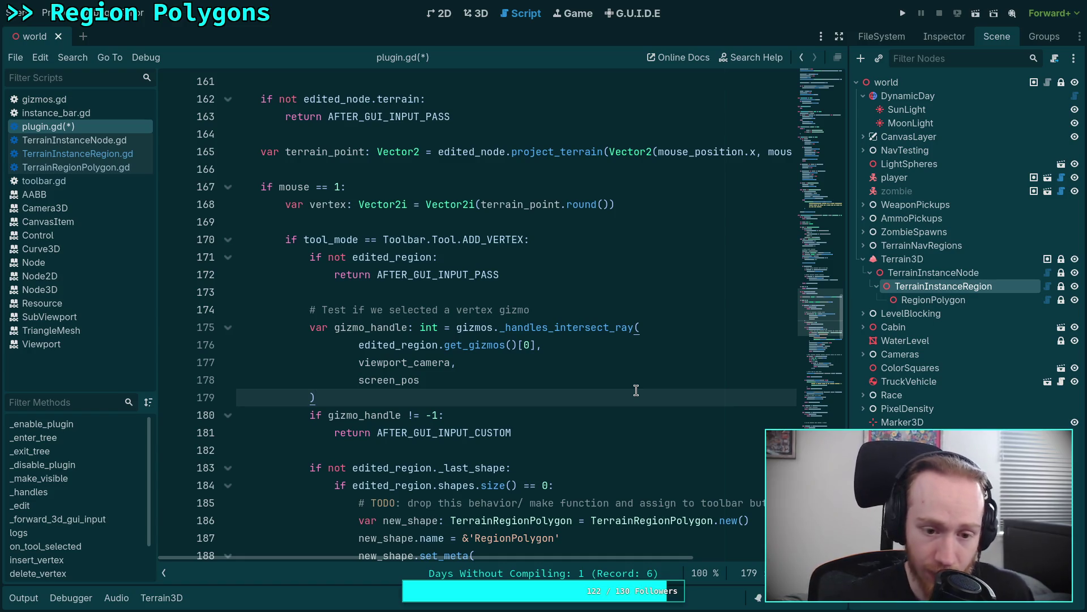
key("ctrl+s")
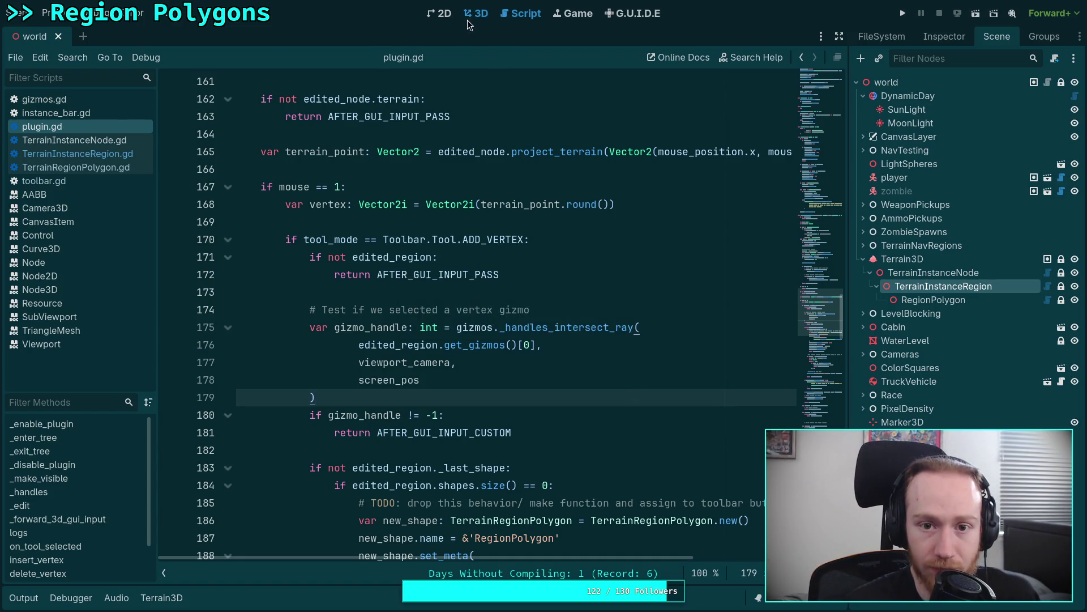
In the 3D view, add a left vertex to the forest region polygon and drag its corners outward.
left_click(470, 14)
left_click(317, 519)
mouse_move(316, 519)
left_mouse_down()
mouse_move(479, 462)
mouse_move(225, 517)
left_mouse_up()
left_click_drag(486, 519, 569, 548)
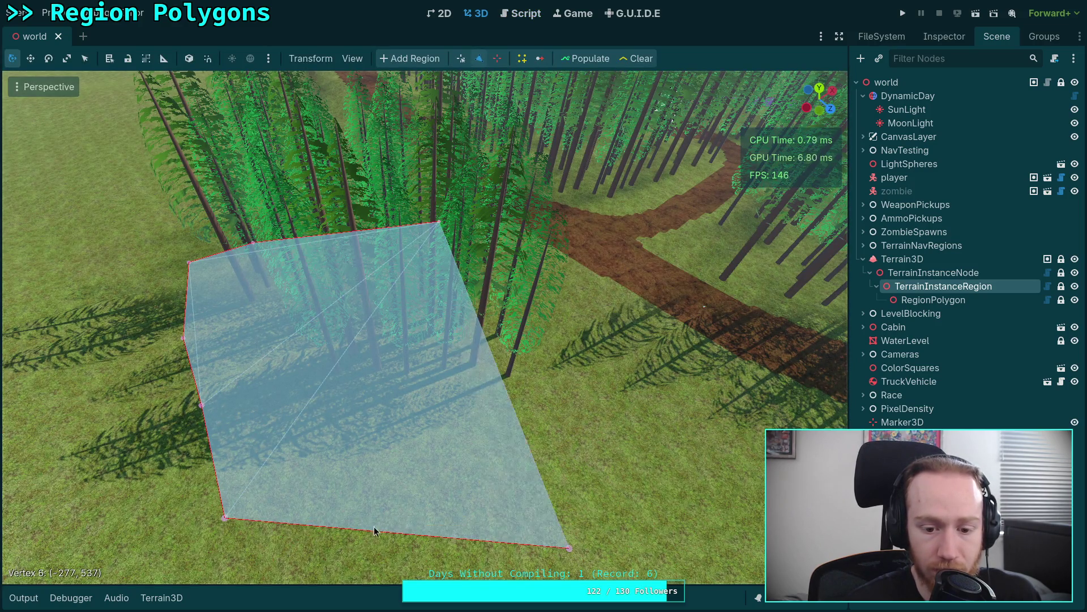
mouse_move(201, 405)
left_mouse_down()
mouse_move(302, 400)
mouse_move(131, 429)
left_mouse_up()
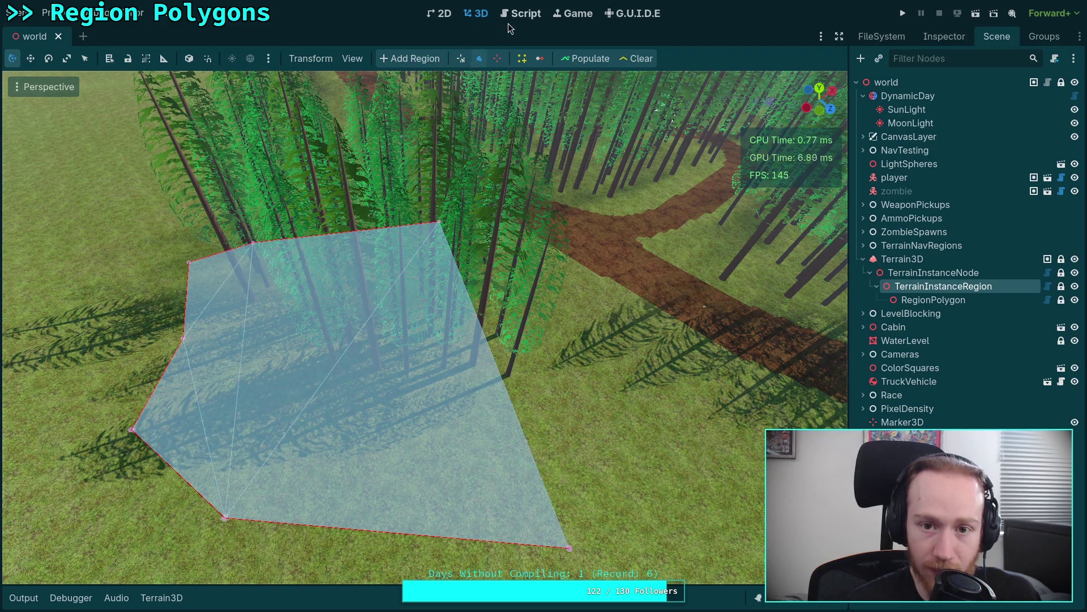
left_click(520, 13)
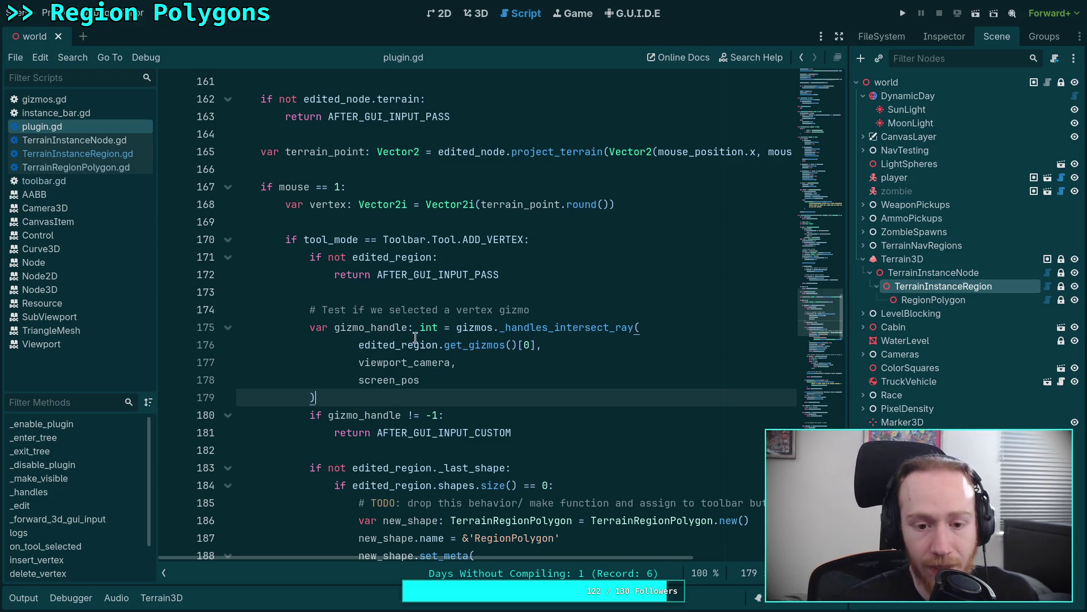
Insert a blank line after line 211, above the has_vertex check.
scroll(460, 321, "down", 4)
scroll(460, 321, "down", 8)
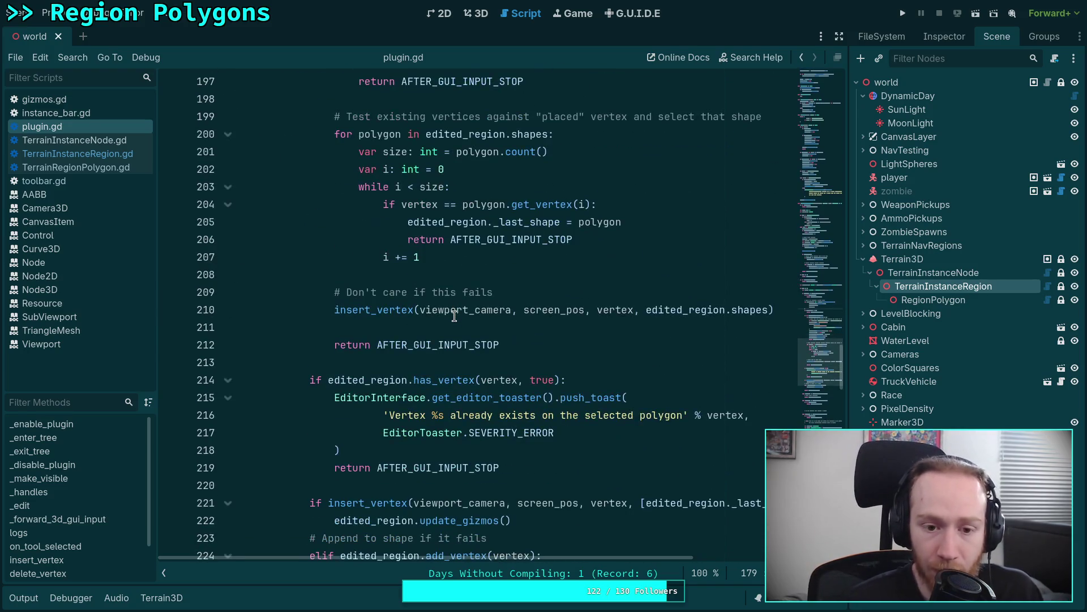
scroll(454, 316, "down", 5)
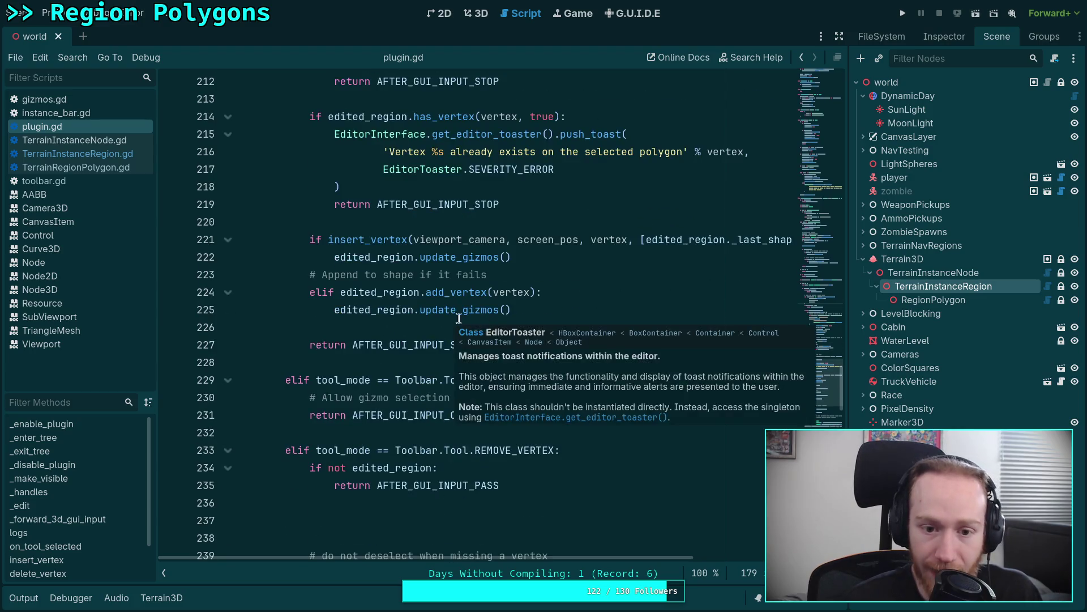
scroll(382, 304, "up", 4)
left_click(423, 328)
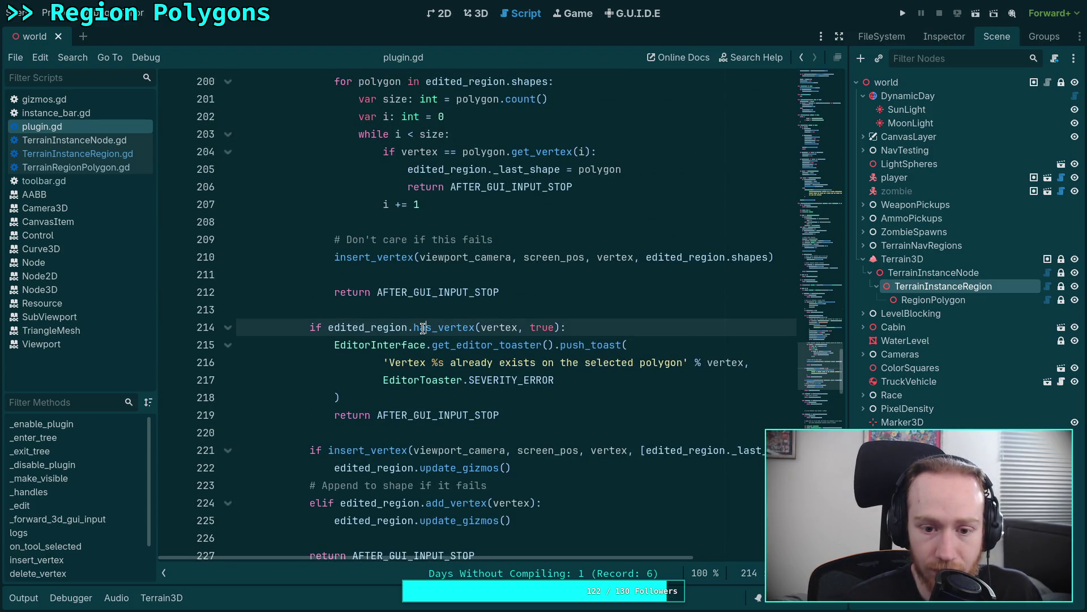
scroll(345, 353, "up", 4)
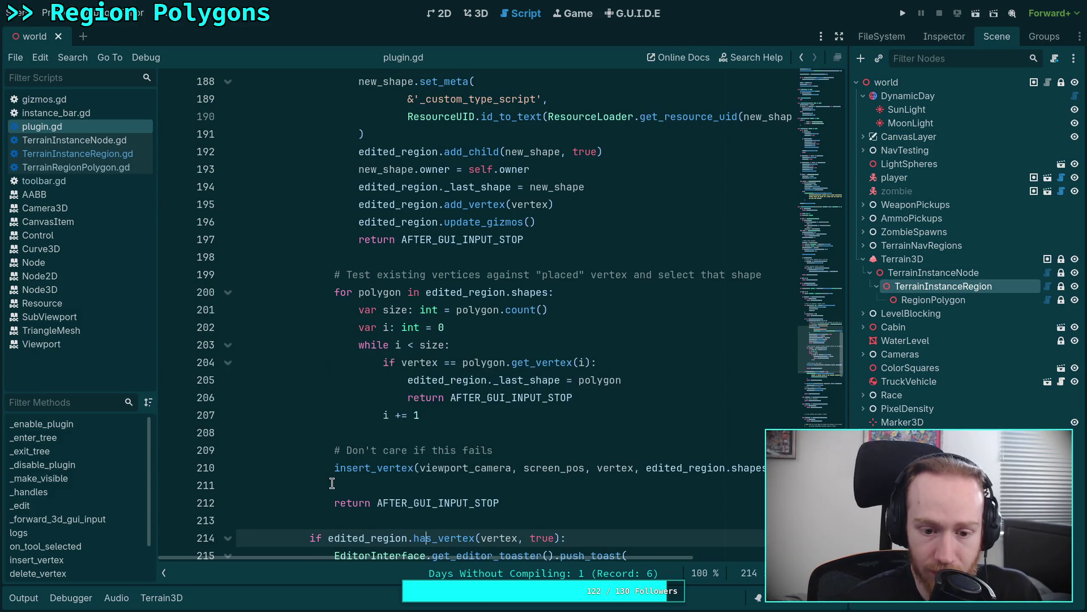
left_click(547, 486)
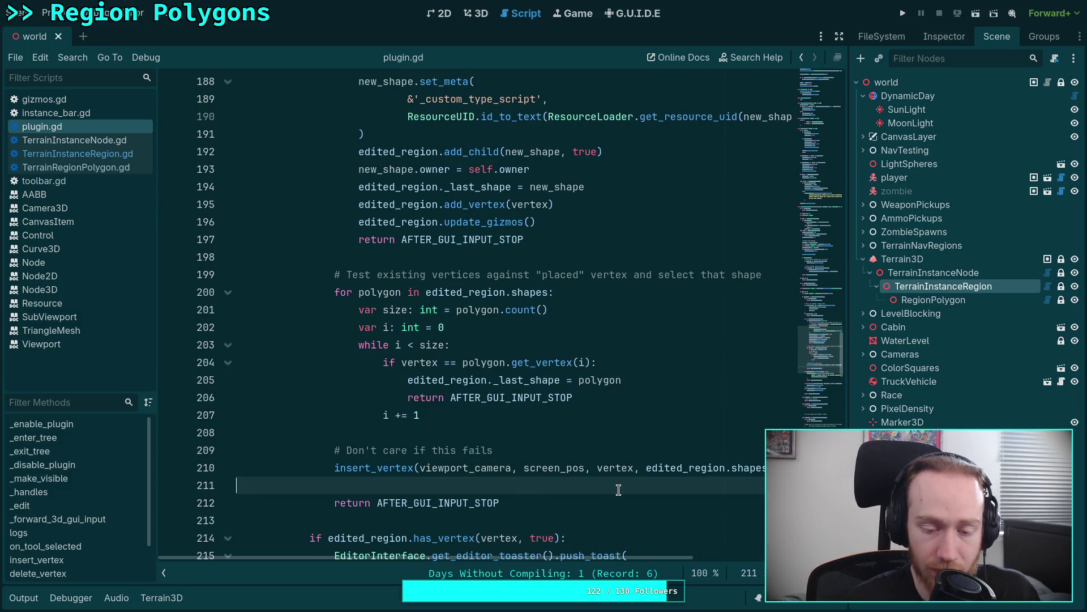
key("Return")
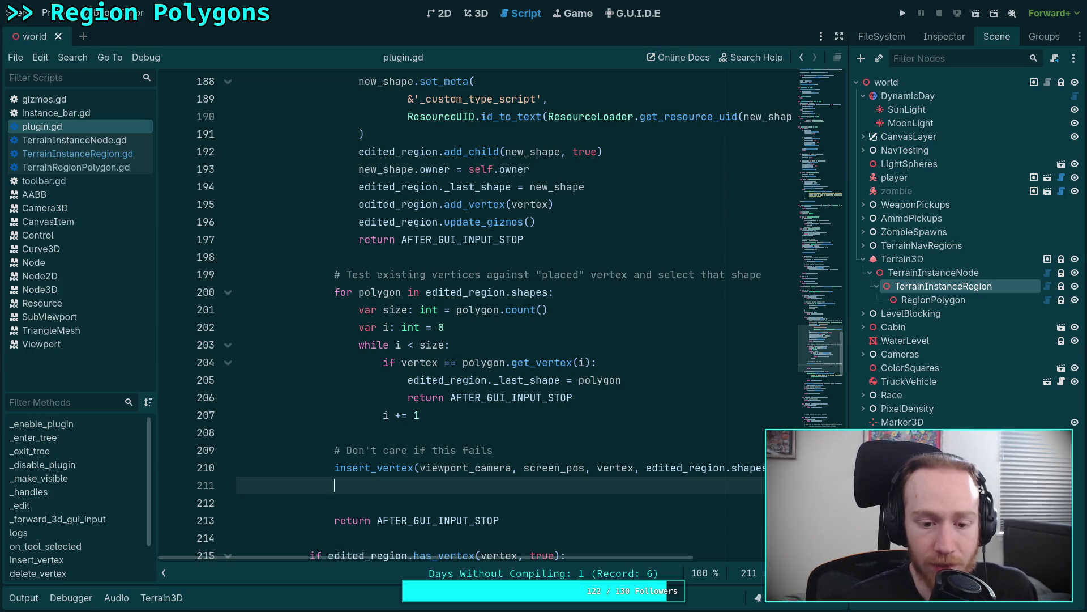
Delete the 'Don't care if this fails' comment and prefix insert_vertex with 'var vertex_id: int ='.
scroll(635, 450, "down", 1)
left_click_drag(495, 397, 220, 399)
key("BackSpace")
key("BackSpace")
key("Down")
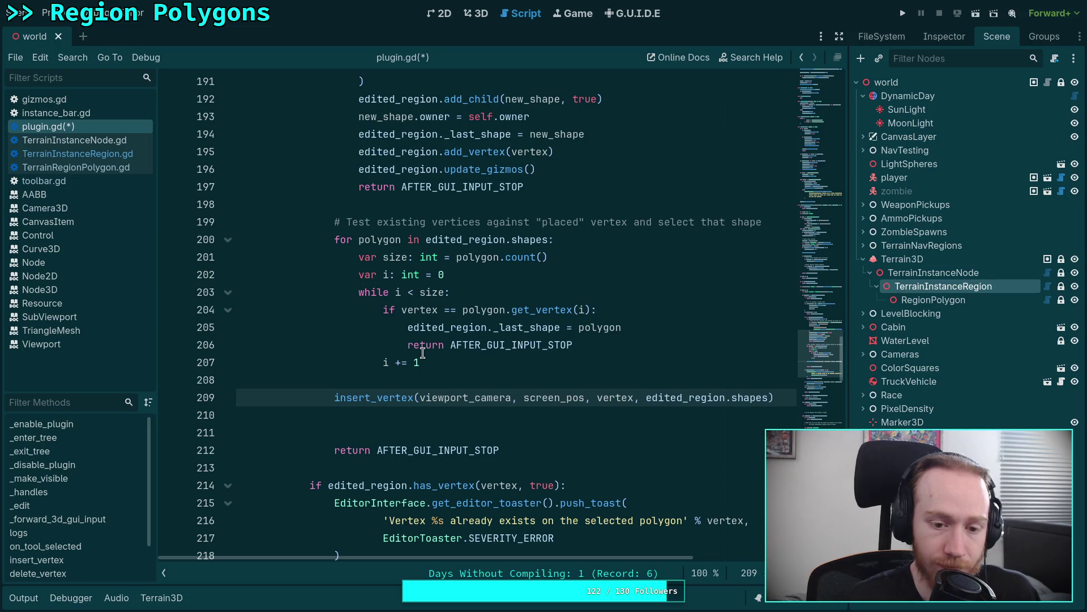
type("var ")
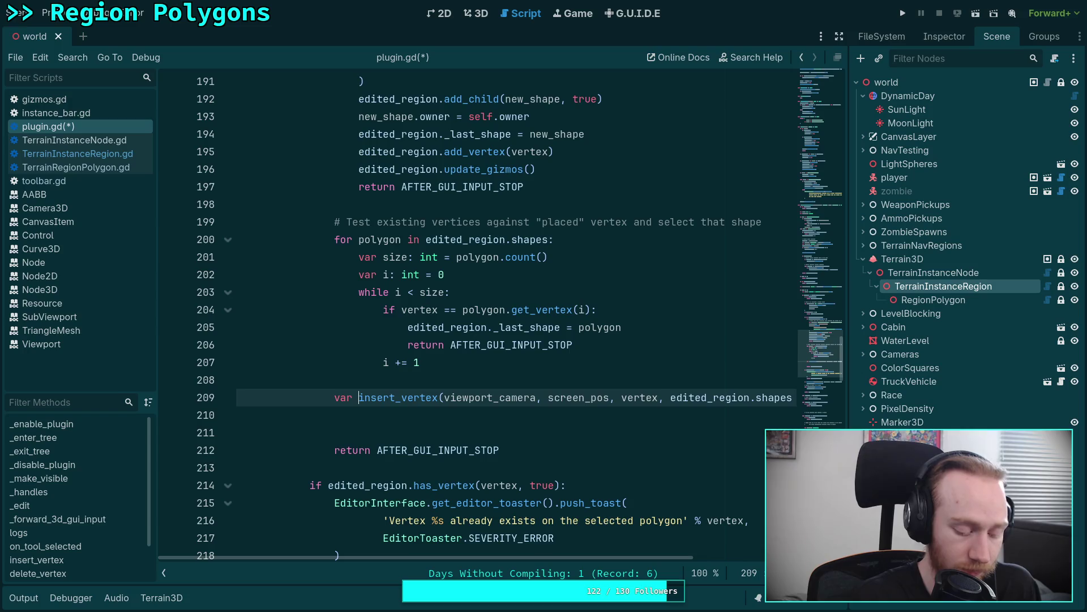
type("vertex_id")
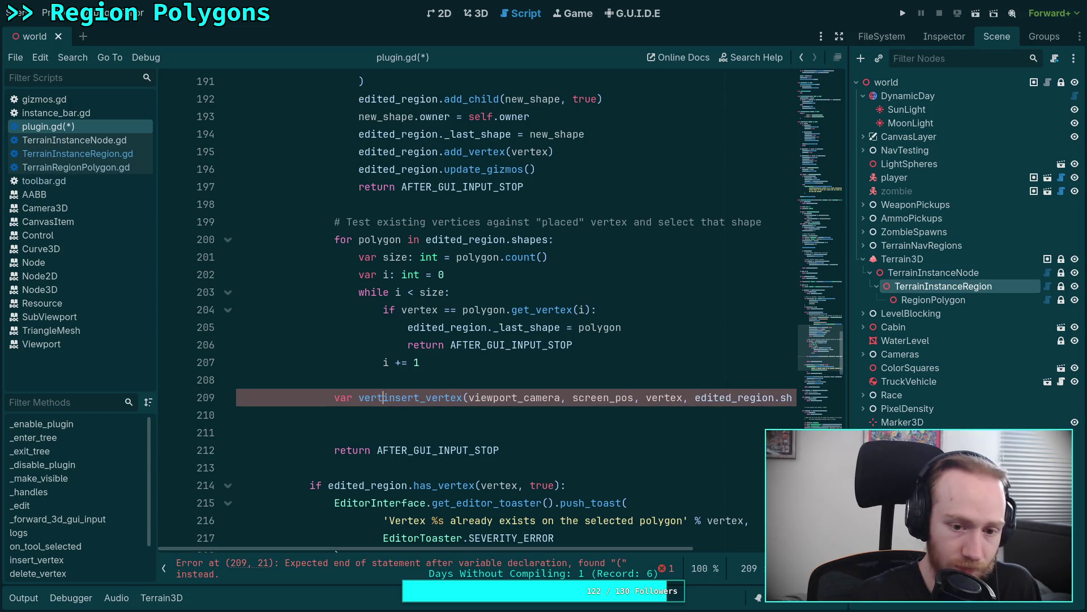
type(": int =")
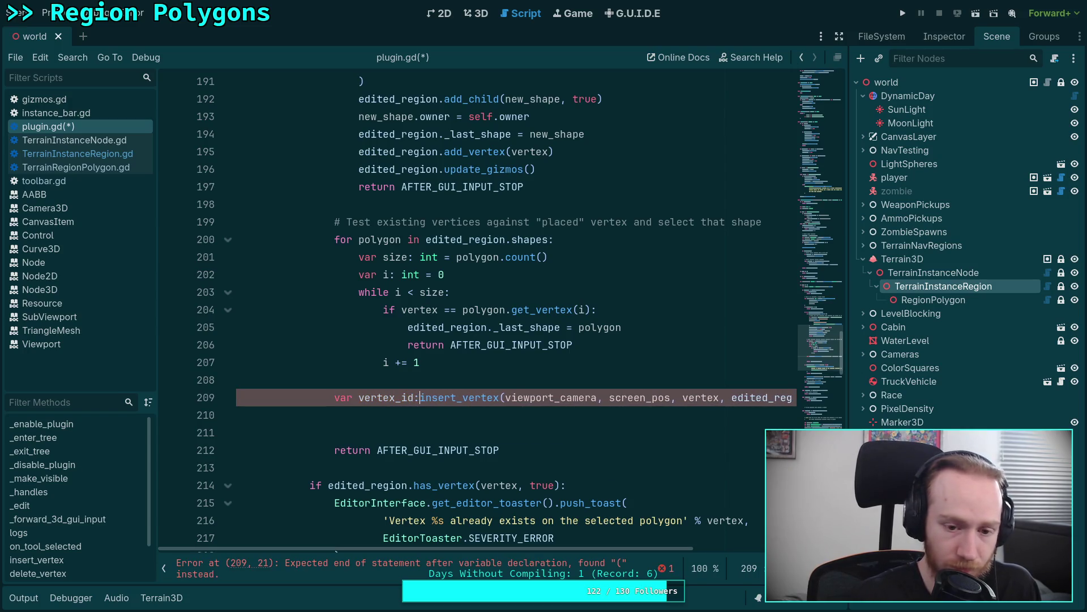
key("Escape")
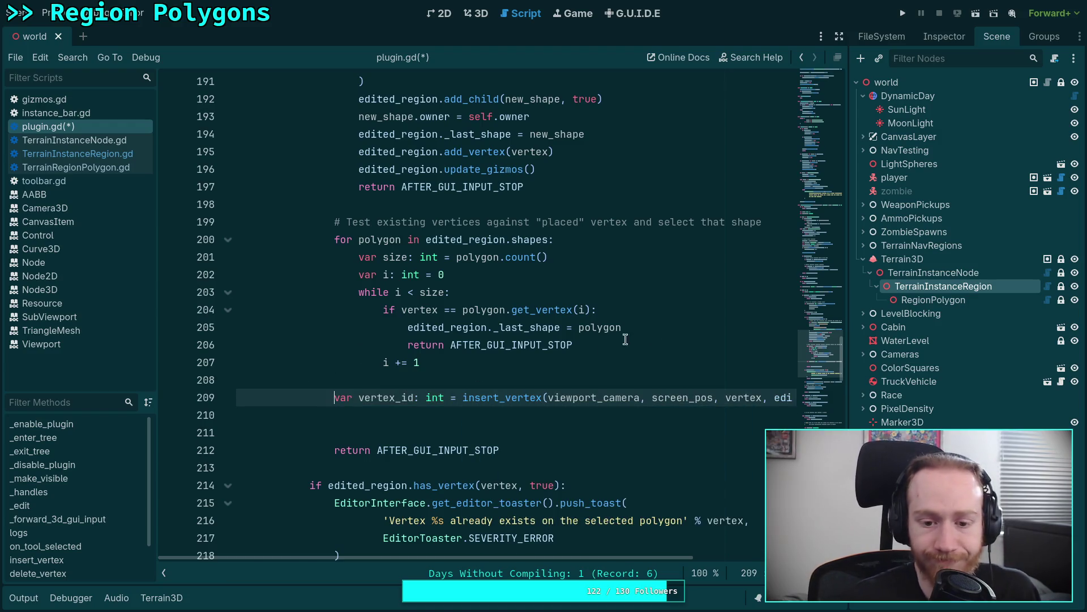
scroll(326, 366, "down", 10)
scroll(327, 366, "up", 4)
scroll(462, 317, "up", 1)
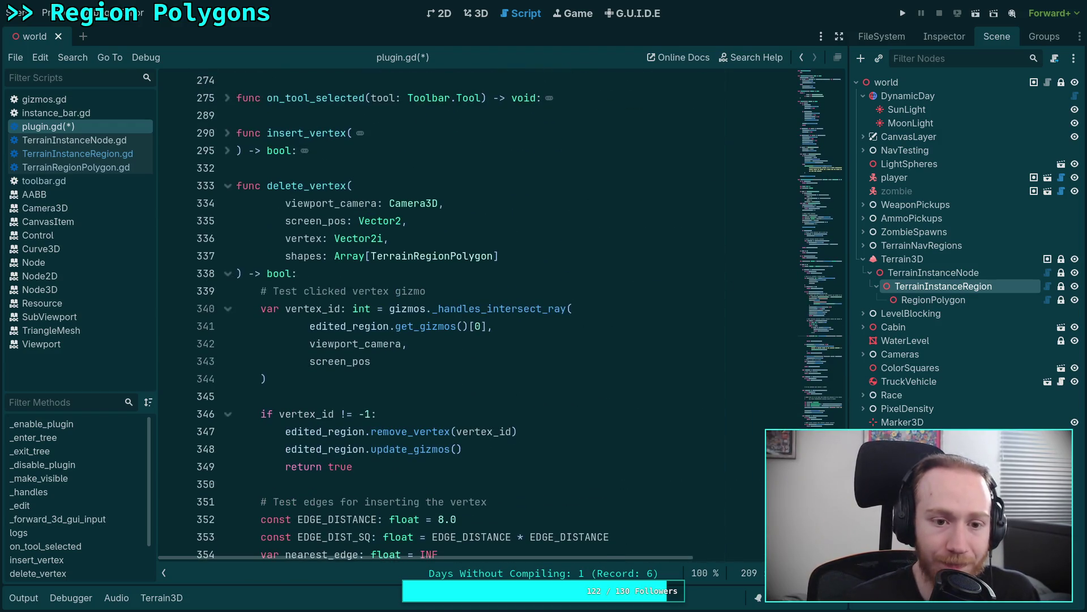
Change insert_vertex's return type from bool to int.
double_click(273, 150)
type("int")
left_click(227, 150)
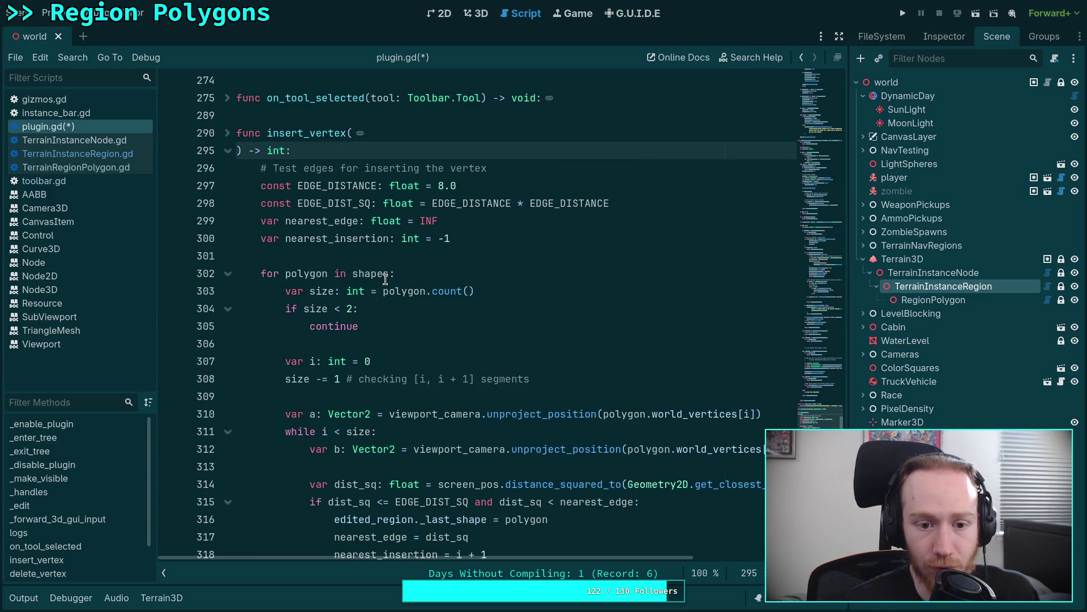
scroll(389, 288, "down", 8)
scroll(379, 300, "up", 3)
scroll(369, 317, "down", 8)
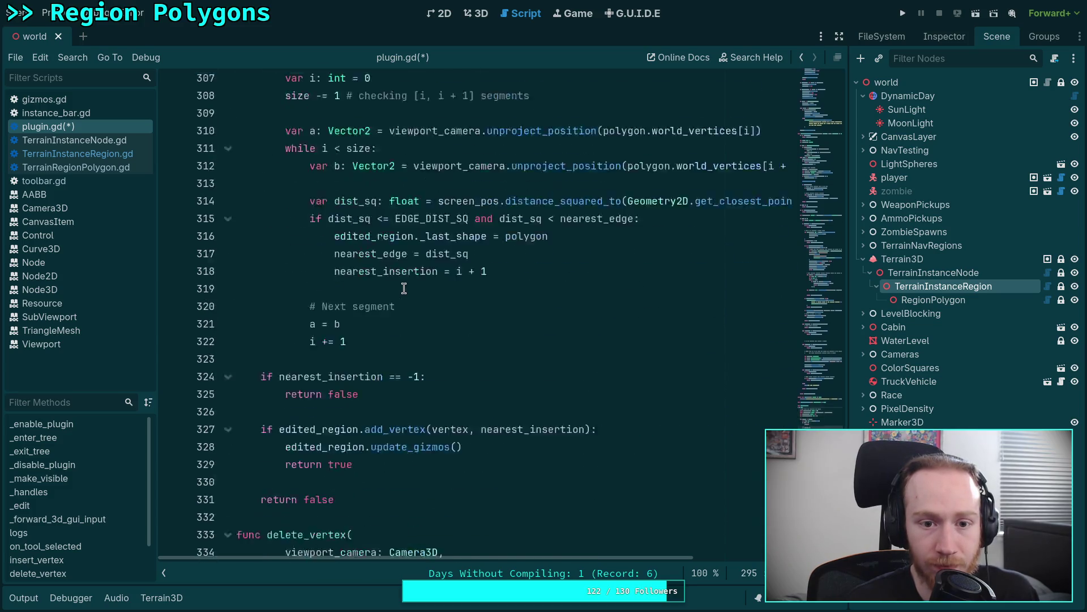
Make insert_vertex return -1 when nothing is inserted and nearest_insertion on success, then save.
double_click(343, 309)
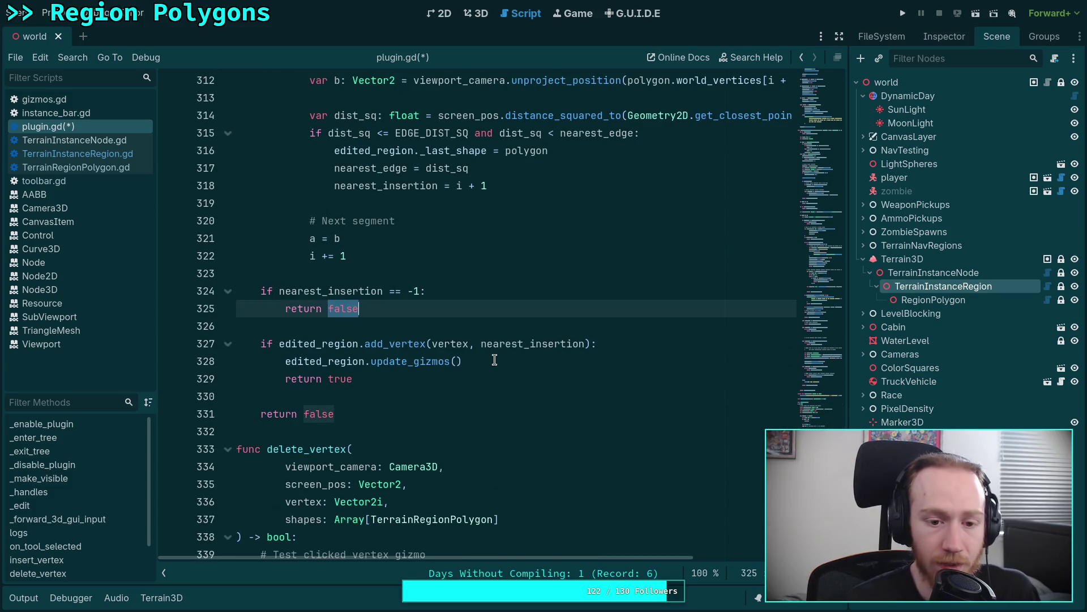
type("-1")
double_click(335, 384)
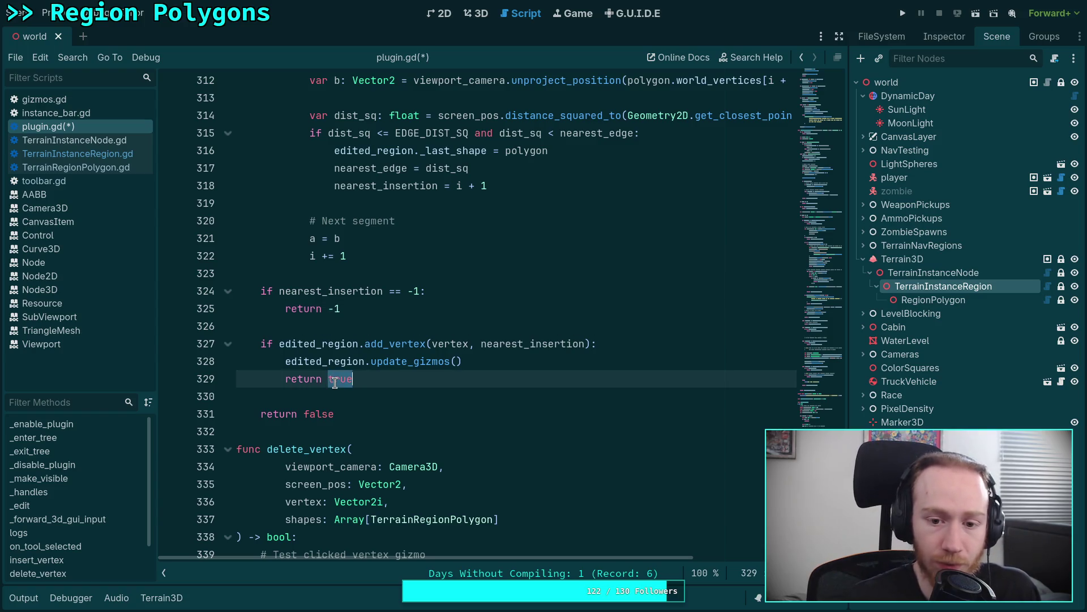
type("ne")
key("Down")
key("Return")
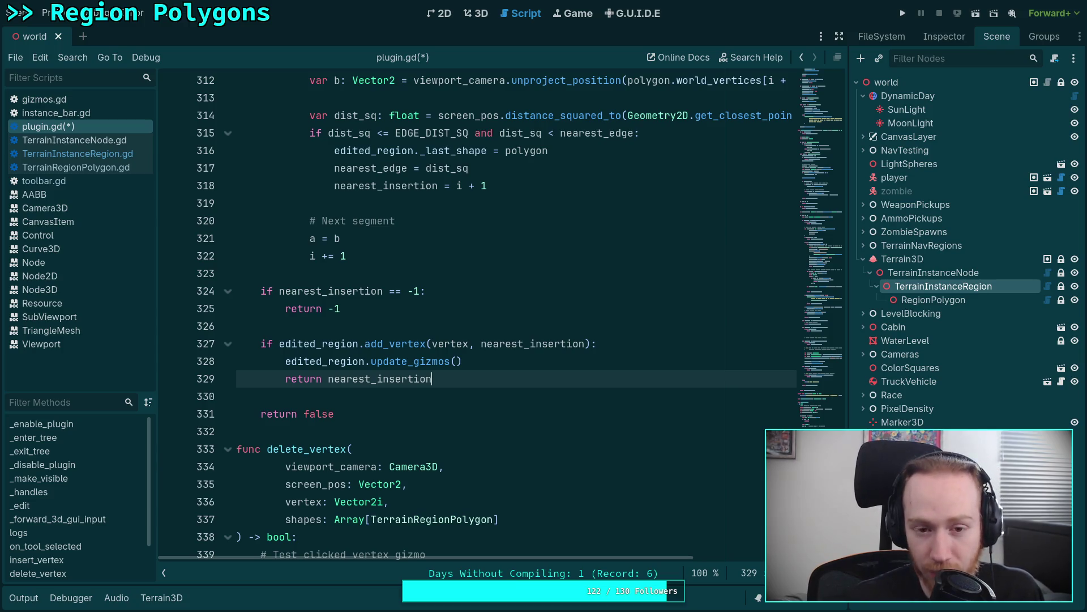
double_click(320, 414)
type("-1")
key("ctrl+s")
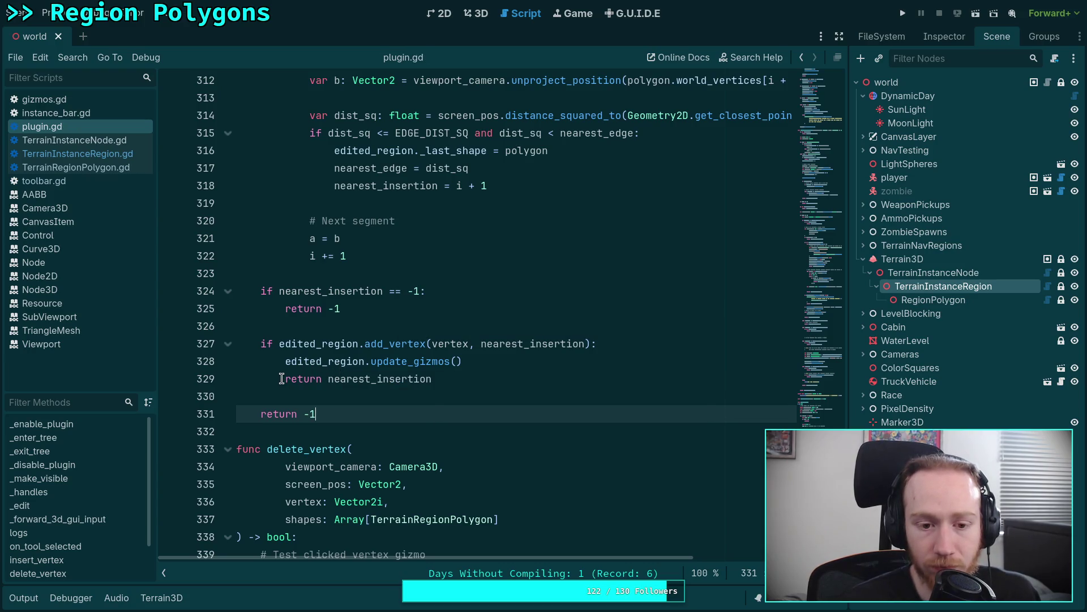
Check the add_vertex and update_gizmos lines, then save plugin.gd again.
left_click(273, 344)
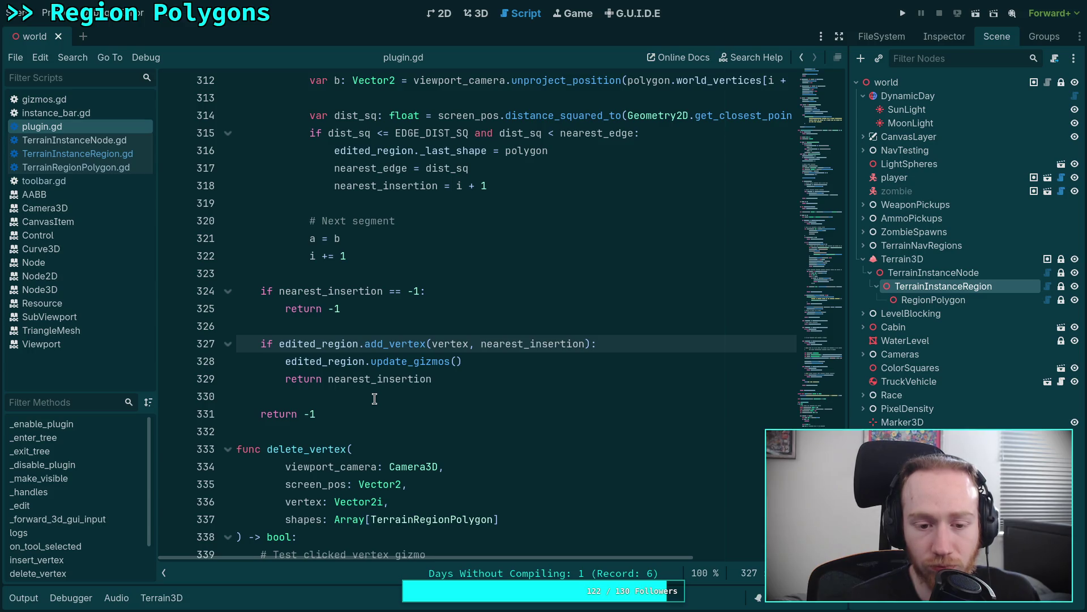
left_click(309, 379)
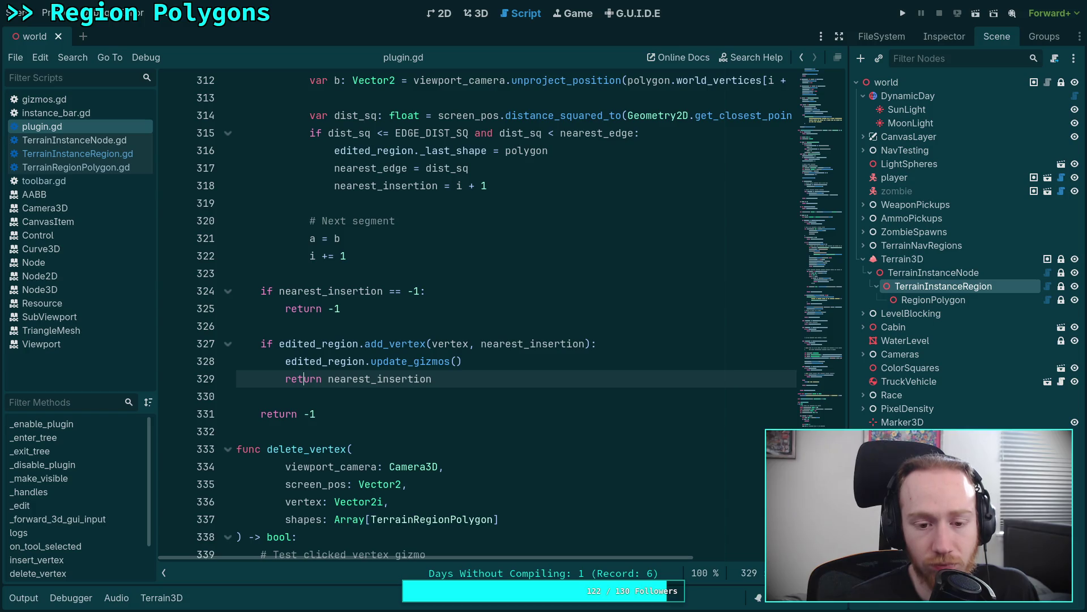
key("Up")
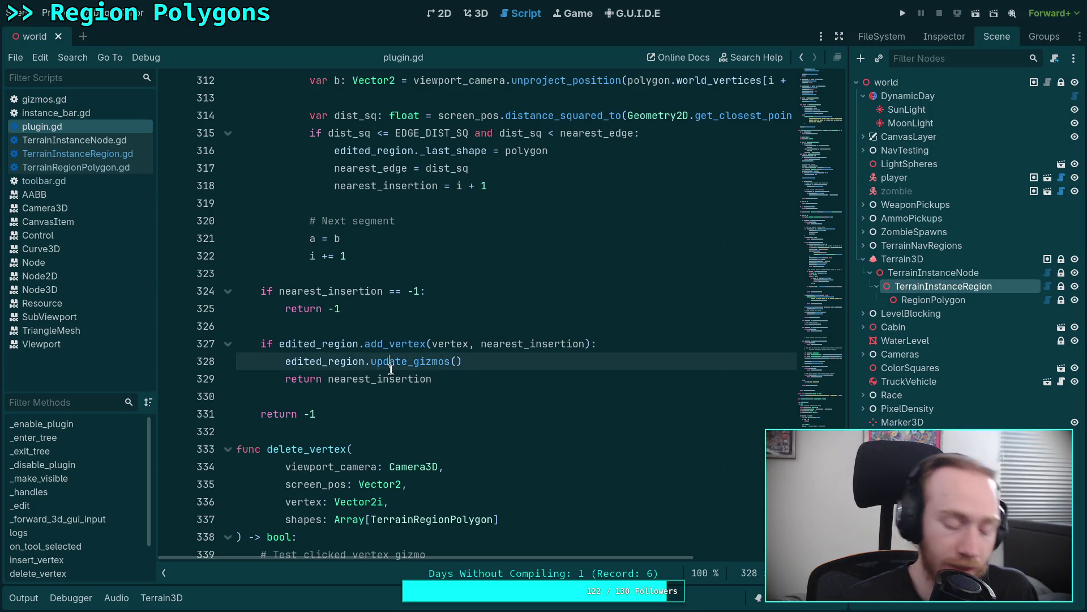
key("ctrl+s")
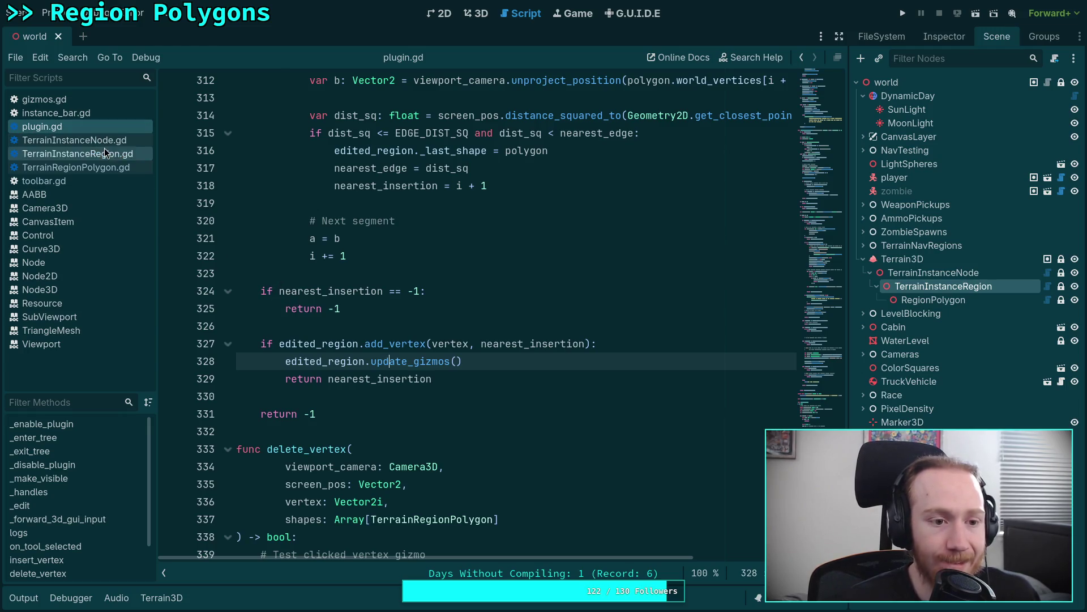
Add 'if vertex_id != -1:' on the line after the insert_vertex call.
scroll(345, 255, "up", 20)
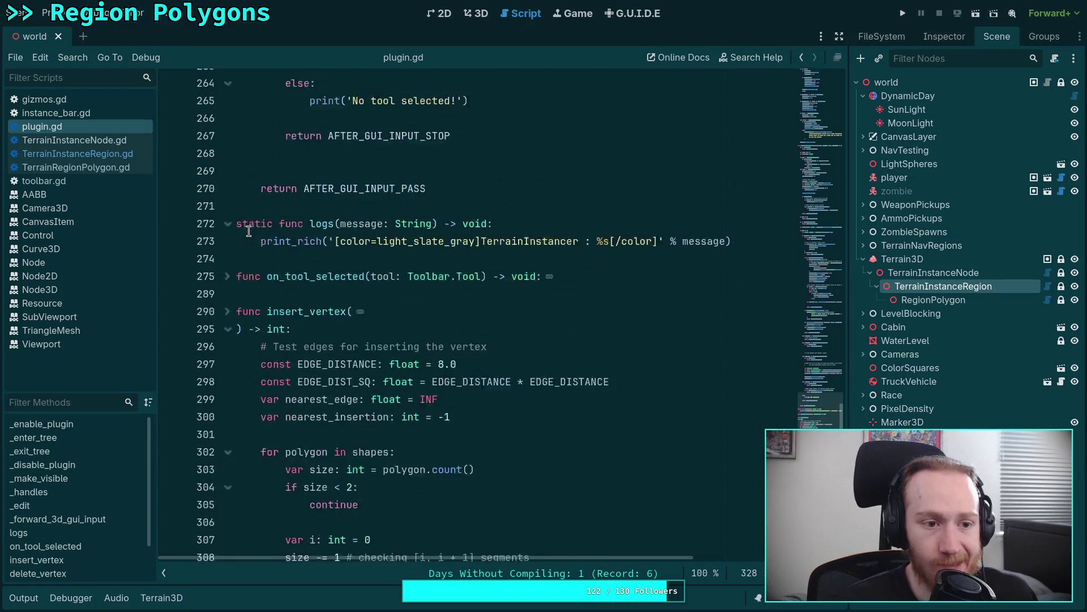
scroll(483, 284, "up", 6)
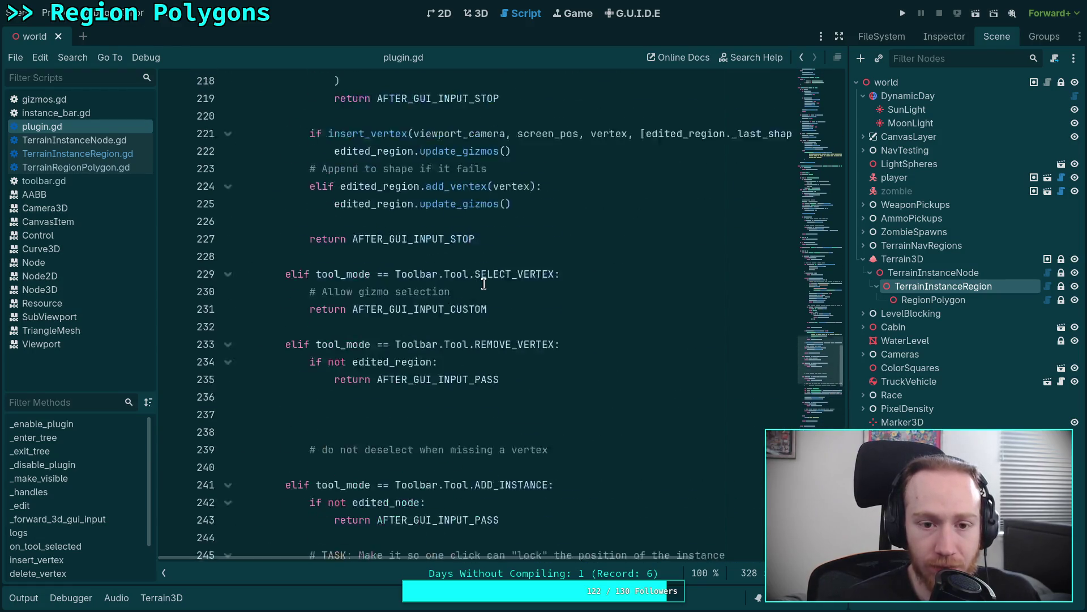
scroll(345, 326, "up", 5)
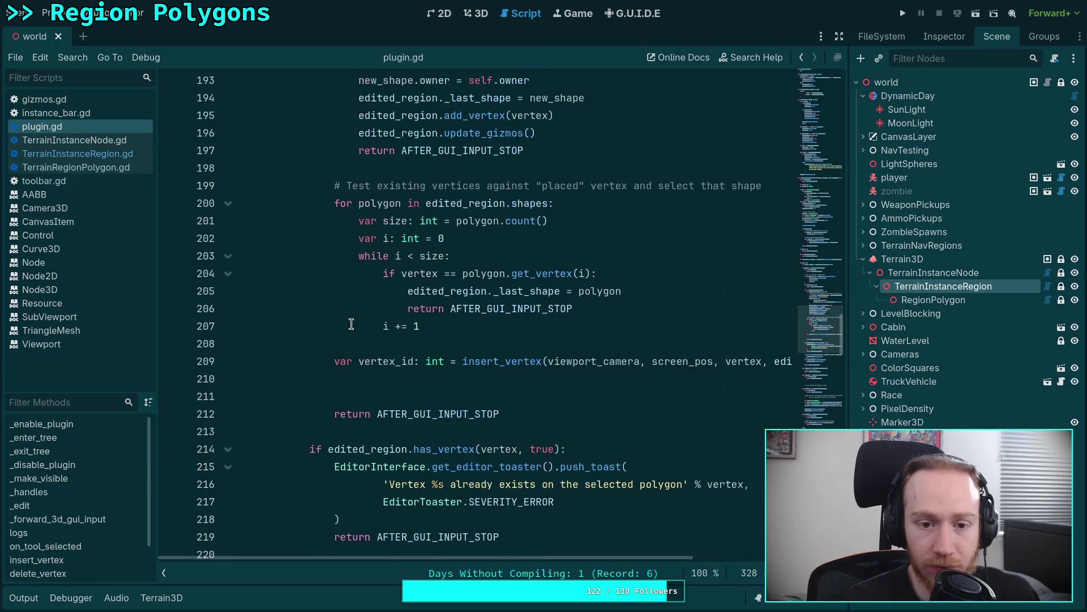
left_click(433, 378)
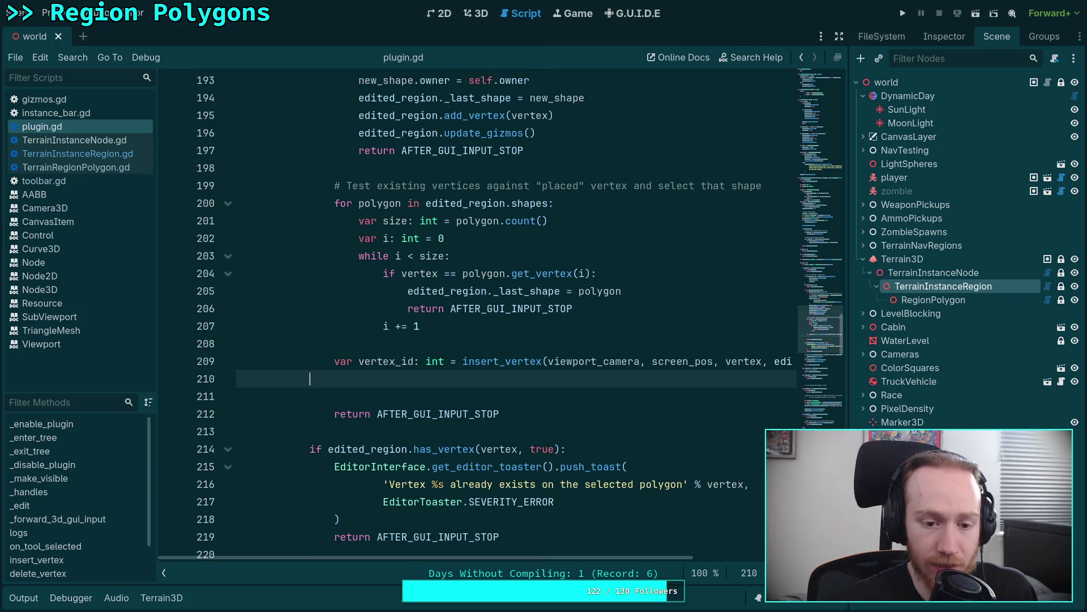
type("if vert")
key("Return")
type("-1:")
key("Return")
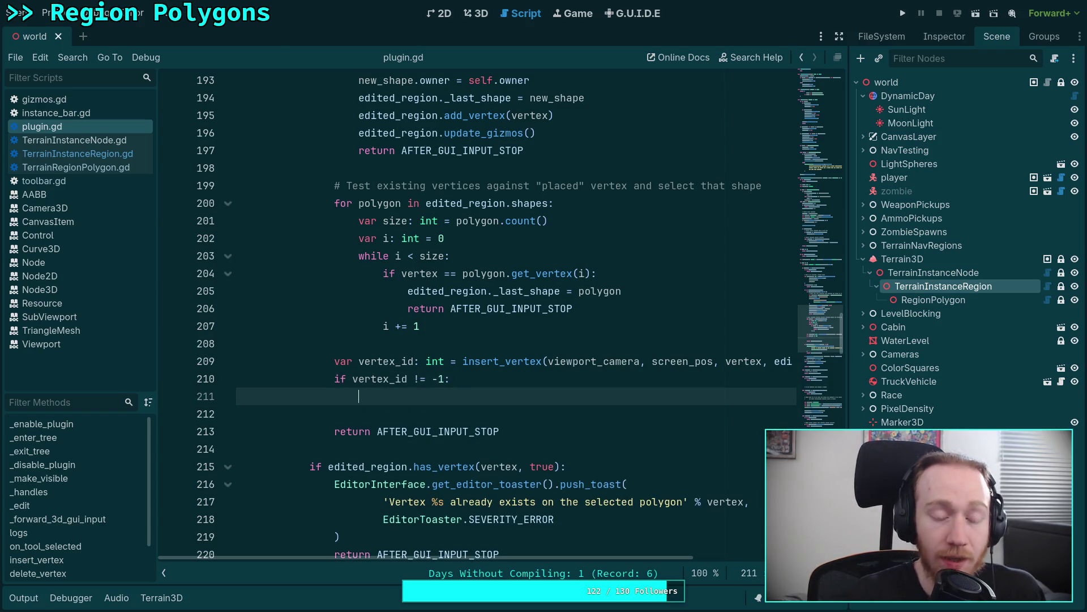
Open the Node3DGizmo class documentation.
scroll(438, 341, "up", 4)
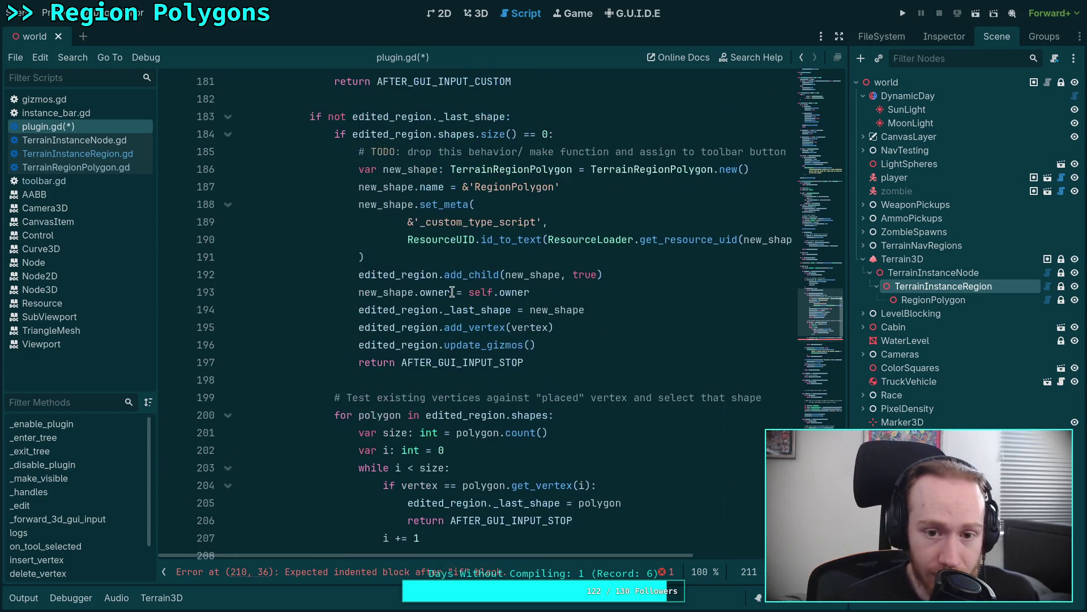
scroll(520, 244, "up", 5)
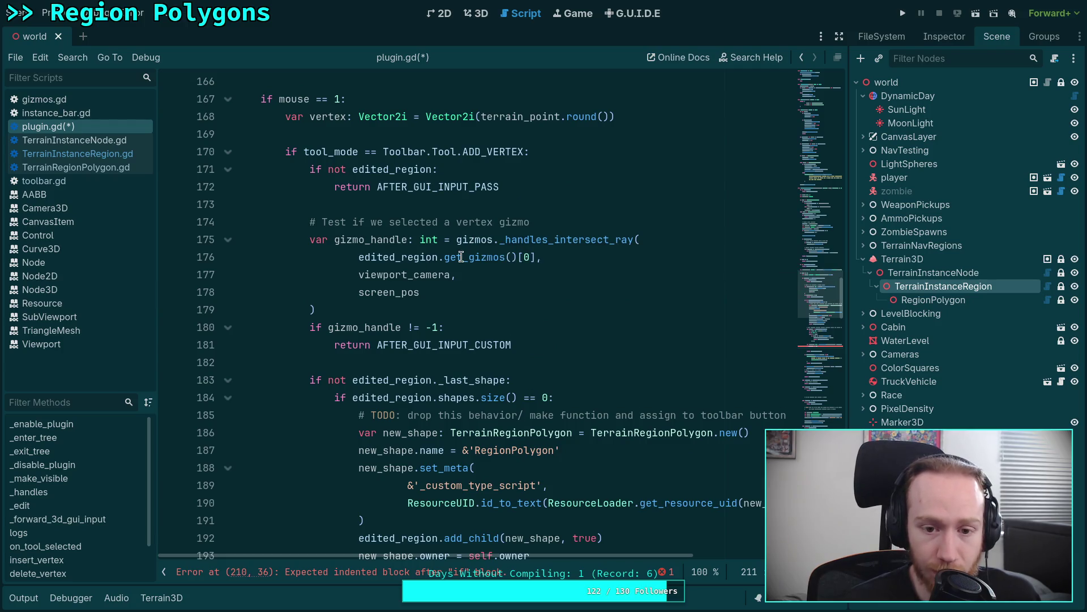
mouse_move(461, 257)
left_click(672, 271)
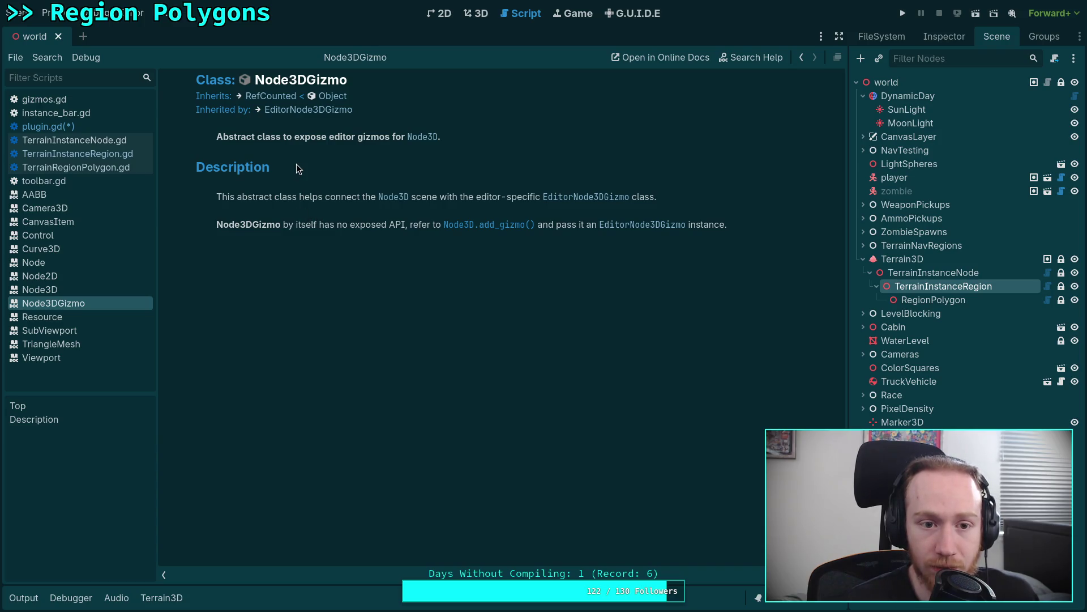
Follow the Node3DGizmo docs to EditorNode3DGizmo, then close the Node3DGizmo page.
left_click(81, 104)
left_click(94, 127)
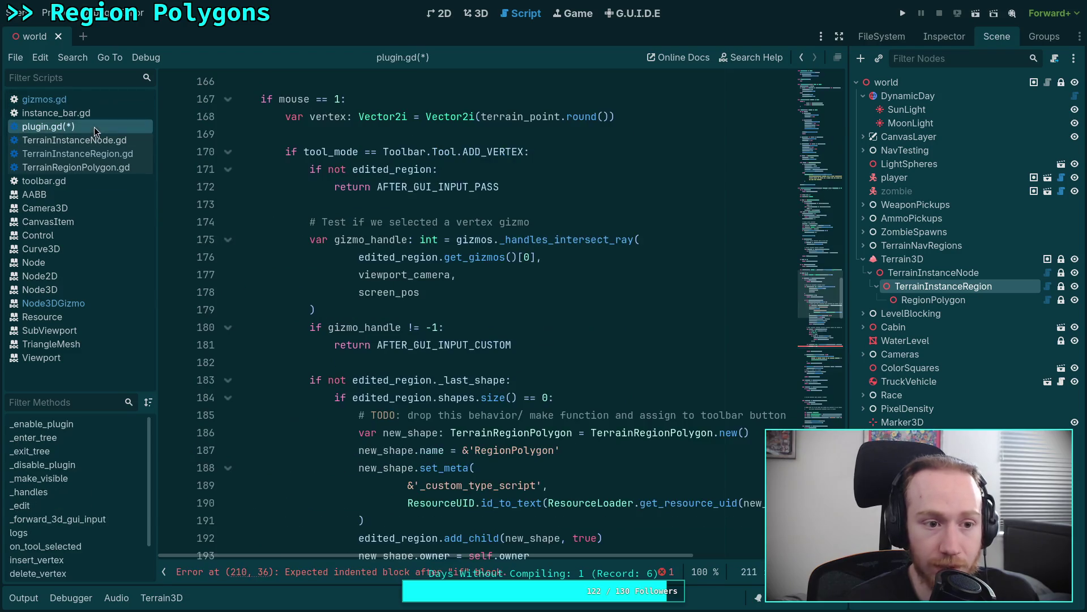
left_click(66, 304)
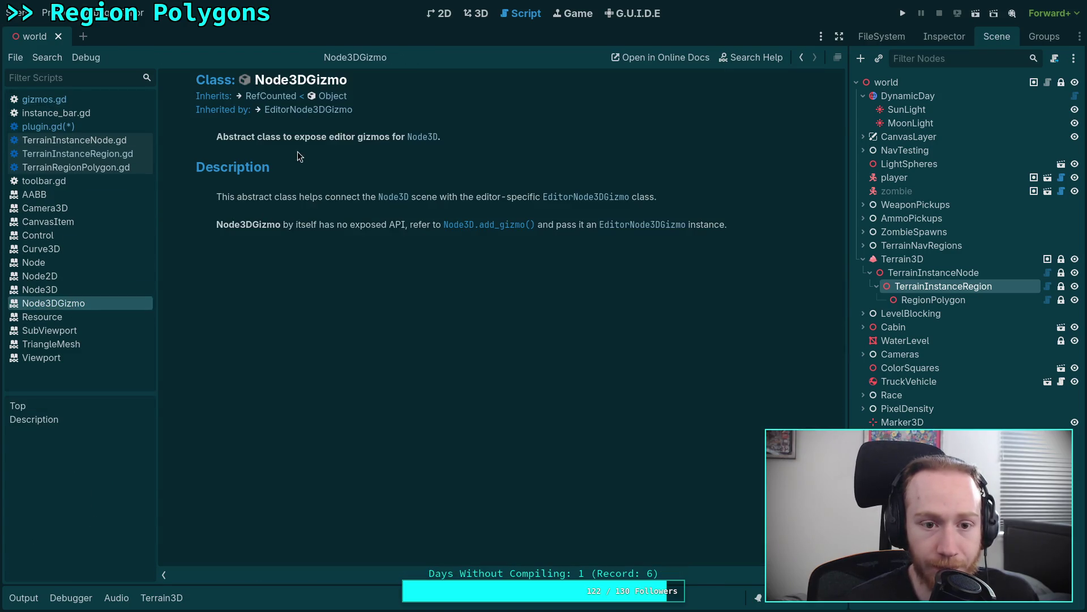
left_click(308, 110)
left_click(54, 316)
right_click(51, 319)
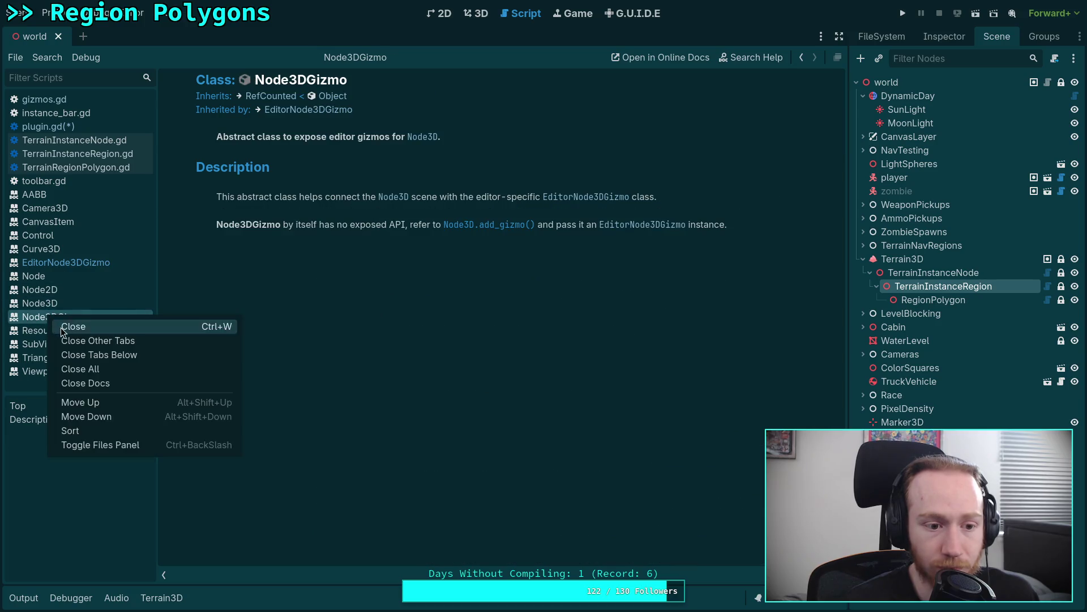
left_click(64, 327)
Read through the EditorNode3DGizmo method list, then switch to gizmos.gd.
scroll(435, 259, "down", 2)
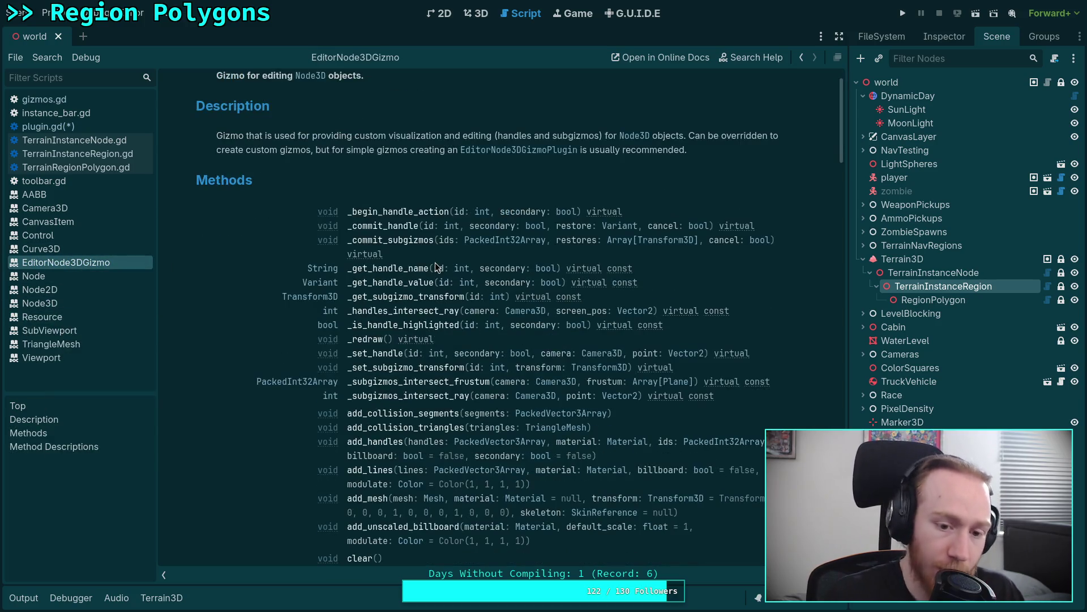
scroll(447, 255, "down", 2)
scroll(470, 303, "down", 2)
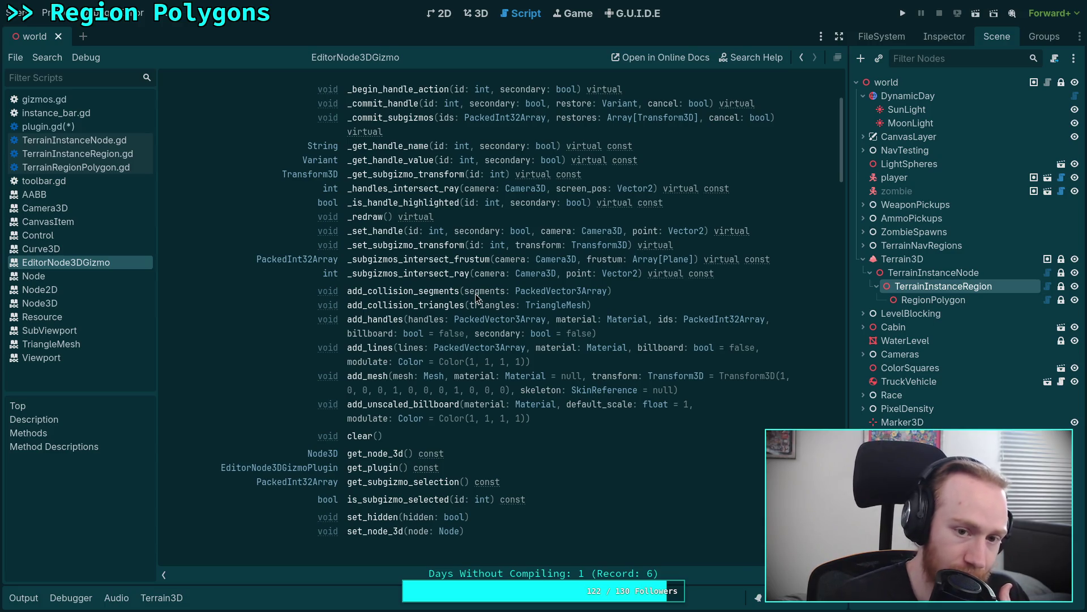
scroll(471, 289, "up", 6)
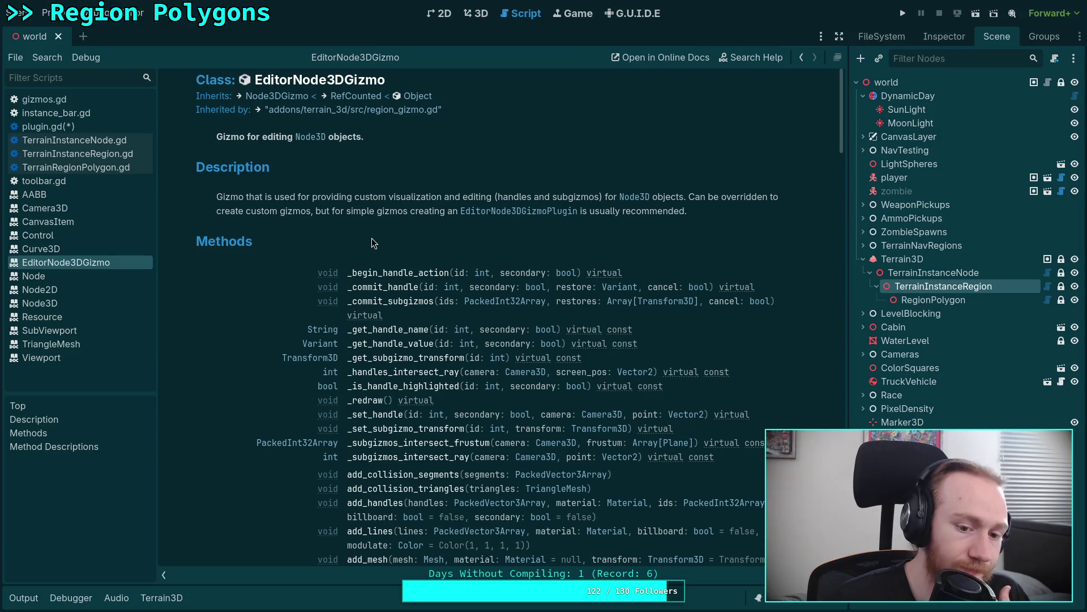
scroll(371, 238, "down", 6)
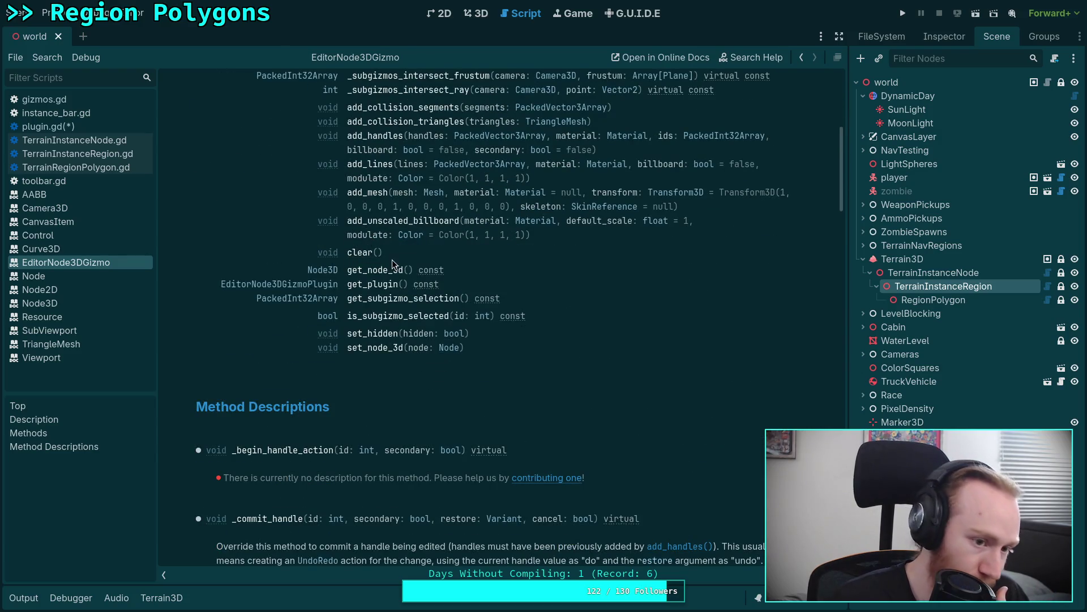
scroll(393, 261, "up", 4)
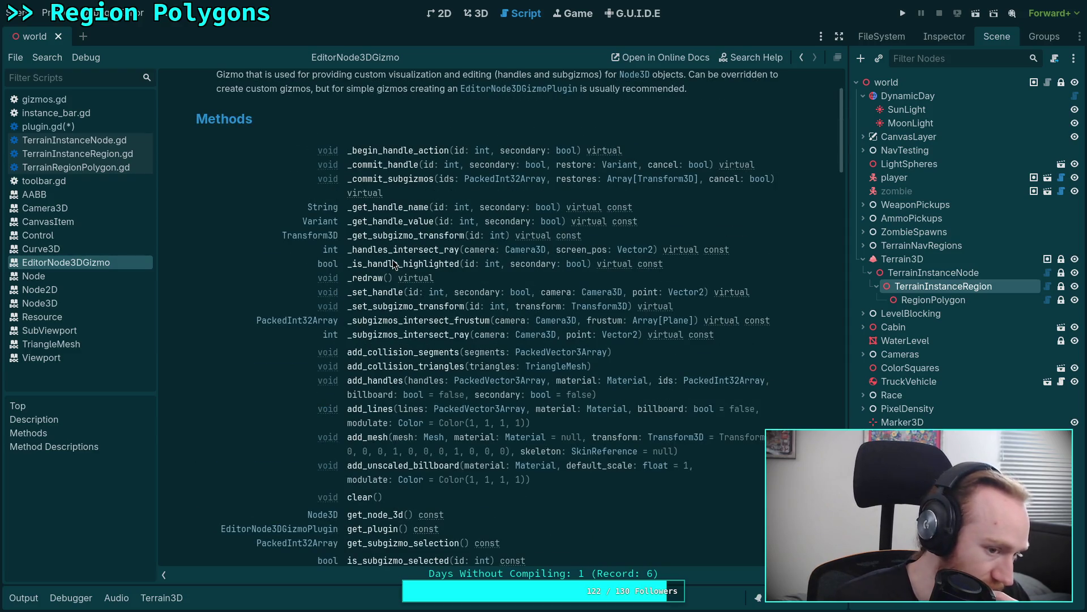
scroll(393, 259, "up", 2)
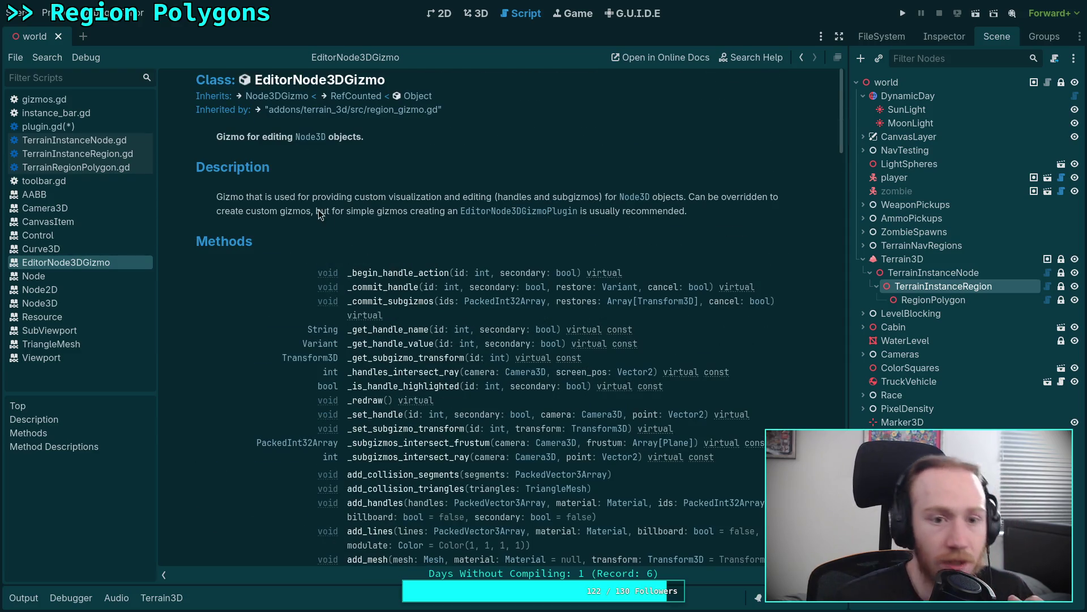
left_click(92, 109)
left_click(44, 99)
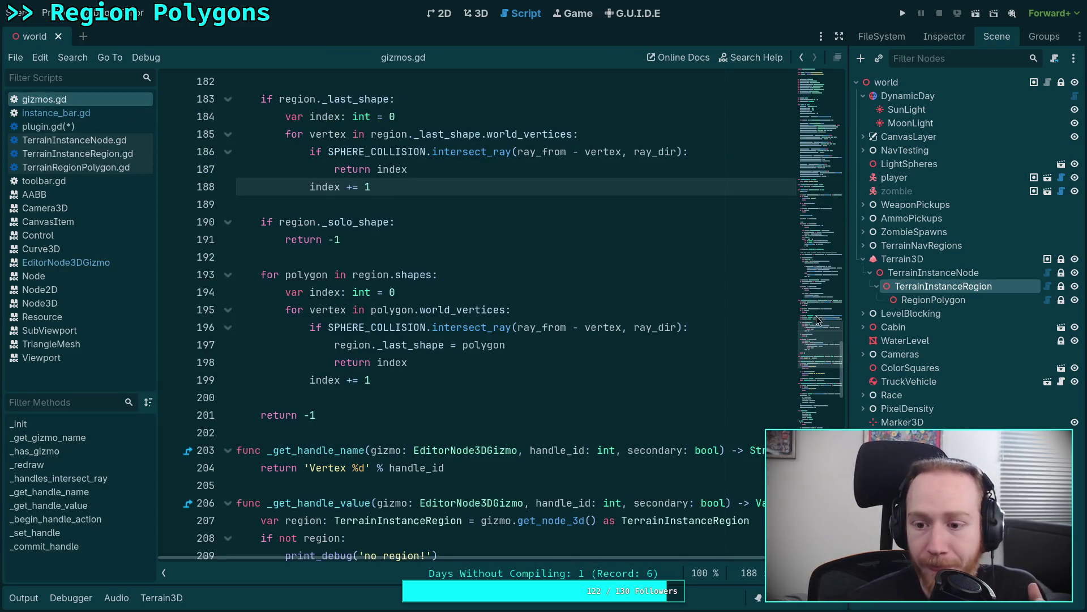
Look up EditorNode3DGizmoPlugin from gizmos.gd and review its methods like _create_gizmo and _get_handle_name.
left_click_drag(820, 292, 814, 42)
right_click(384, 91)
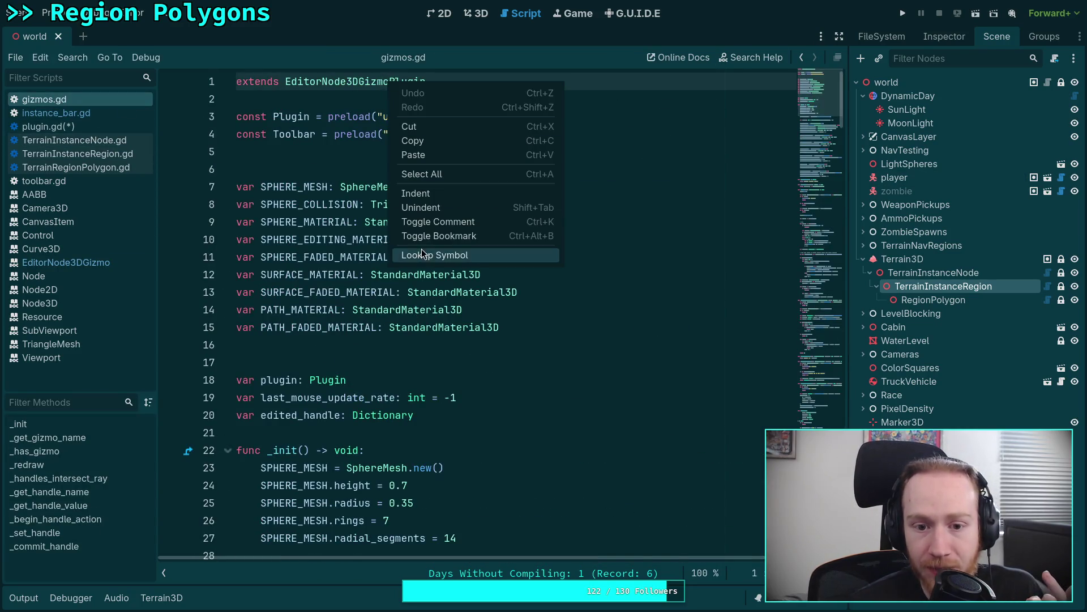
left_click(423, 252)
scroll(422, 280, "down", 3)
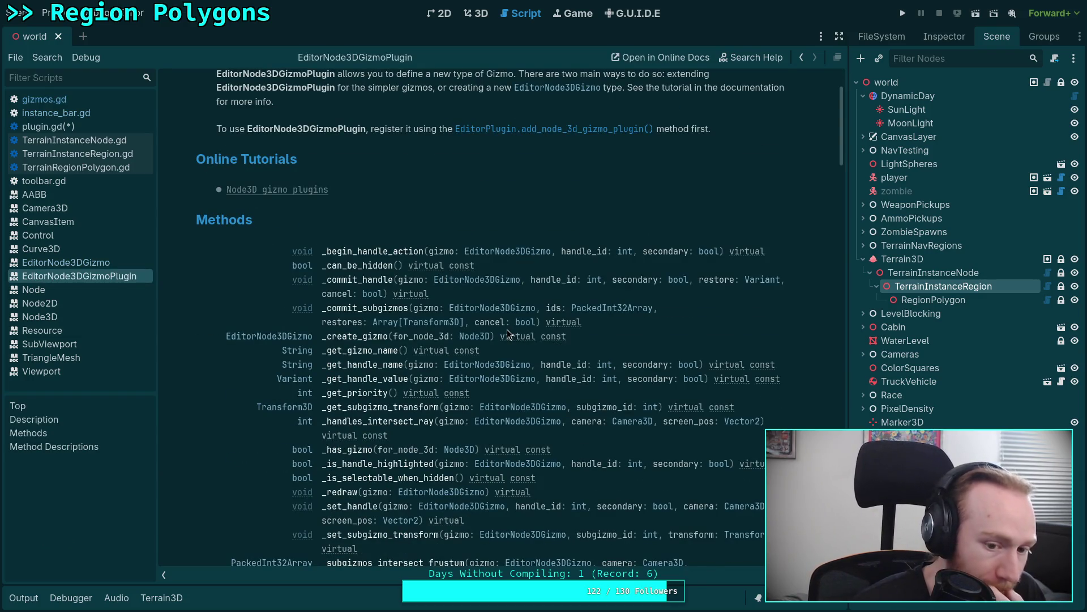
scroll(507, 331, "down", 6)
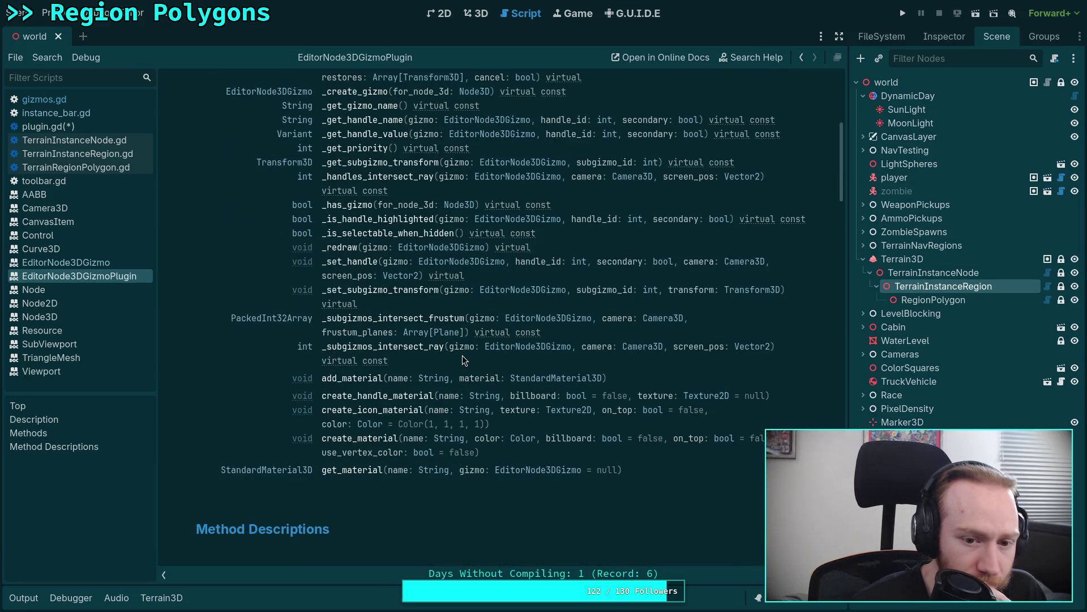
scroll(462, 355, "down", 3)
scroll(462, 355, "up", 10)
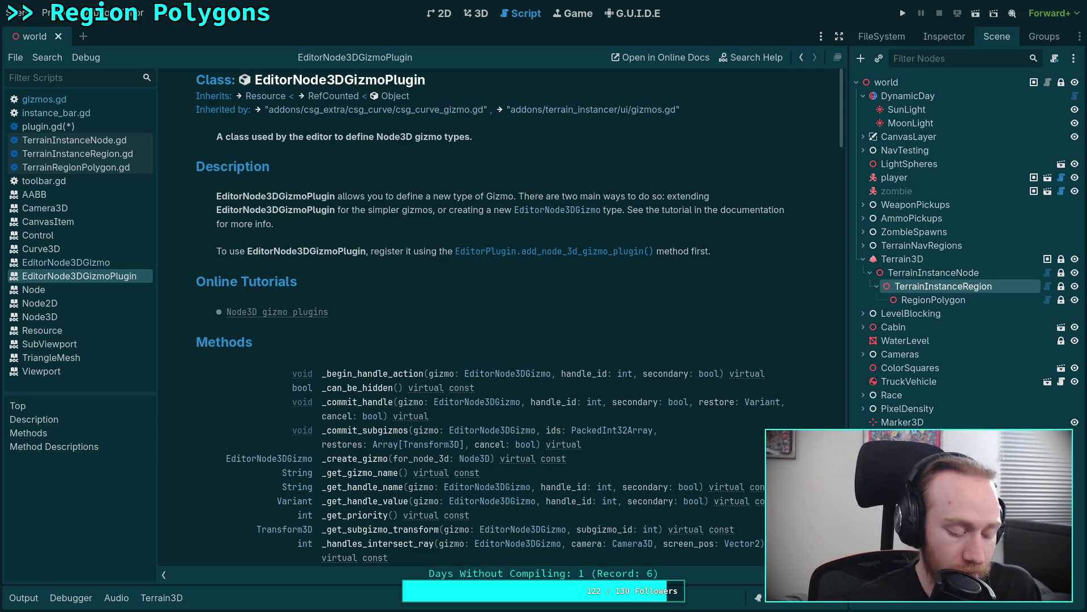
key("alt+Tab")
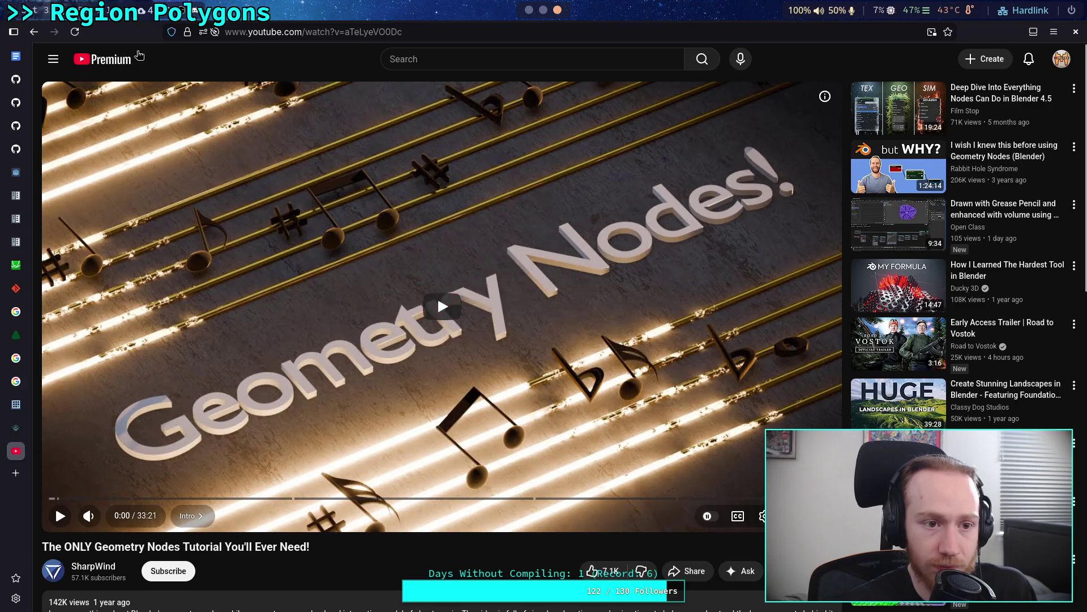
Open the Node3D gizmo plugins tutorial and read its EditorPlugin example code.
key("alt+Tab")
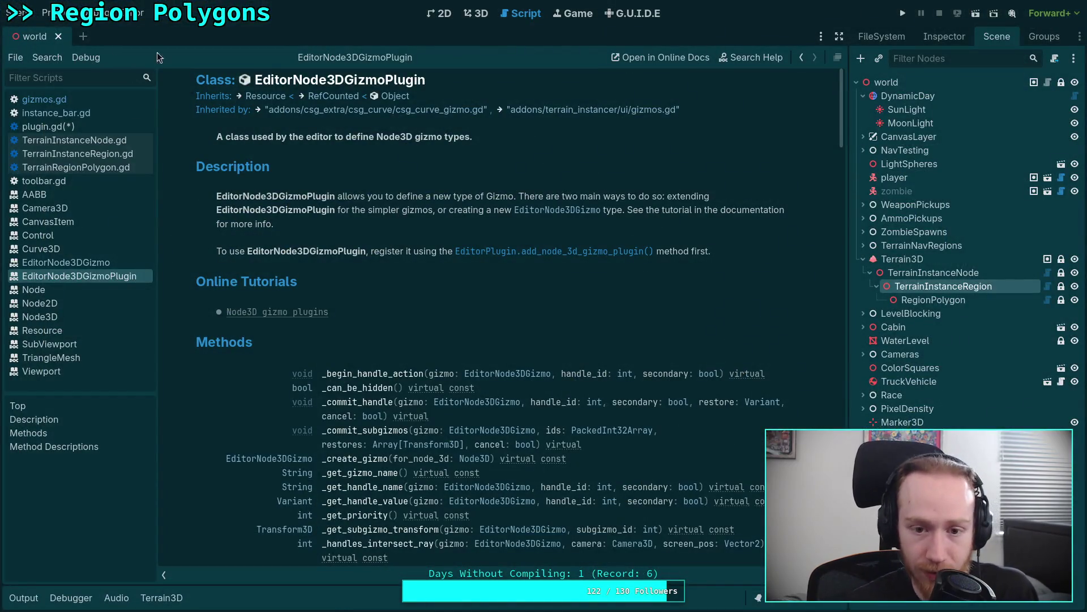
left_click(276, 311)
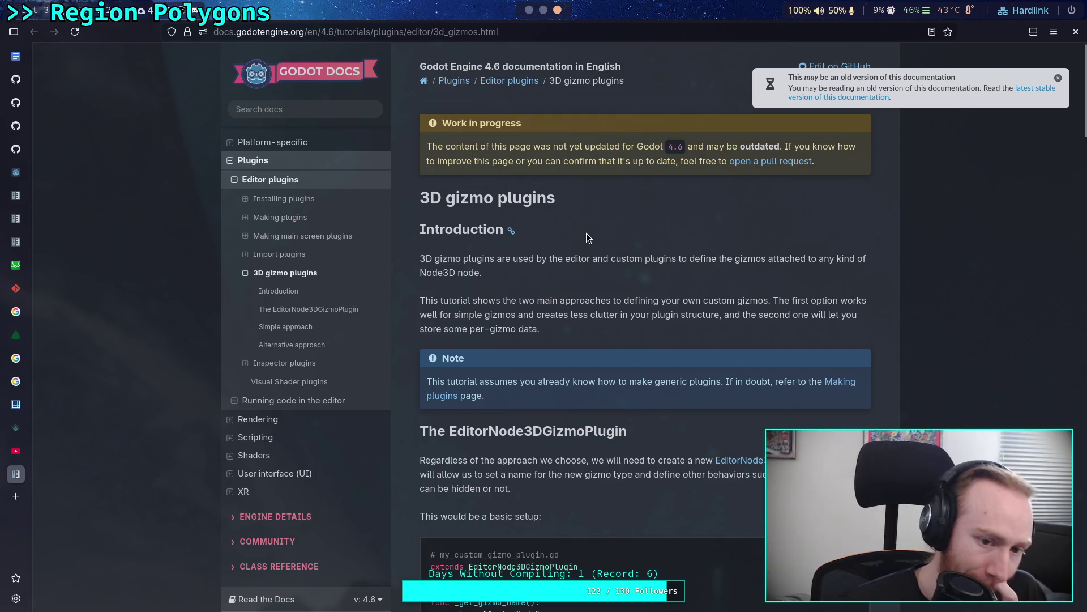
scroll(626, 239, "down", 3)
scroll(625, 239, "down", 2)
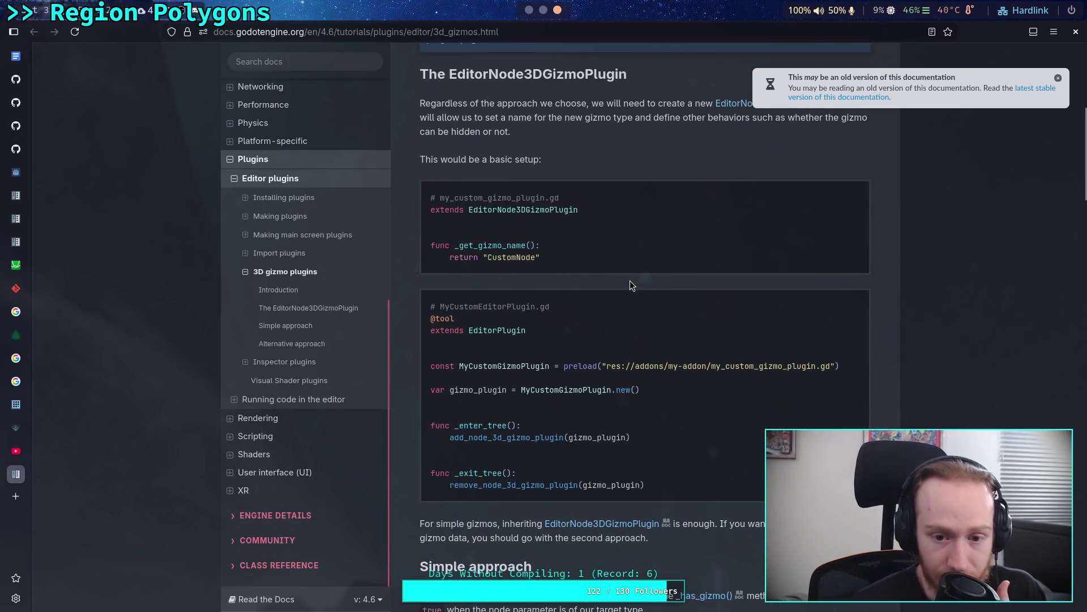
scroll(651, 291, "down", 1)
scroll(657, 281, "down", 3)
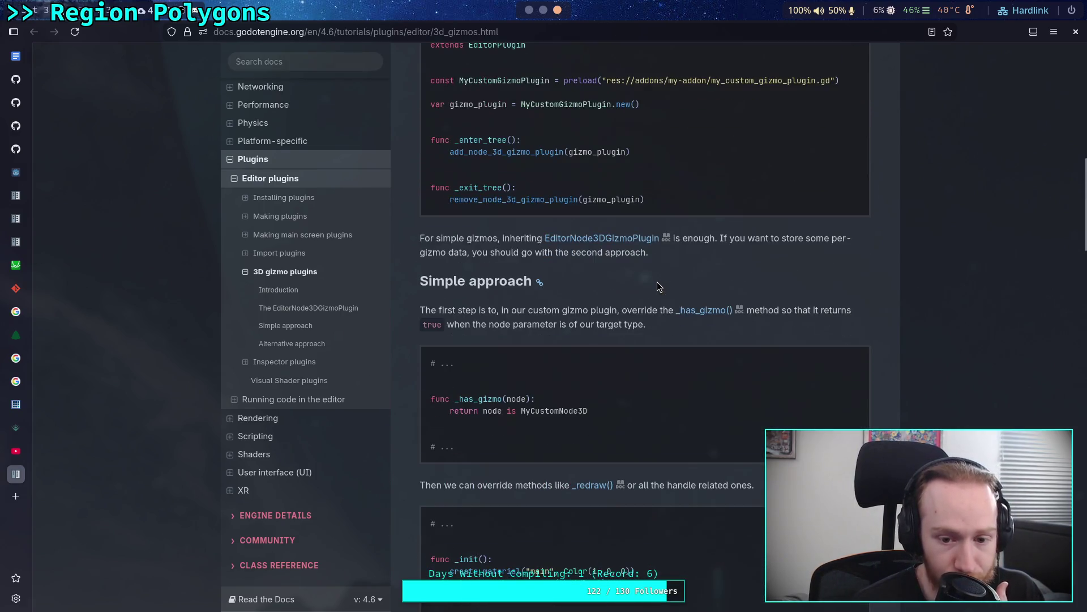
scroll(469, 222, "up", 2)
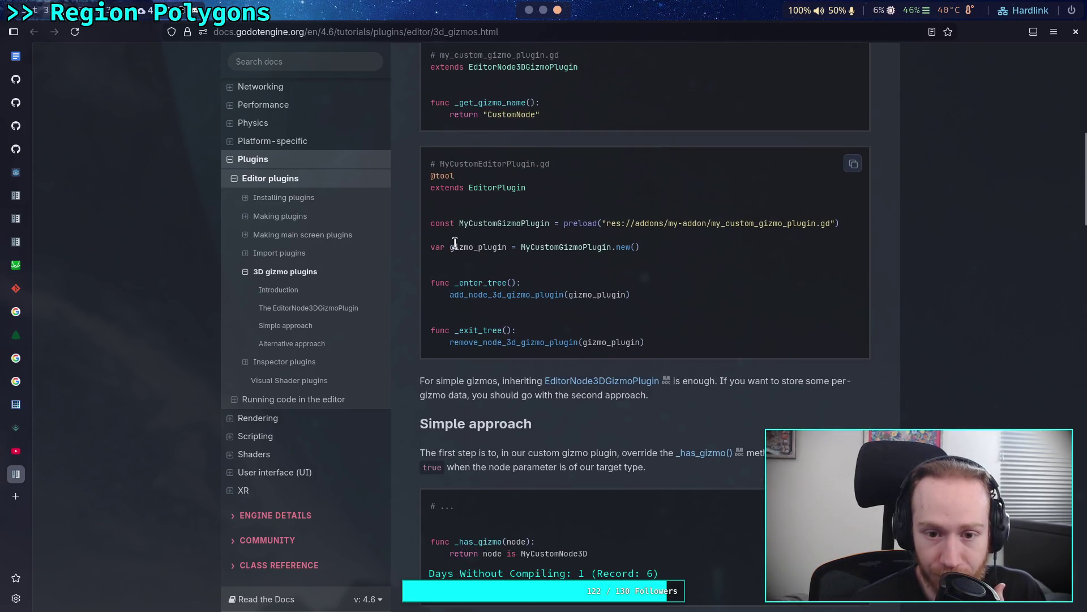
double_click(469, 188)
left_click(558, 295)
Read down to the tutorial's alternative custom EditorNode3DGizmo approach, then return to Godot.
scroll(560, 293, "down", 5)
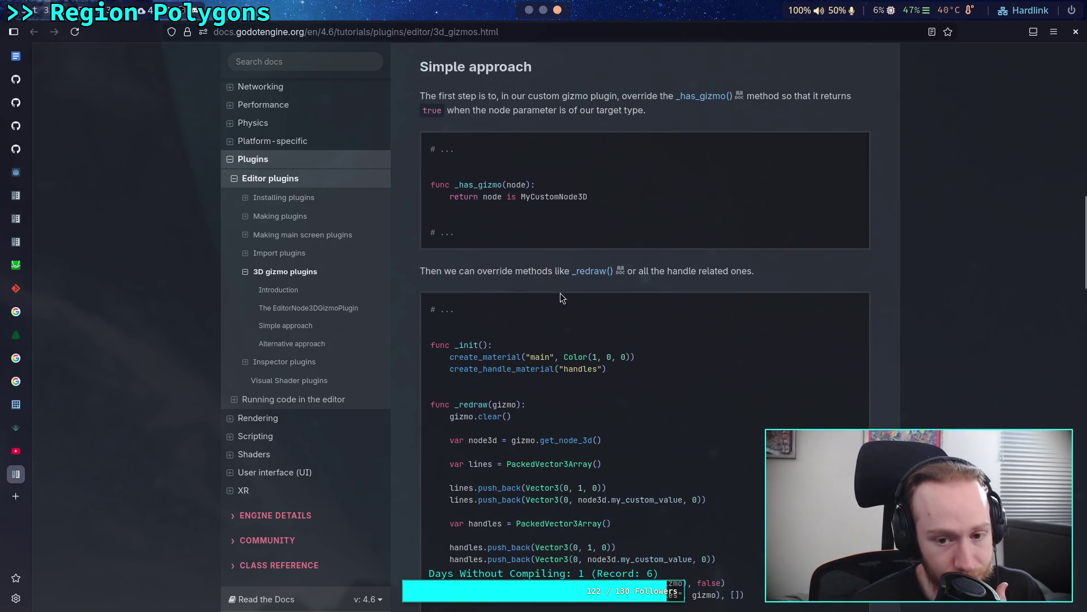
scroll(560, 293, "down", 5)
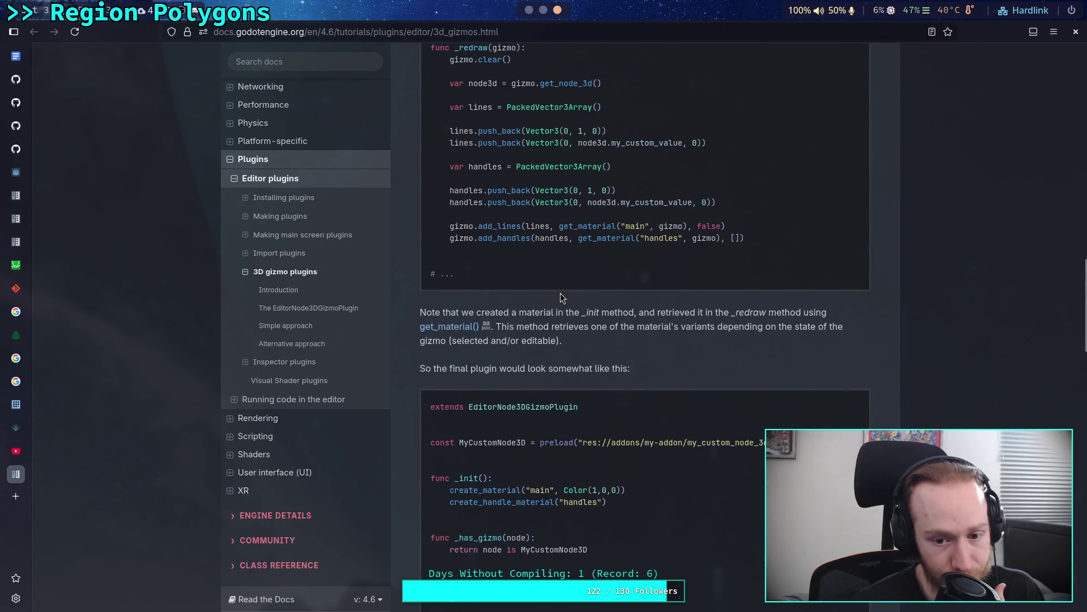
scroll(559, 294, "down", 3)
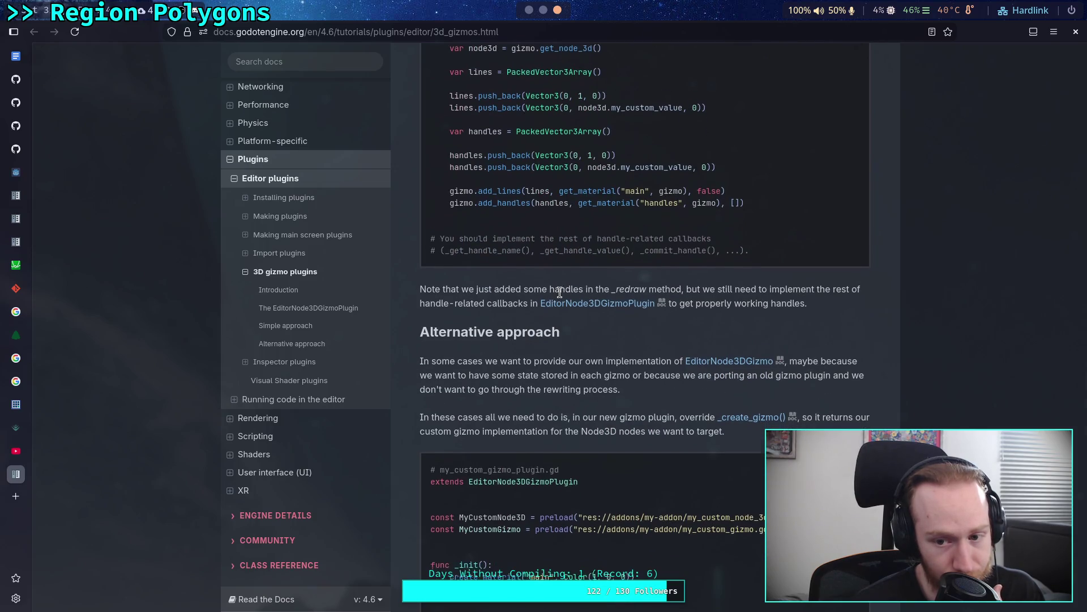
scroll(559, 292, "down", 5)
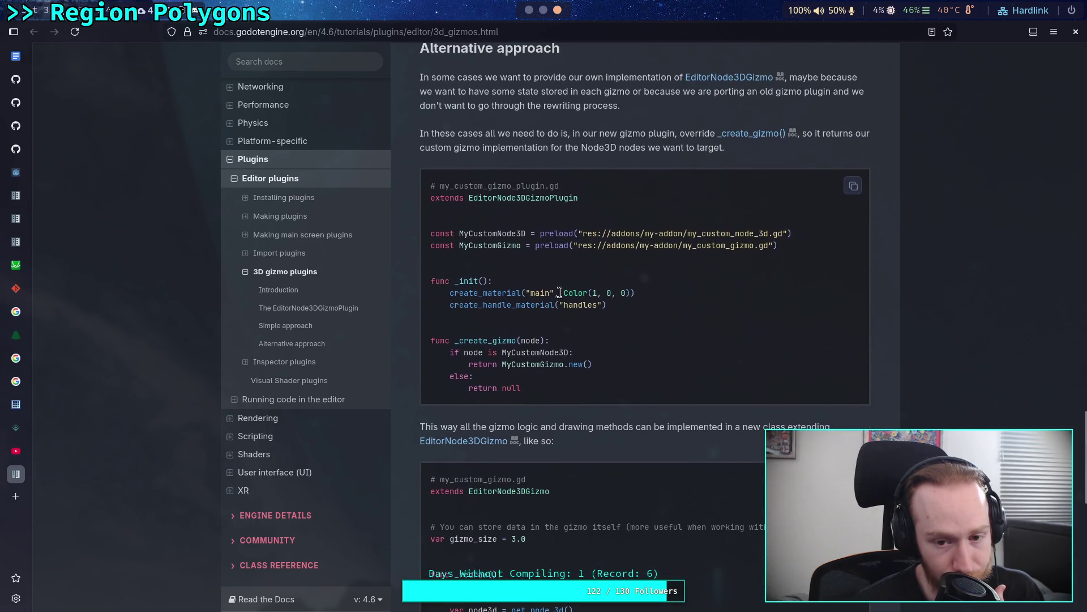
scroll(559, 292, "down", 3)
scroll(560, 298, "down", 4)
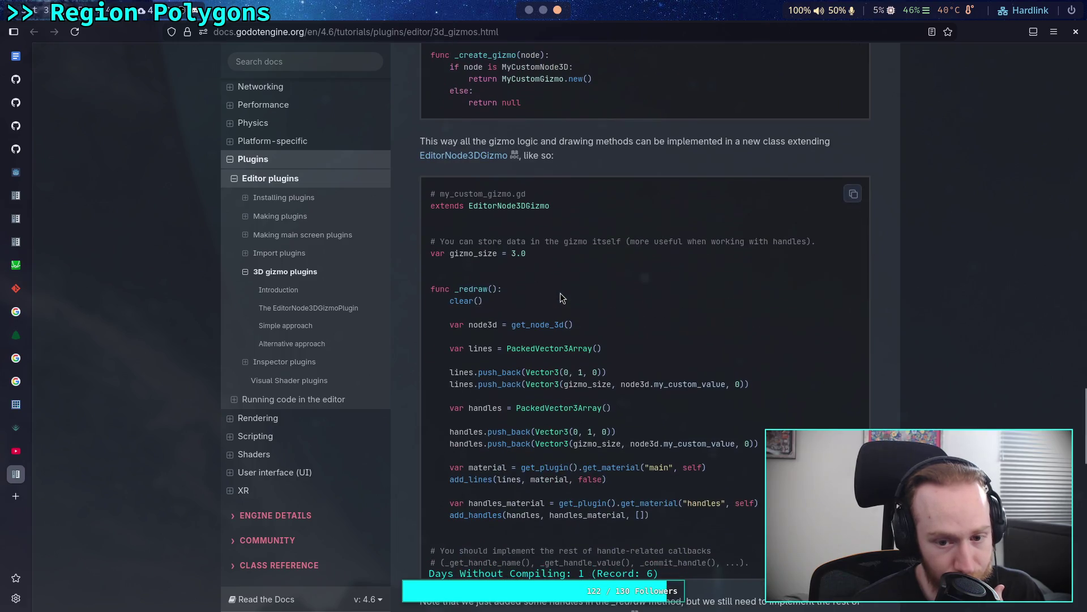
scroll(559, 293, "down", 1)
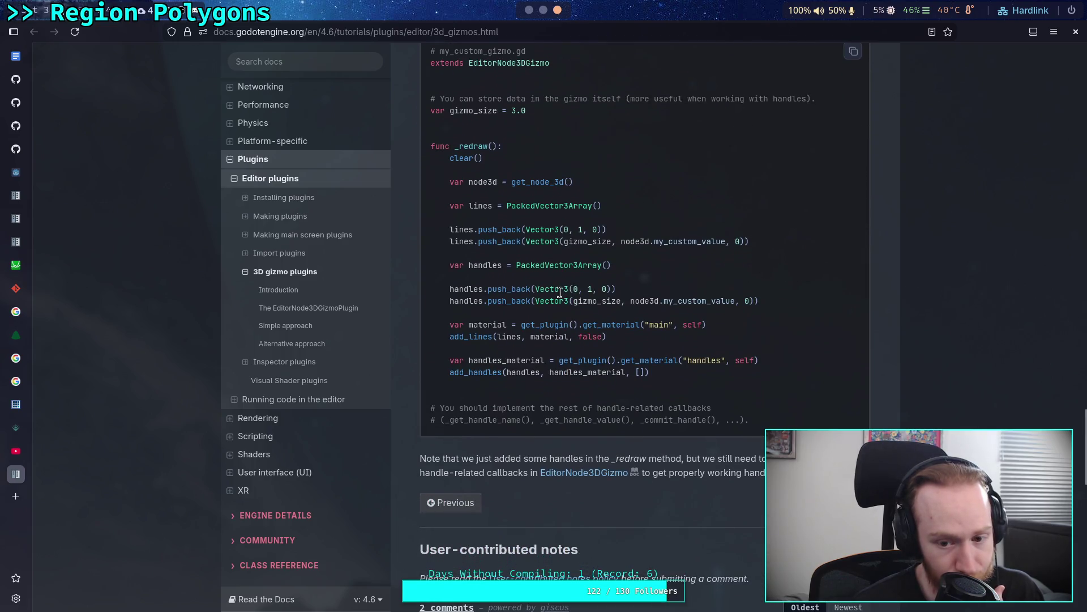
scroll(559, 293, "down", 3)
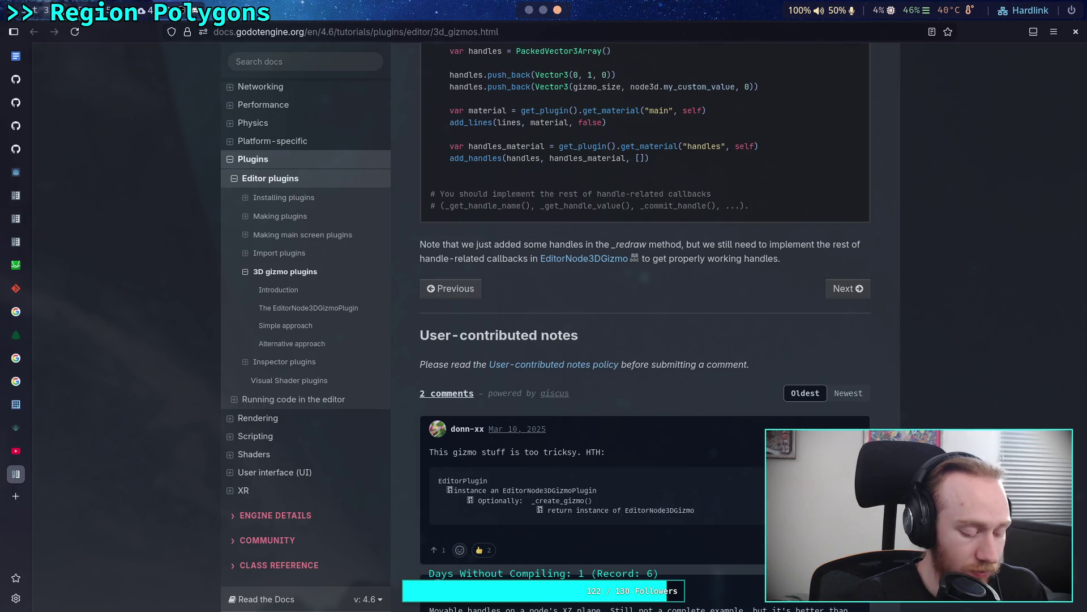
key("alt+Tab")
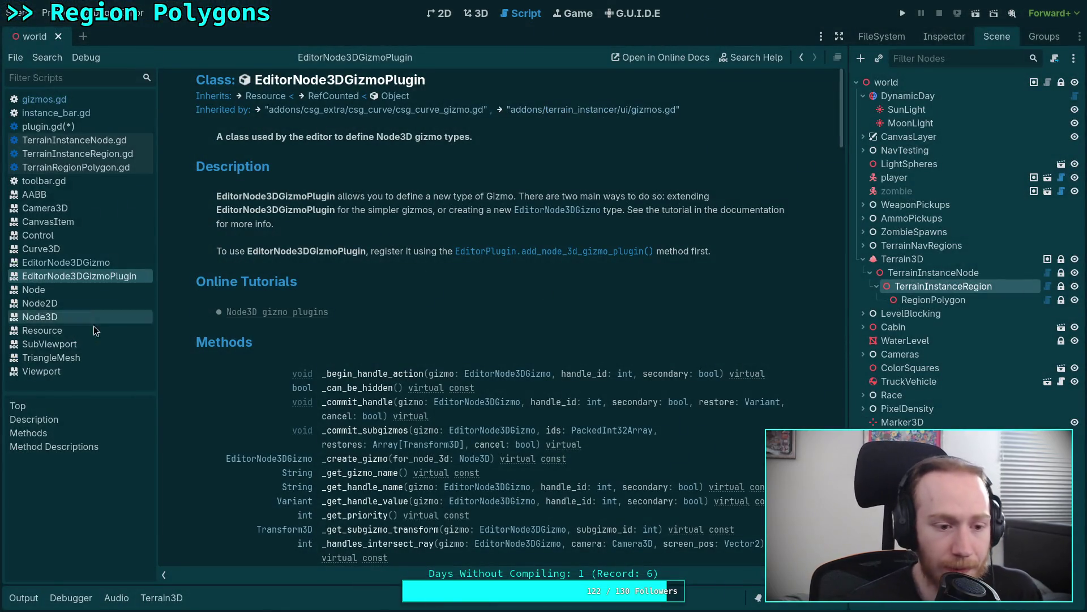
Look up the EditorPlugin class reference from plugin.gd's extends line.
left_click(68, 127)
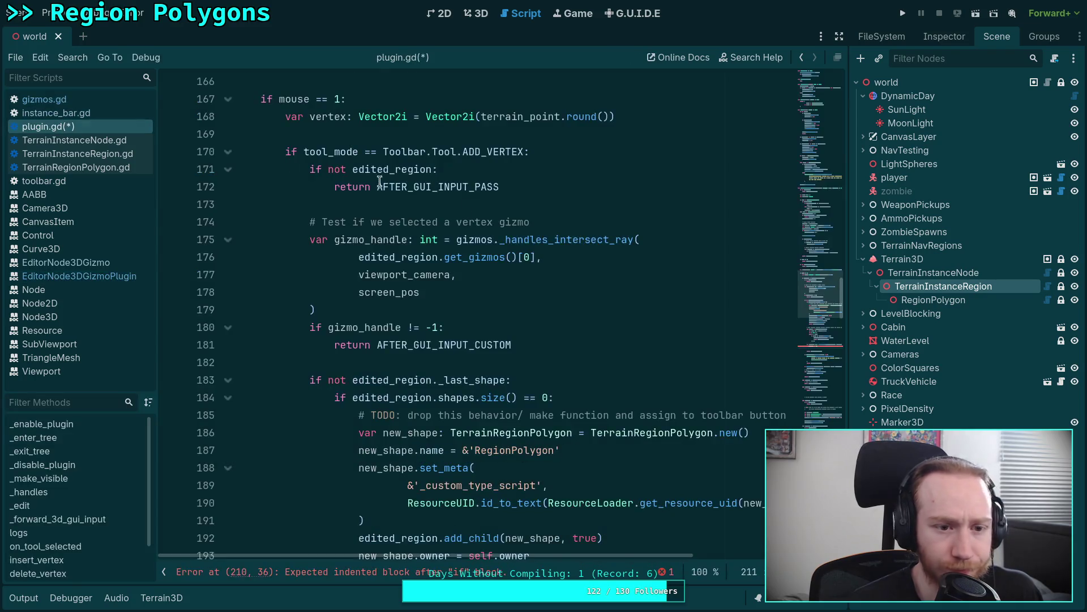
key("ctrl+Home")
right_click(317, 98)
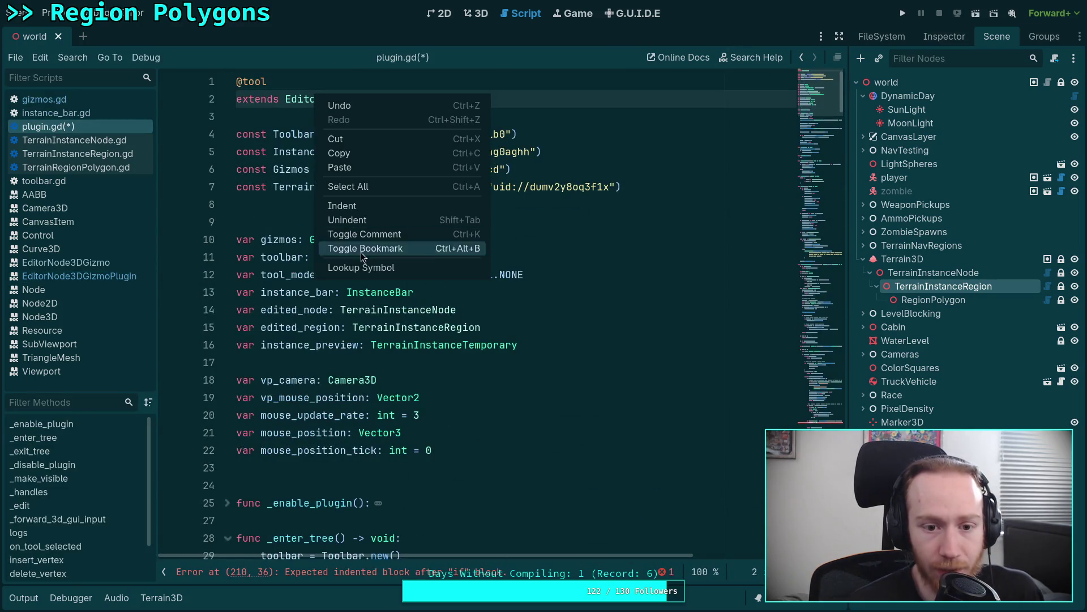
left_click(363, 268)
Read through the EditorPlugin reference, glance at the gizmo tutorial, and return to plugin.gd.
scroll(507, 249, "down", 5)
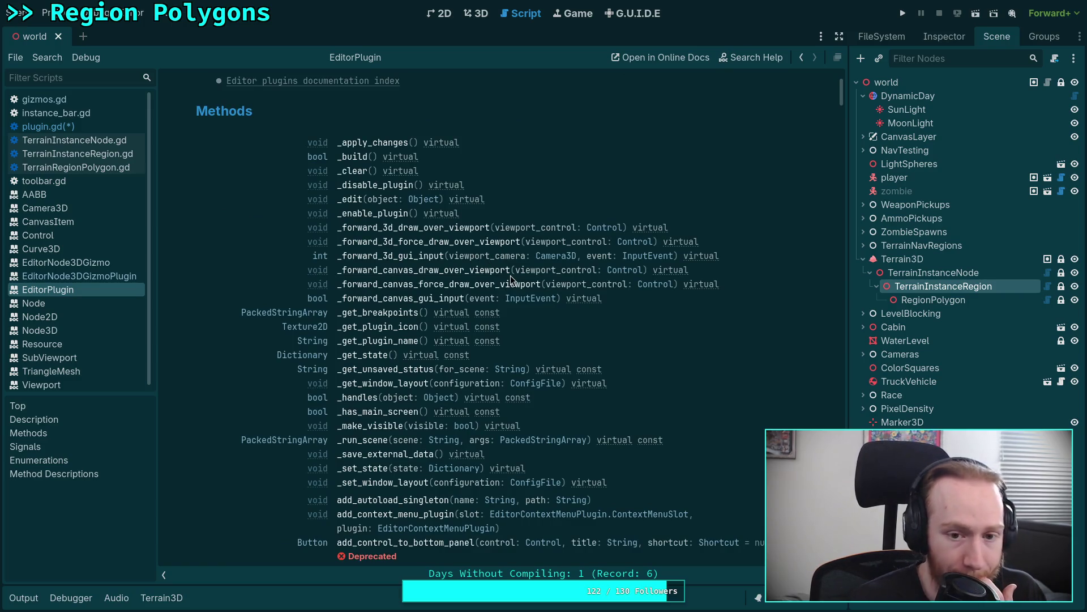
scroll(511, 280, "down", 1)
scroll(511, 280, "up", 5)
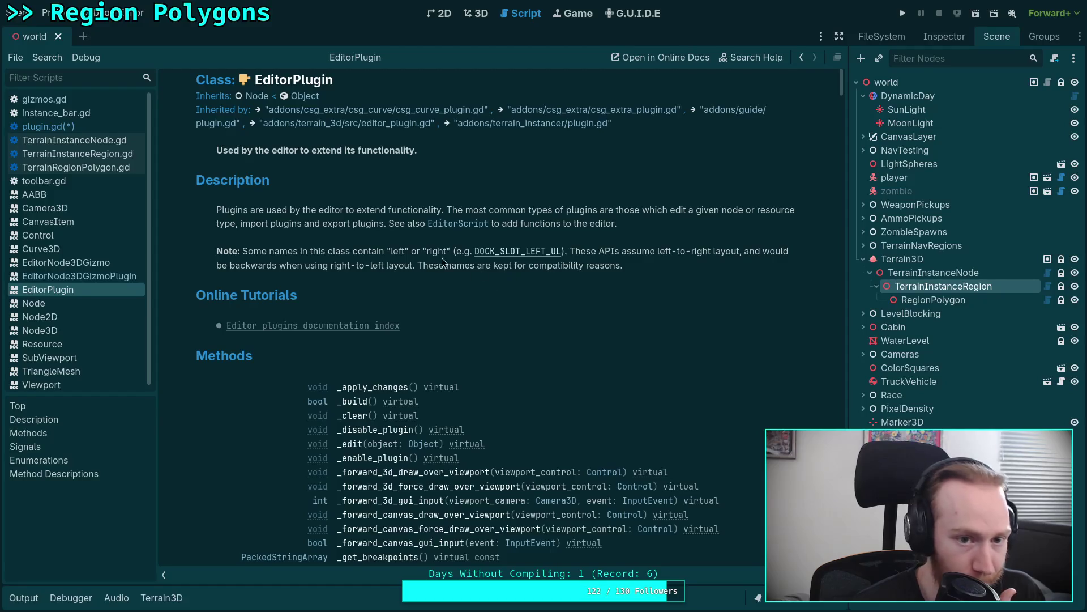
scroll(461, 266, "down", 5)
scroll(488, 294, "down", 2)
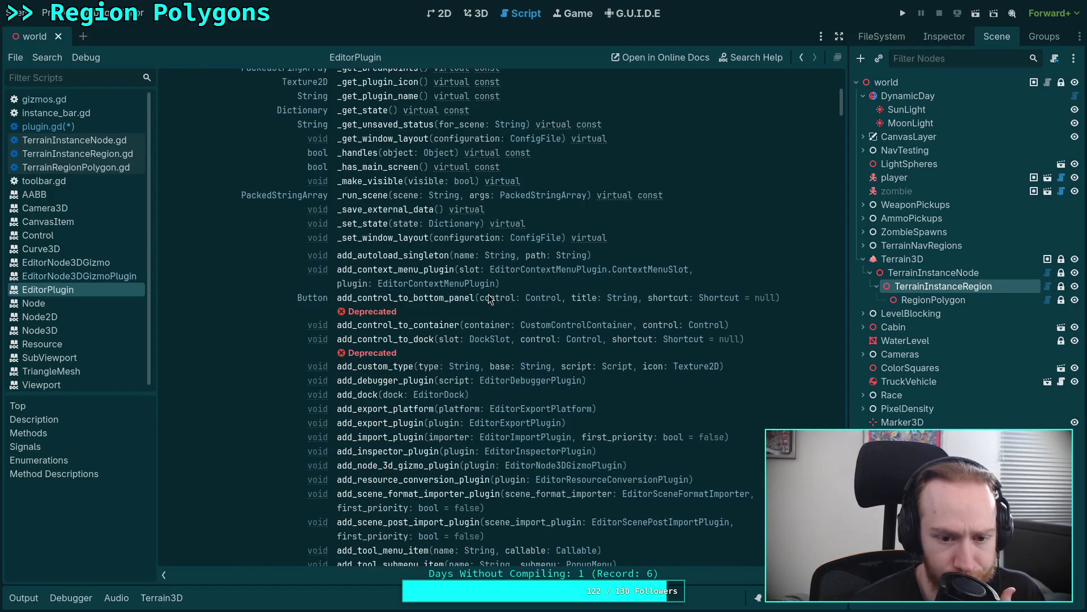
scroll(451, 319, "down", 4)
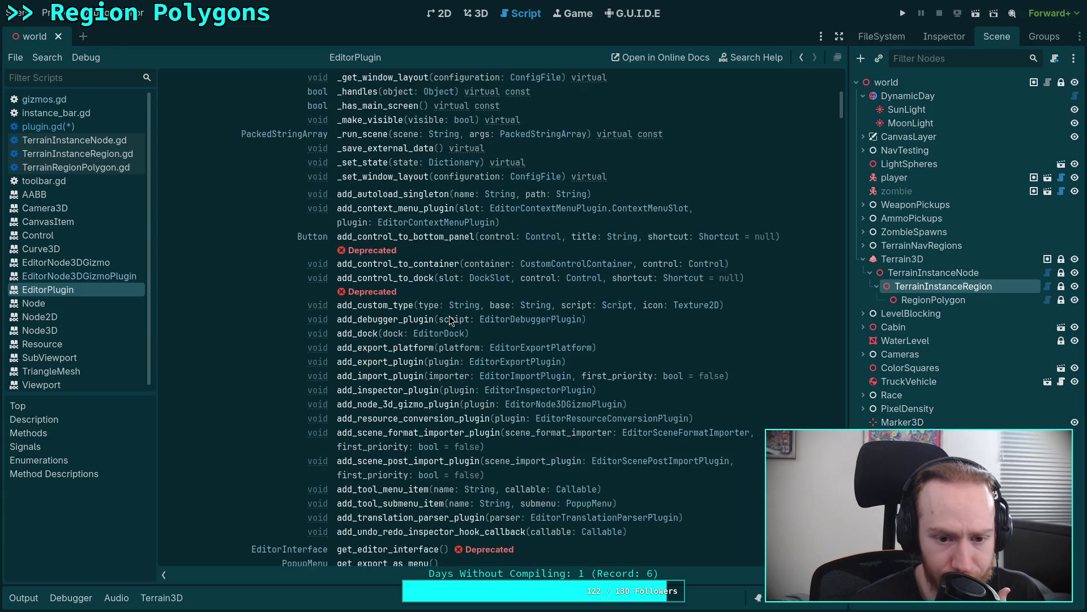
scroll(417, 332, "down", 4)
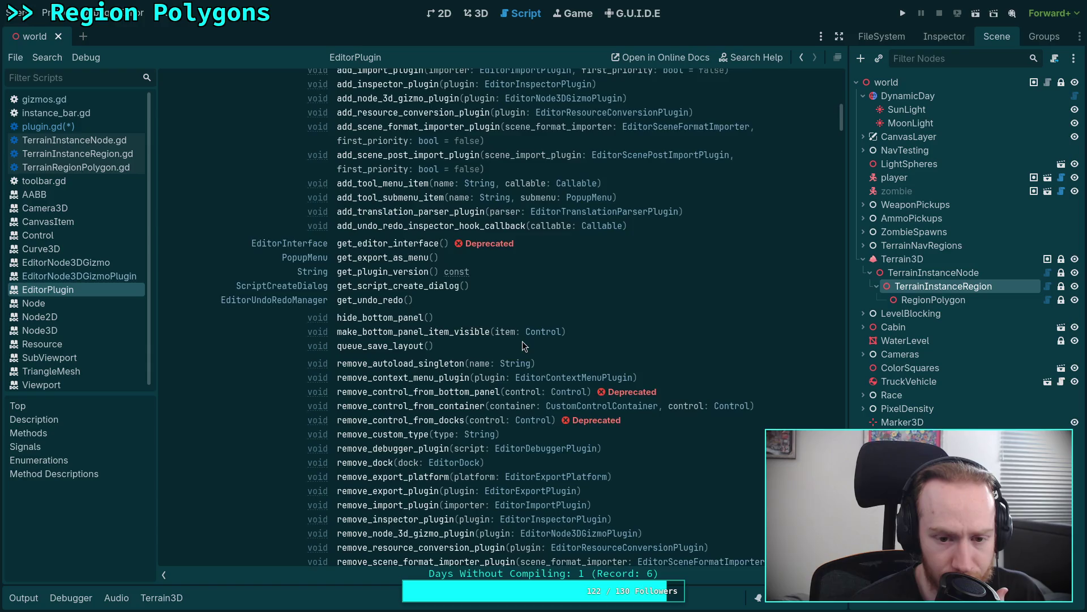
scroll(522, 342, "down", 1)
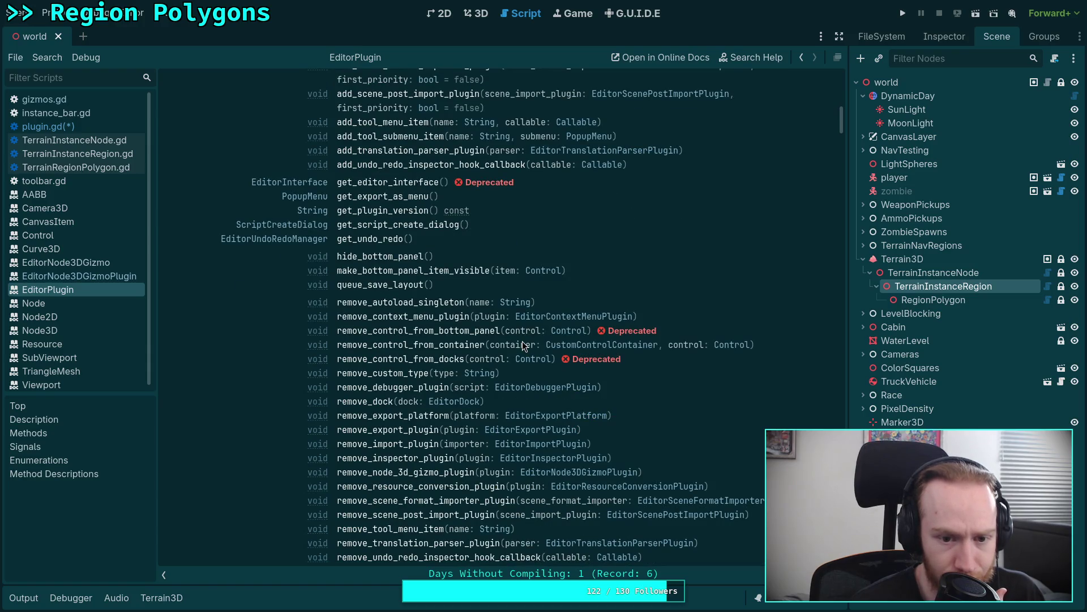
scroll(523, 344, "down", 1)
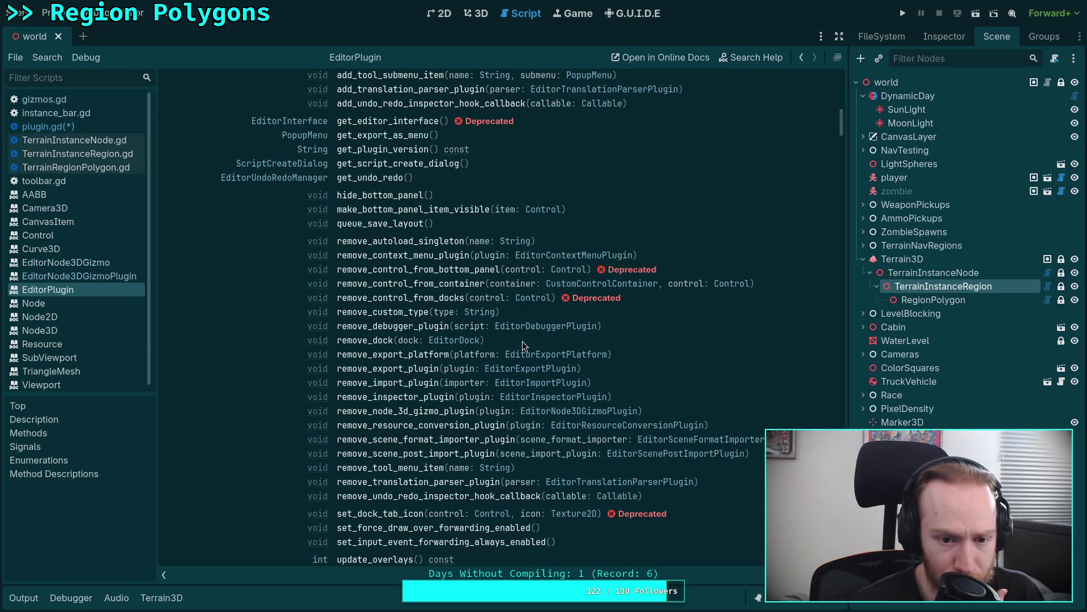
scroll(522, 343, "down", 1)
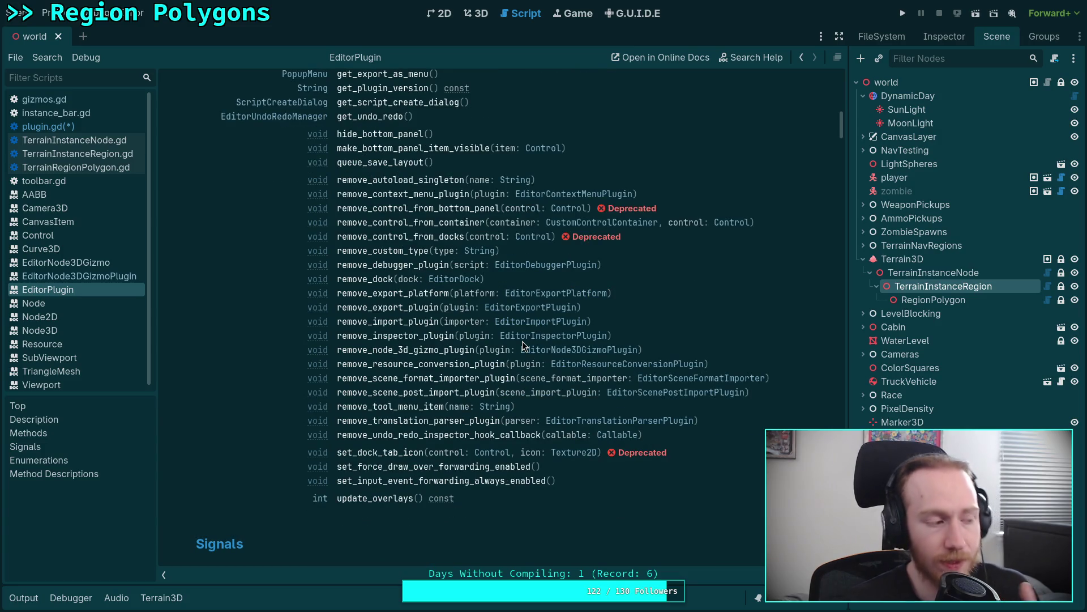
key("alt+Tab")
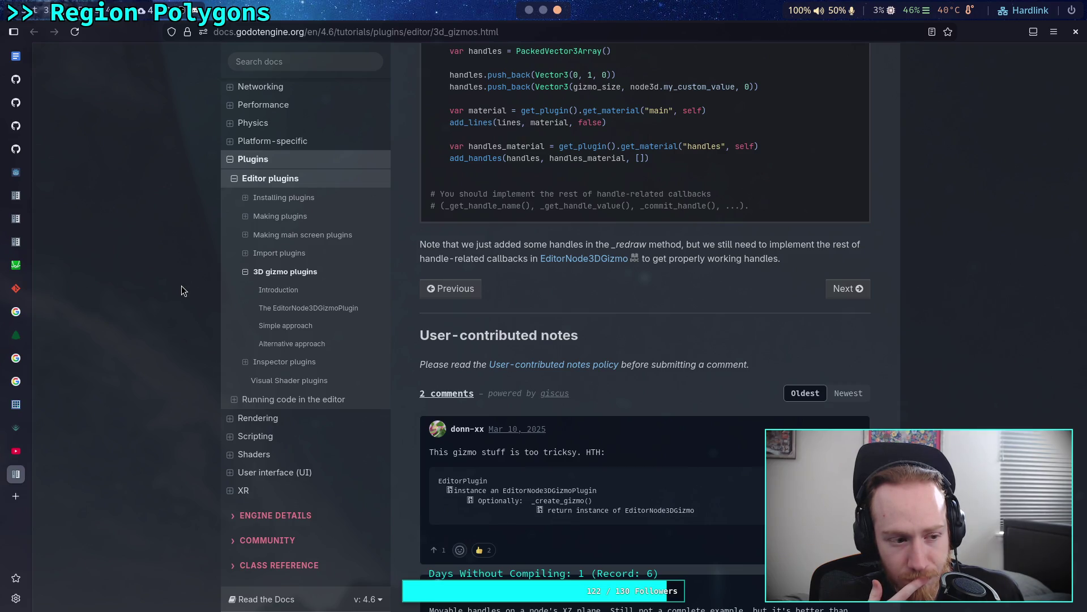
key("alt+Tab")
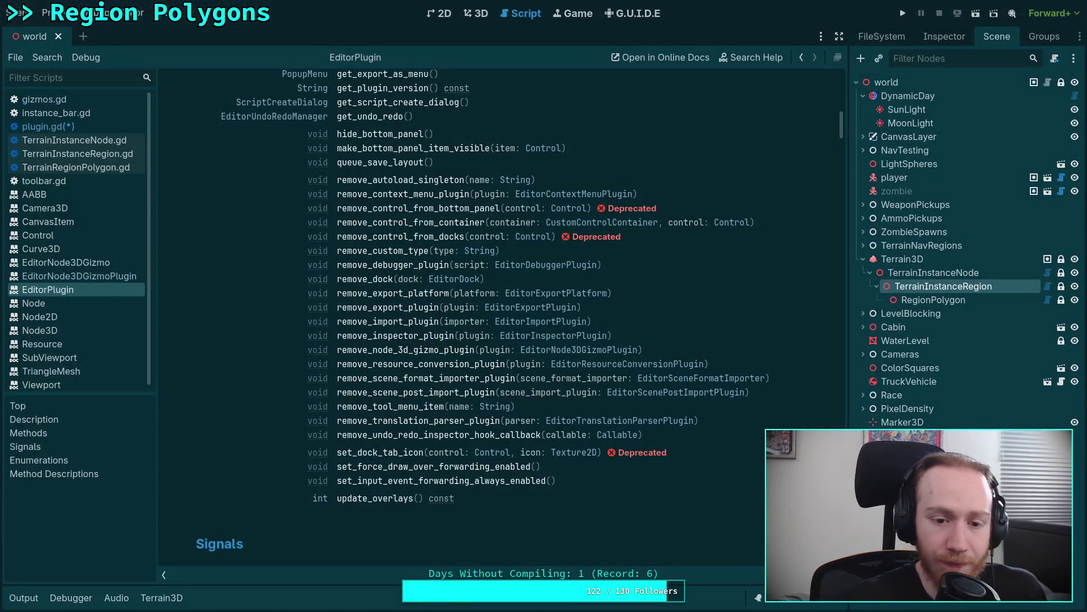
left_click(91, 125)
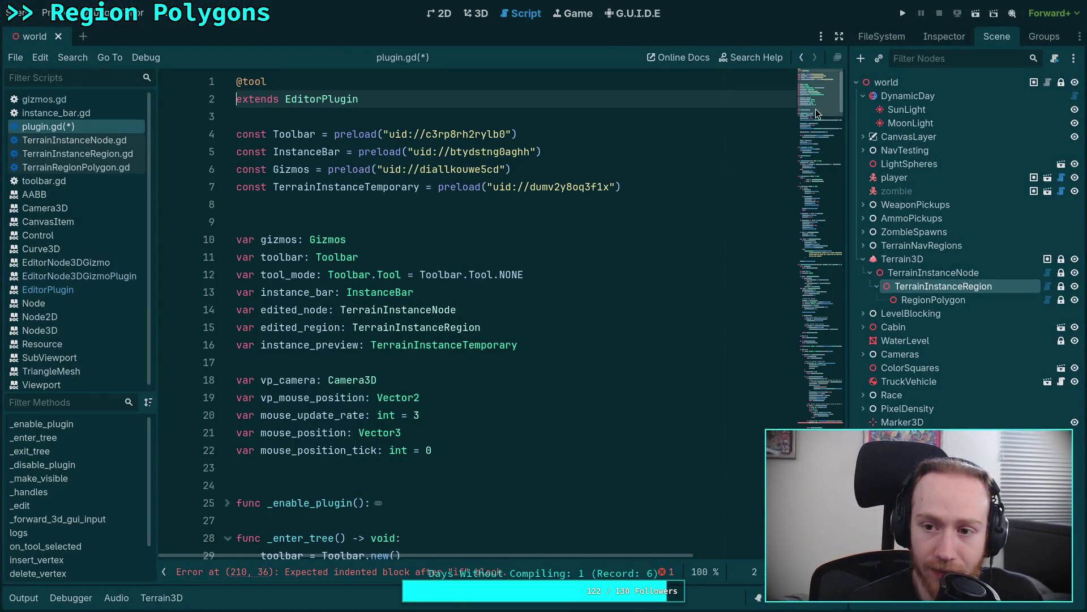
Add 'return AFTER_GUI_INPUT_CUSTOM' on line 211 under the vertex_id check and save.
left_click(821, 338)
scroll(821, 339, "down", 2)
left_click(514, 403)
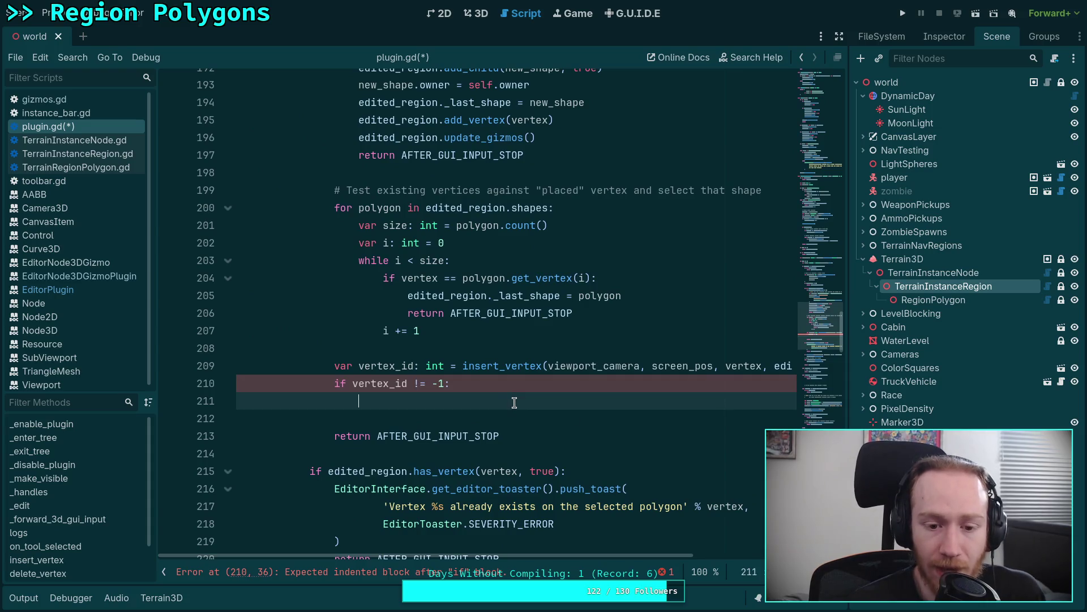
type("return AF")
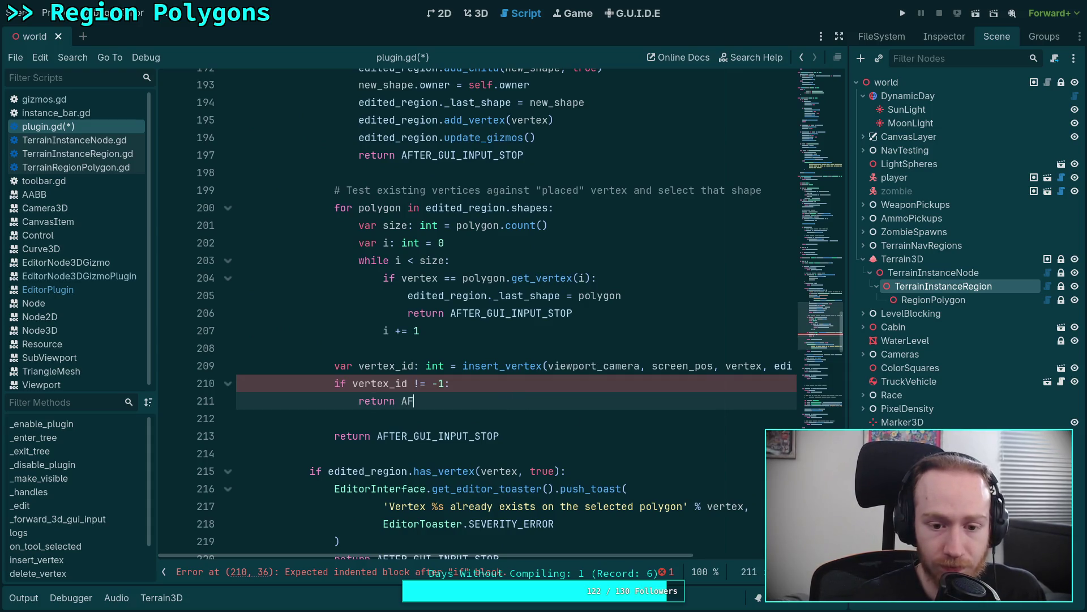
key("Down")
key("Up")
key("Return")
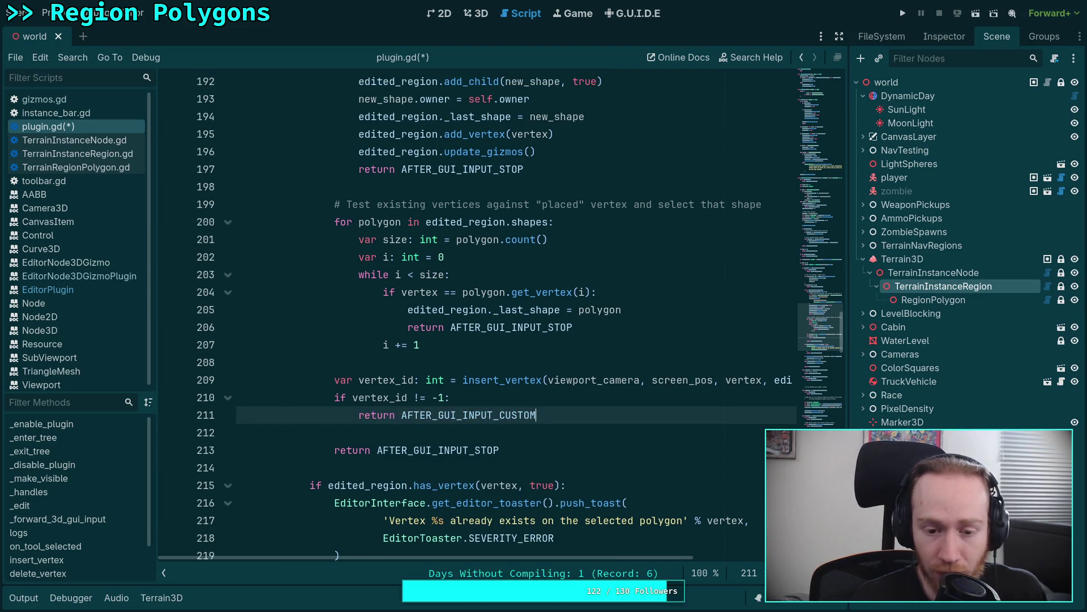
key("ctrl+s")
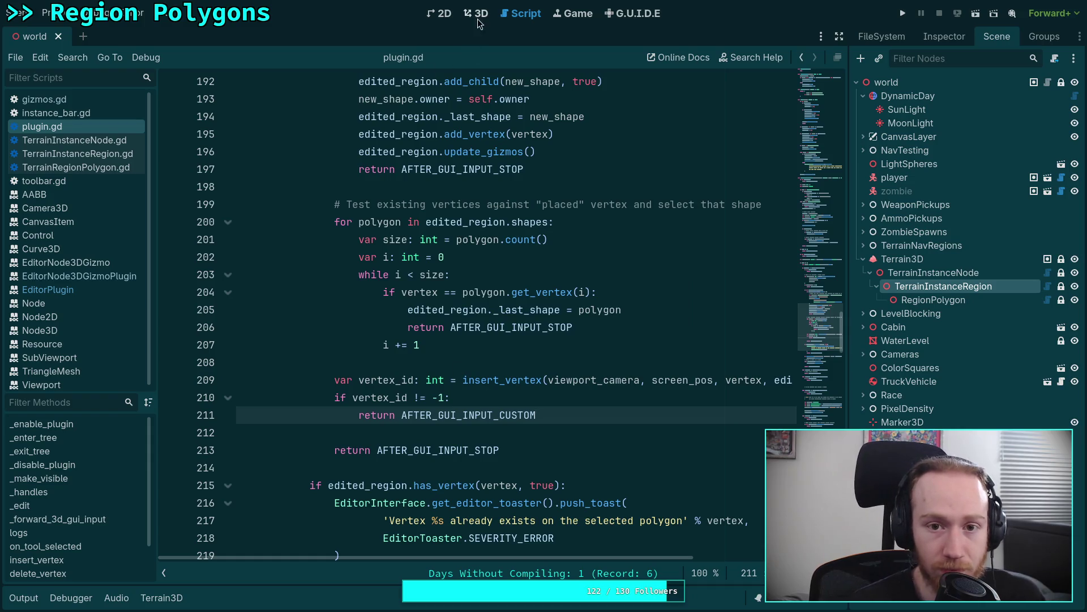
Test adding a vertex on the region polygon's bottom edge in the 3D view.
left_click(477, 19)
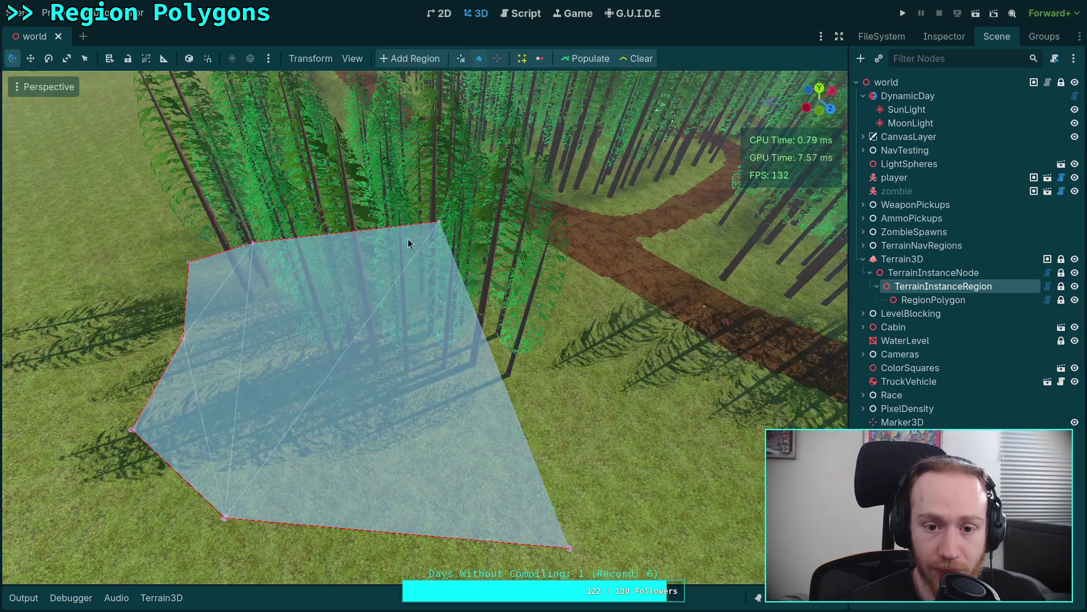
left_click(390, 532)
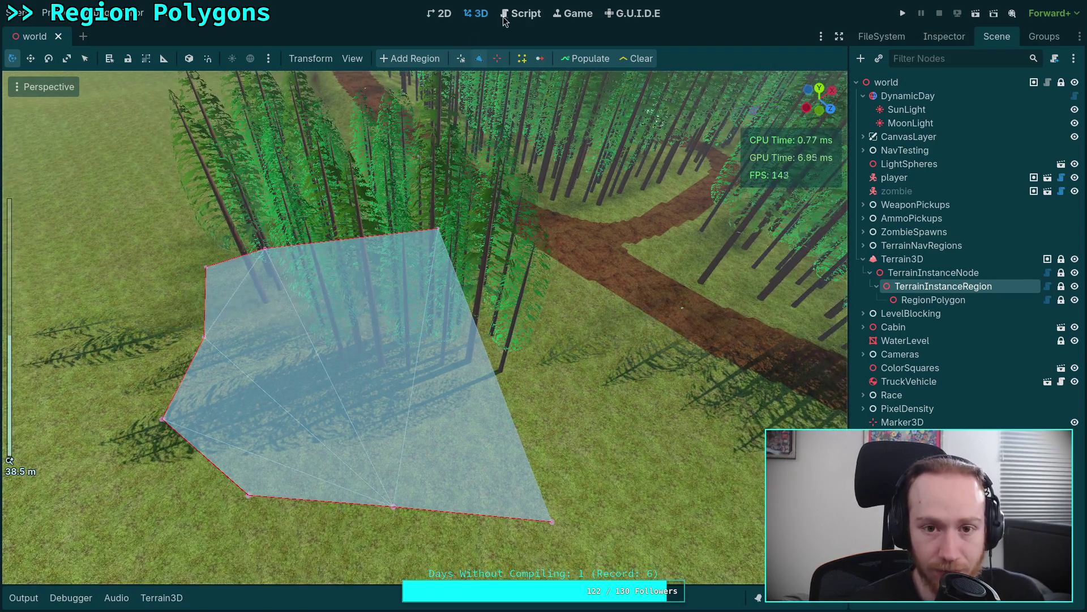
left_click(521, 13)
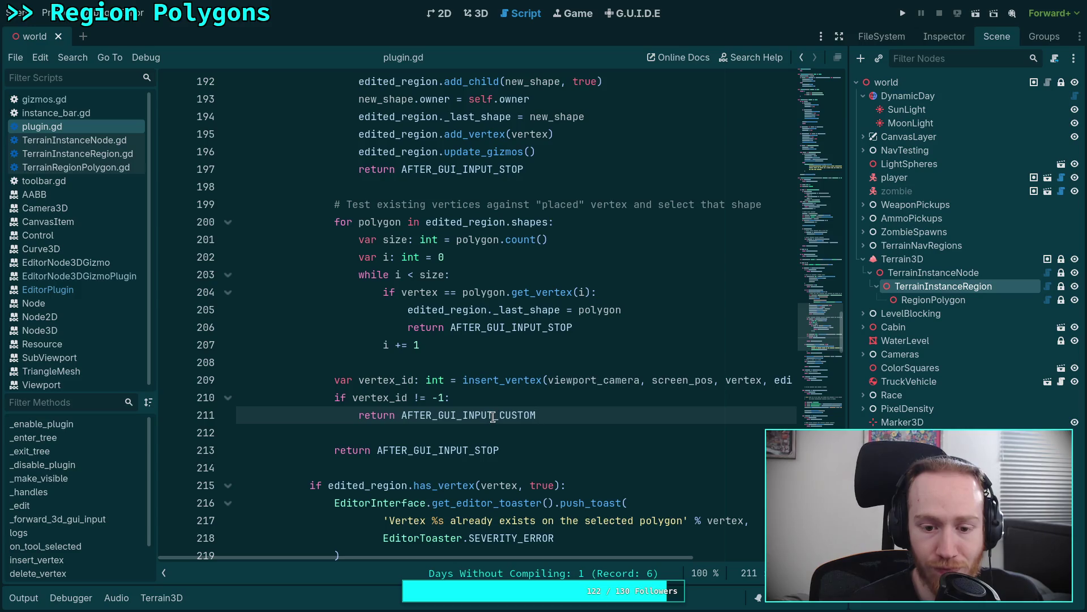
mouse_move(493, 417)
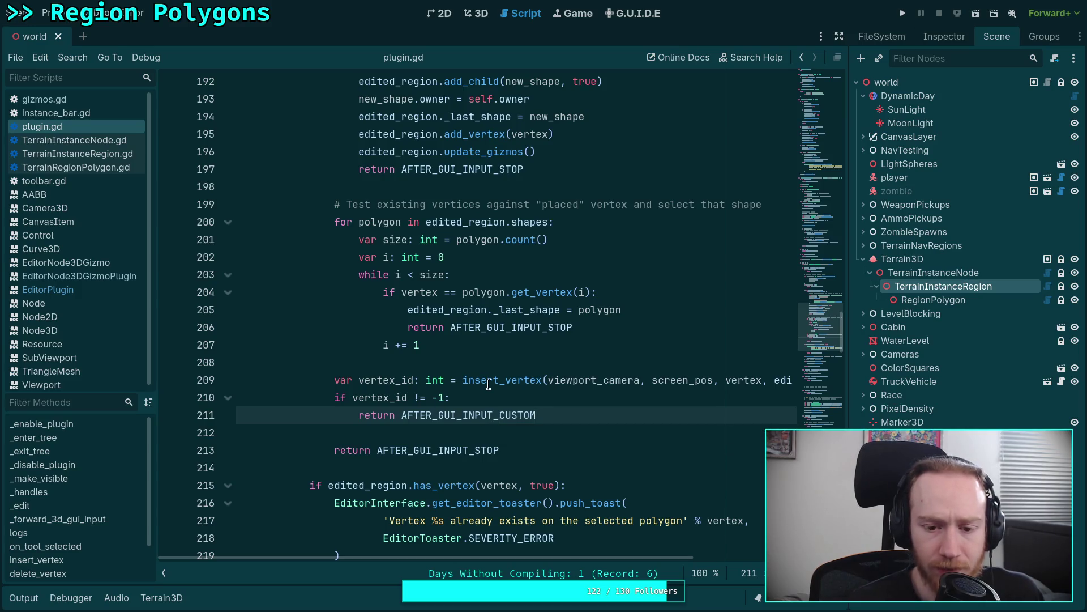
scroll(480, 419, "down", 6)
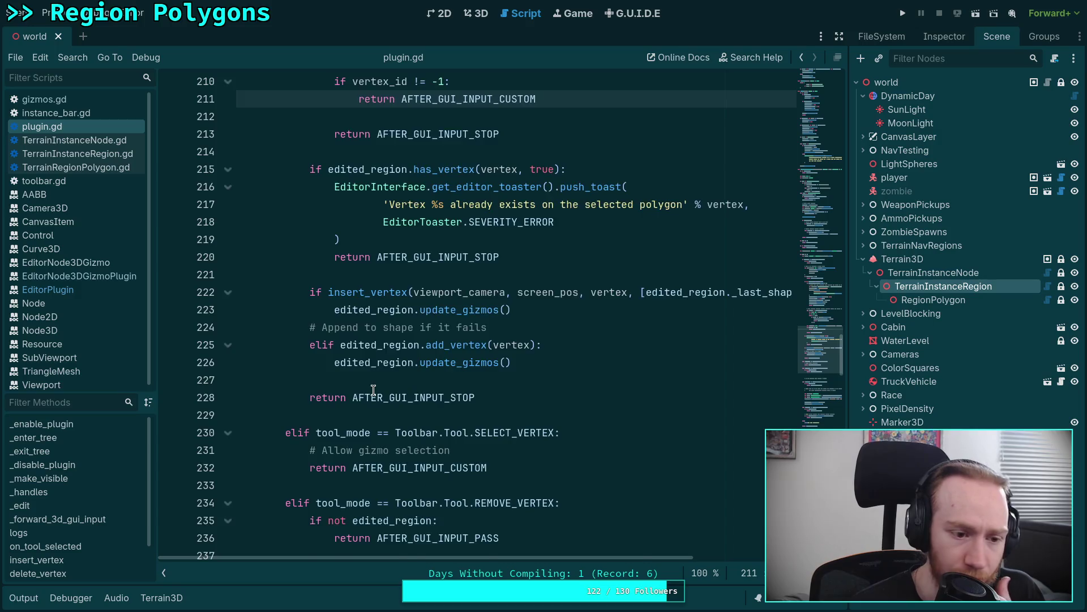
scroll(480, 421, "down", 16)
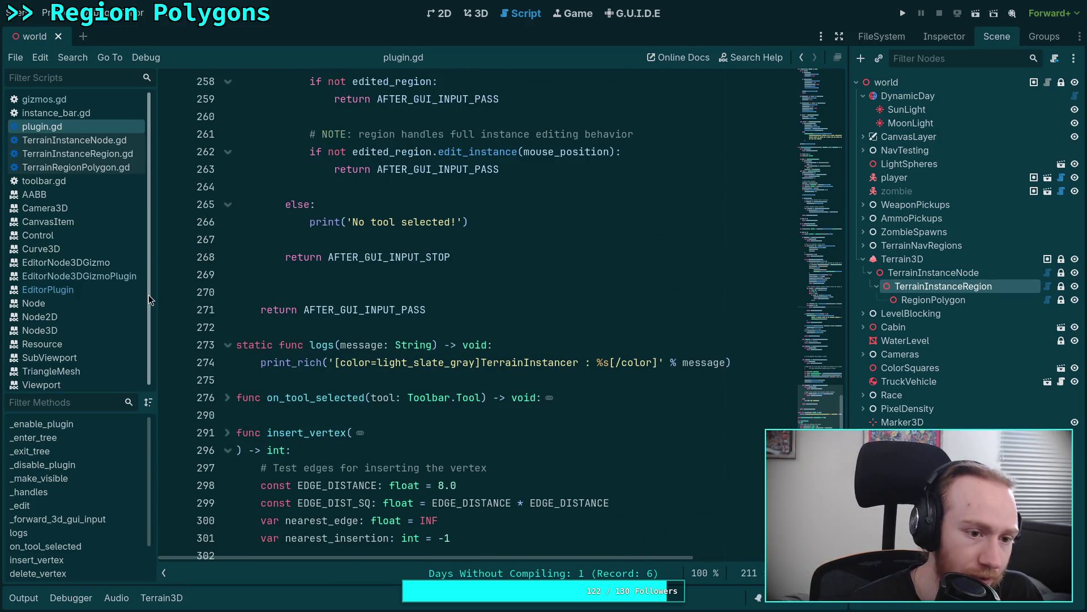
left_click(83, 143)
left_click(112, 159)
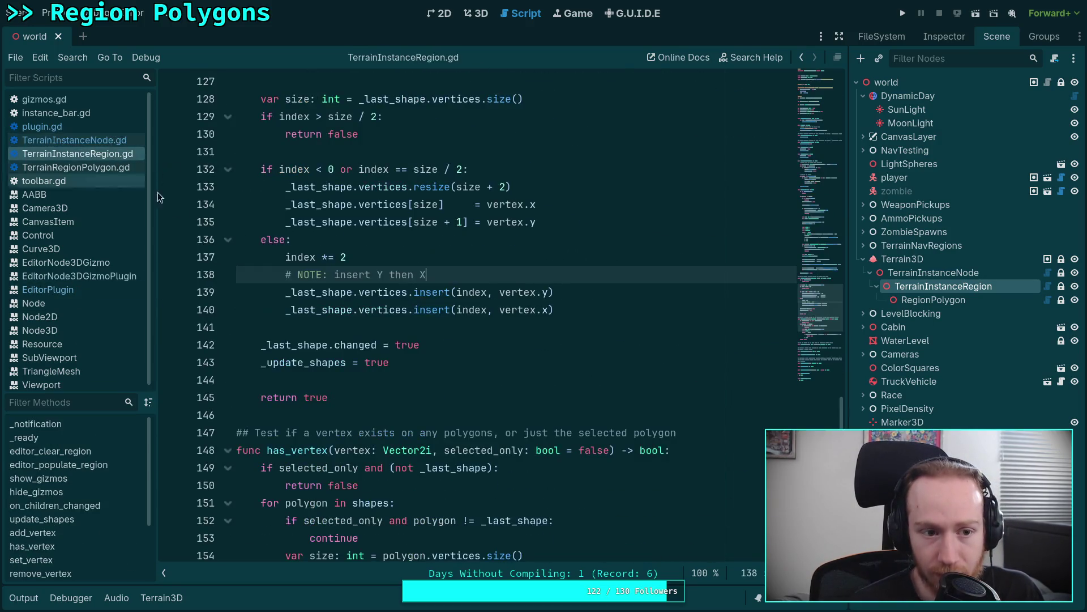
scroll(378, 327, "up", 2)
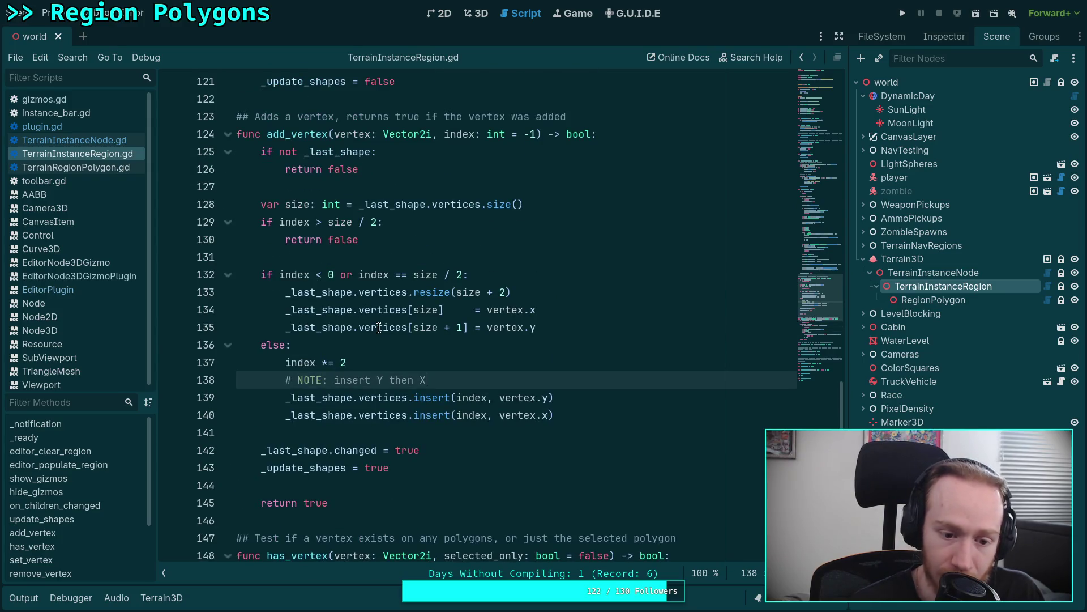
left_click_drag(398, 467, 255, 451)
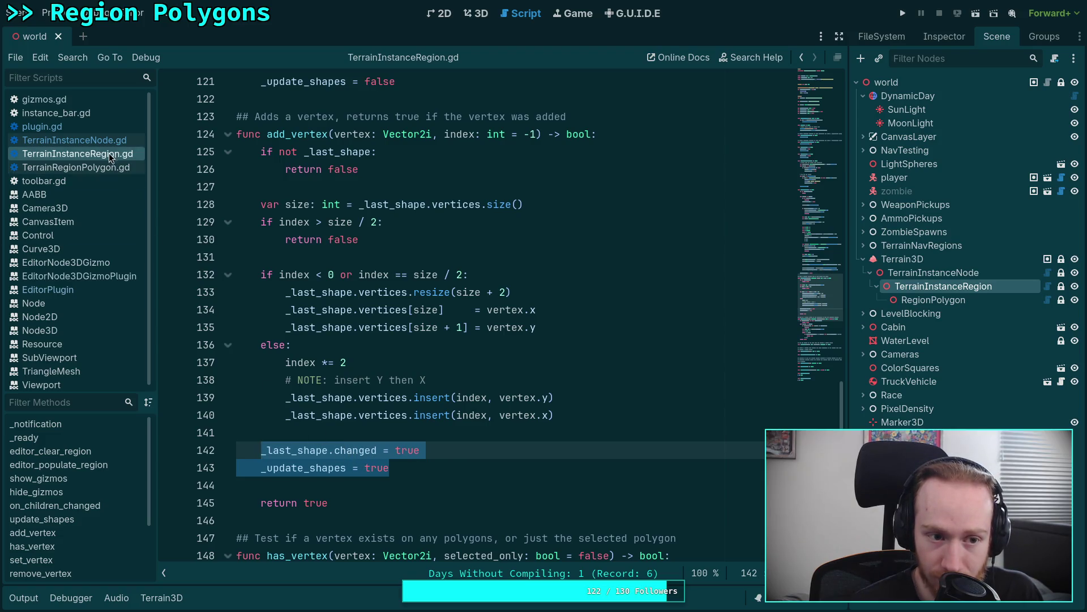
left_click(107, 142)
left_click(51, 127)
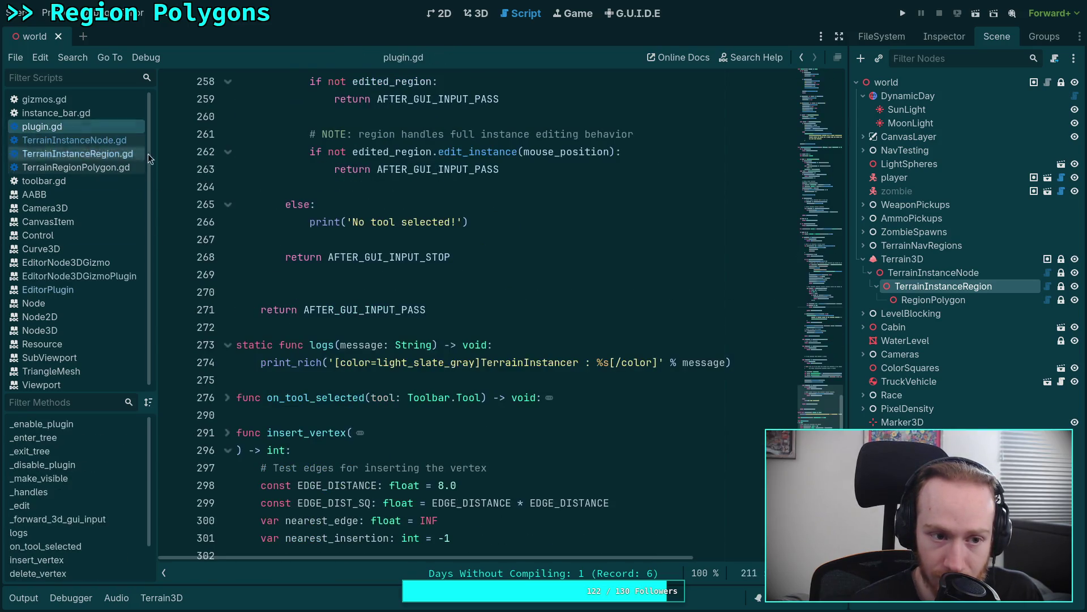
scroll(520, 336, "up", 5)
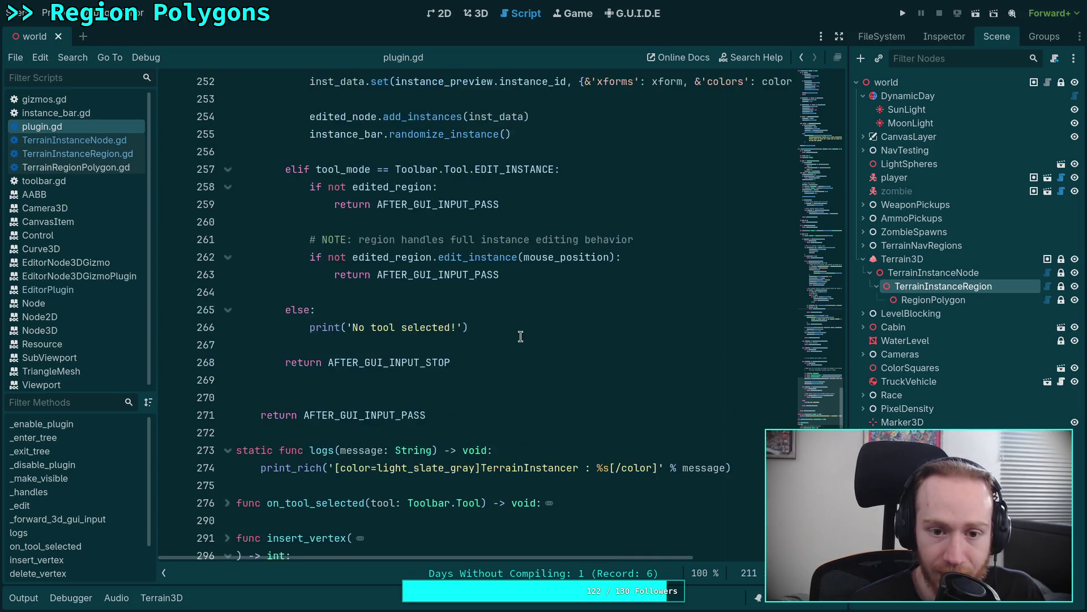
scroll(521, 336, "up", 11)
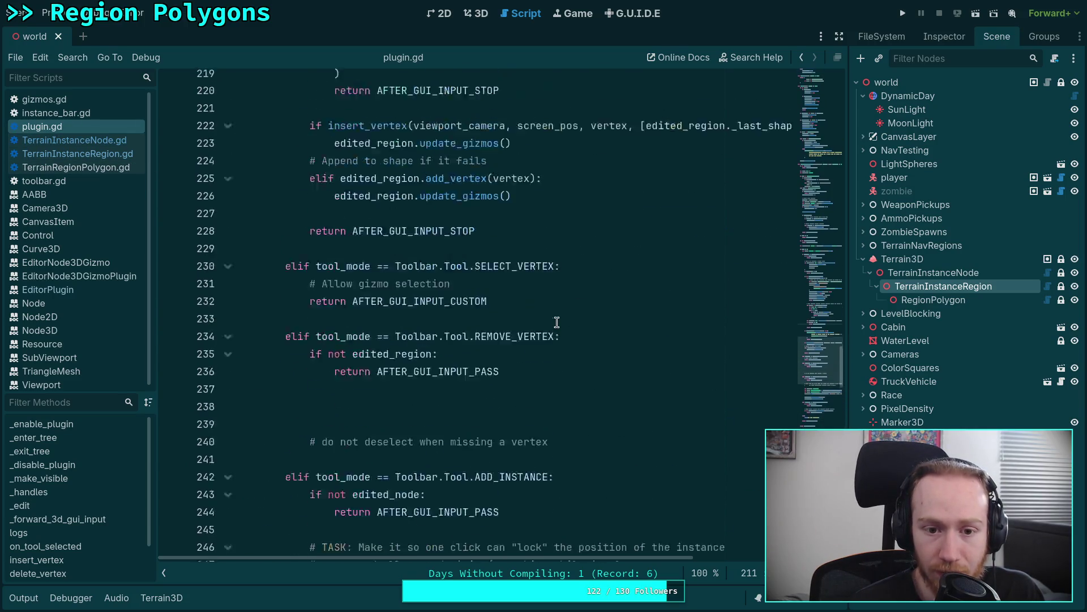
scroll(558, 322, "up", 3)
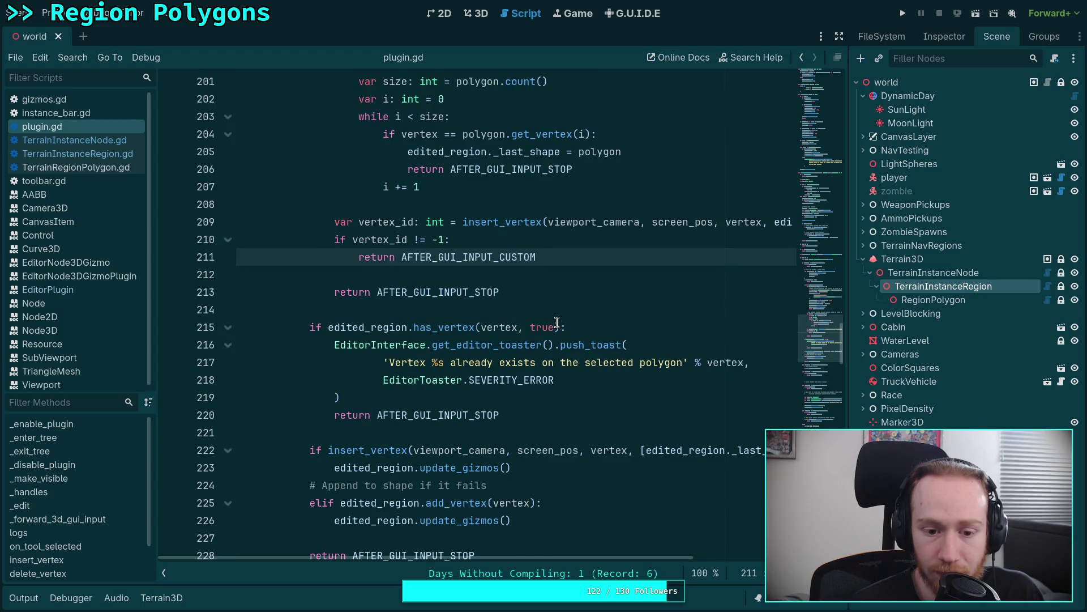
left_click_drag(347, 467, 564, 466)
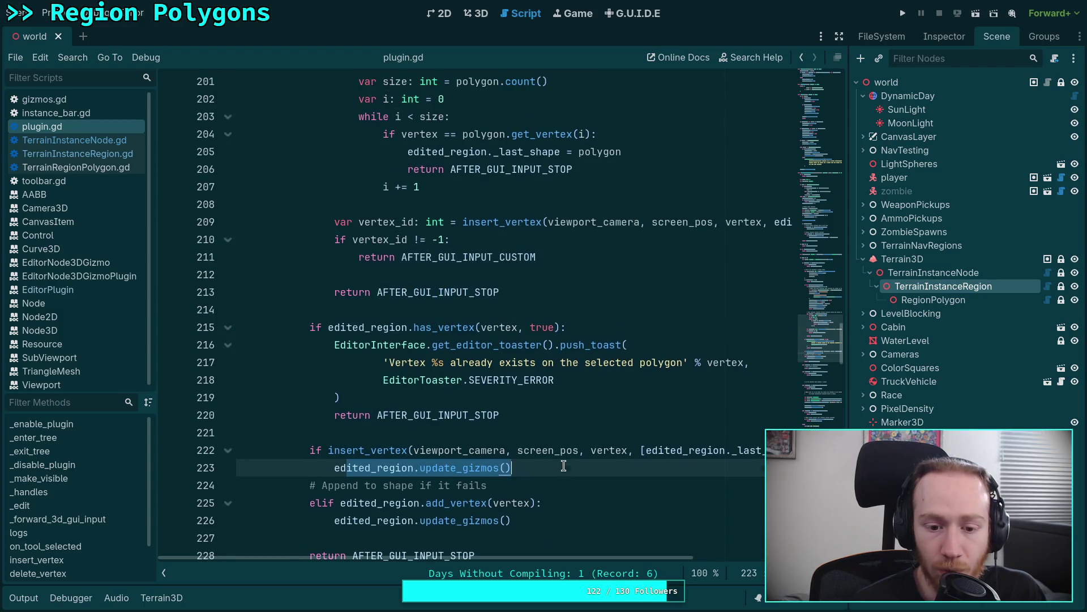
scroll(531, 406, "down", 2)
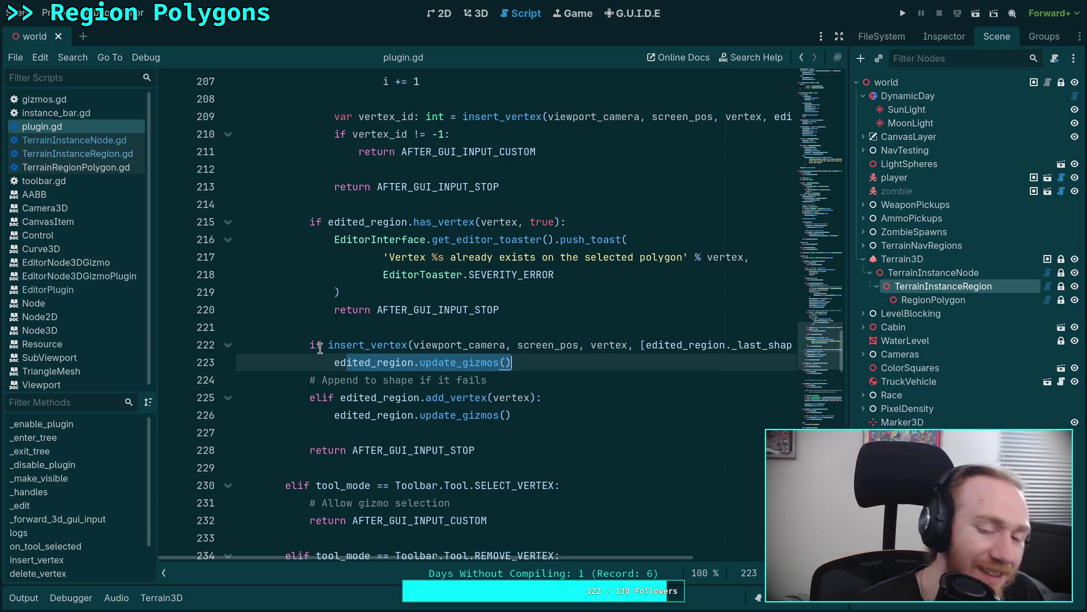
Review the vertex_id check and retype the if keyword on line 222.
left_click_drag(464, 174, 371, 133)
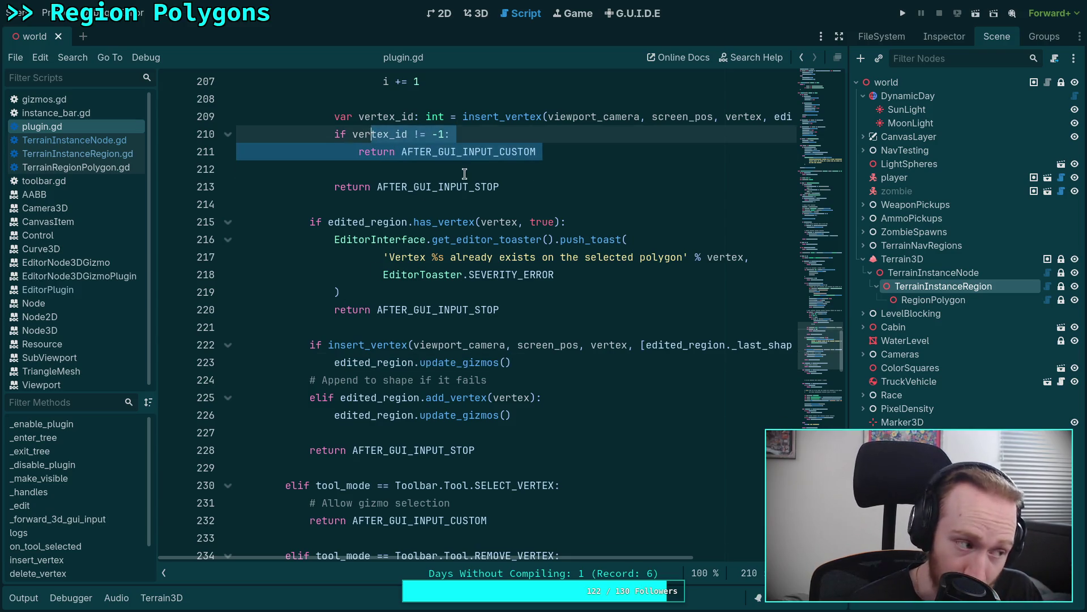
left_click(485, 310)
left_click(432, 380)
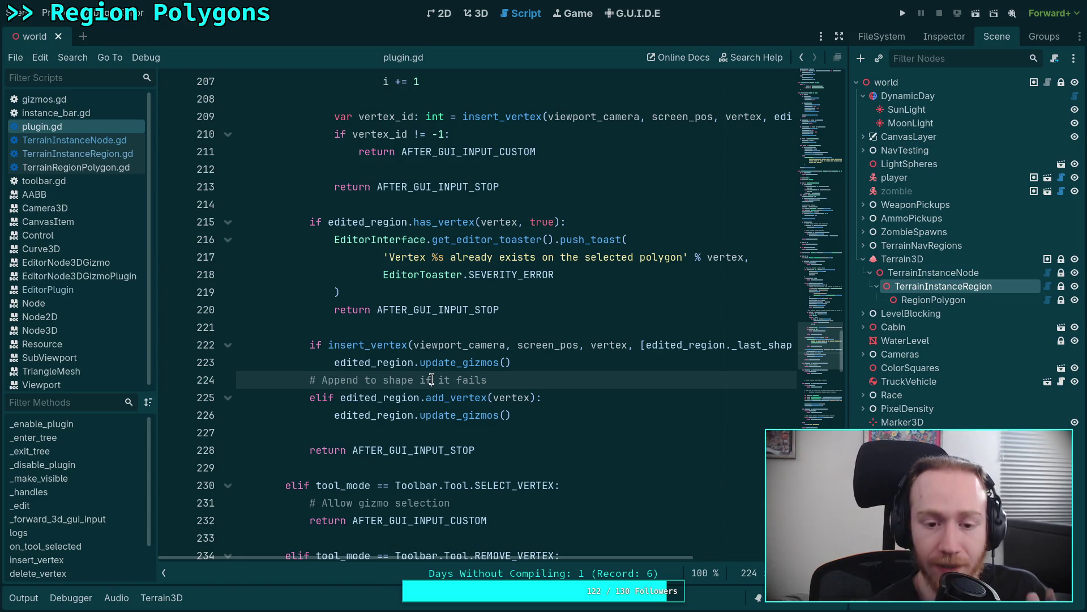
double_click(313, 344)
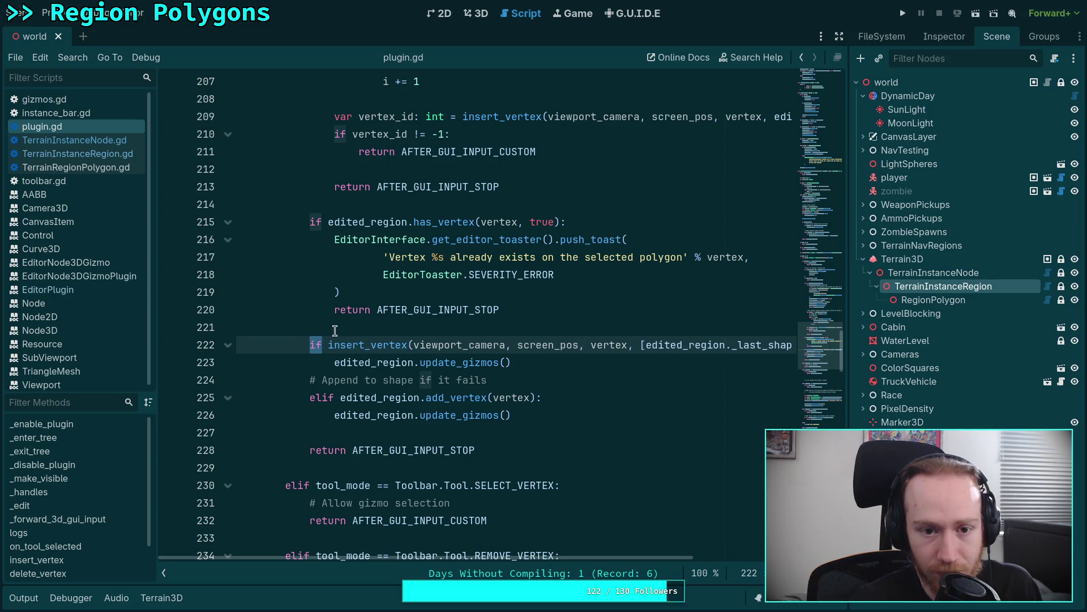
type("vart")
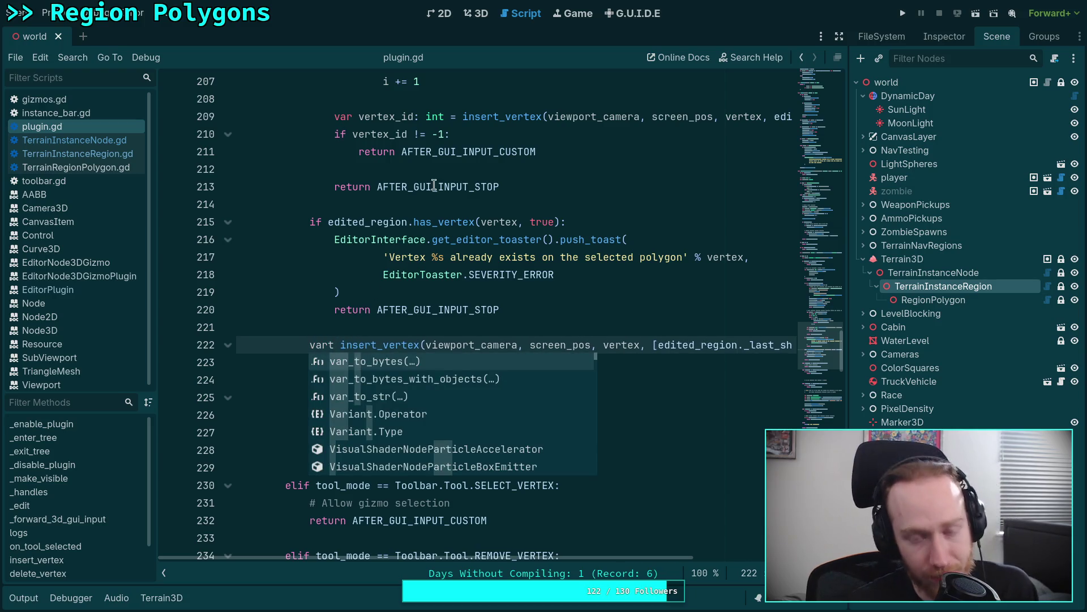
left_click(437, 171)
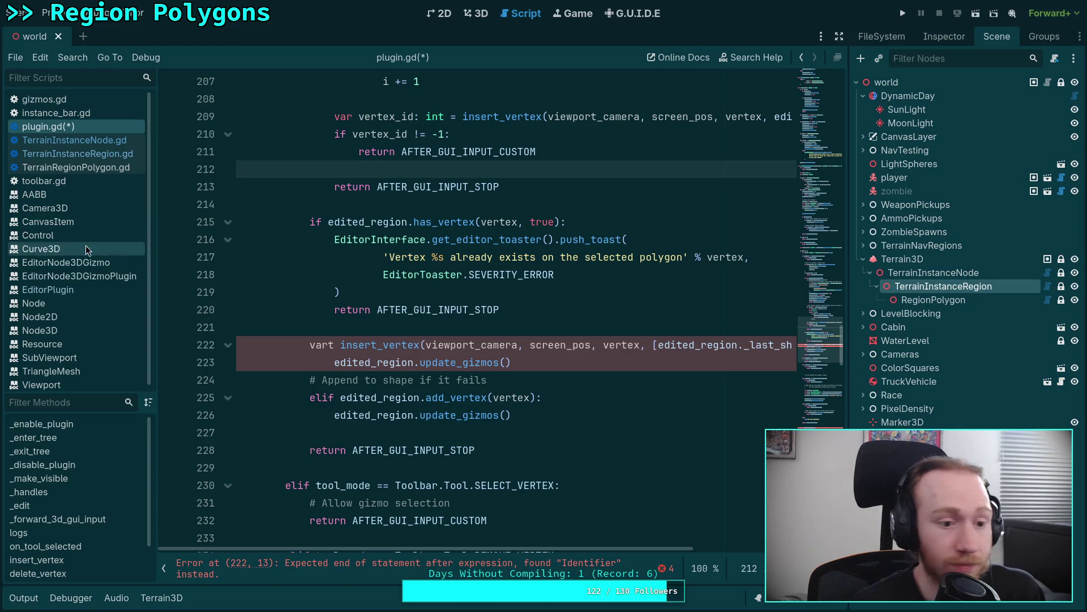
Change insert_vertex's return type from int to bool.
scroll(457, 310, "down", 15)
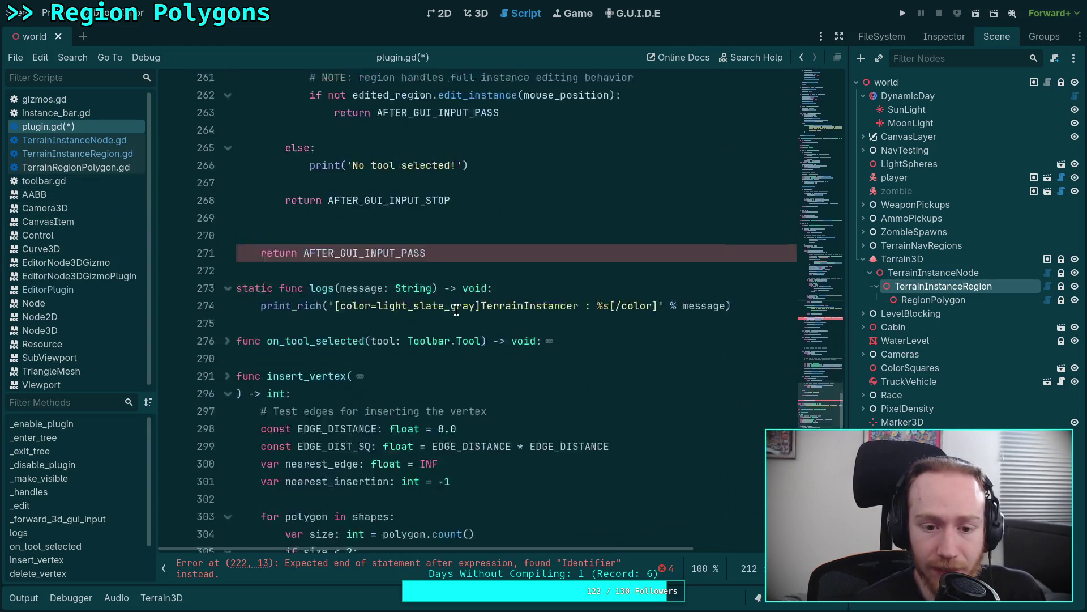
scroll(457, 310, "down", 4)
double_click(276, 239)
type("bool")
Make insert_vertex return false when nothing is inserted and true after adding, then save.
scroll(341, 344, "down", 14)
left_click(341, 345)
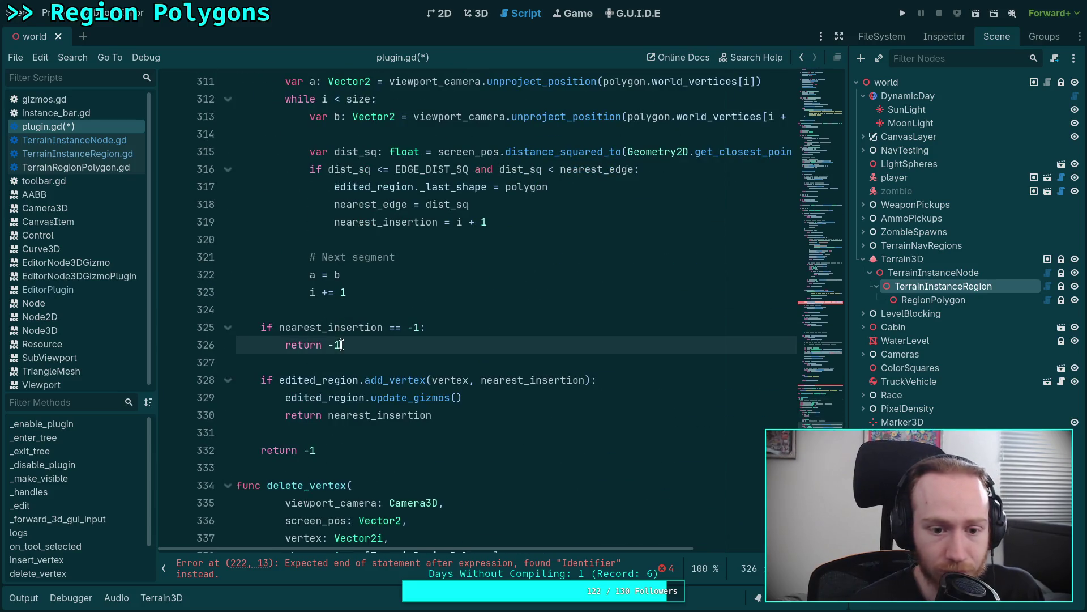
key("BackSpace")
key("BackSpace")
type("false")
double_click(329, 415)
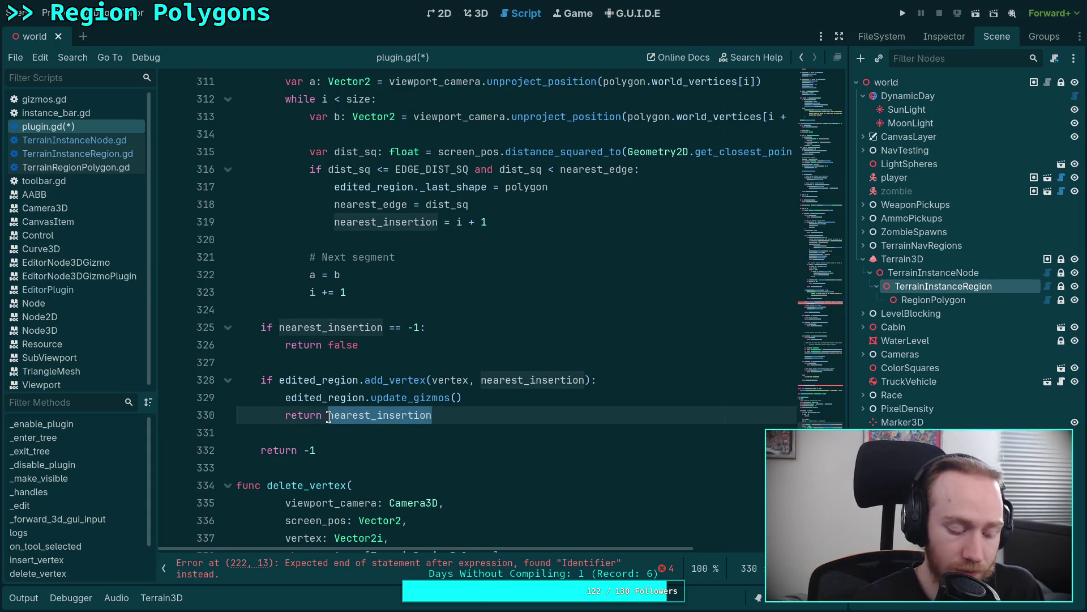
type("true")
double_click(306, 450)
type("false")
key("ctrl+s")
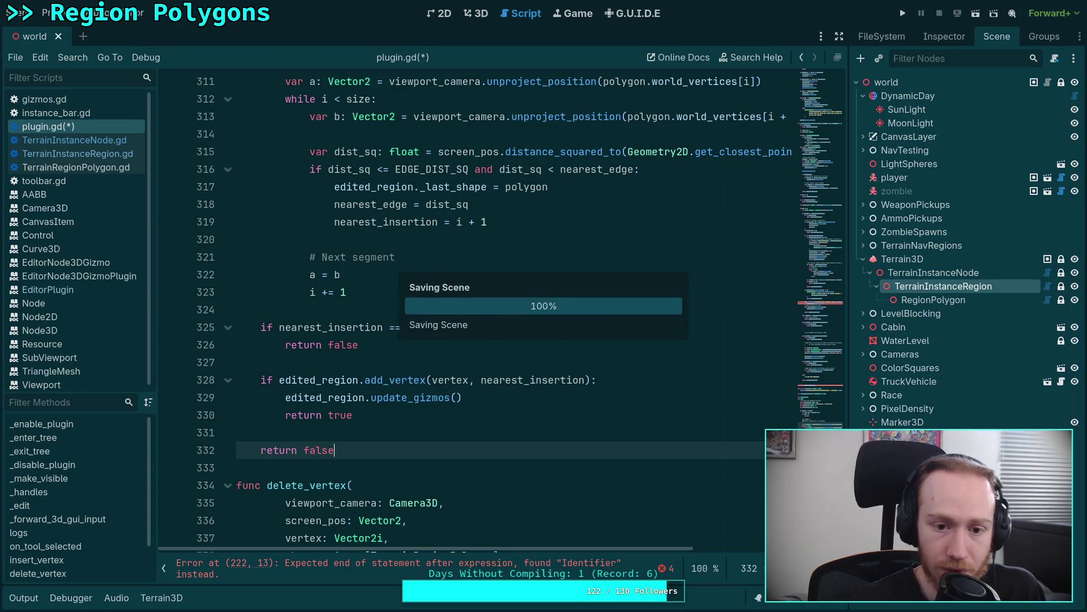
scroll(422, 358, "up", 15)
scroll(422, 358, "up", 5)
scroll(422, 357, "up", 15)
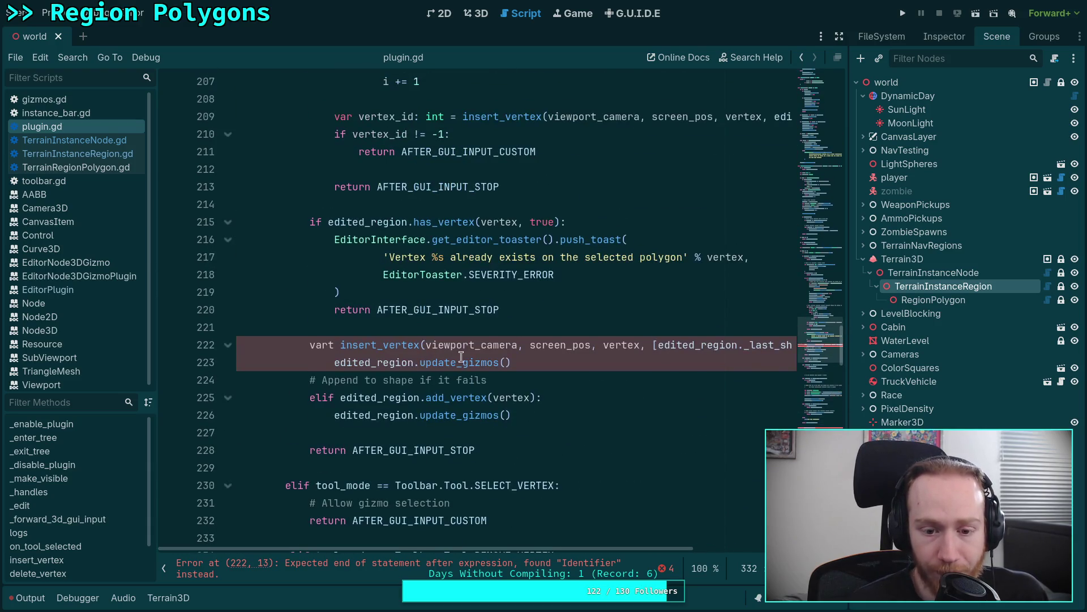
Restore the 'if' keyword in place of 'vart' on line 222 of plugin.gd.
scroll(456, 357, "up", 2)
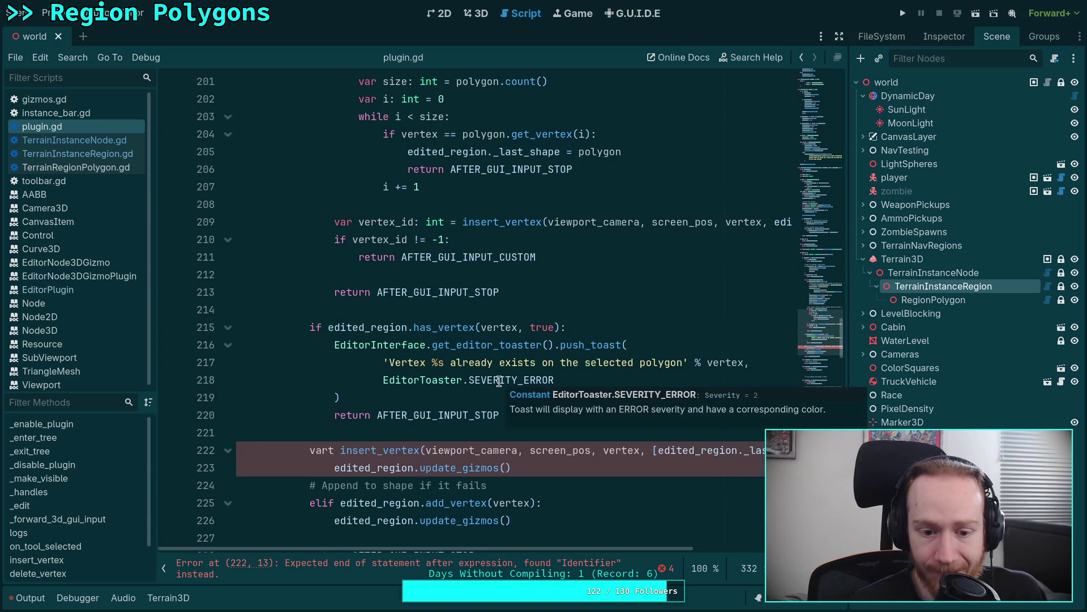
double_click(317, 451)
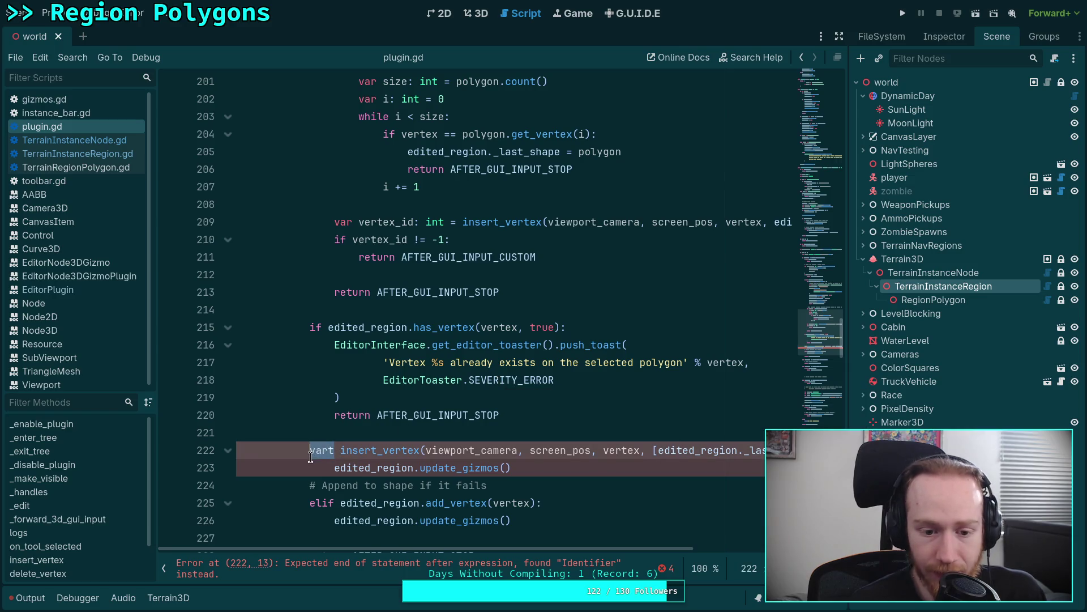
type("if")
key("Escape")
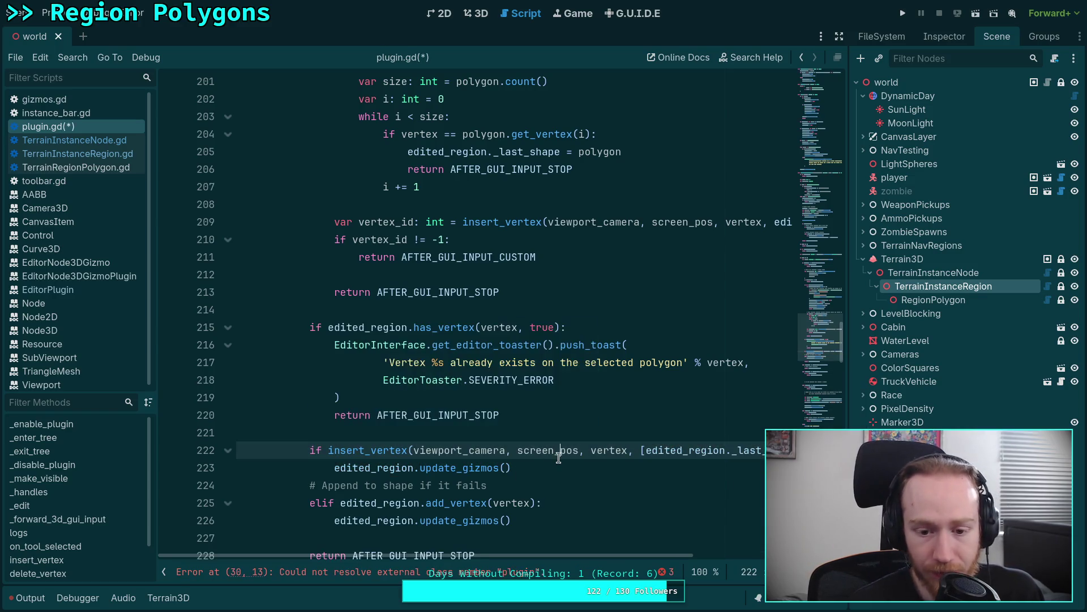
Add 'return AFTER_GUI_INPUT_CUSTOM' after update_gizmos() on line 223.
left_click(582, 466)
scroll(581, 466, "down", 2)
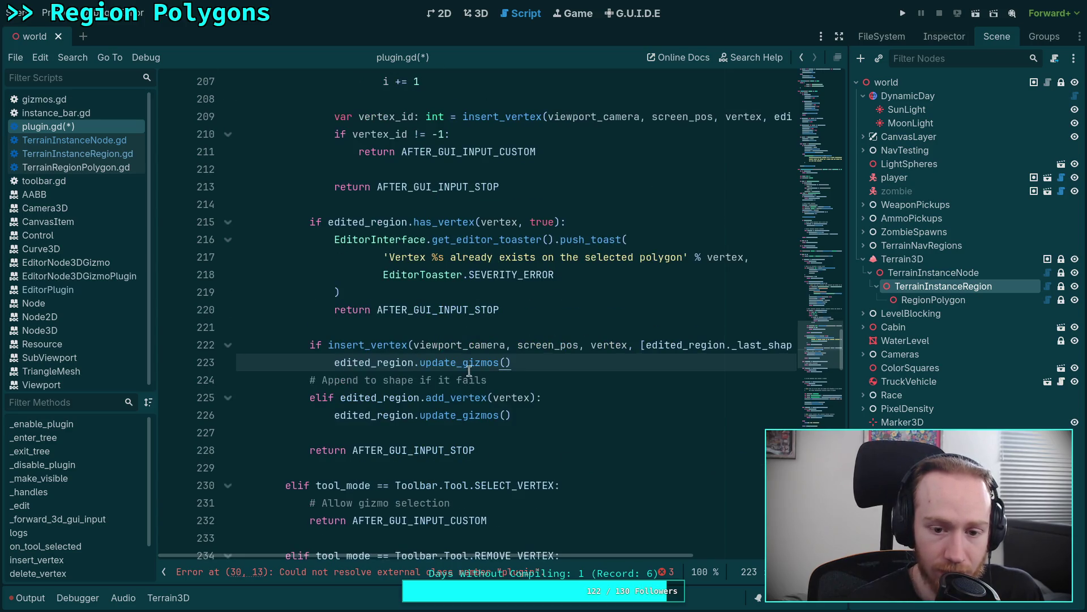
left_click(525, 345)
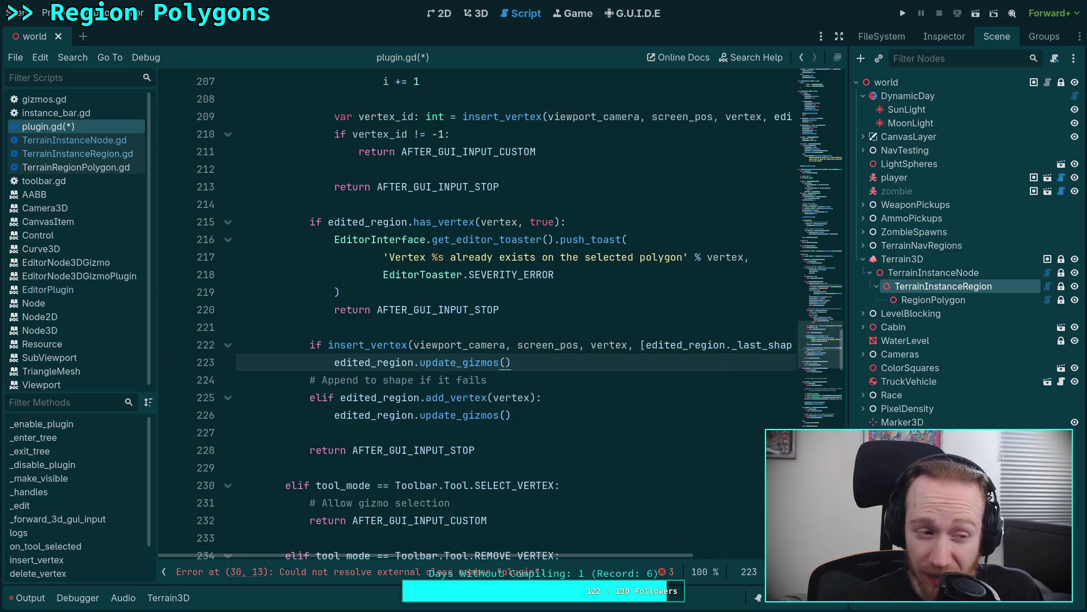
key("Return")
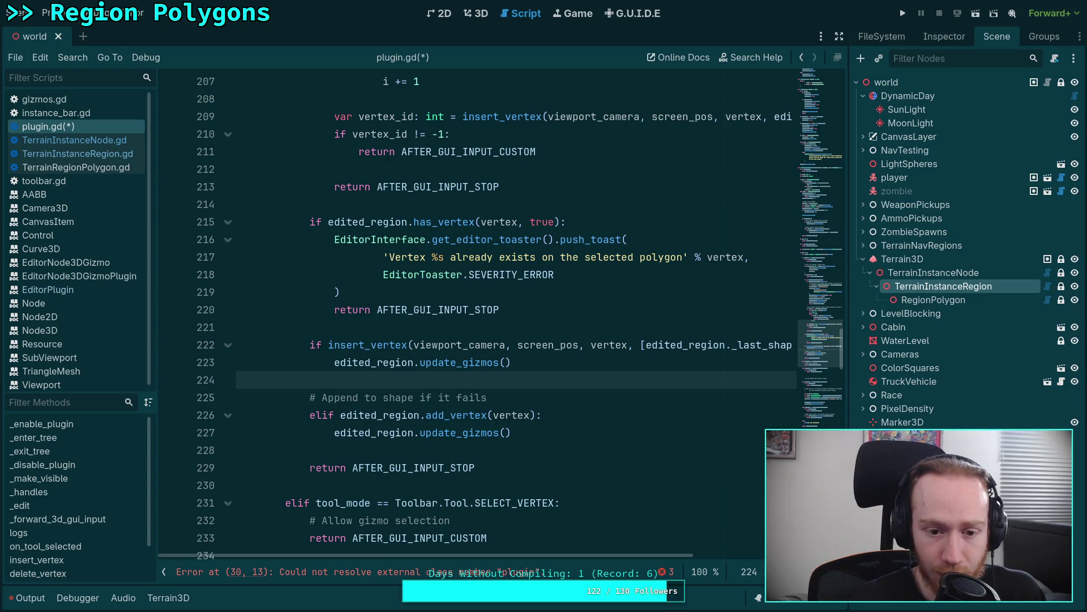
type("return ")
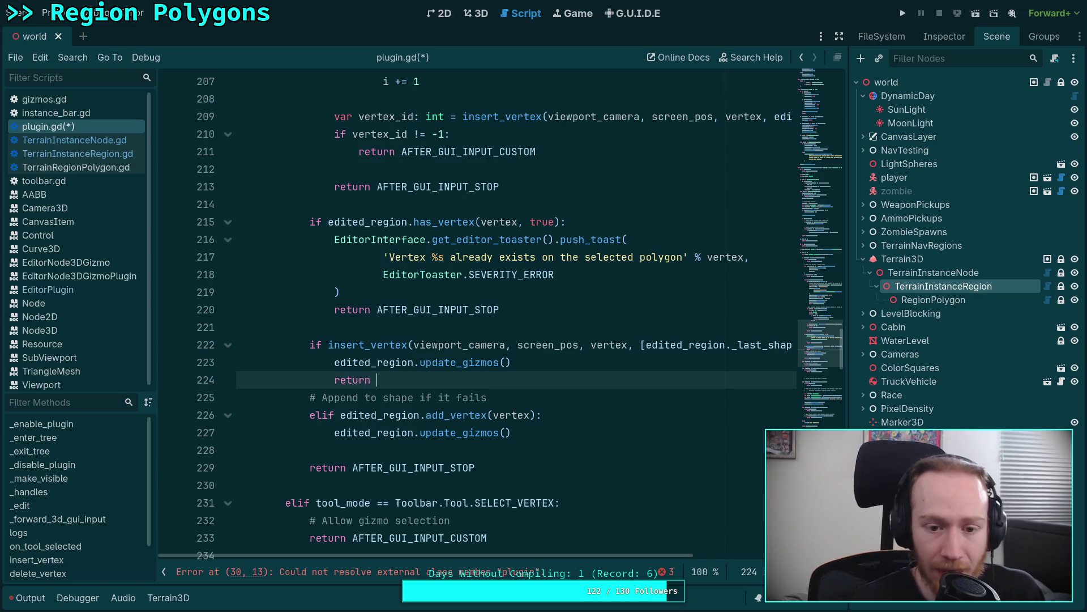
type("CE")
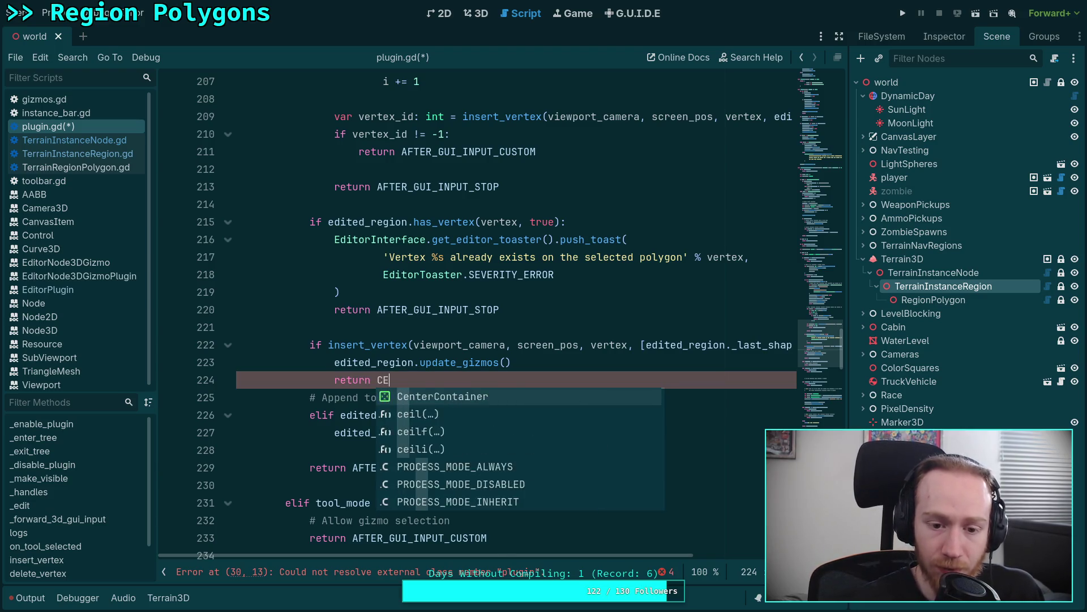
key("BackSpace")
type("UST")
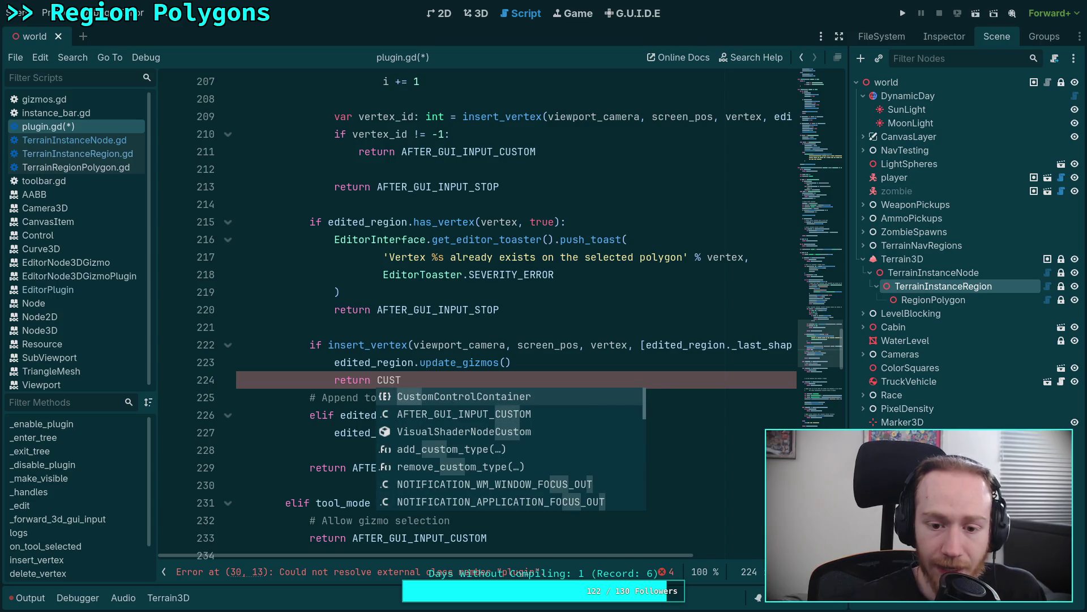
key("Down")
key("Return")
key("Return")
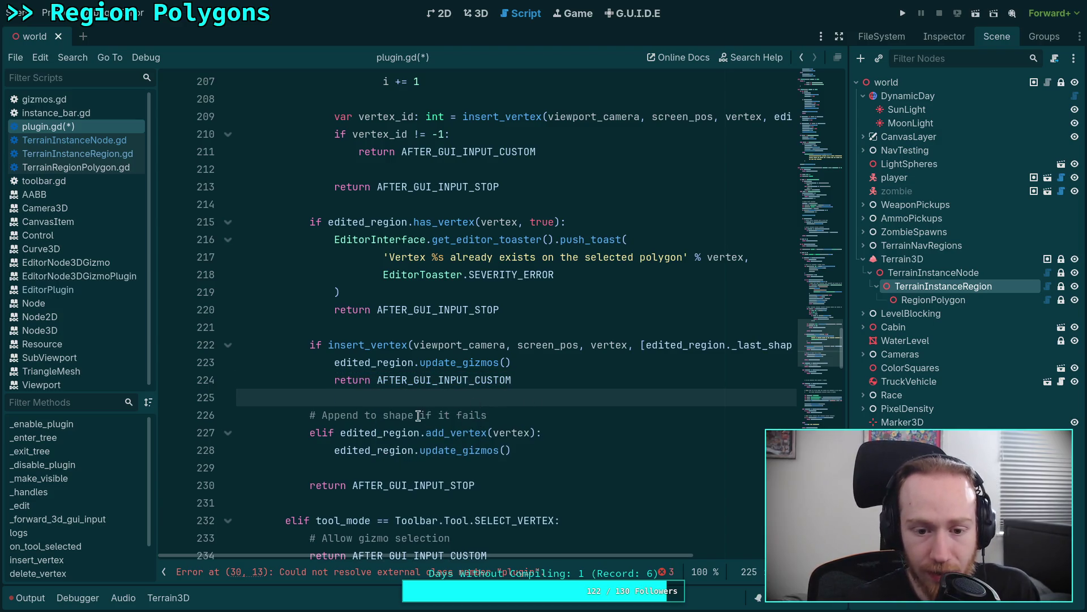
Change the line-227 elif to if, add 'return AFTER_GUI_INPUT_CUSTOM' after its update_gizmos(), and save.
left_click(320, 432)
key("BackSpace")
key("BackSpace")
left_click(570, 447)
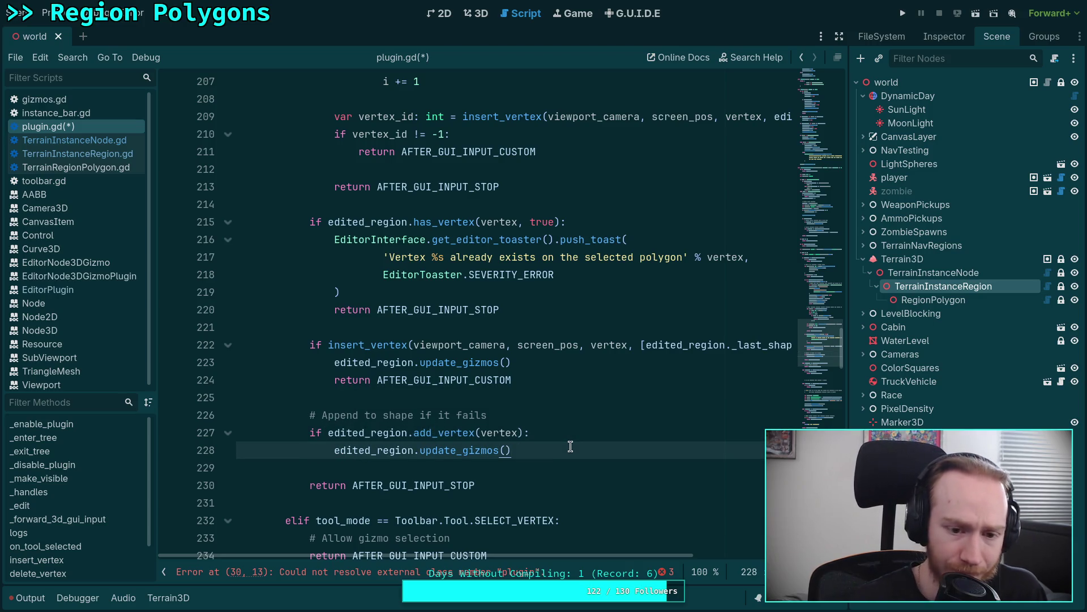
key("Return")
type("return ")
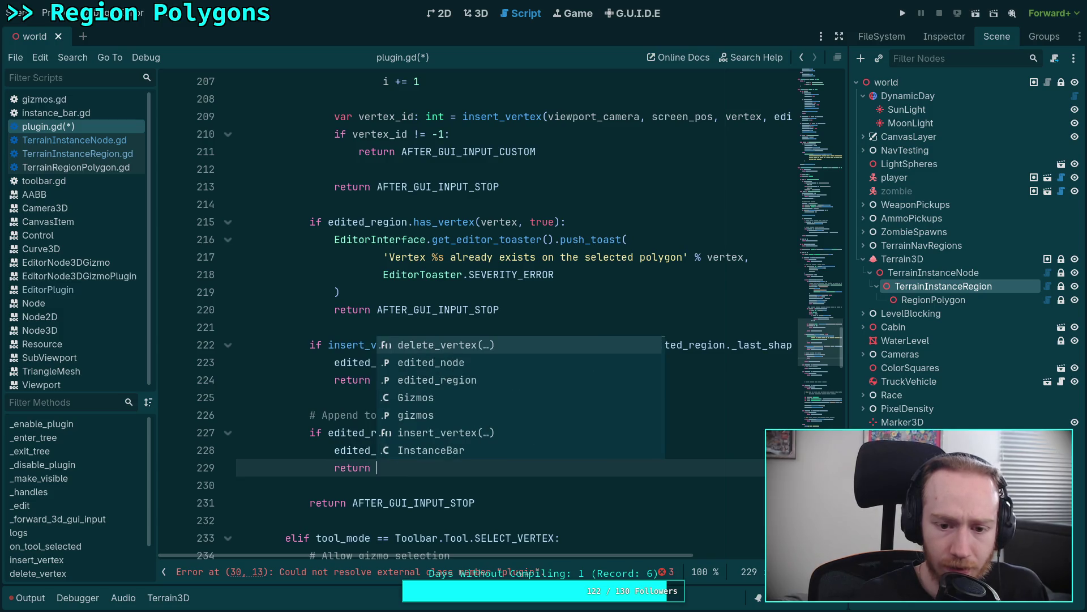
type("AFTER_GUI_INPUT_CUSTOM")
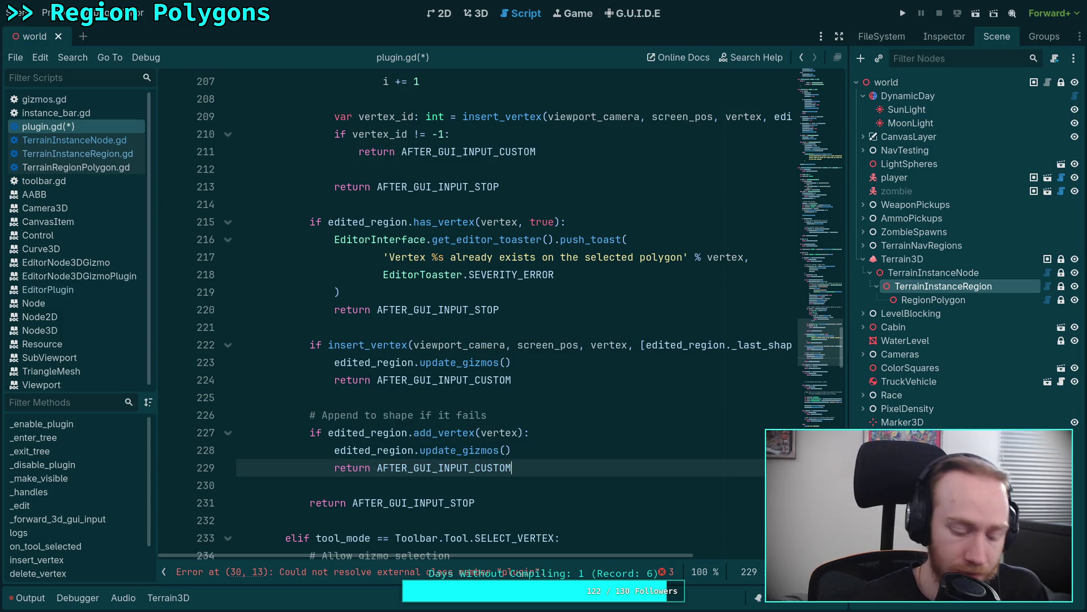
key("ctrl+s")
left_click(501, 483)
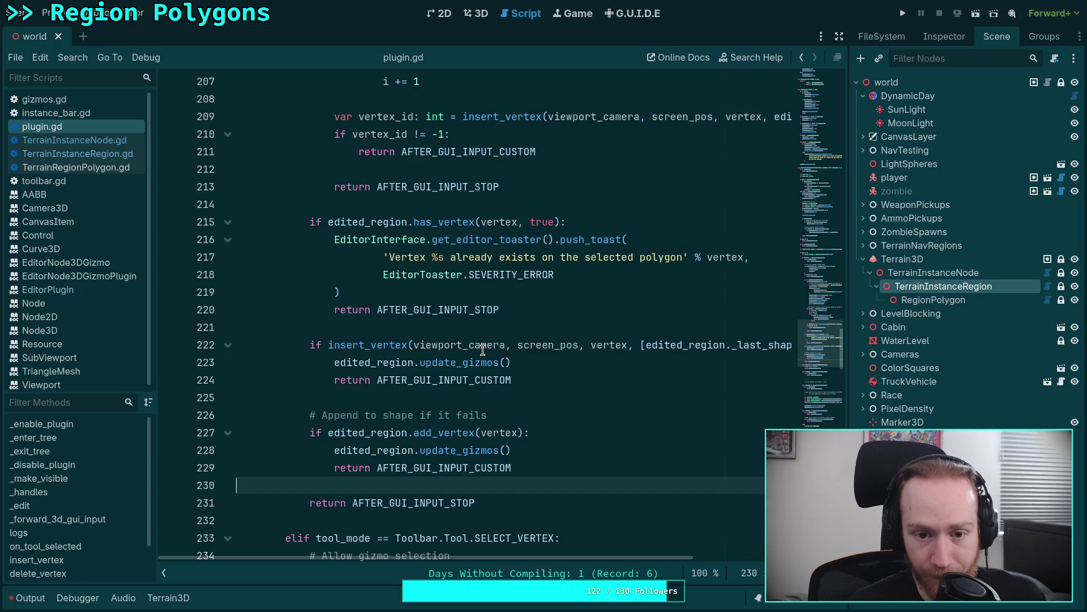
scroll(490, 356, "up", 3)
left_click_drag(523, 462, 314, 379)
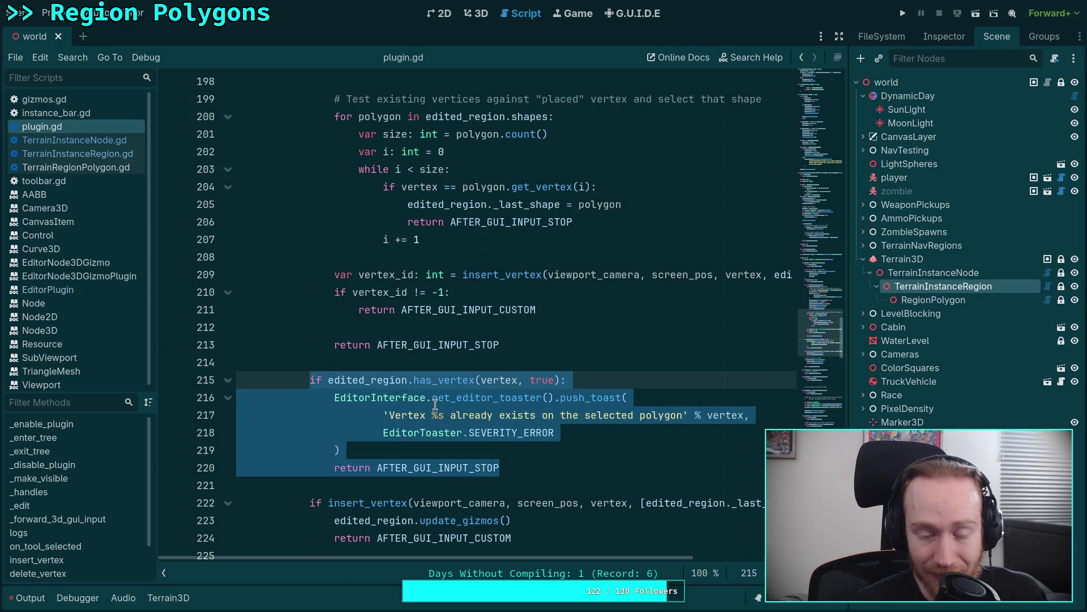
left_click(471, 428)
scroll(471, 425, "up", 6)
scroll(471, 426, "up", 5)
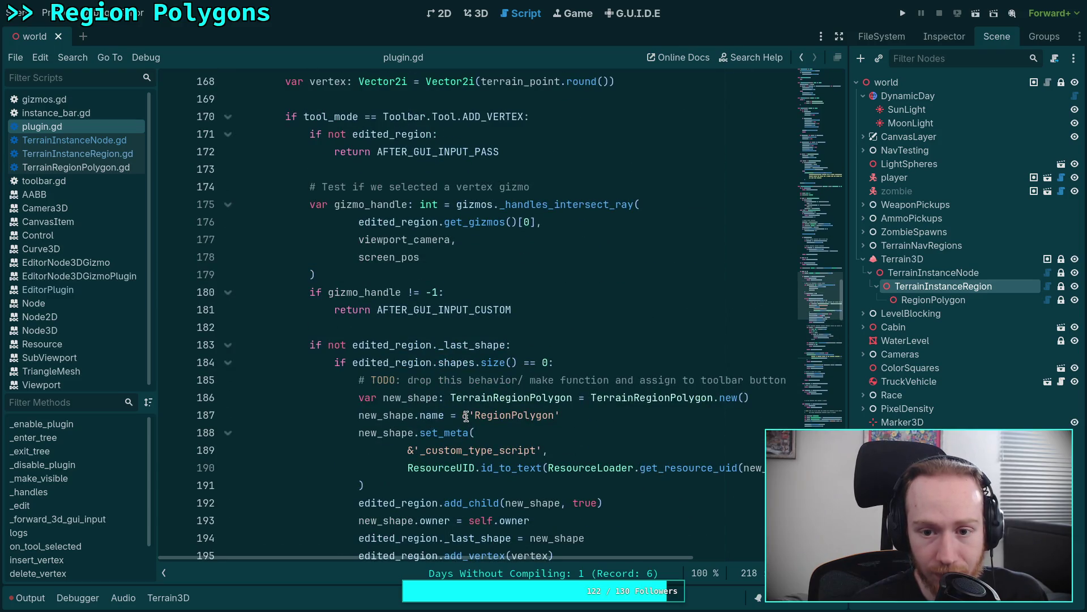
scroll(467, 419, "down", 14)
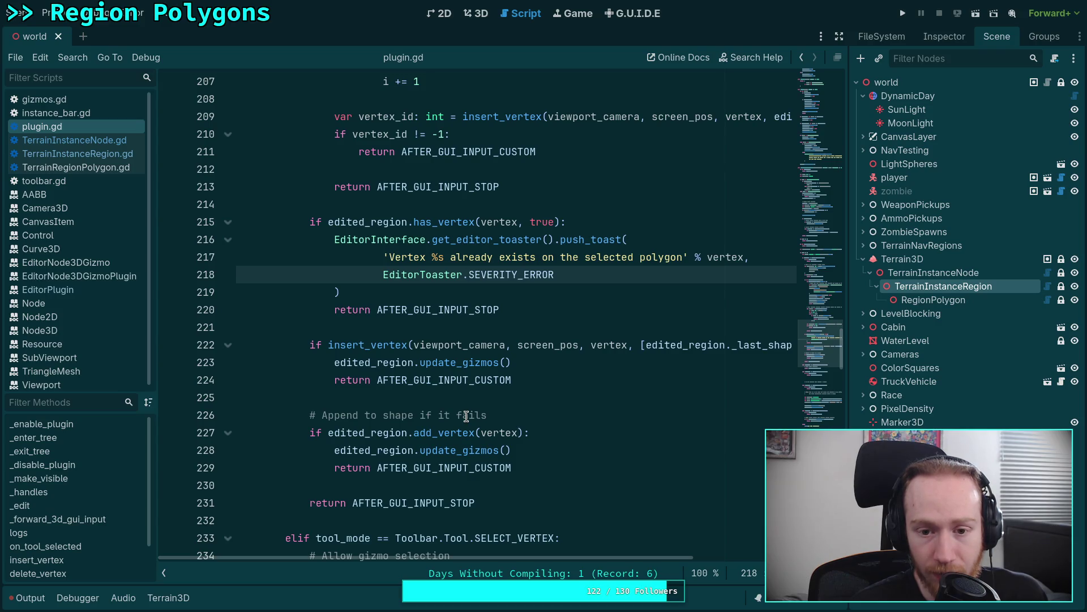
scroll(468, 357, "up", 2)
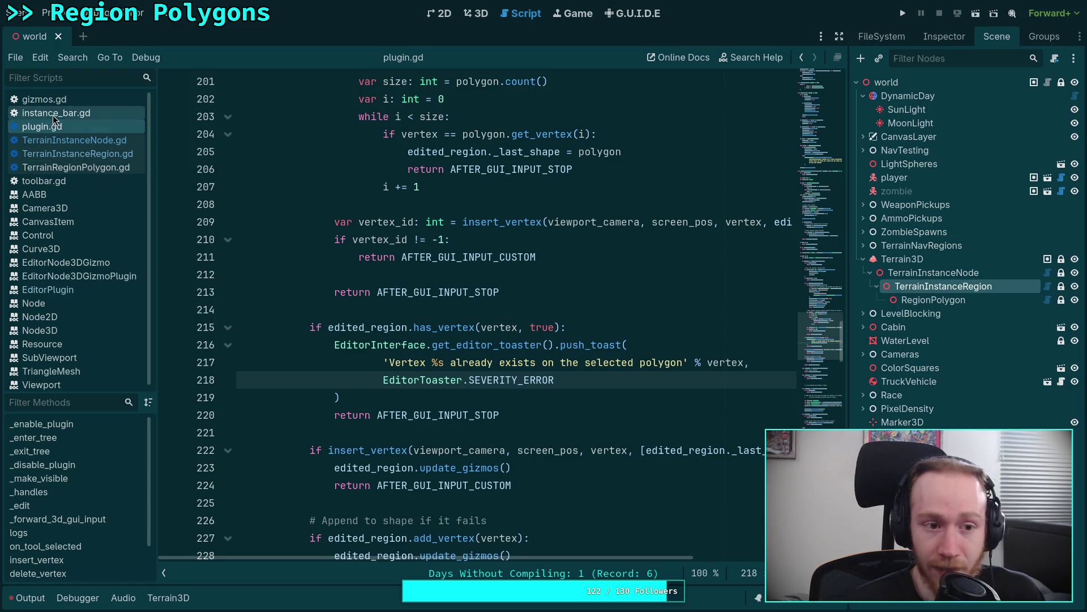
Open gizmos.gd and add blank lines after the vertex loop's index += 1 on line 199.
left_click(72, 100)
scroll(624, 333, "down", 2)
mouse_move(819, 113)
left_mouse_down()
mouse_move(824, 422)
mouse_move(811, 346)
left_mouse_up()
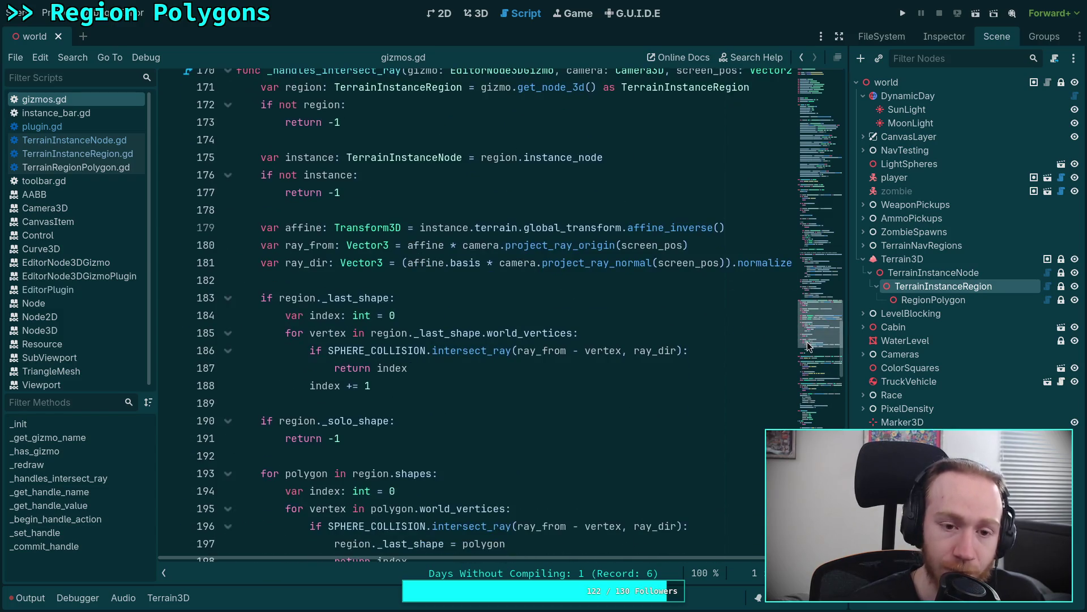
scroll(413, 357, "down", 3)
left_click(383, 425)
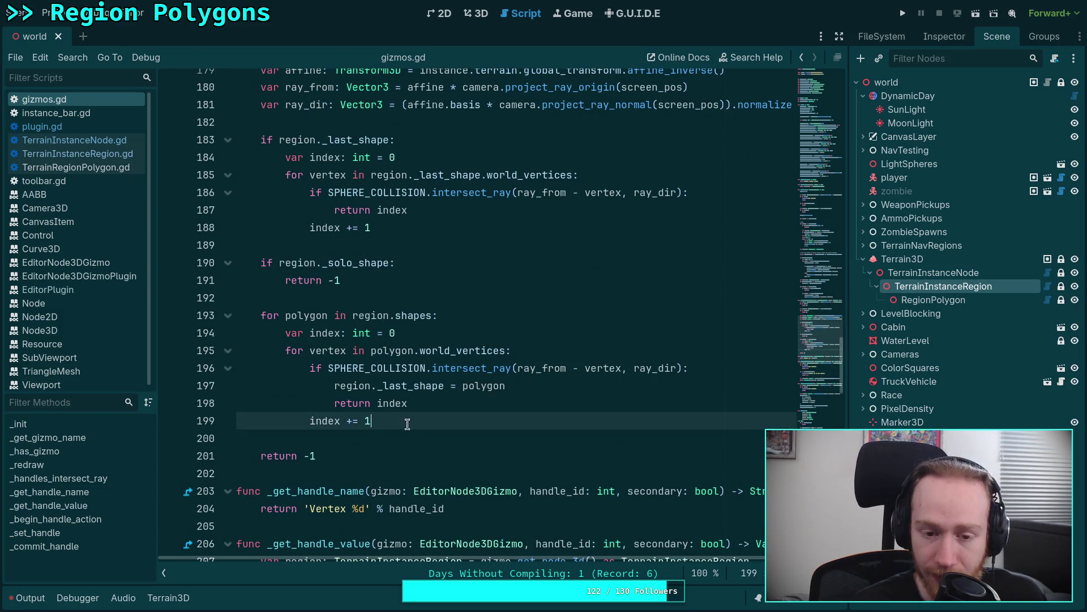
key("Return")
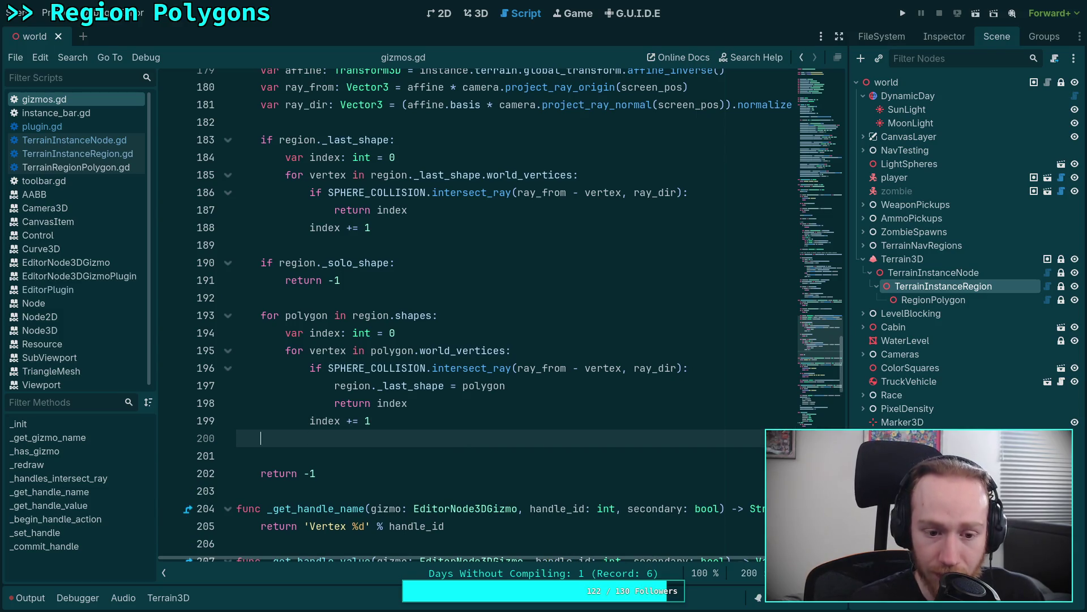
key("Return")
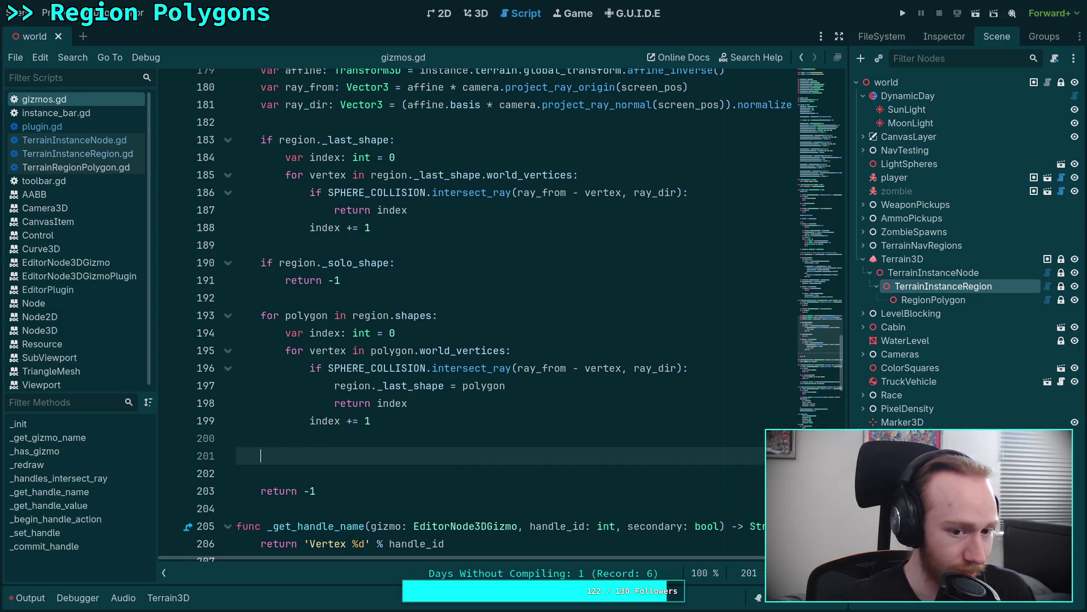
type("#")
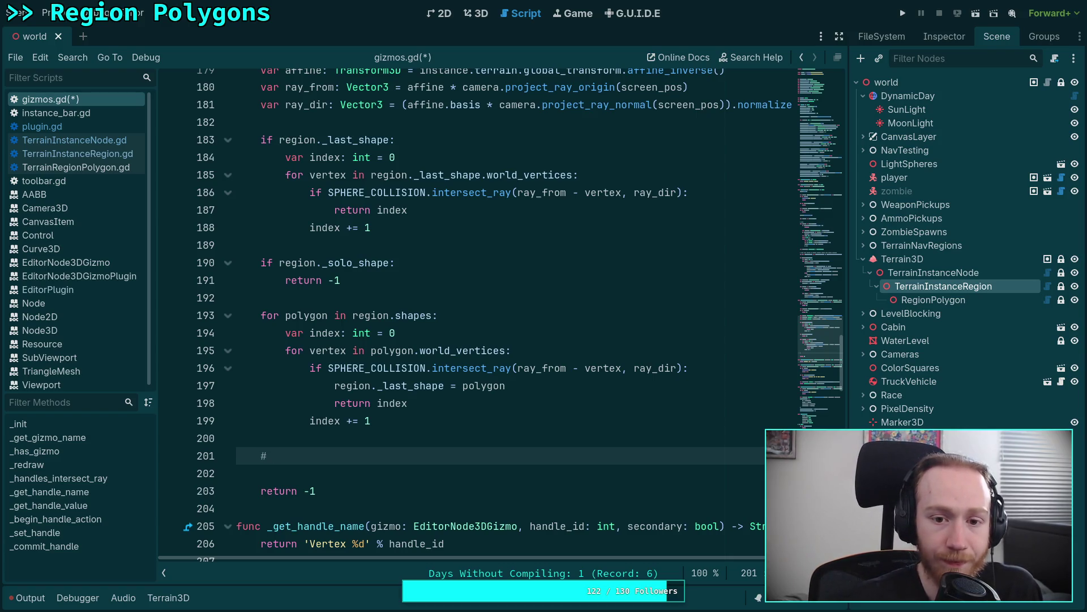
key("BackSpace")
key("BackSpace")
key("BackSpace")
Start a comment after the first loop, then delete the unfinished attempt.
left_click(431, 246)
key("Return")
key("Return")
key("Up")
type("#")
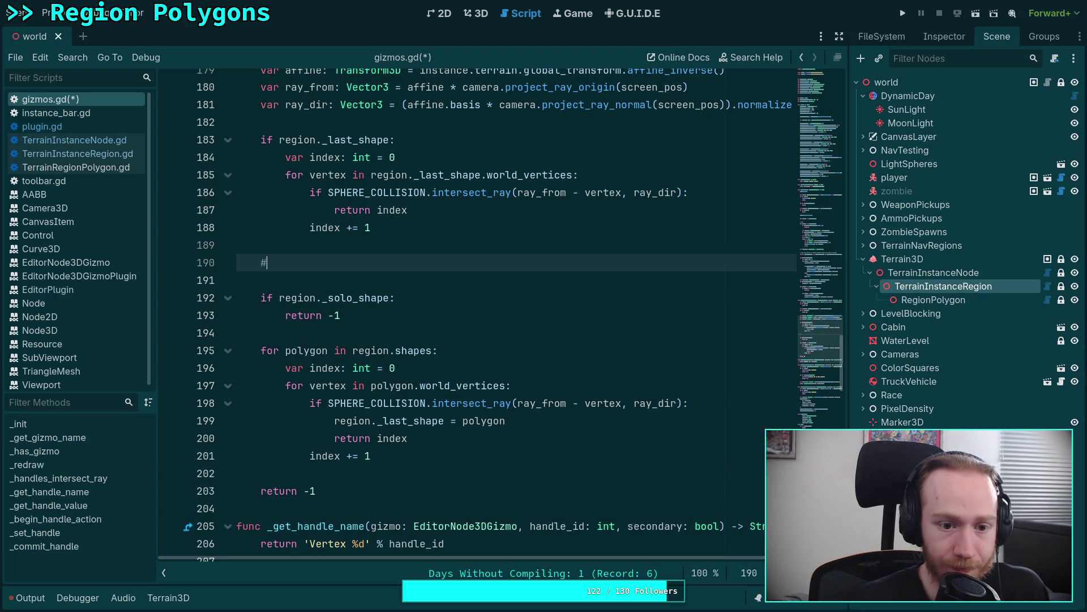
type(" Attemp ")
type("t")
key("BackSpace")
key("BackSpace")
key("BackSpace")
type("Atte")
left_click_drag(363, 265, 406, 250)
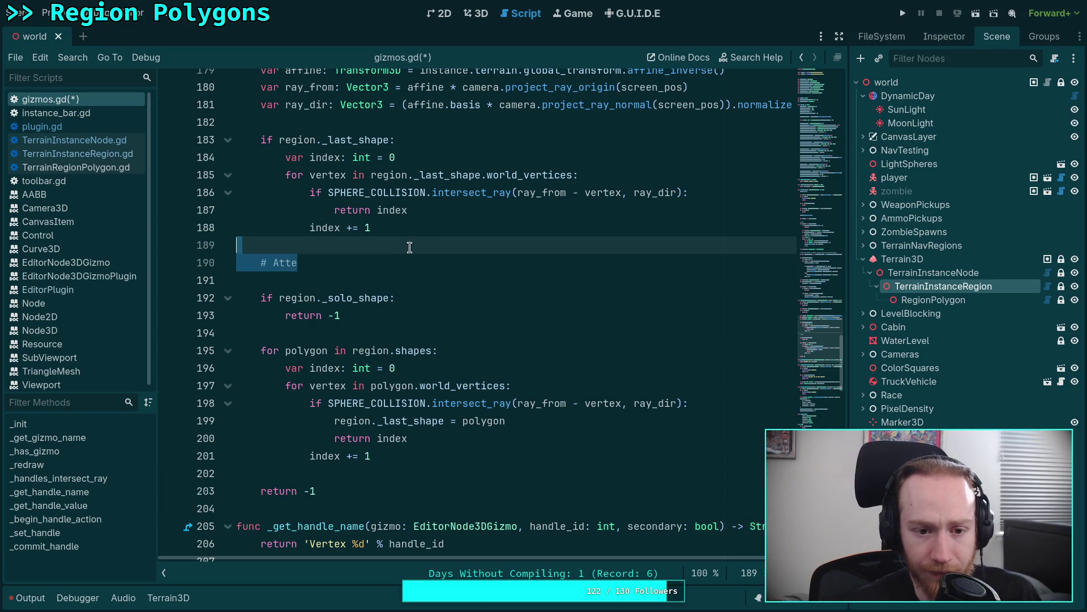
key("BackSpace")
key("BackSpace")
Add '# Attempt finding nearest screen vertex' under 'if region._solo_shape:' and save gizmos.gd.
left_click(459, 260)
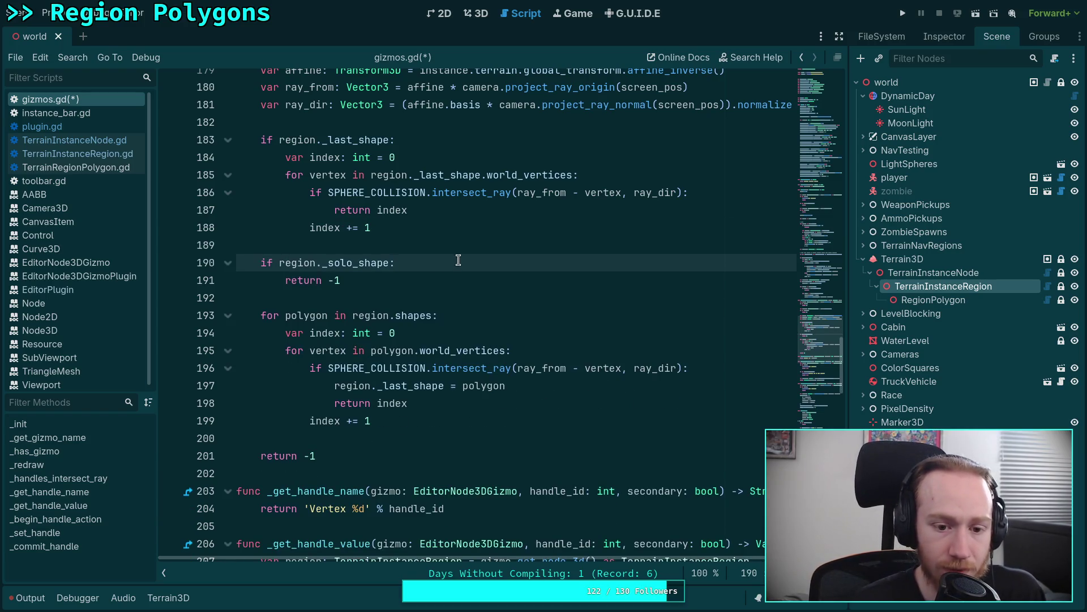
key("Return")
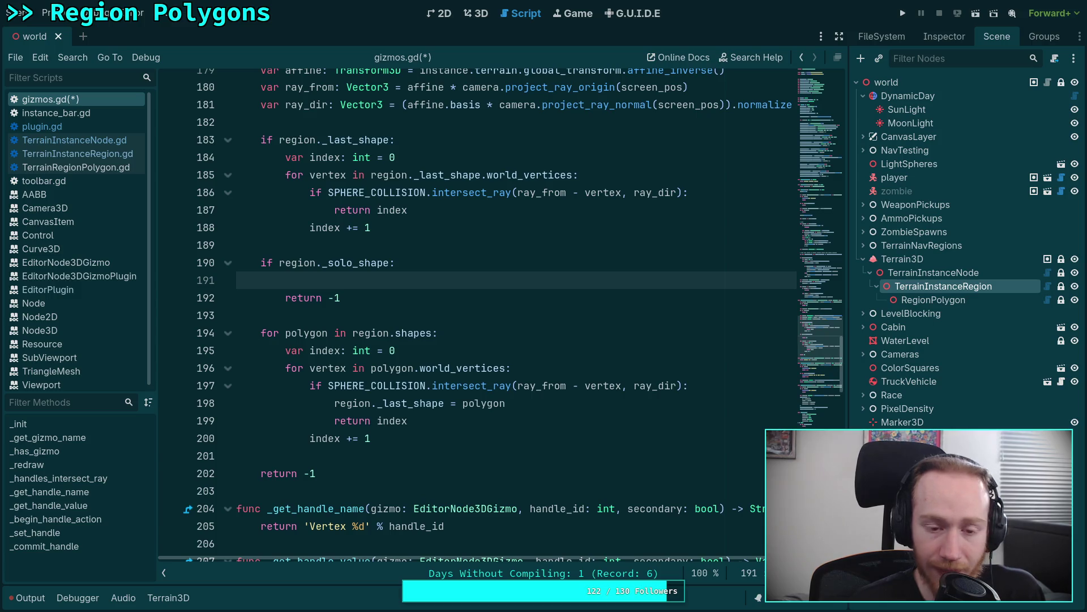
type("# ")
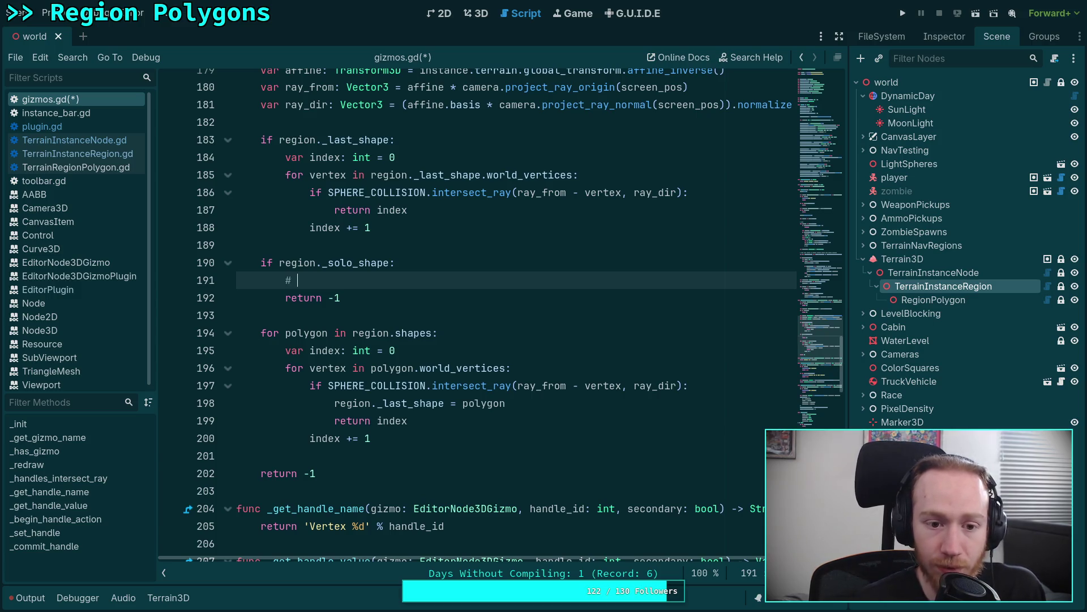
type("Att")
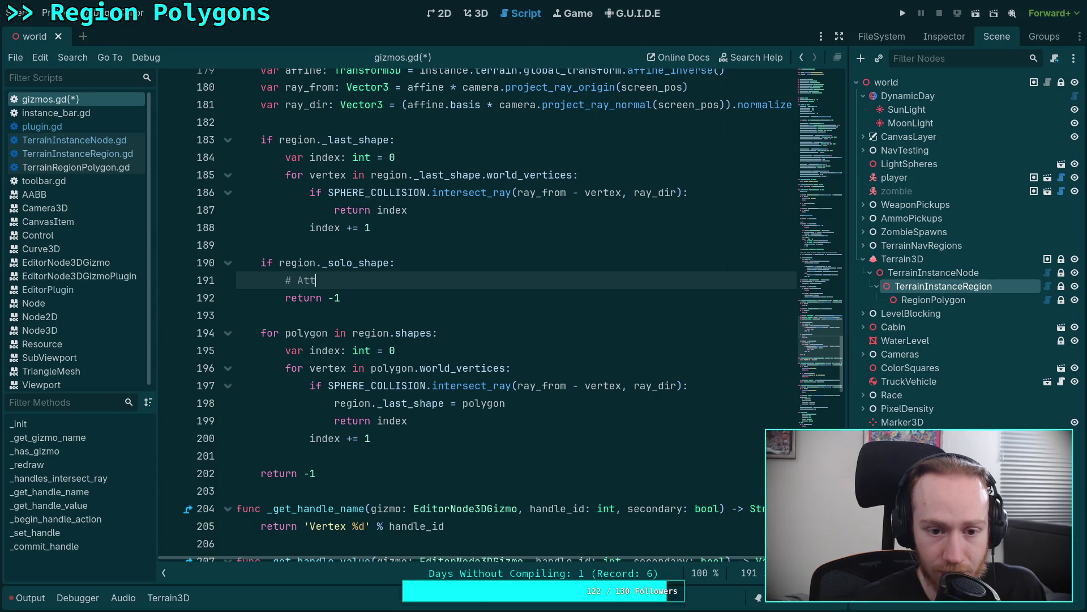
type("empt ")
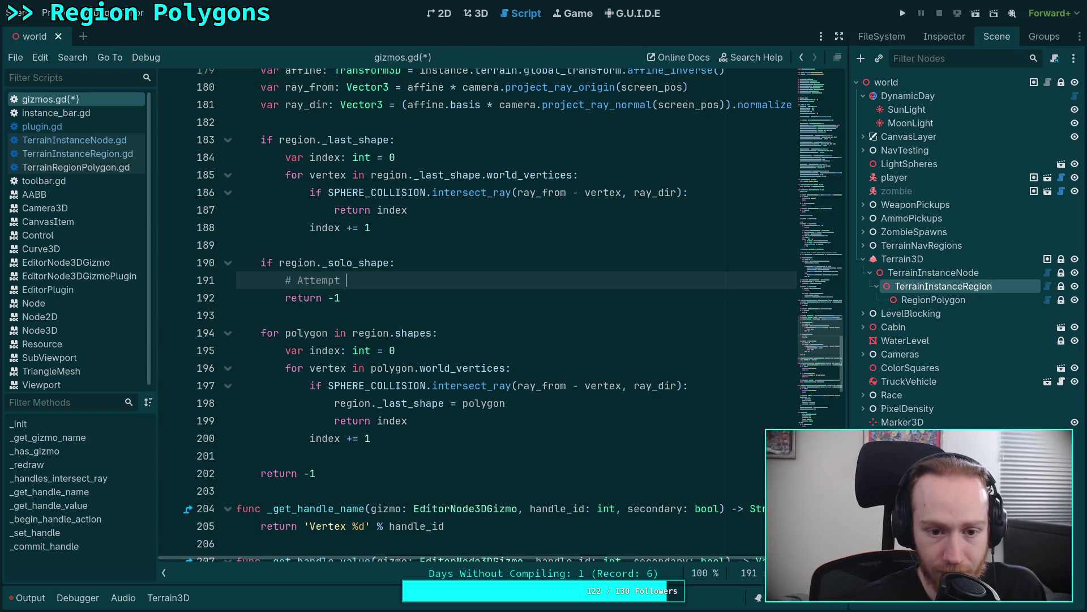
type("finding nearest ver")
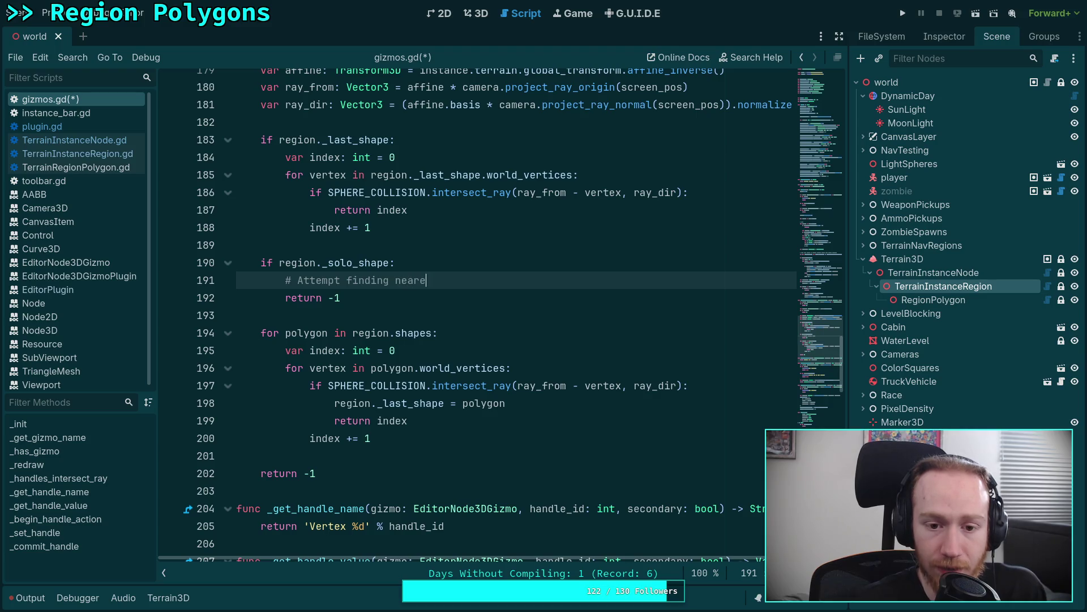
key("BackSpace")
key("BackSpace")
key("BackSpace")
type("screen vertex")
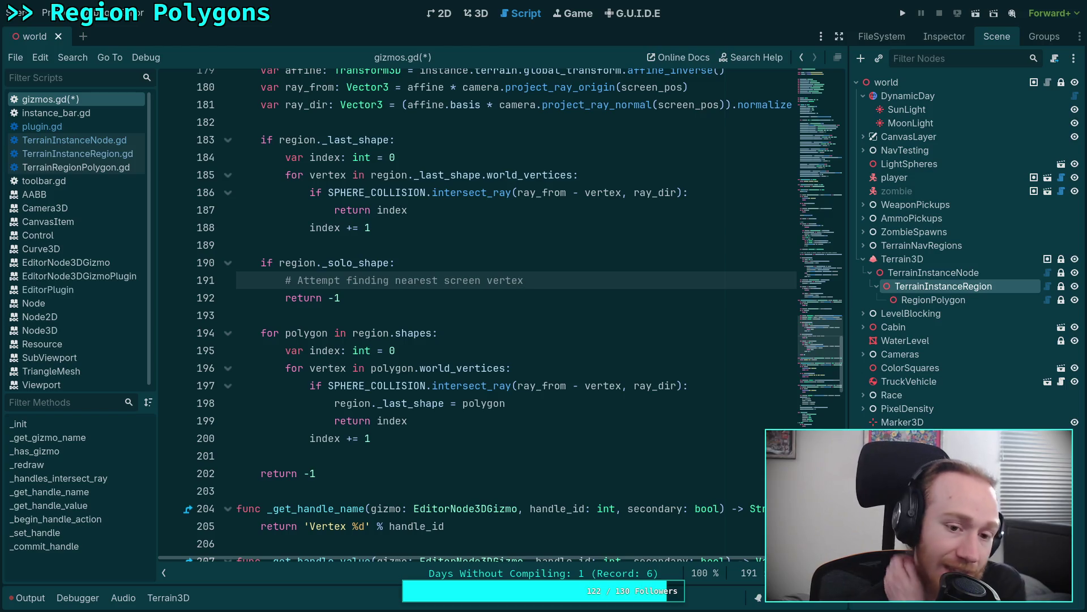
key("Return")
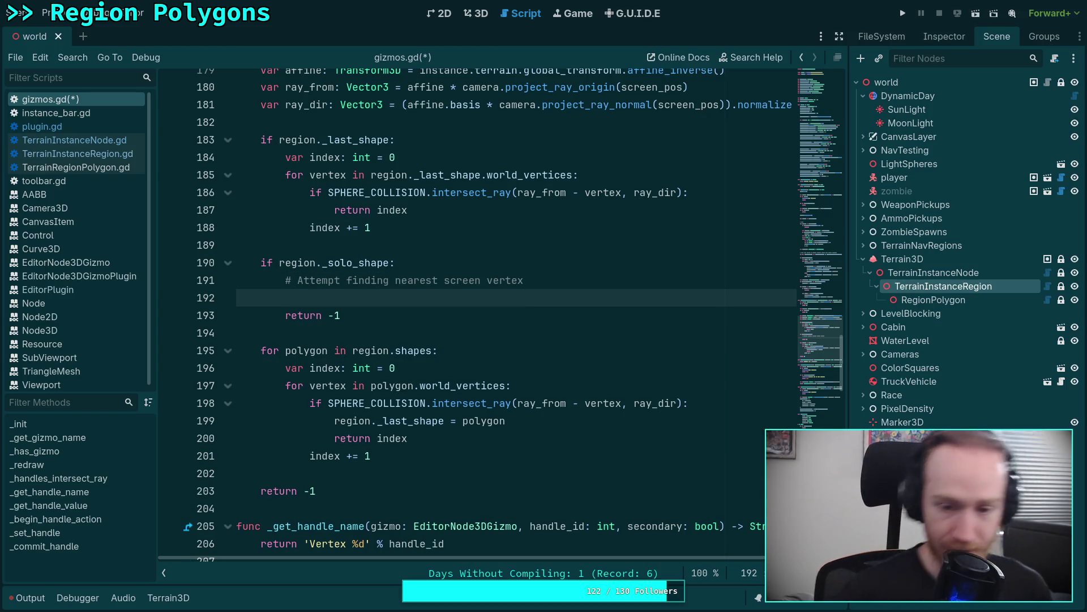
key("ctrl+s")
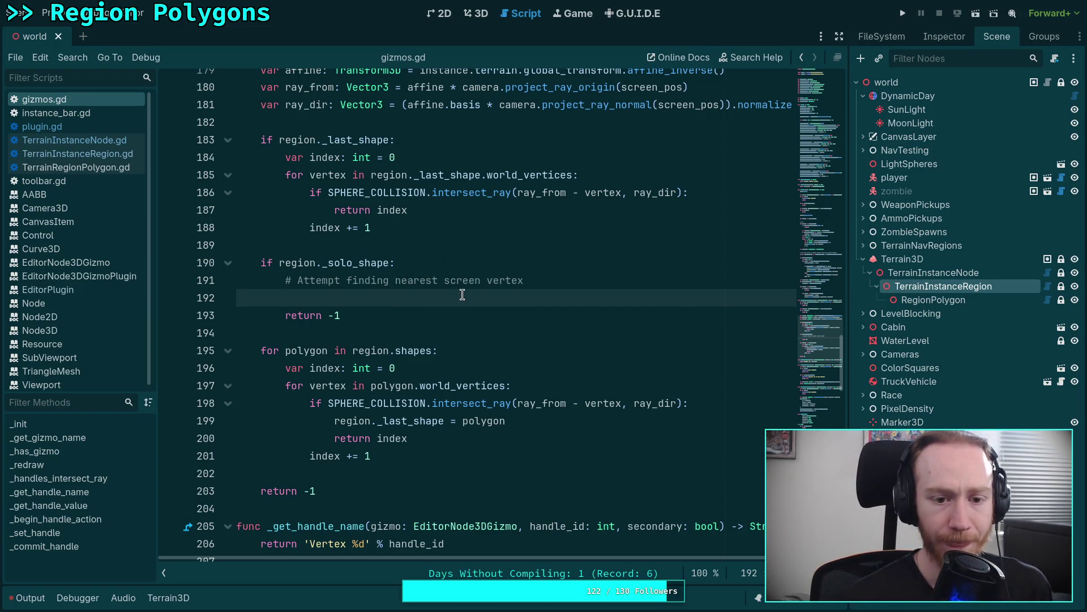
Delete the nearest-screen-vertex comment and stray var line from the solo-shape branch.
key("Tab")
key("Tab")
scroll(510, 357, "up", 3)
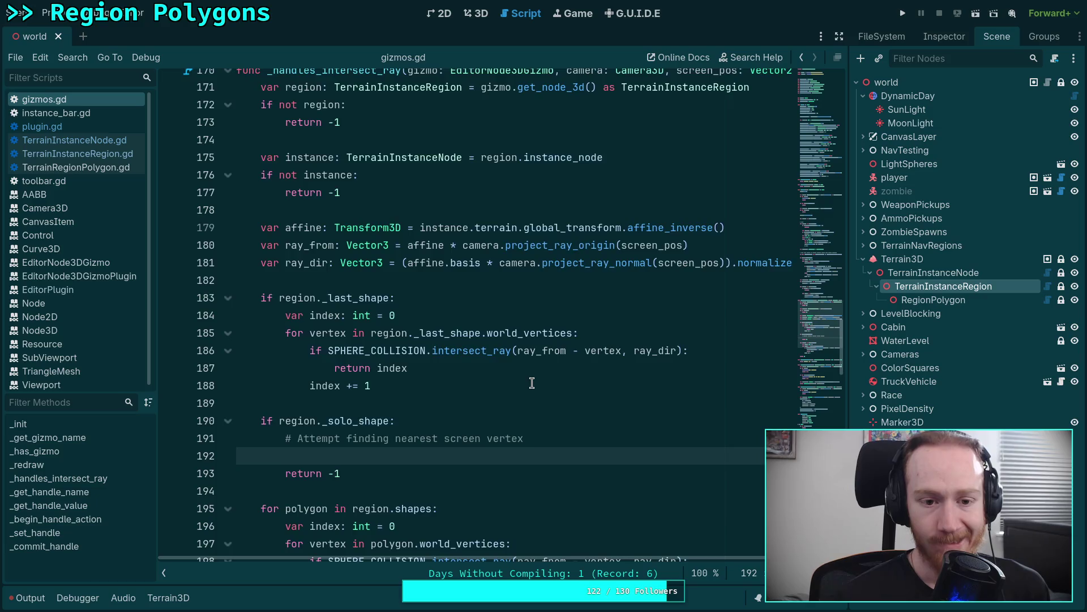
scroll(533, 382, "up", 1)
type("for")
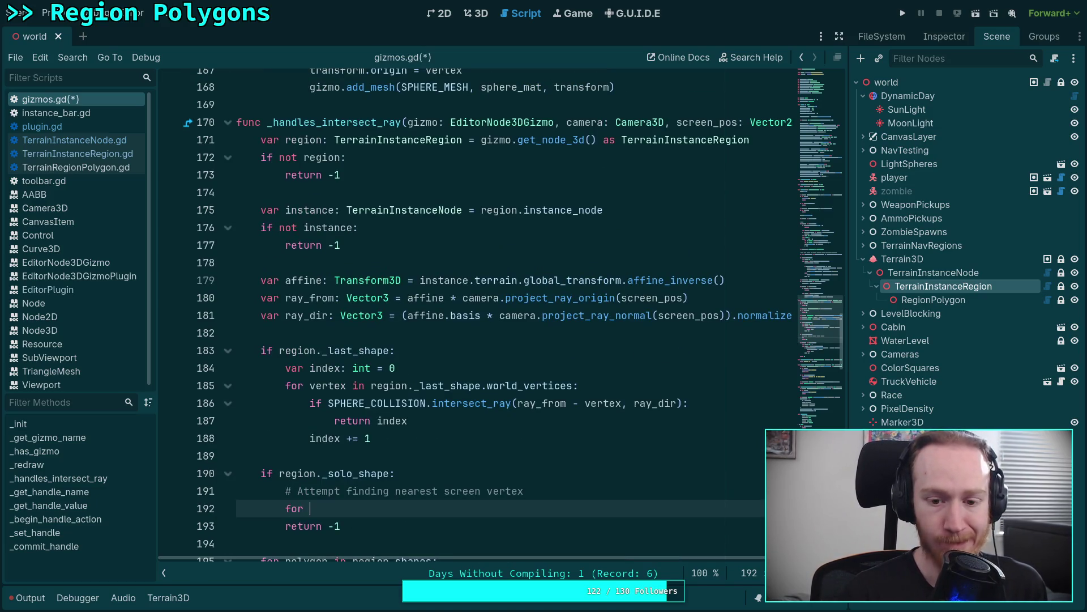
key("BackSpace")
key("BackSpace")
key("BackSpace")
type("var")
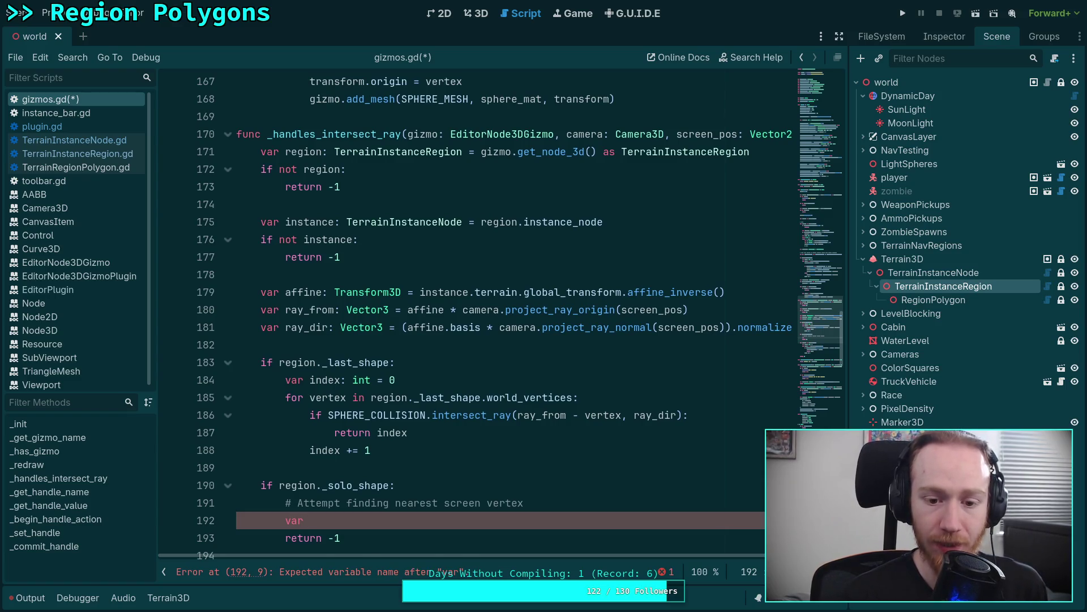
scroll(434, 331, "down", 2)
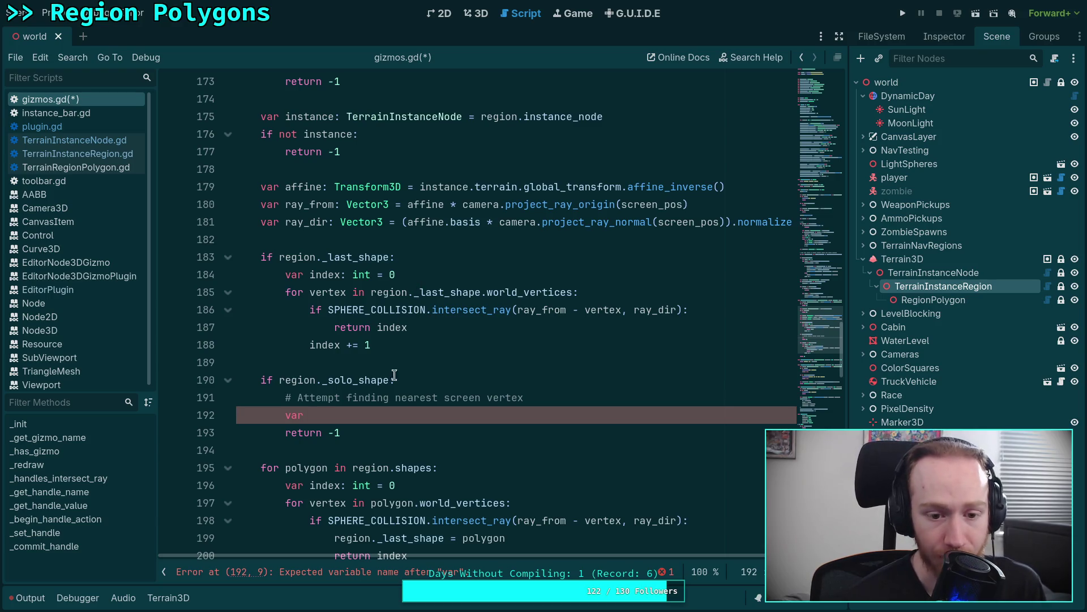
left_click_drag(411, 414, 461, 380)
key("BackSpace")
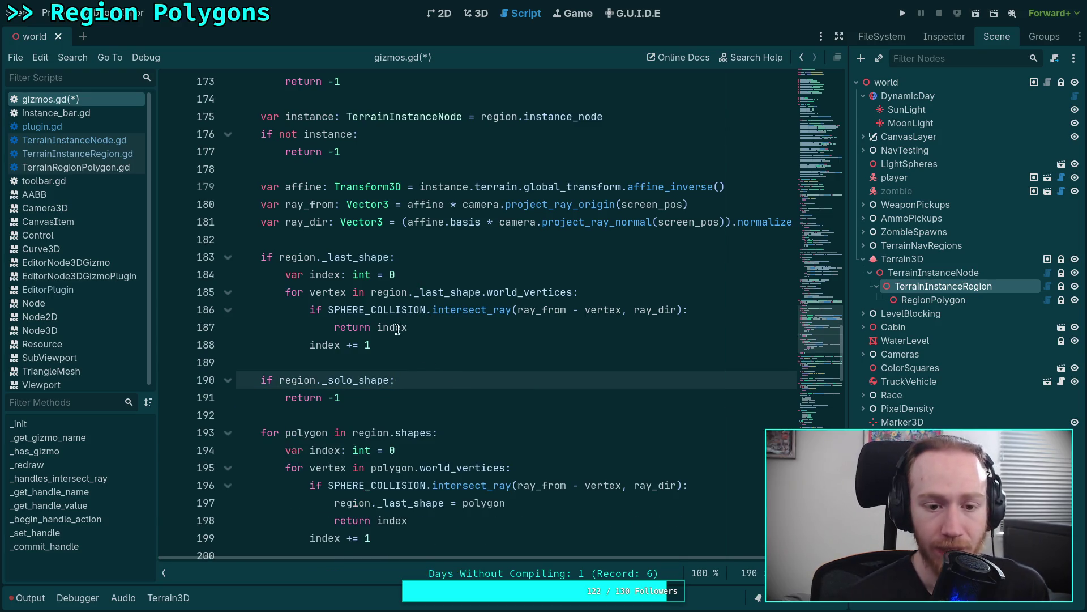
Add a line after 'return index' and begin a var line below the index declaration.
left_click(458, 323)
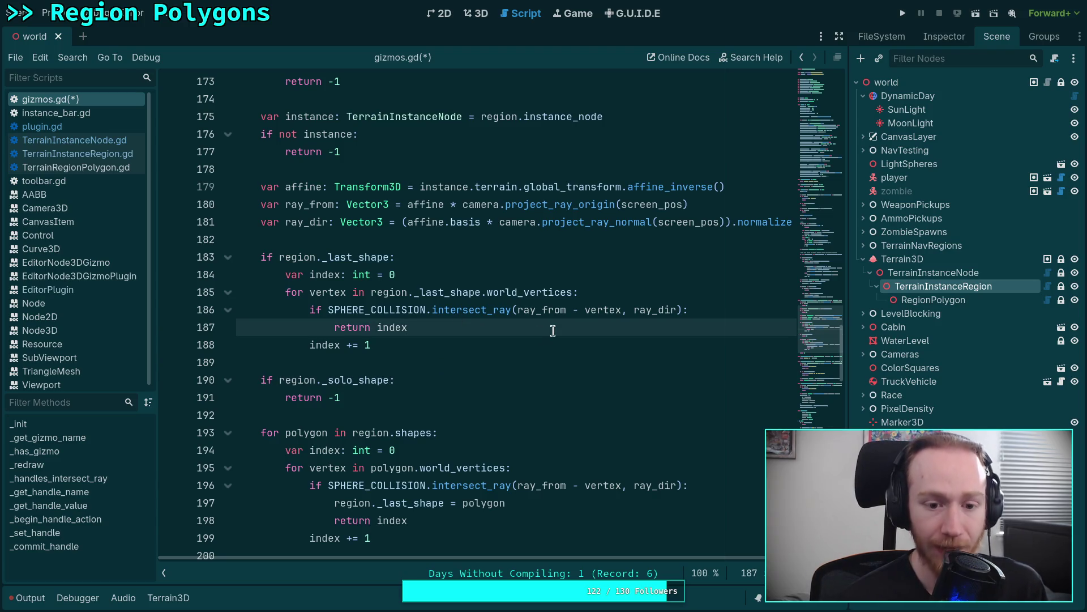
key("Return")
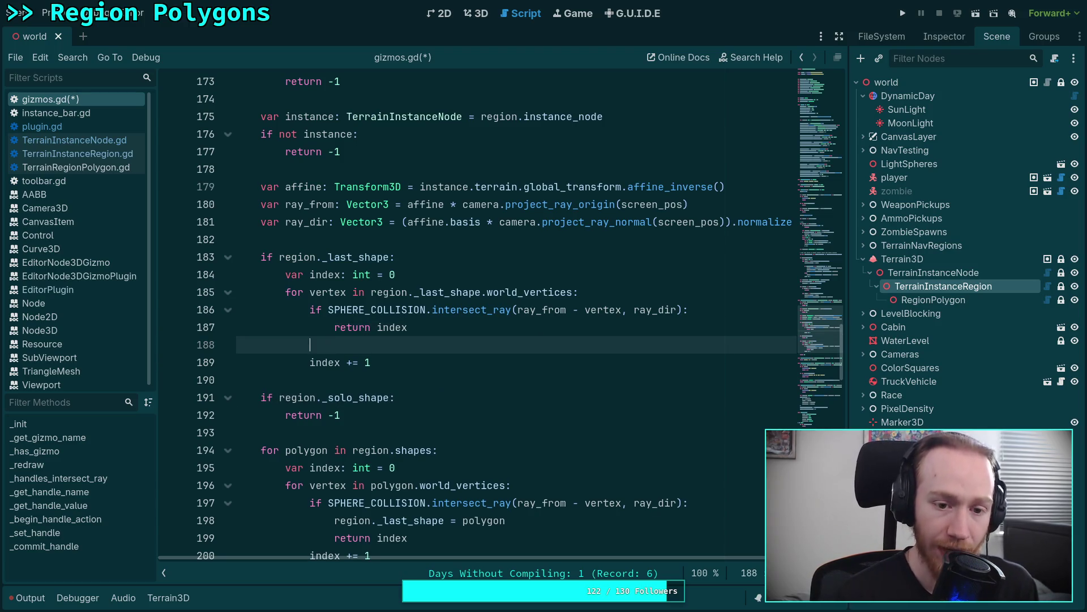
left_click(397, 274)
key("Return")
type("va")
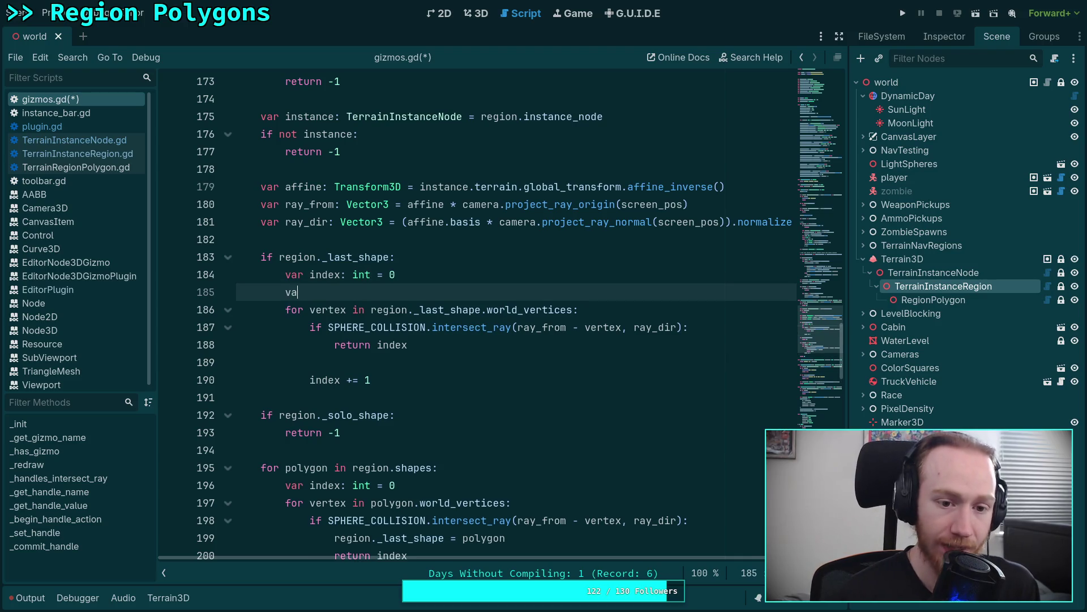
type("r")
Type 'const VERTEX_DISTANCE: float' on a new line above the affine declaration.
left_click(432, 245)
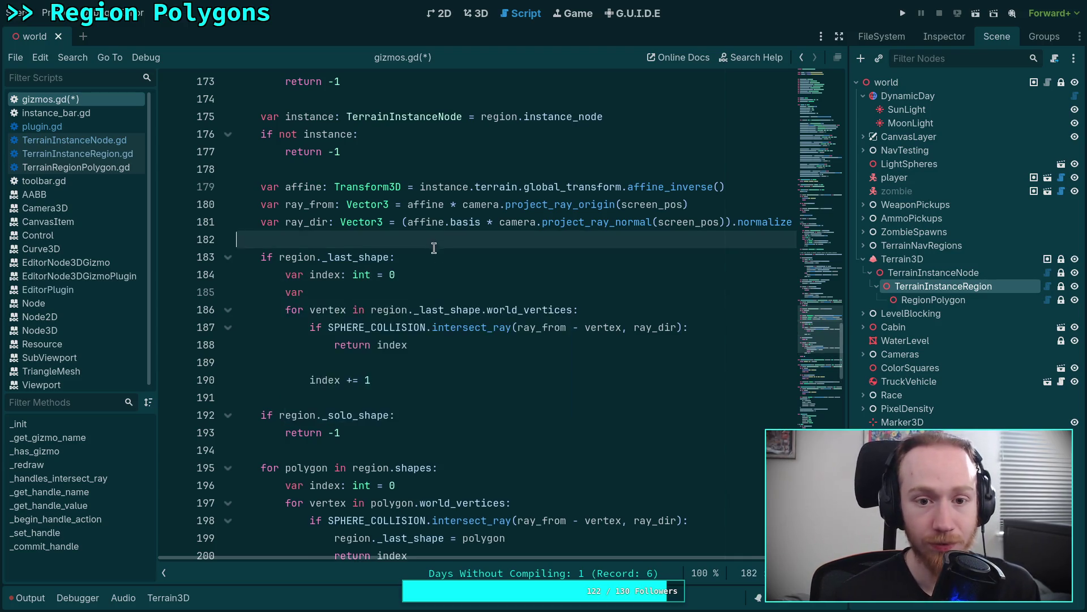
scroll(433, 245, "up", 3)
left_click(333, 333)
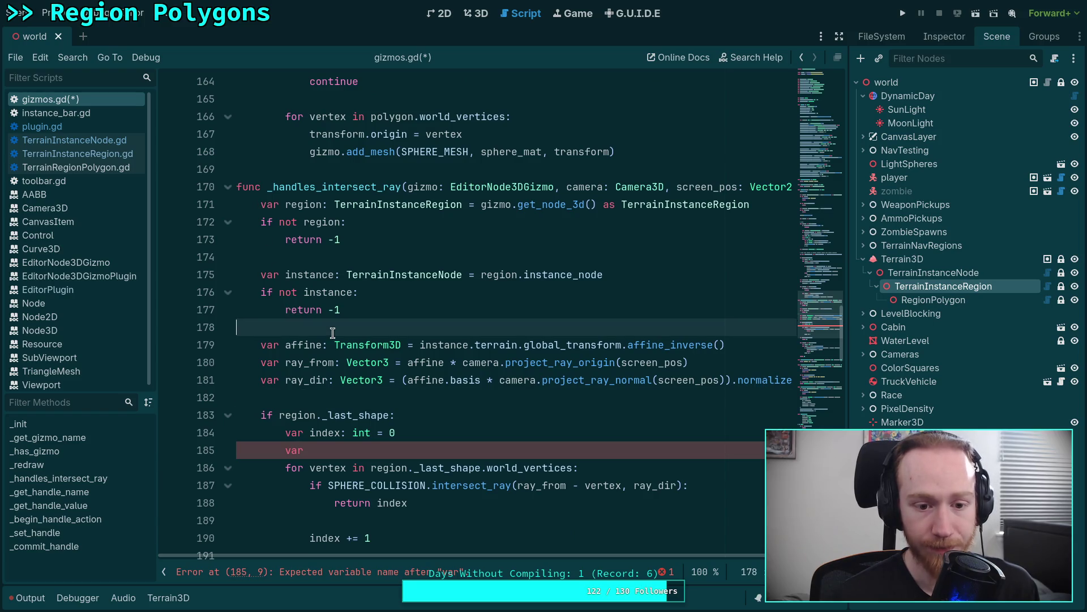
key("Return")
type("con")
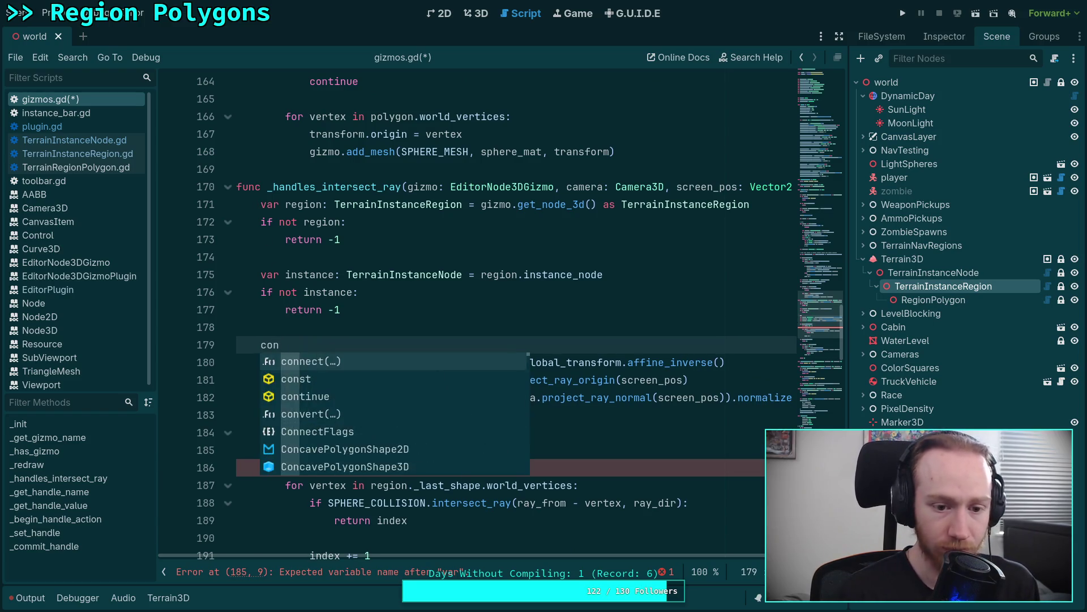
type("st VERTEX_DIST")
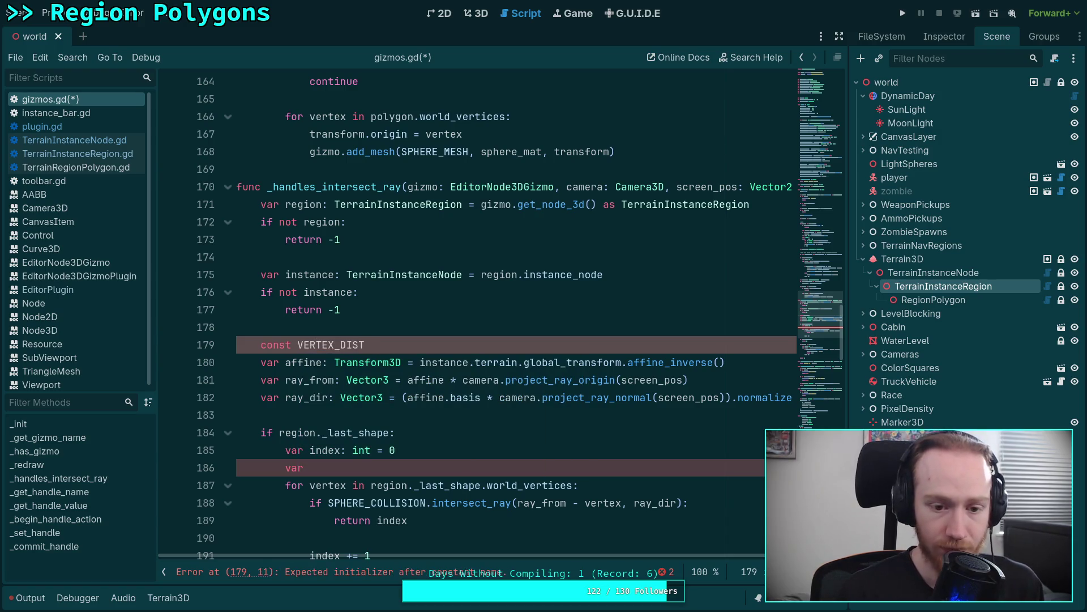
type("ANCE: ")
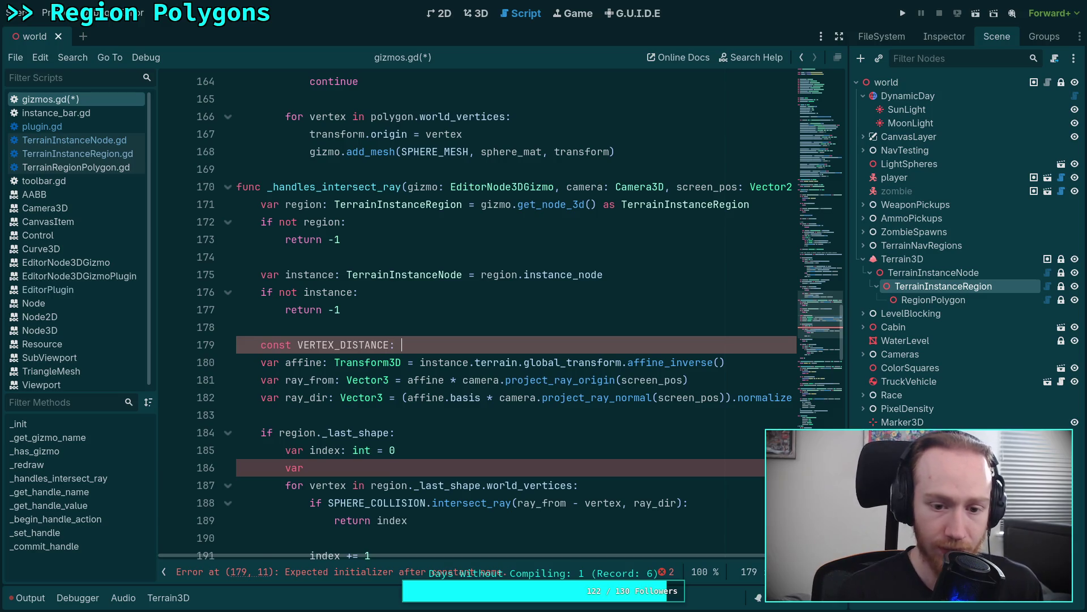
type("float")
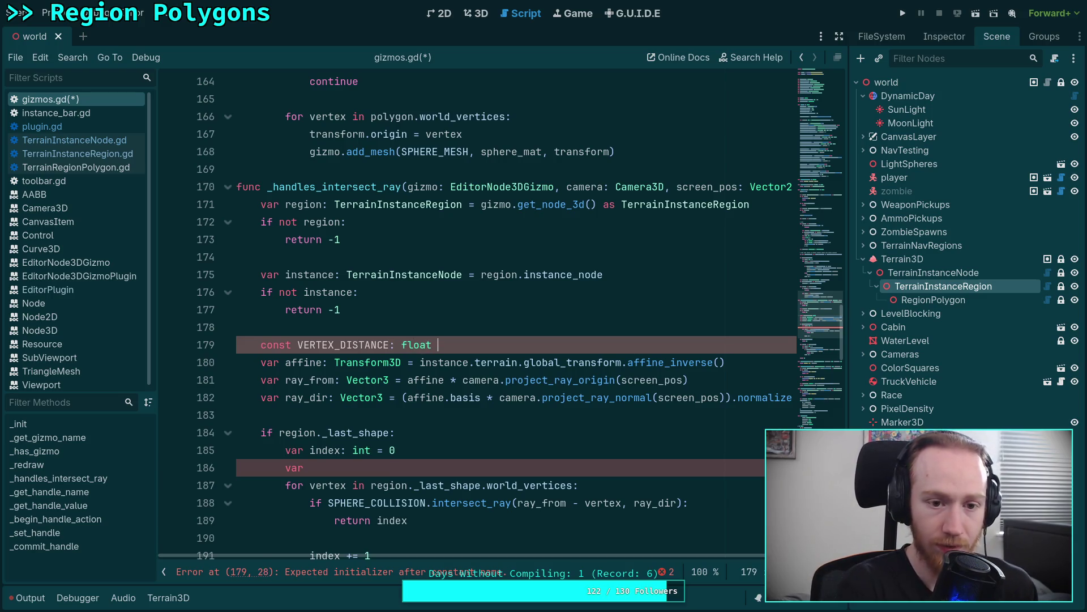